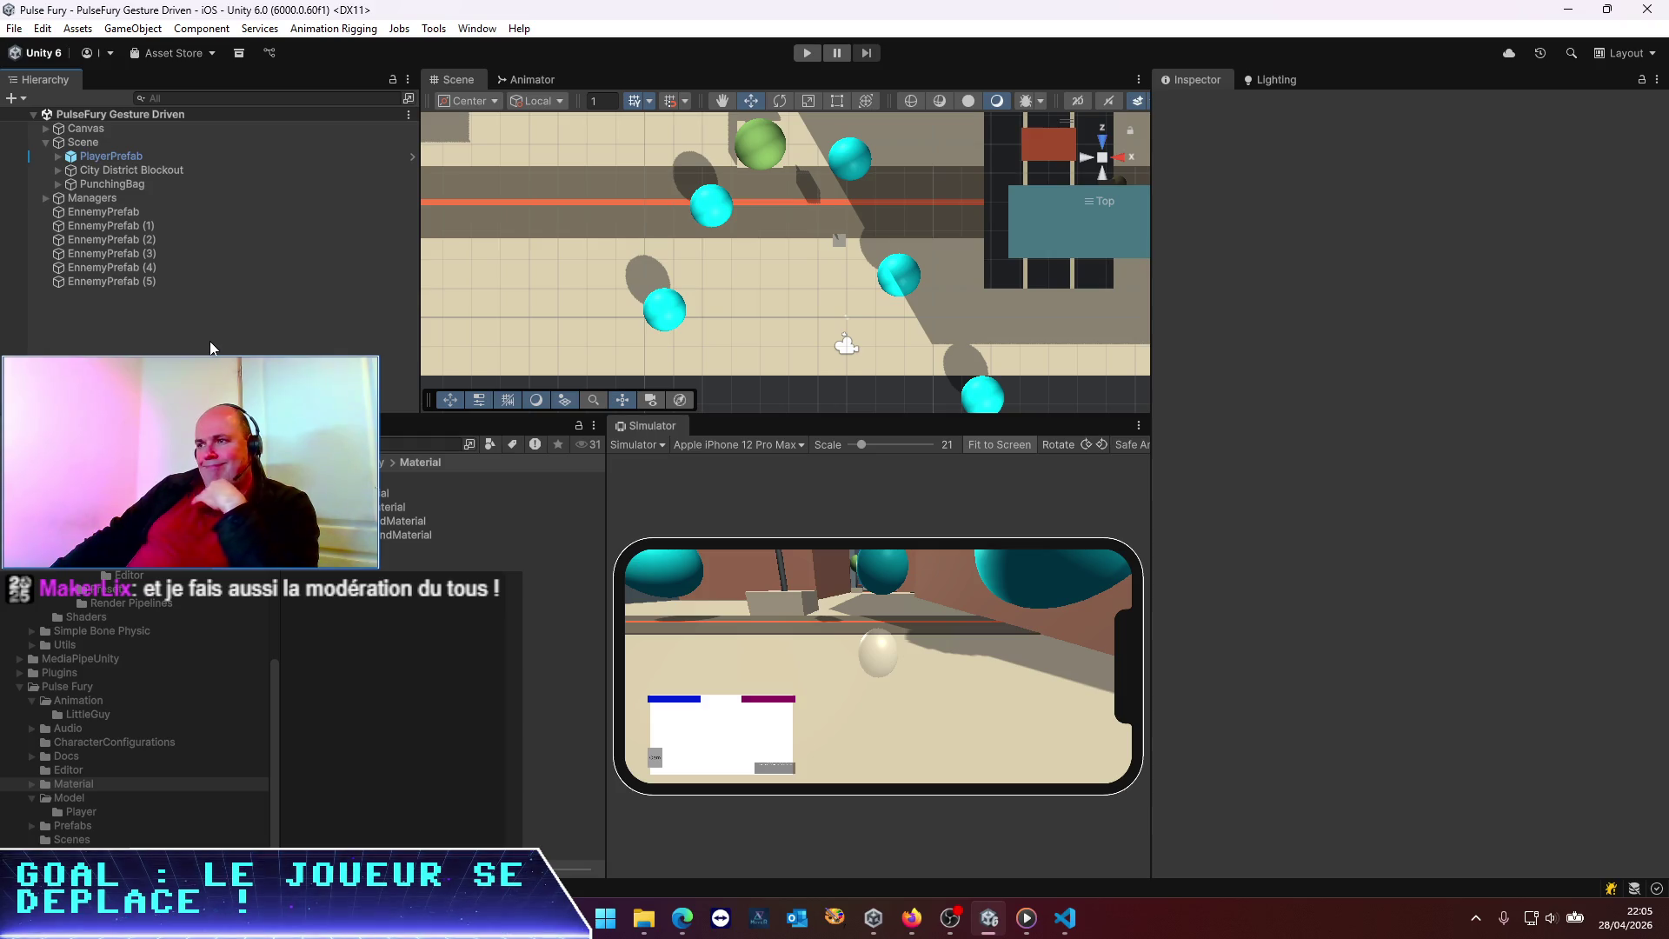
# Bring up VS Code with BasicEnemy.cs, widen the Codex chat panel and zoom the interface in
pyautogui.click(1069, 922)
pyautogui.scroll(-3, 1132, 624)
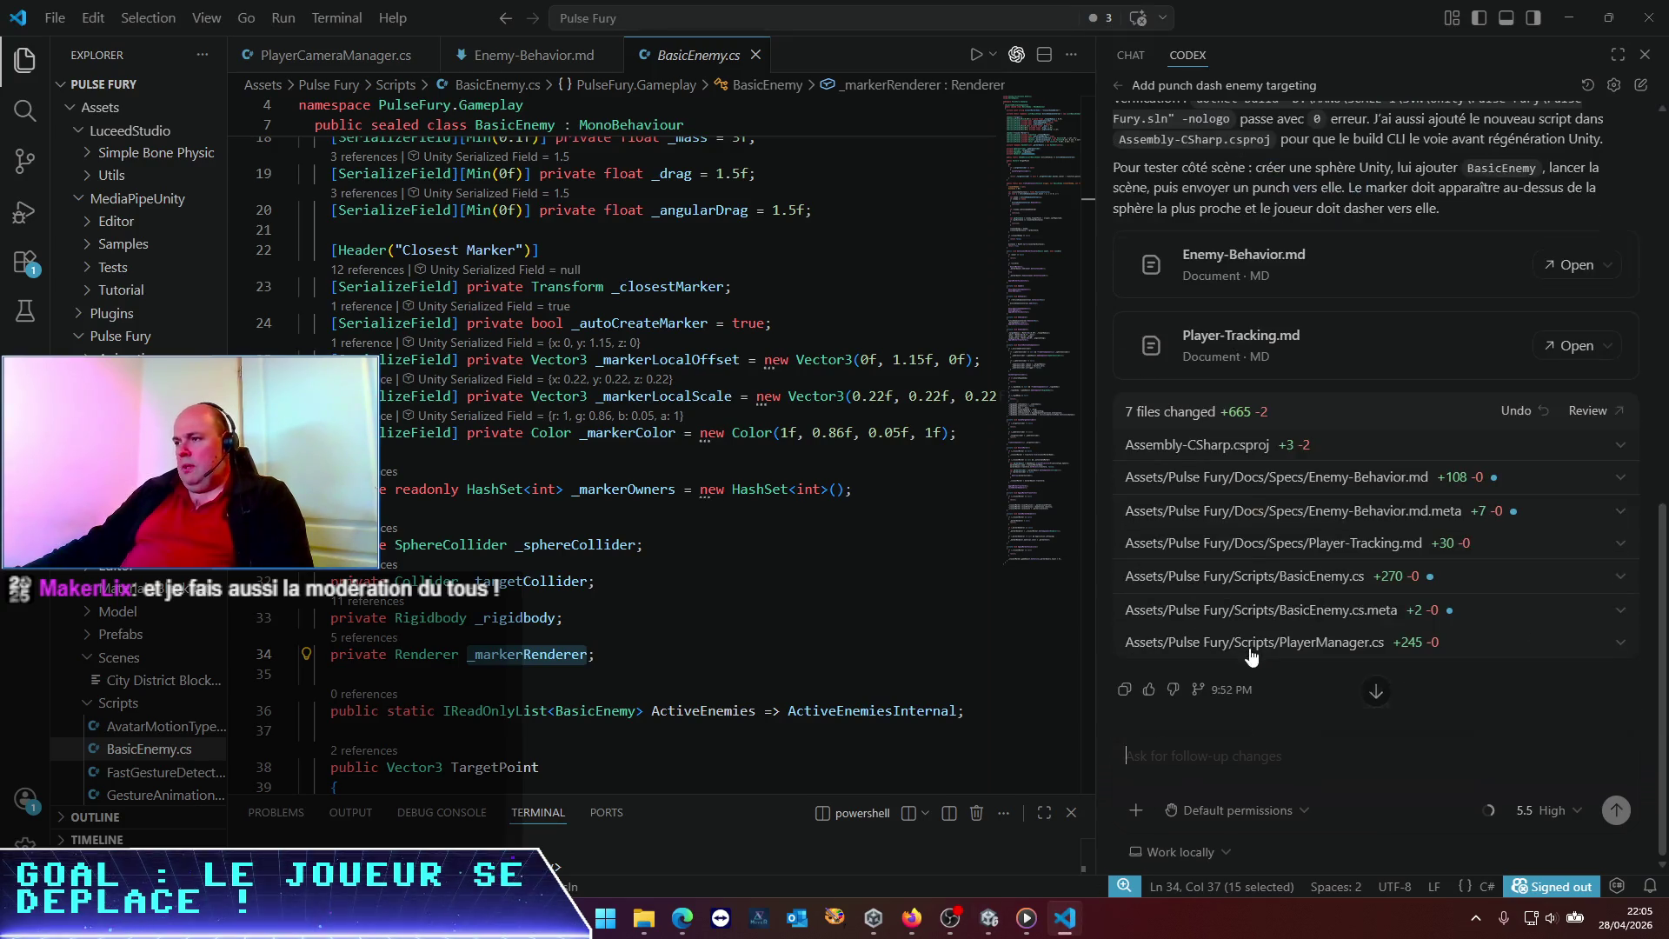
pyautogui.moveTo(1095, 633); pyautogui.dragTo(853, 577)
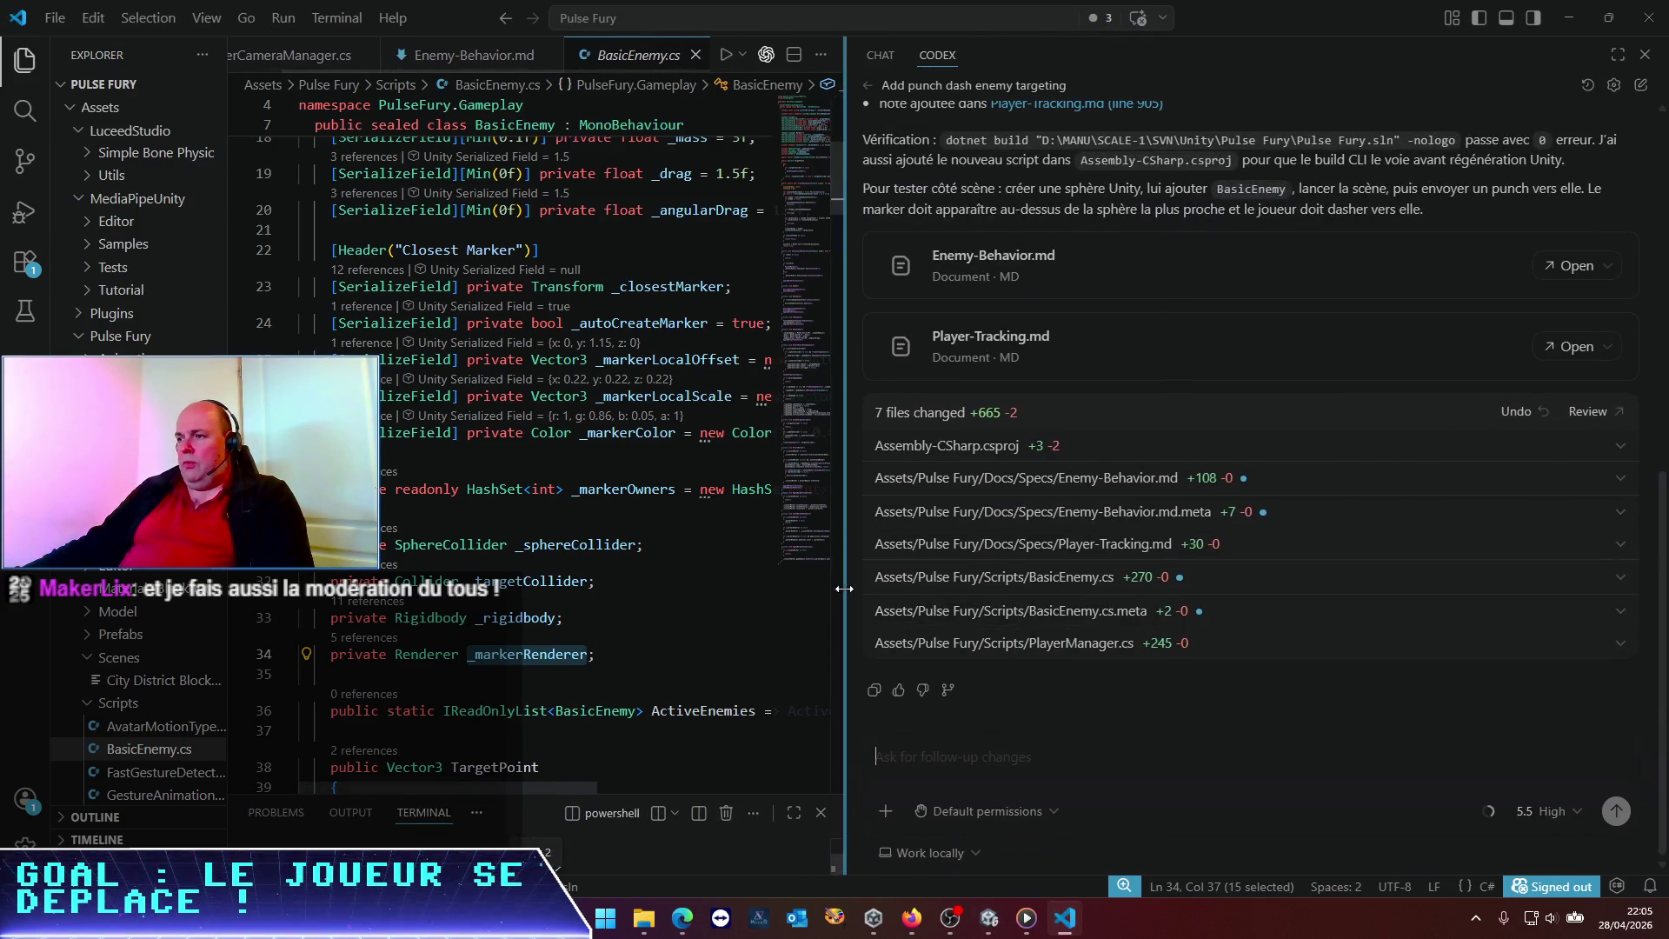
pyautogui.hotkey('ctrl', '=')
pyautogui.hotkey('ctrl', '=')
pyautogui.hotkey('ctrl', '=')
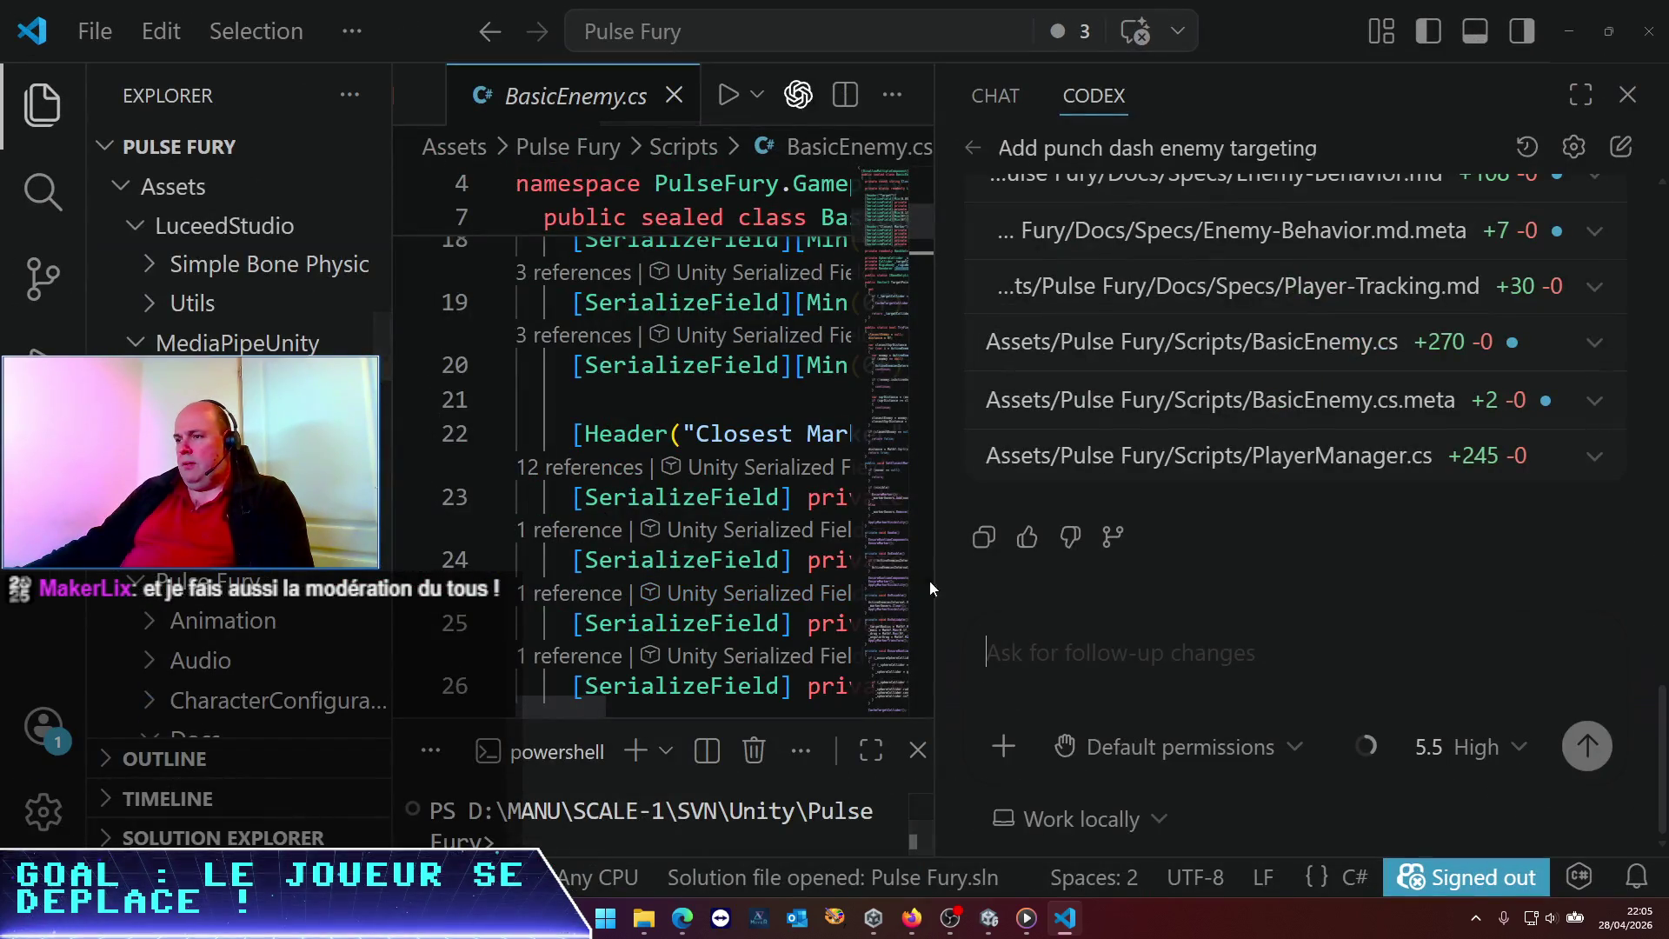
pyautogui.moveTo(936, 584); pyautogui.dragTo(656, 584)
pyautogui.click(813, 649)
# Open the follow-up with 'Très bon premier jet ! J'ai quelques améliorations à te demander: 1'
pyautogui.write('Très')
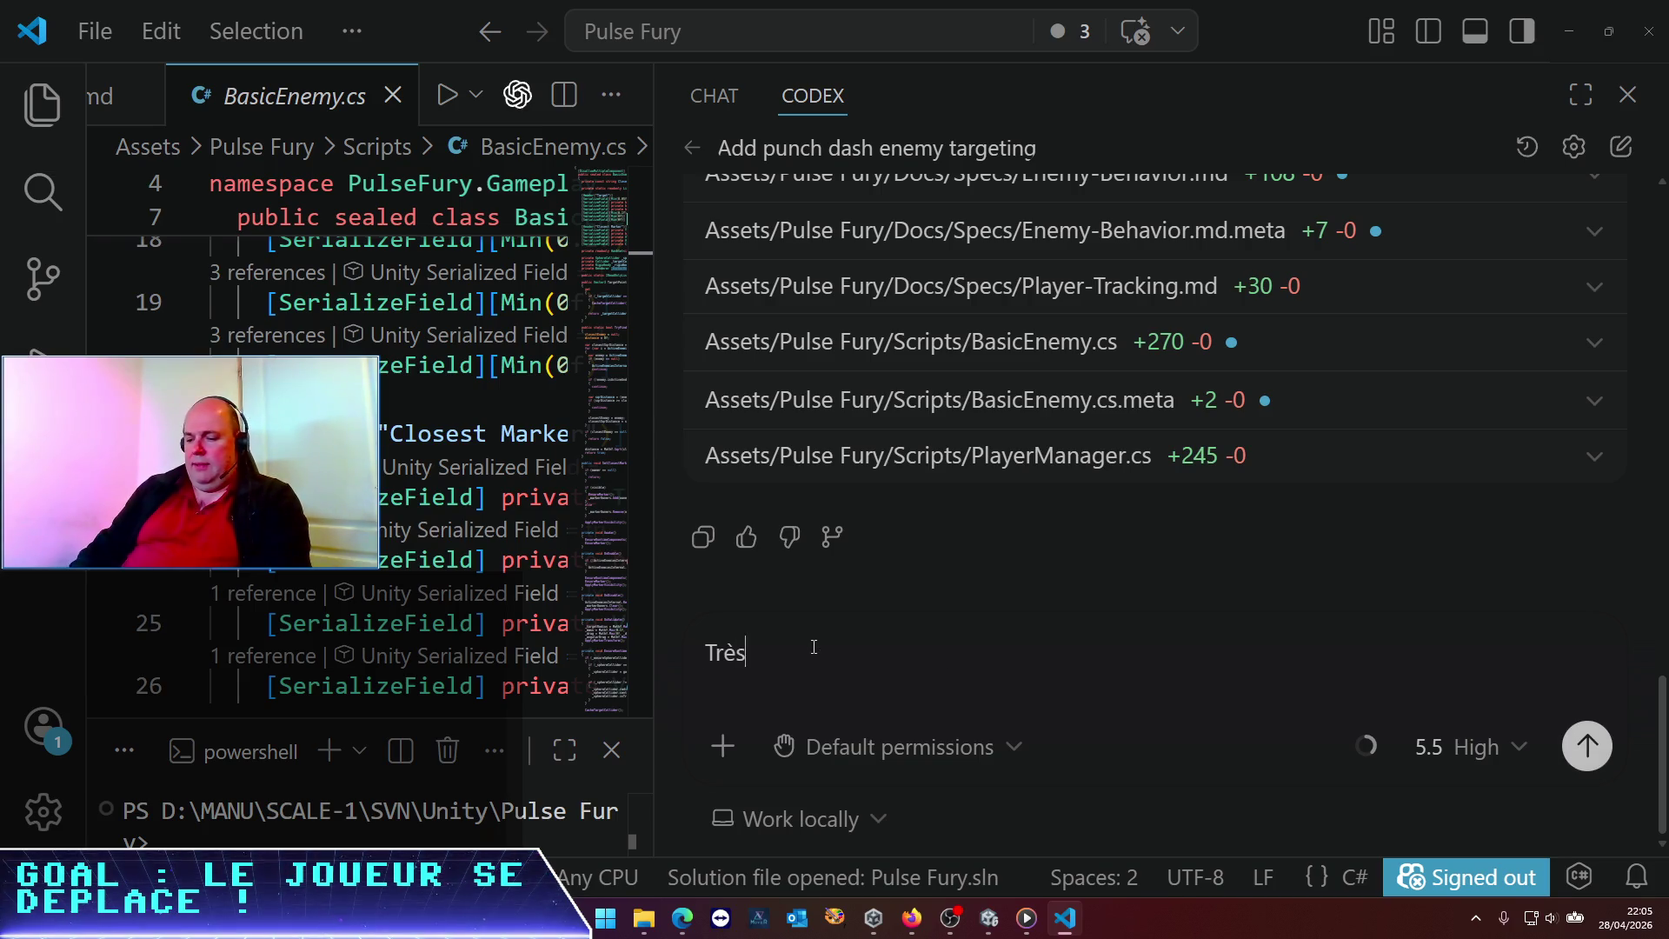
pyautogui.write(' bon premiee')
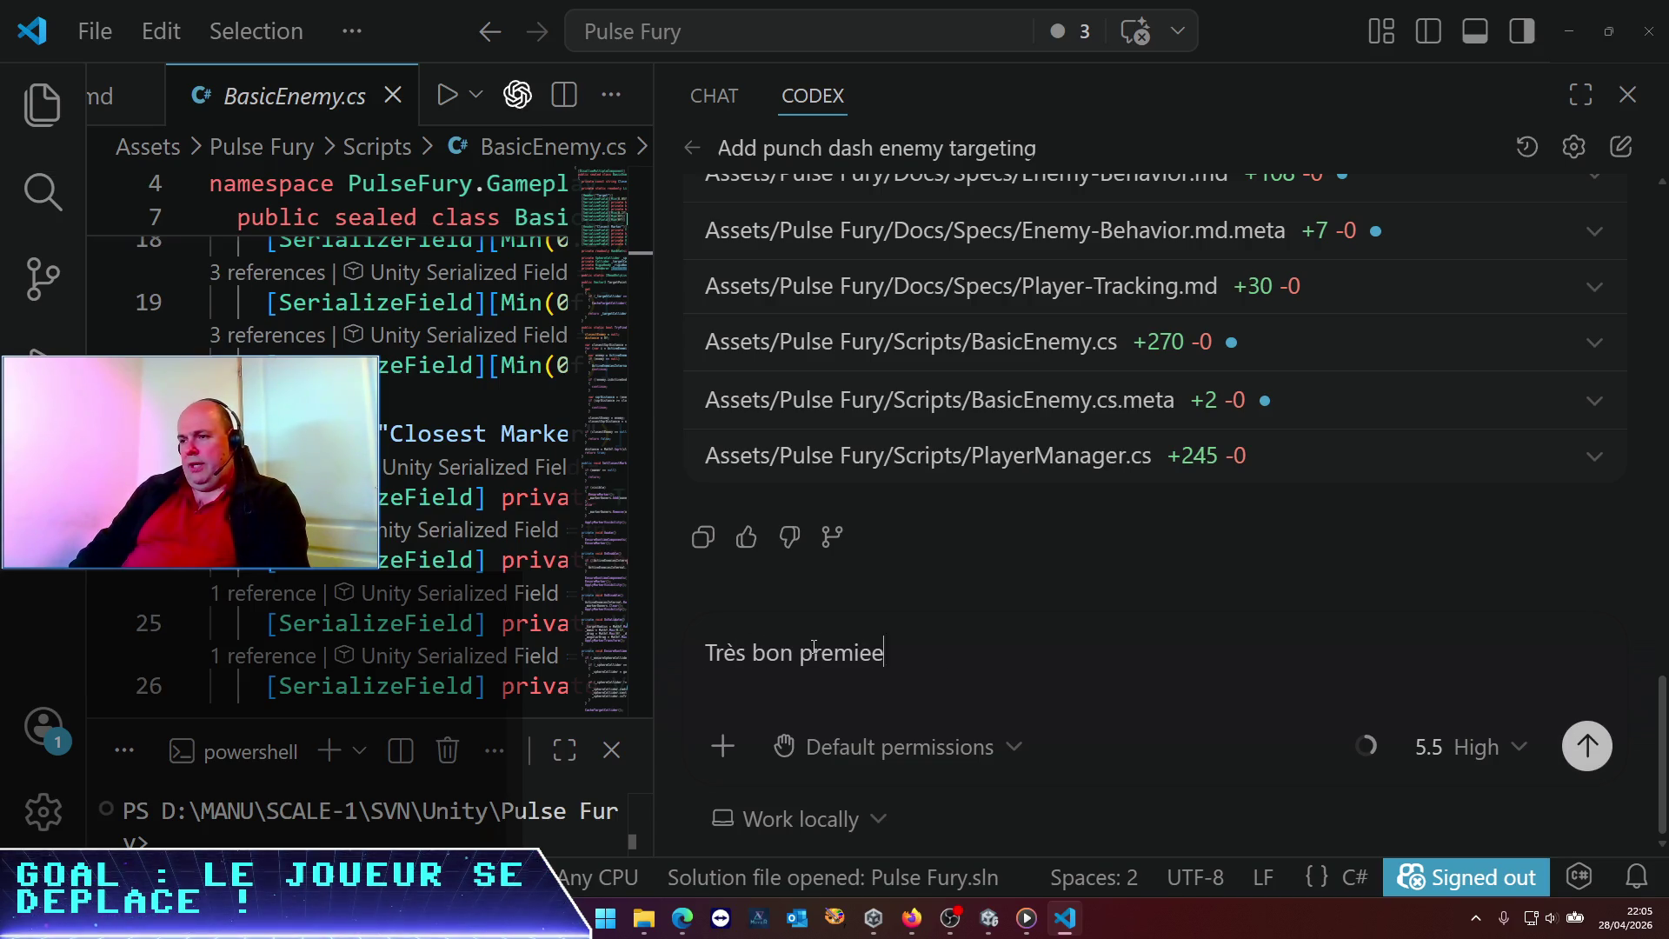
pyautogui.press('BackSpace')
pyautogui.write('r jet ! J')
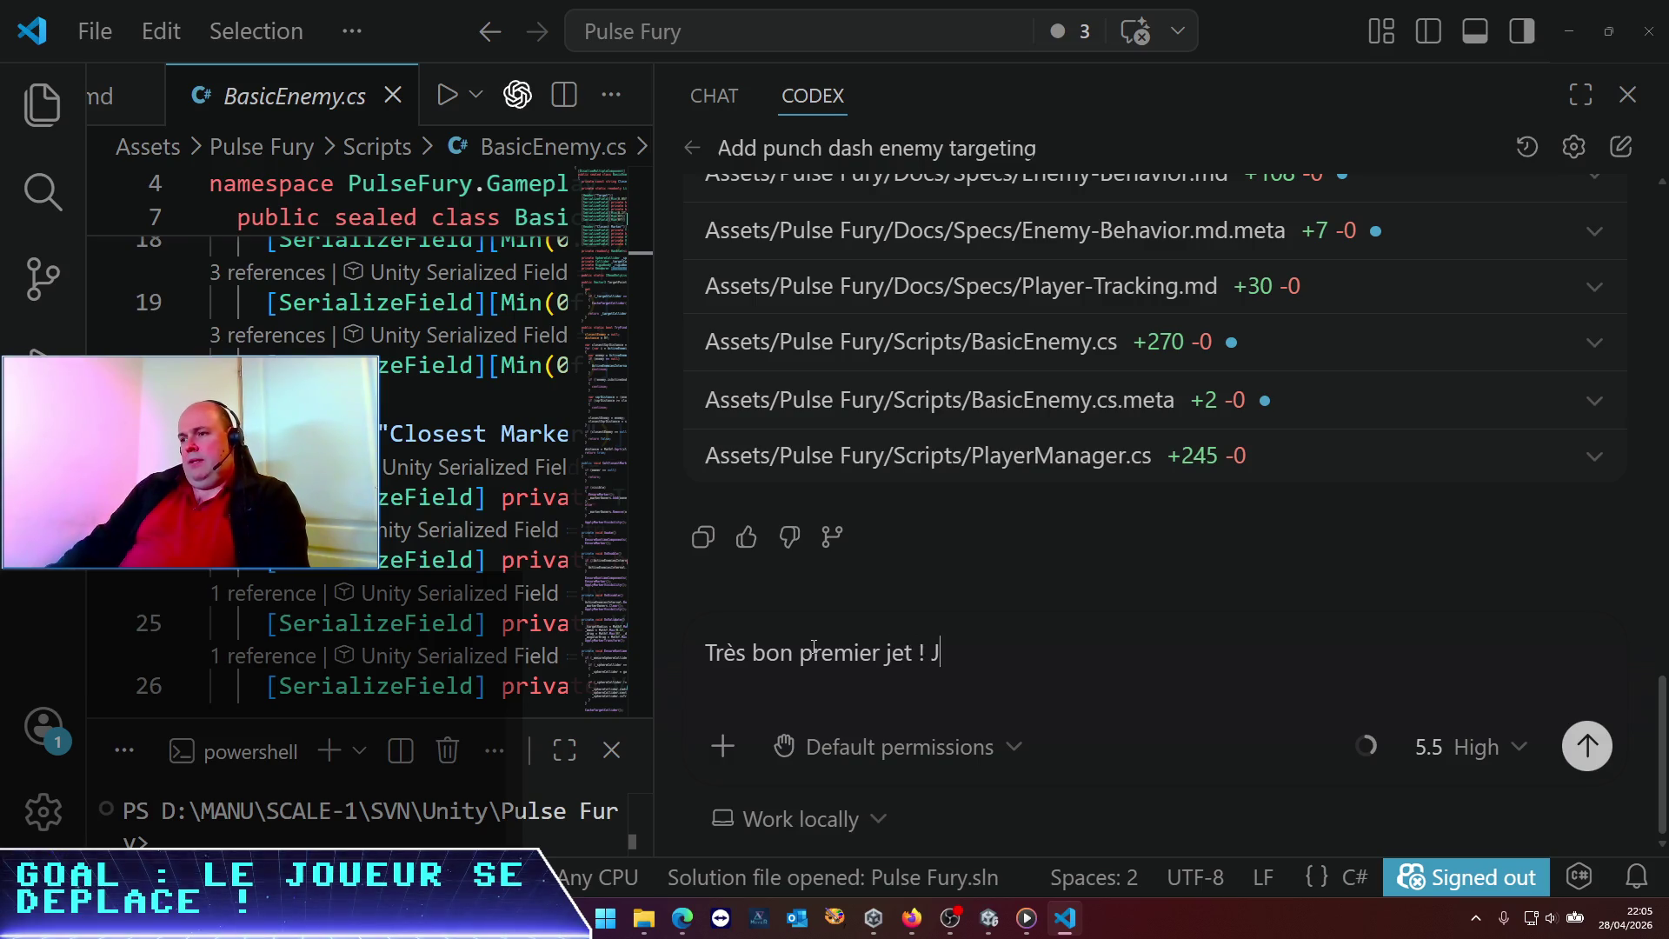
pyautogui.write("'ai quelques sou")
pyautogui.press('BackSpace')
pyautogui.press('BackSpace')
pyautogui.press('BackSpace')
pyautogui.write('amél')
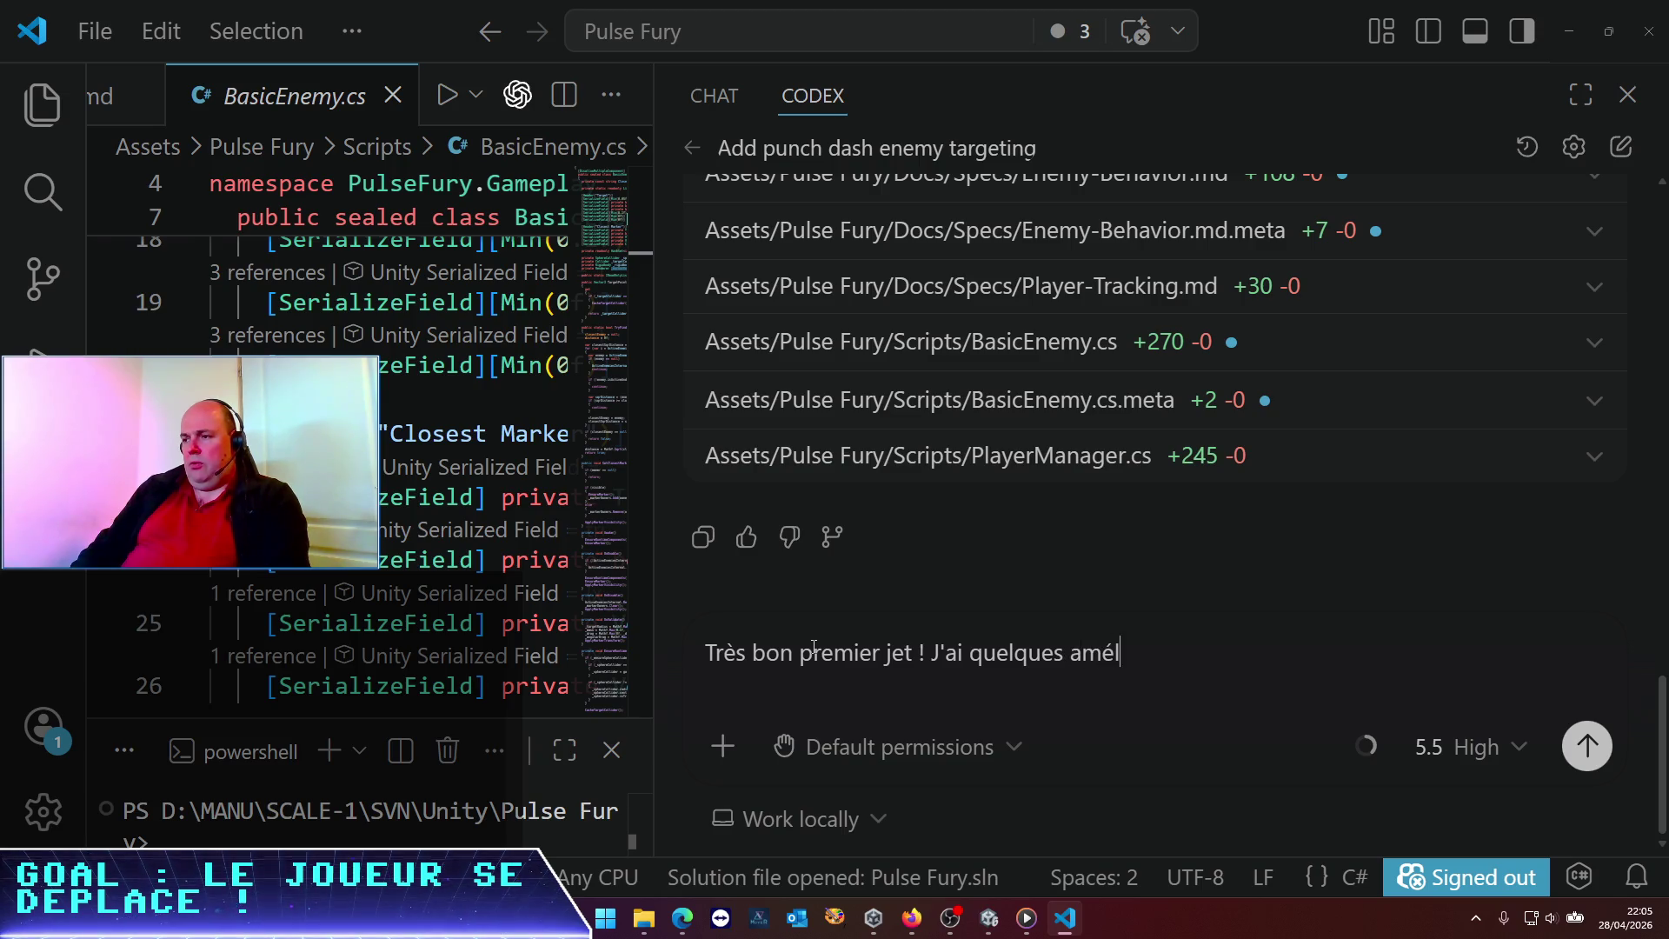
pyautogui.write('iorations à de')
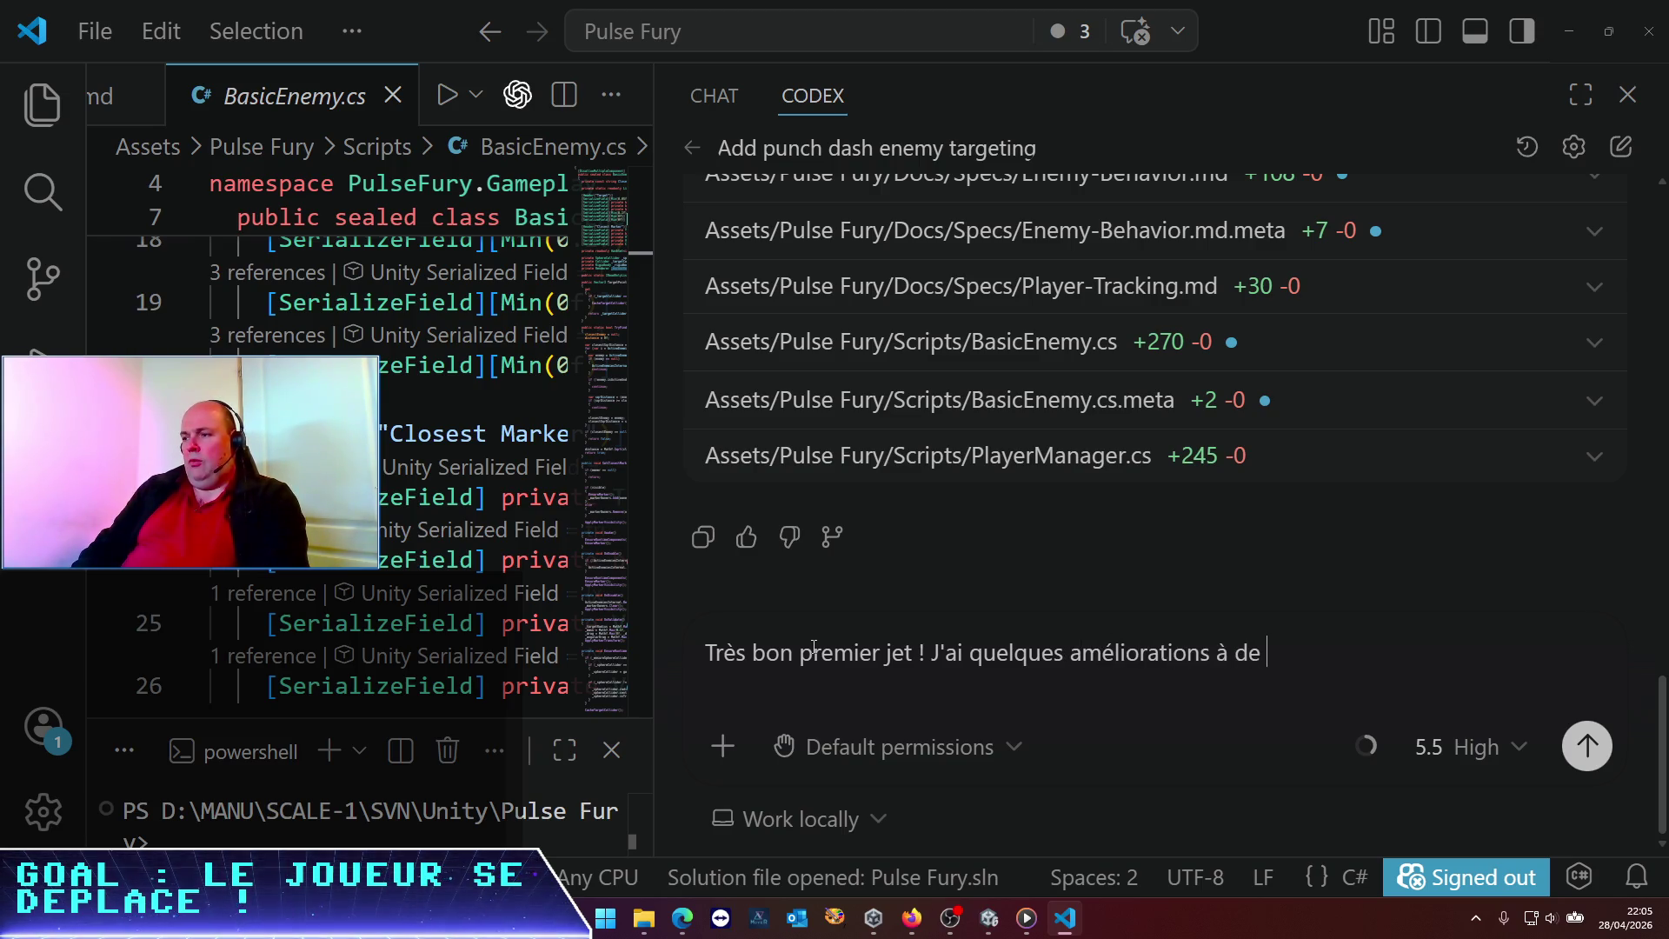
pyautogui.press('BackSpace')
pyautogui.press('BackSpace')
pyautogui.write('te demander: ')
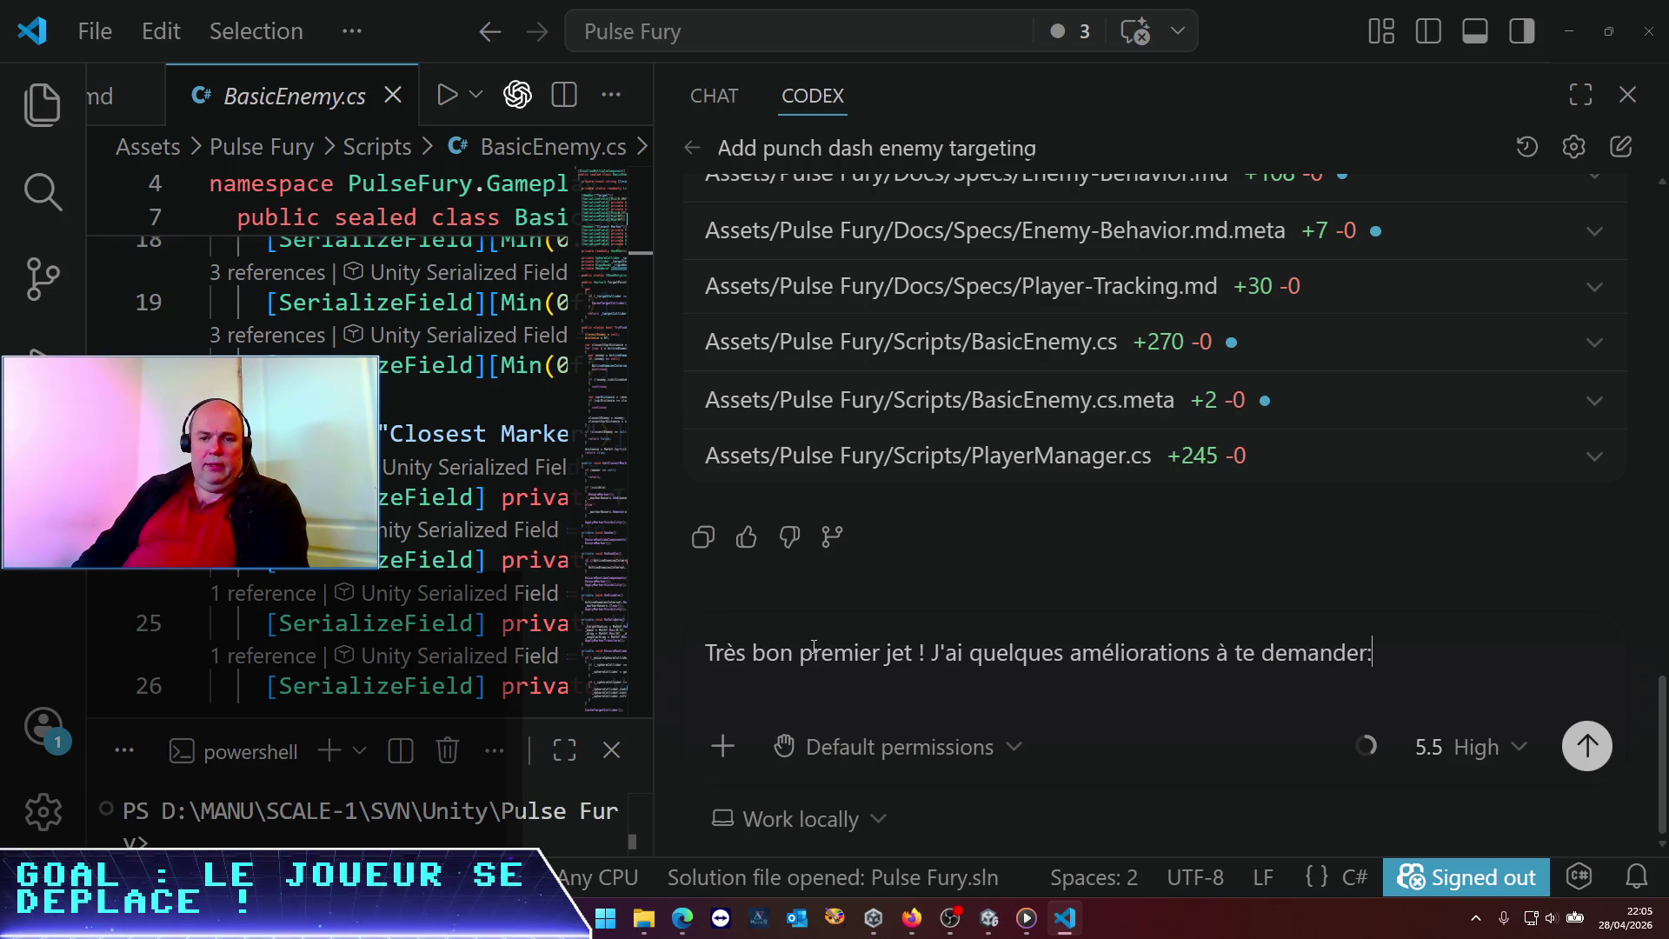
pyautogui.write('1.')
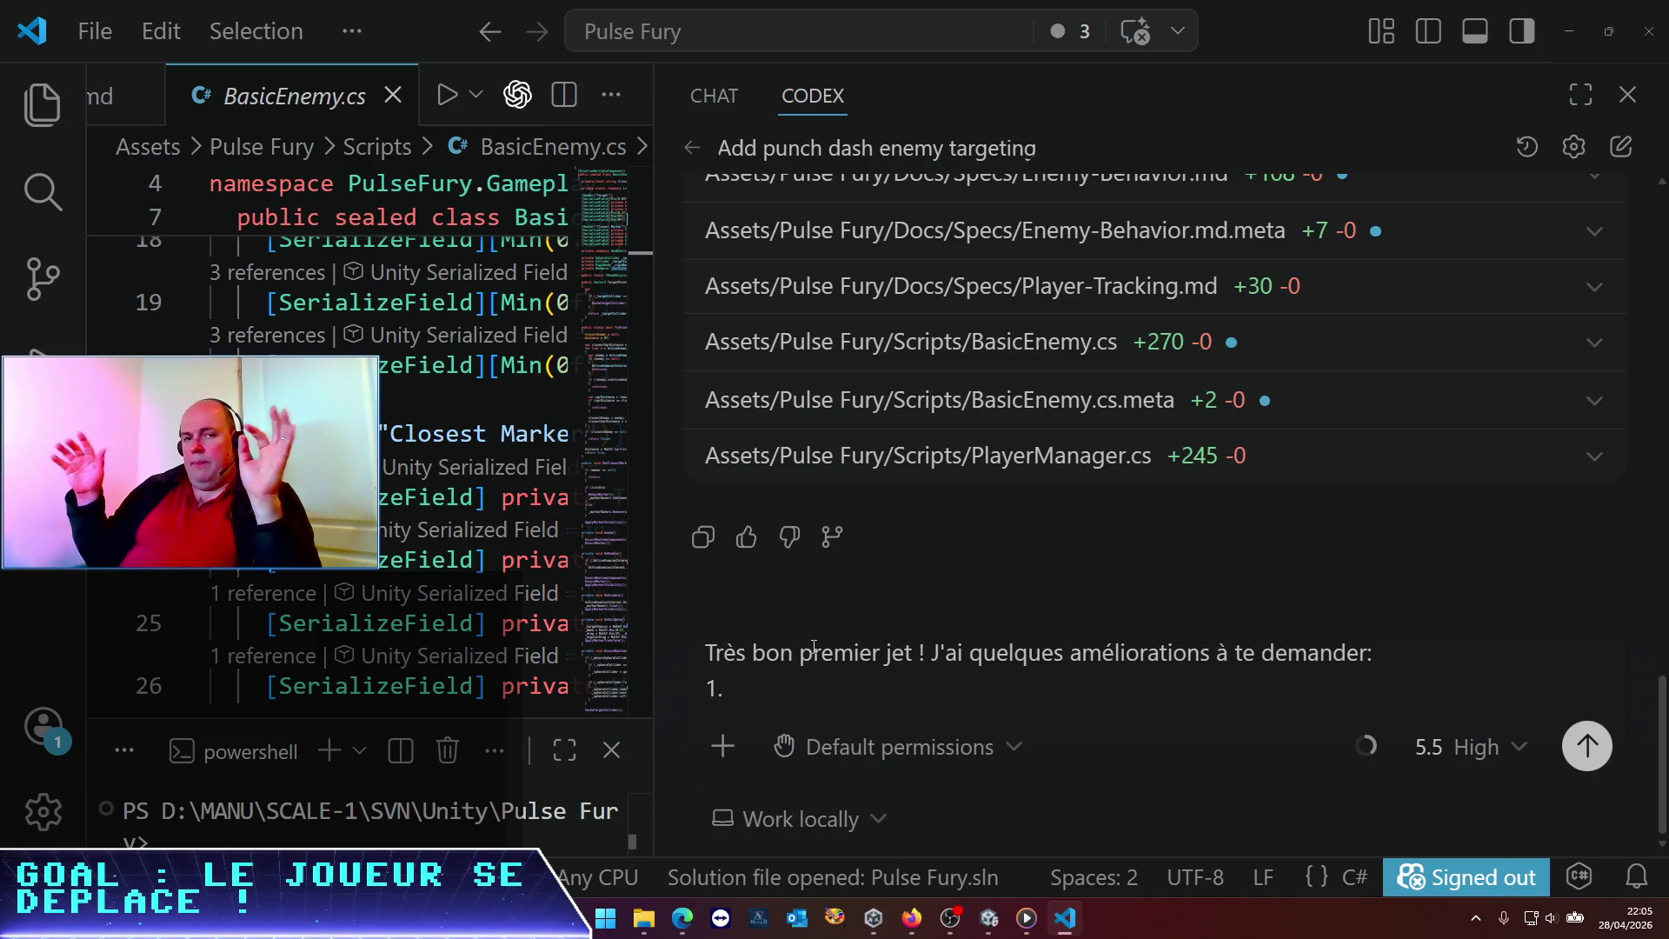
# Write point 1: the marker sits too high above the enemy, so request a relative height parameter
pyautogui.write('je remarque que le marqueur est trop haut par r')
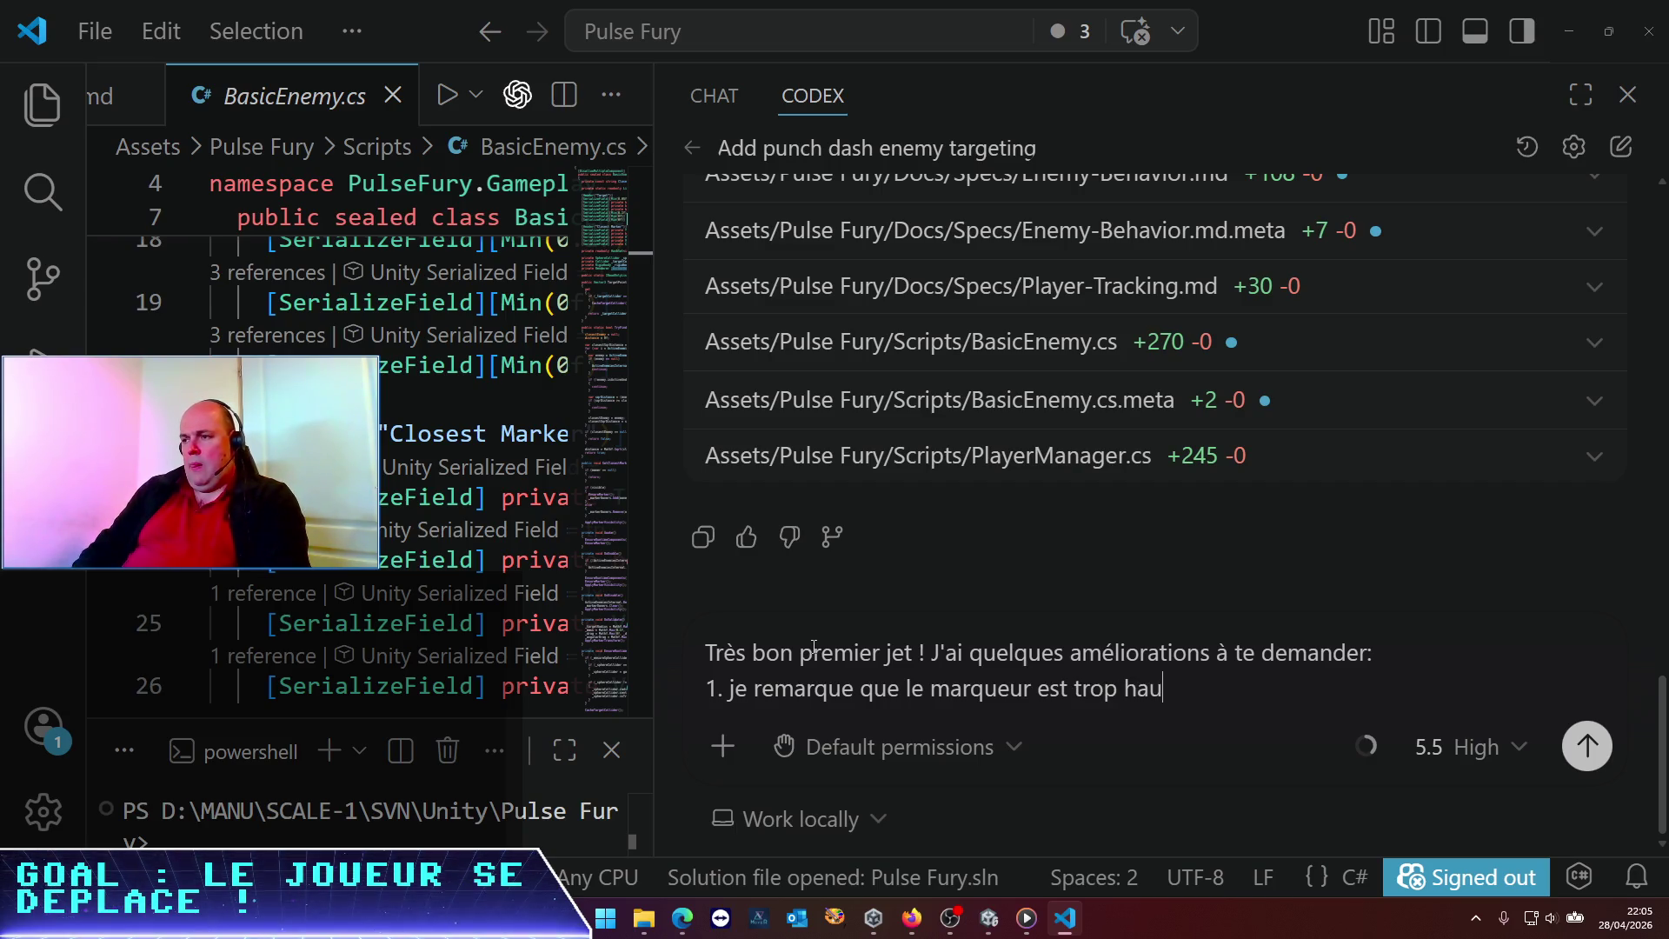
pyautogui.write('apport à l')
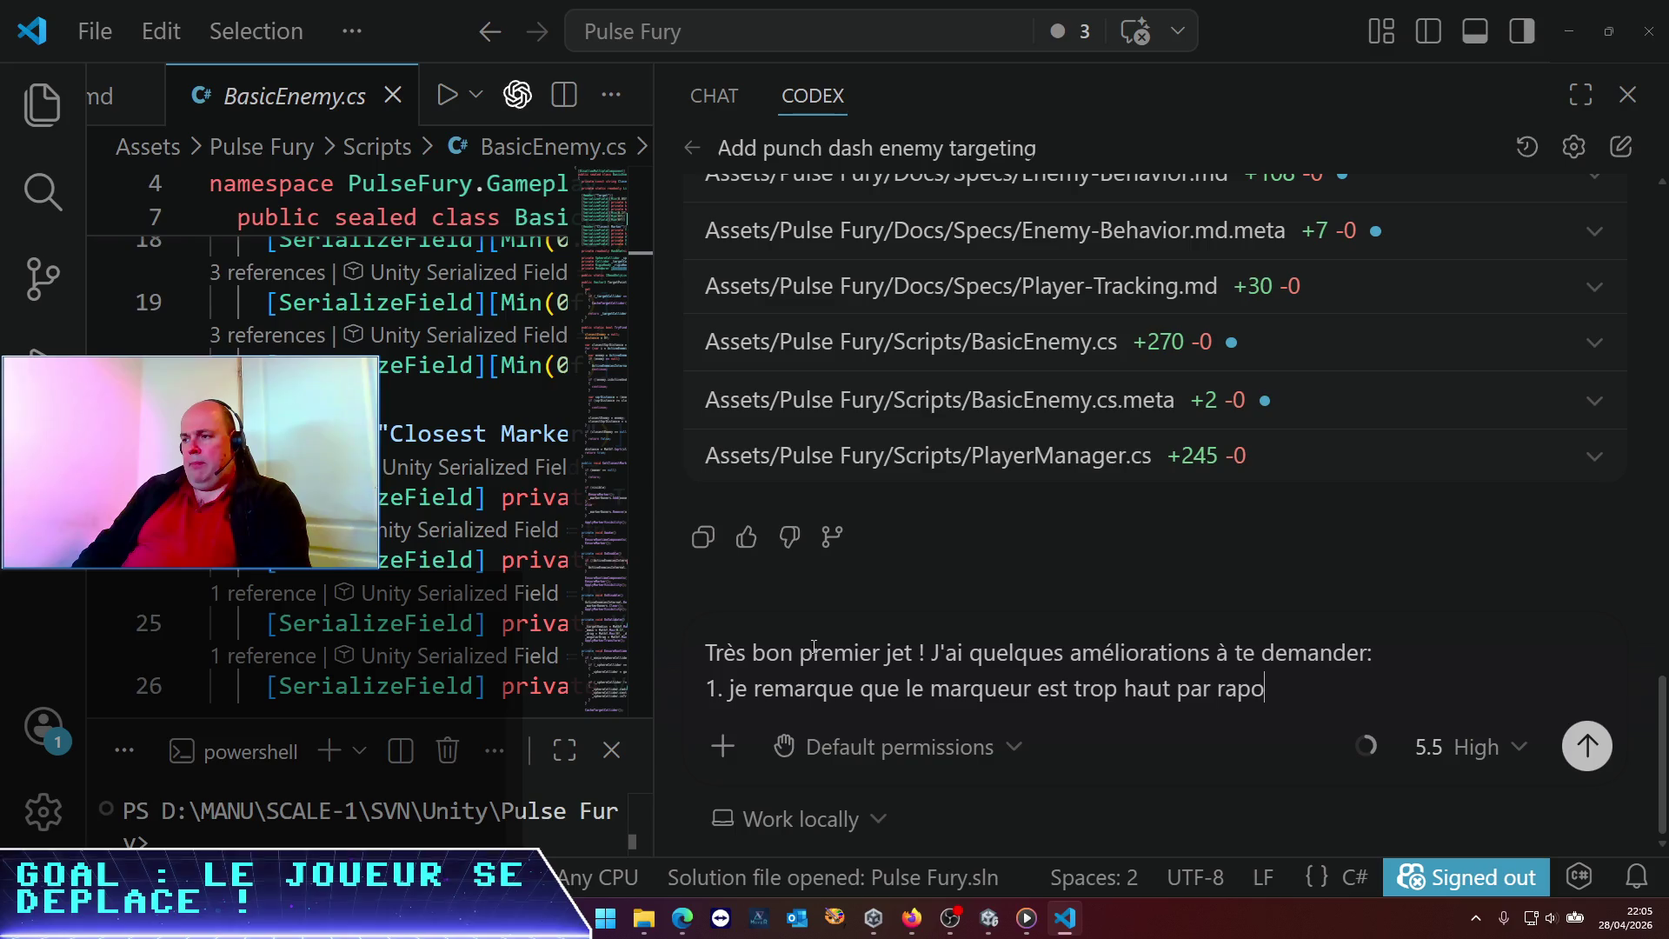
pyautogui.write("'en")
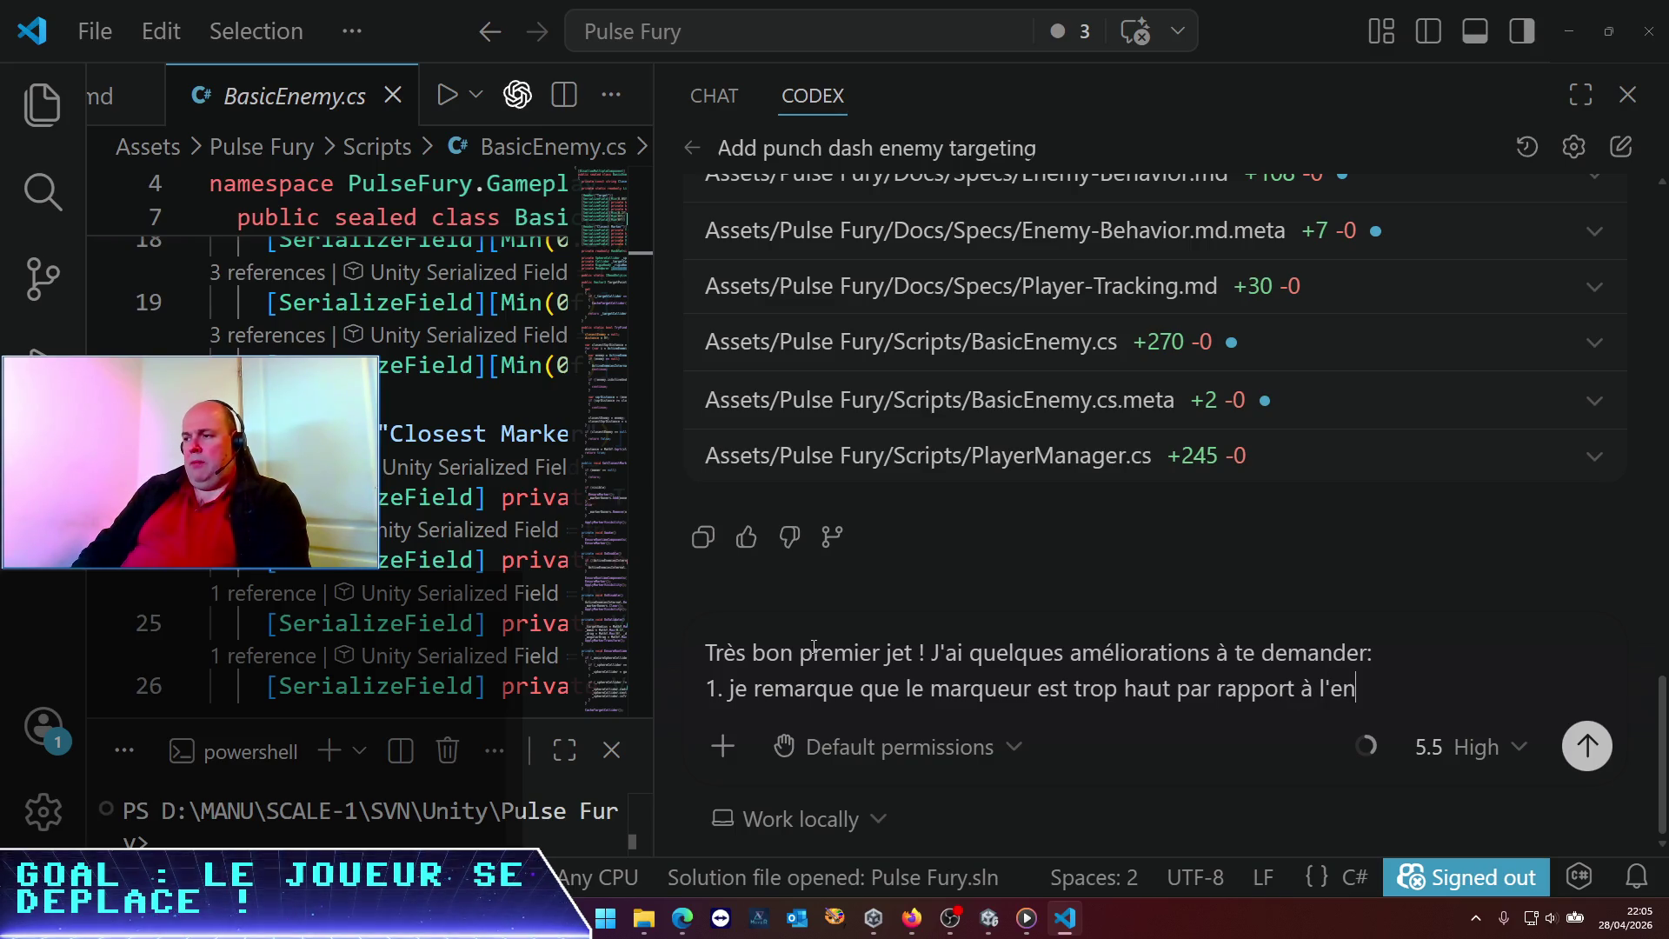
pyautogui.write('nemi ; peux-t')
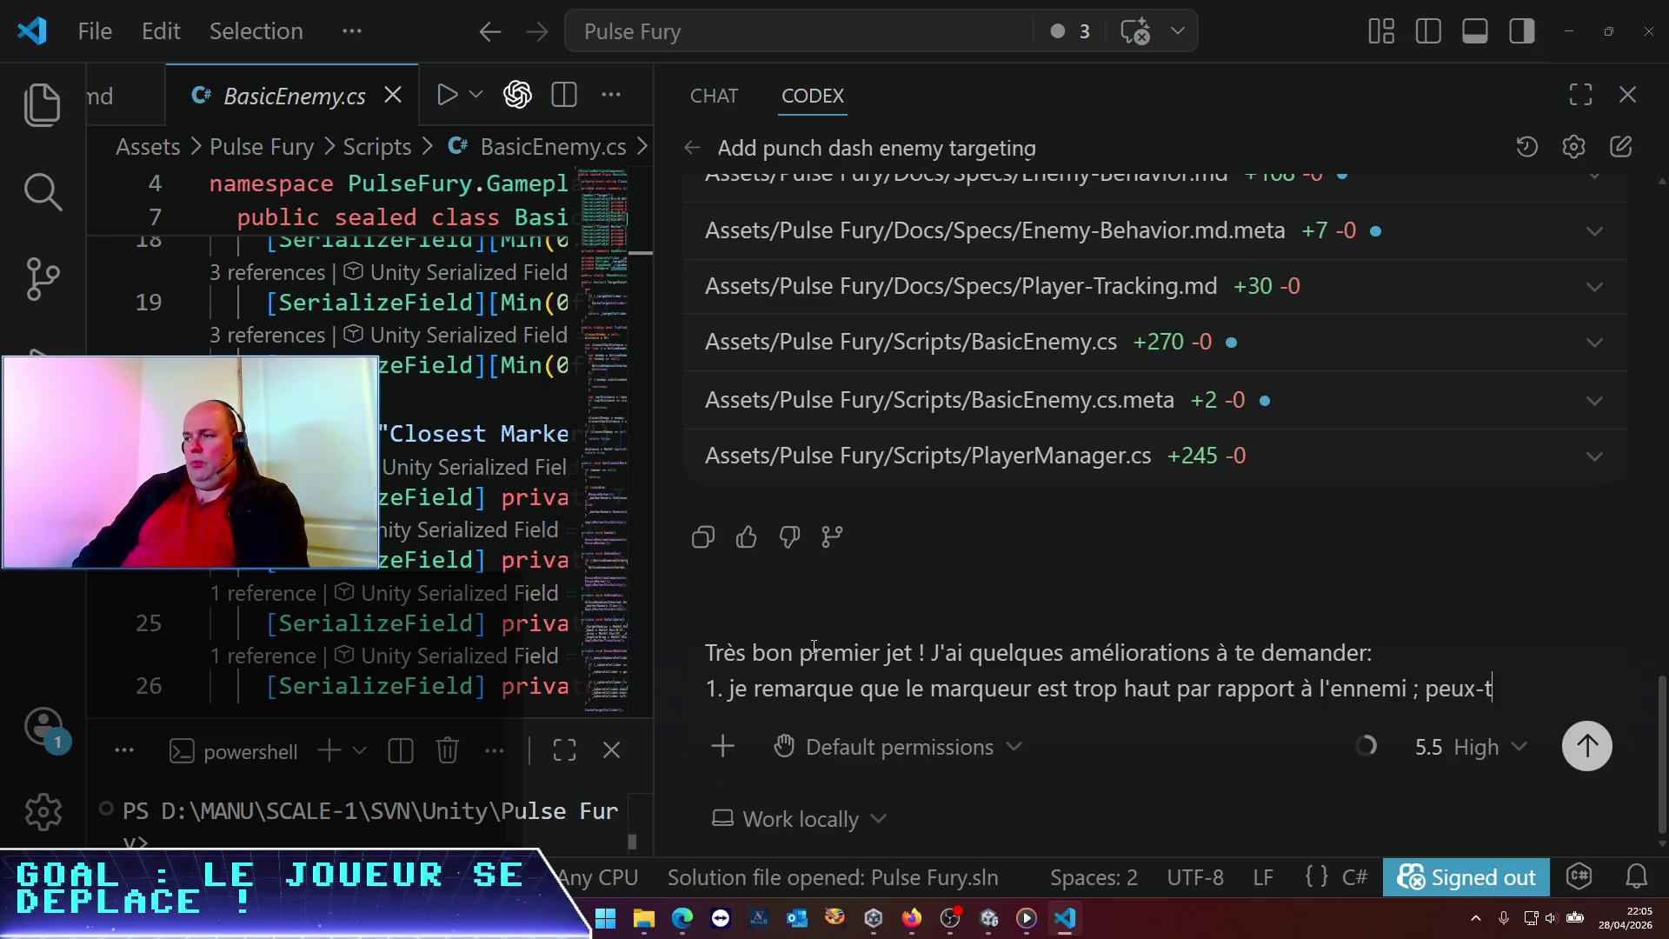
pyautogui.write('u ajouter un par')
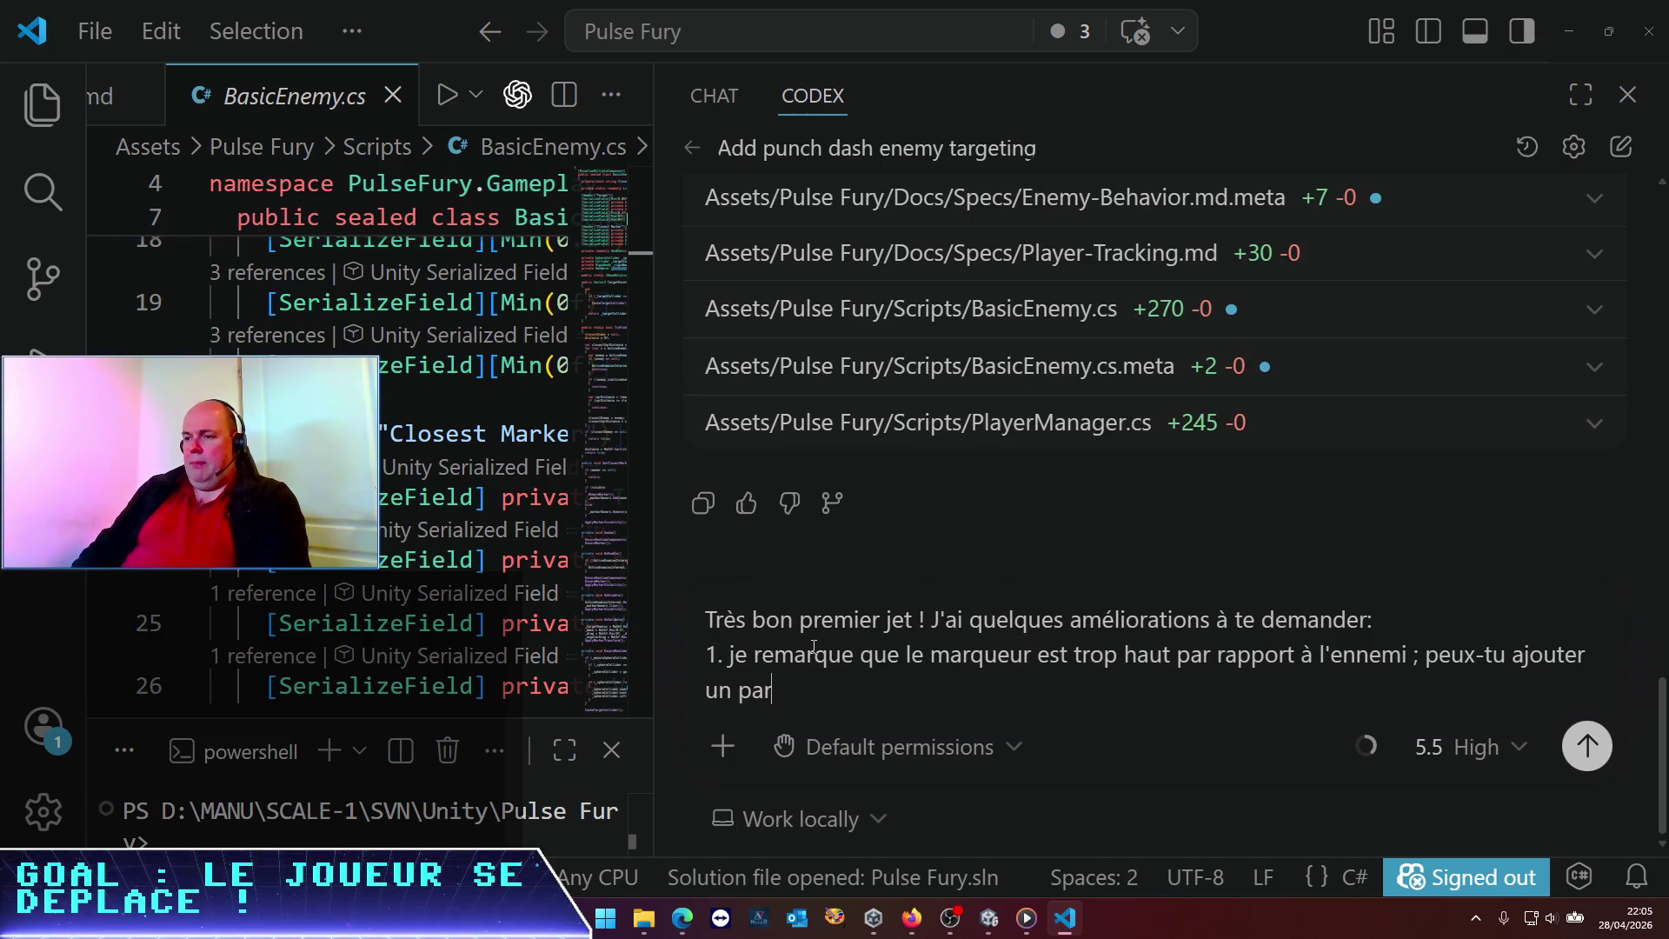
pyautogui.write('amètre de jha')
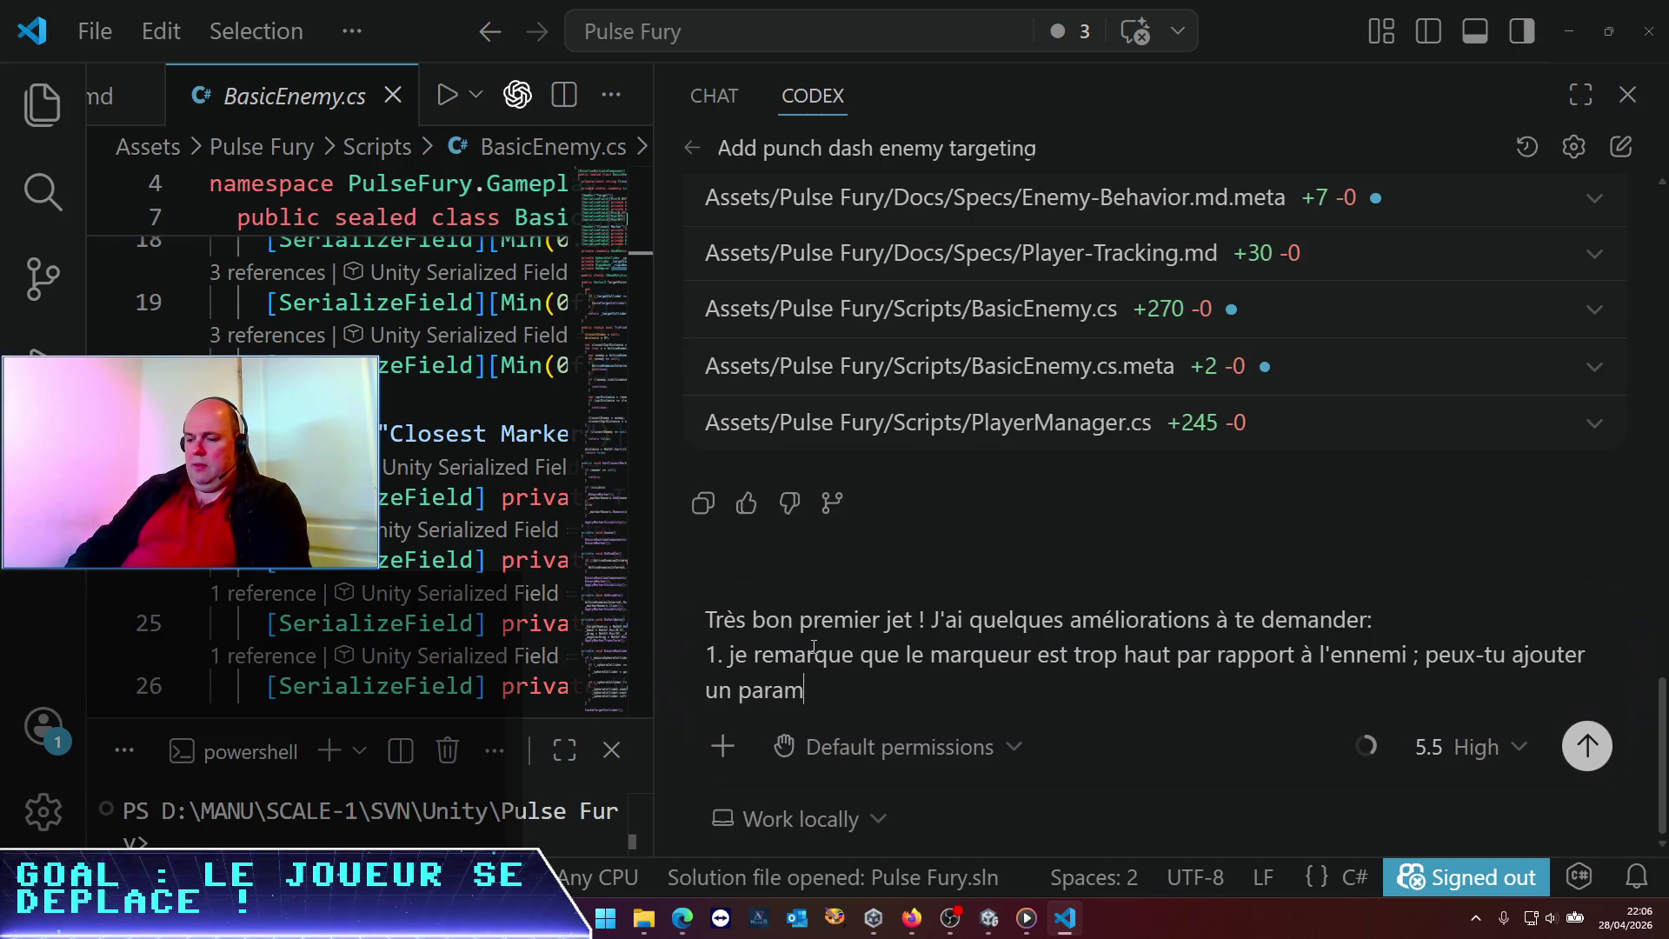
pyautogui.press('BackSpace')
pyautogui.press('BackSpace')
pyautogui.press('BackSpace')
pyautogui.write('hauteur relative ?')
pyautogui.hotkey('shift', 'Return')
# Write point 2: the marker must stay above the rolling enemy whatever its rotation; begin point 3
pyautogui.write('2. ')
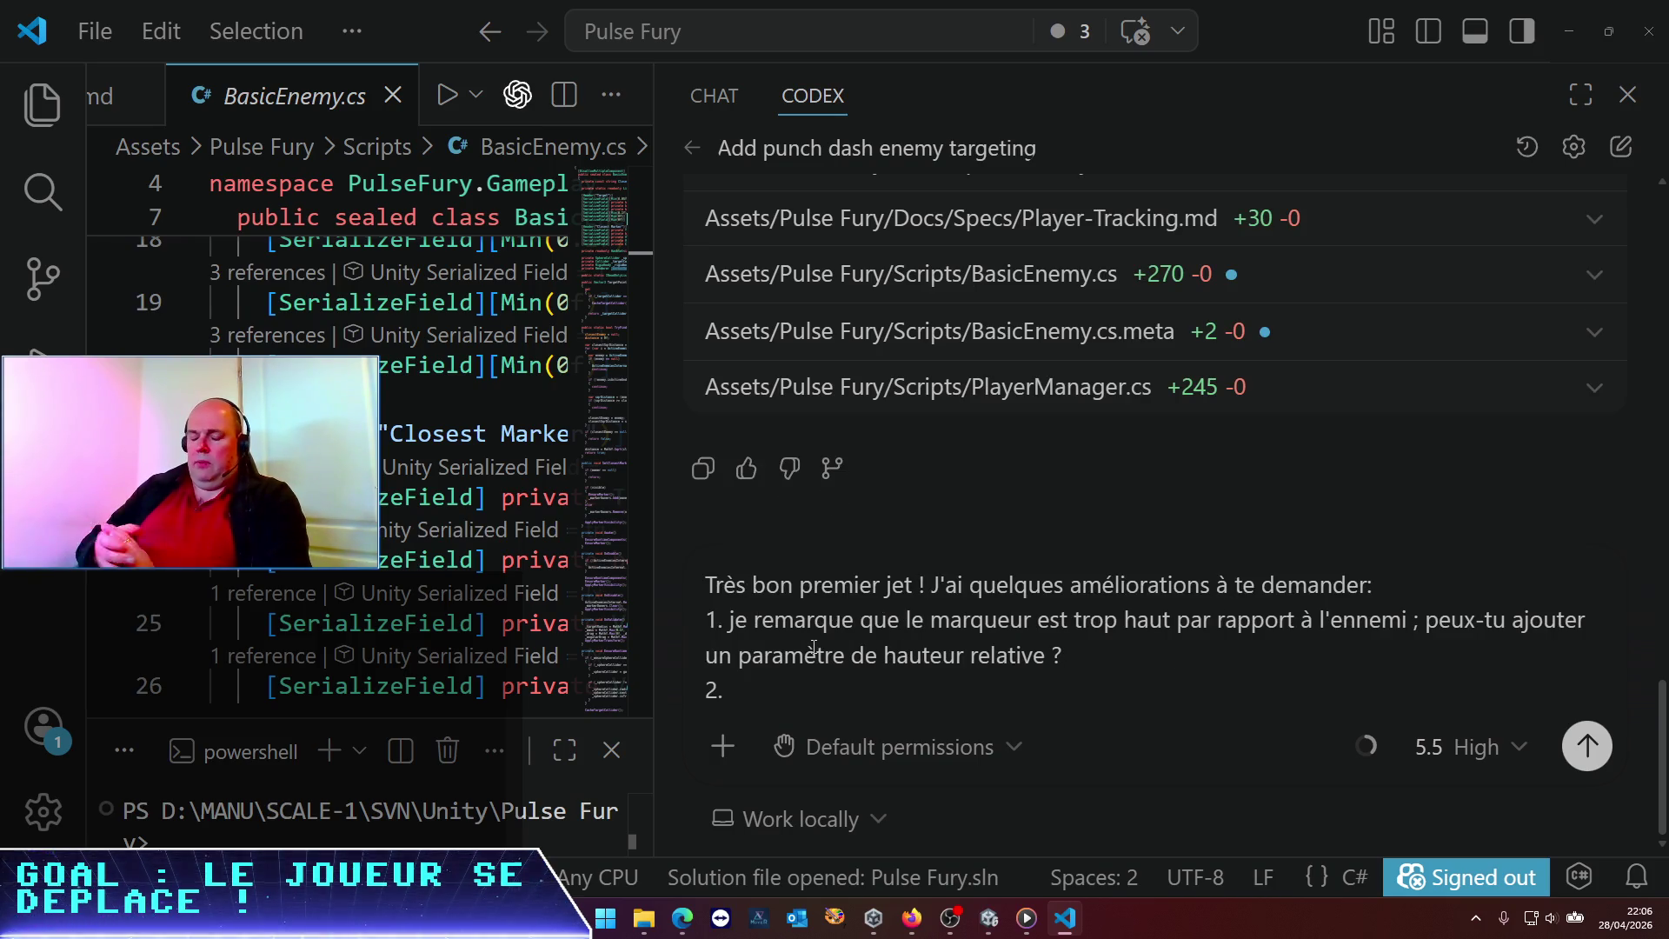
pyautogui.write('Le marqueur tourne au')
pyautogui.press('BackSpace')
pyautogui.press('BackSpace')
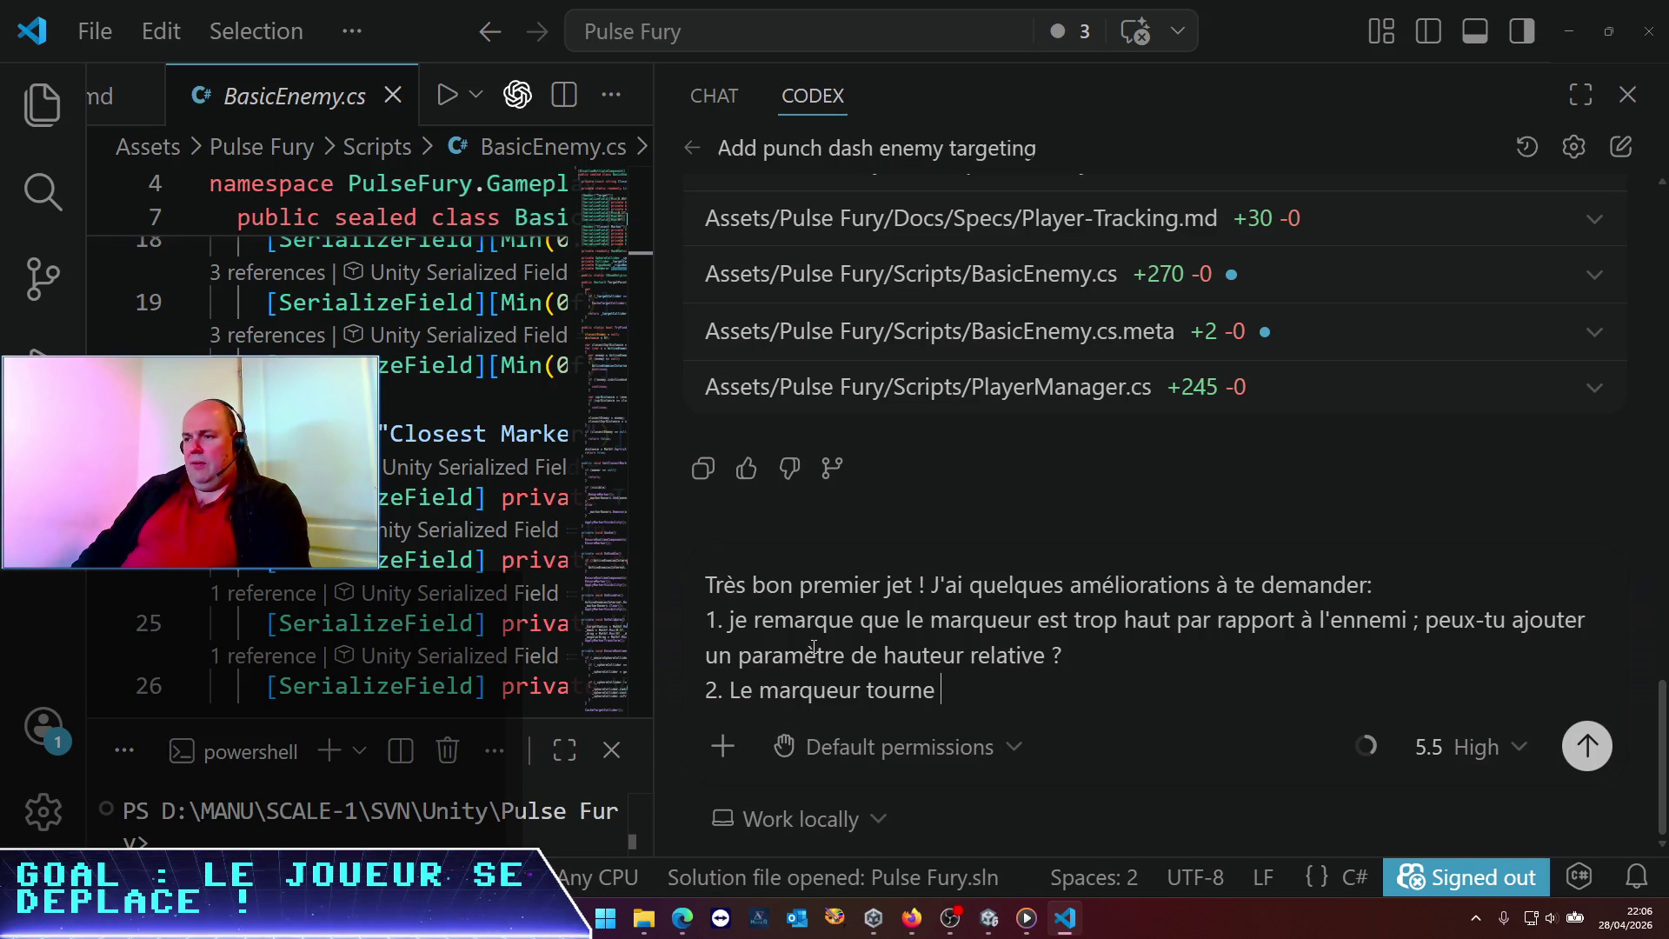
pyautogui.write("avec l'ennemi si ce dernier ")
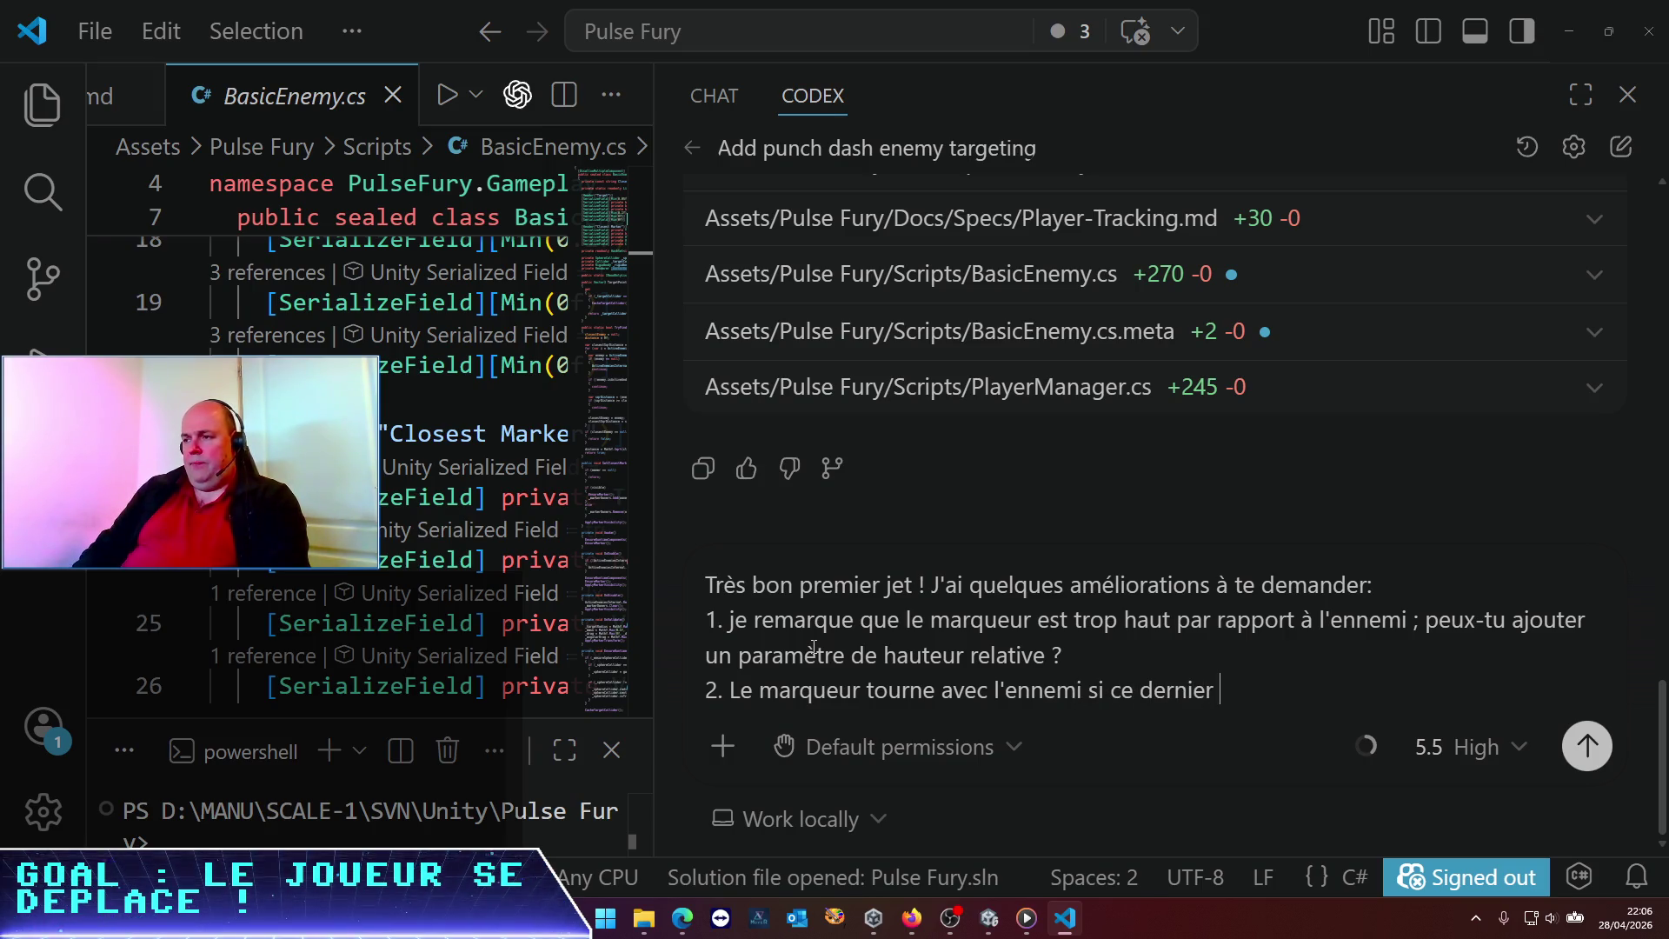
pyautogui.write("roule ; j'ai ")
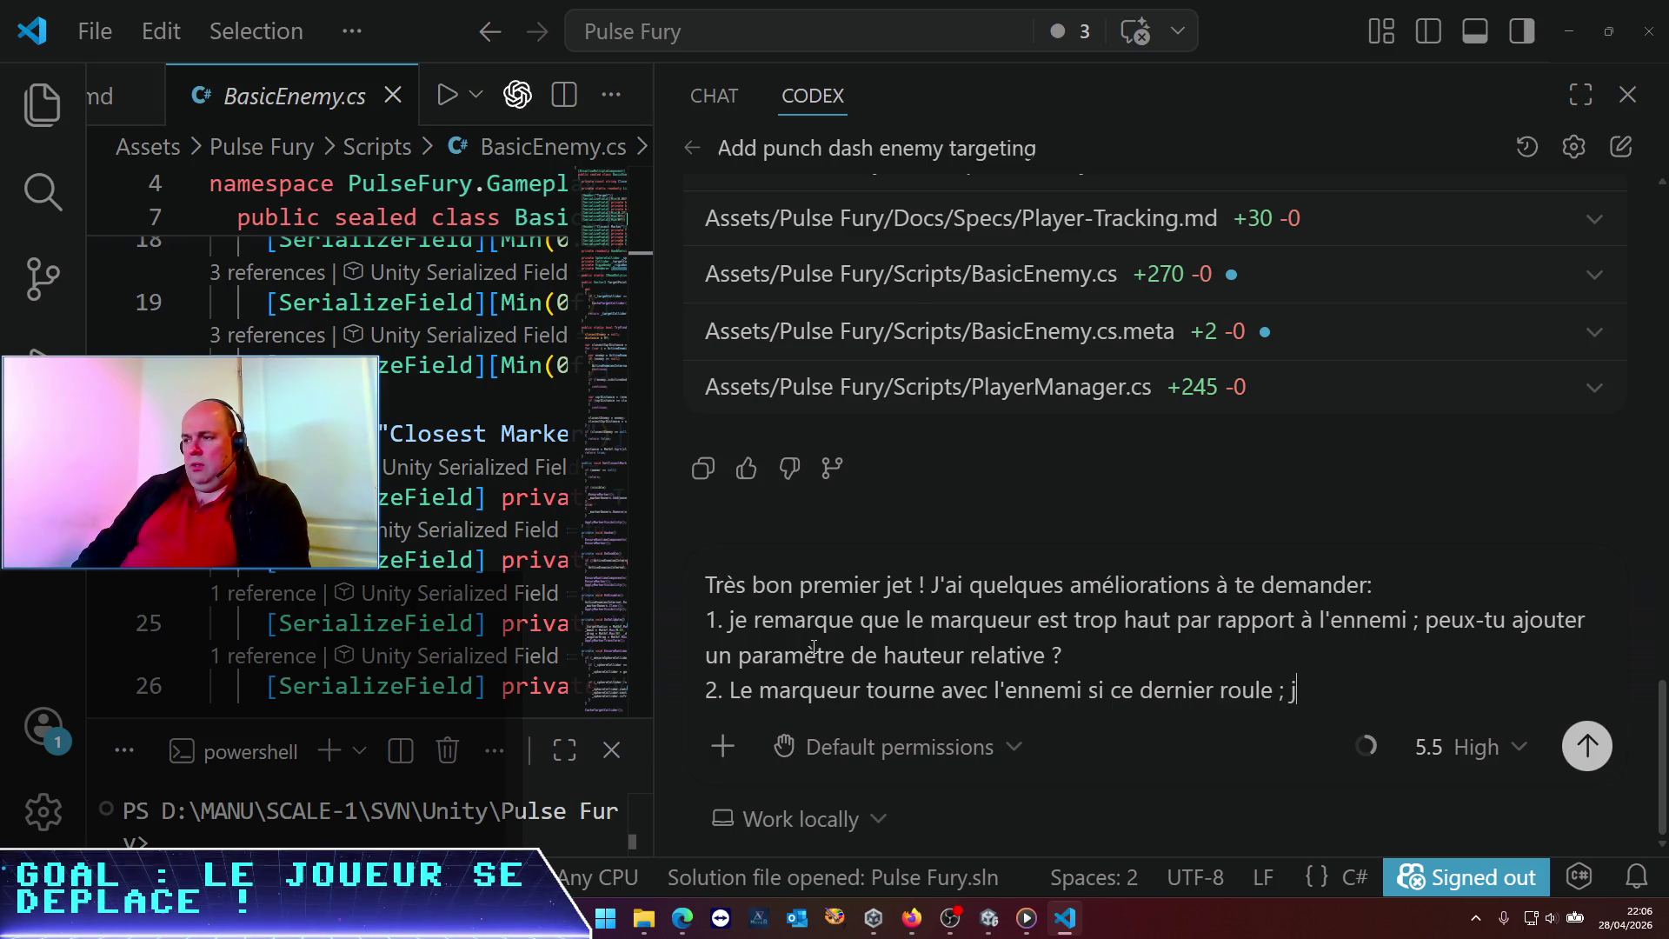
pyautogui.write("besoin qu'i")
pyautogui.write('l soit au desuu')
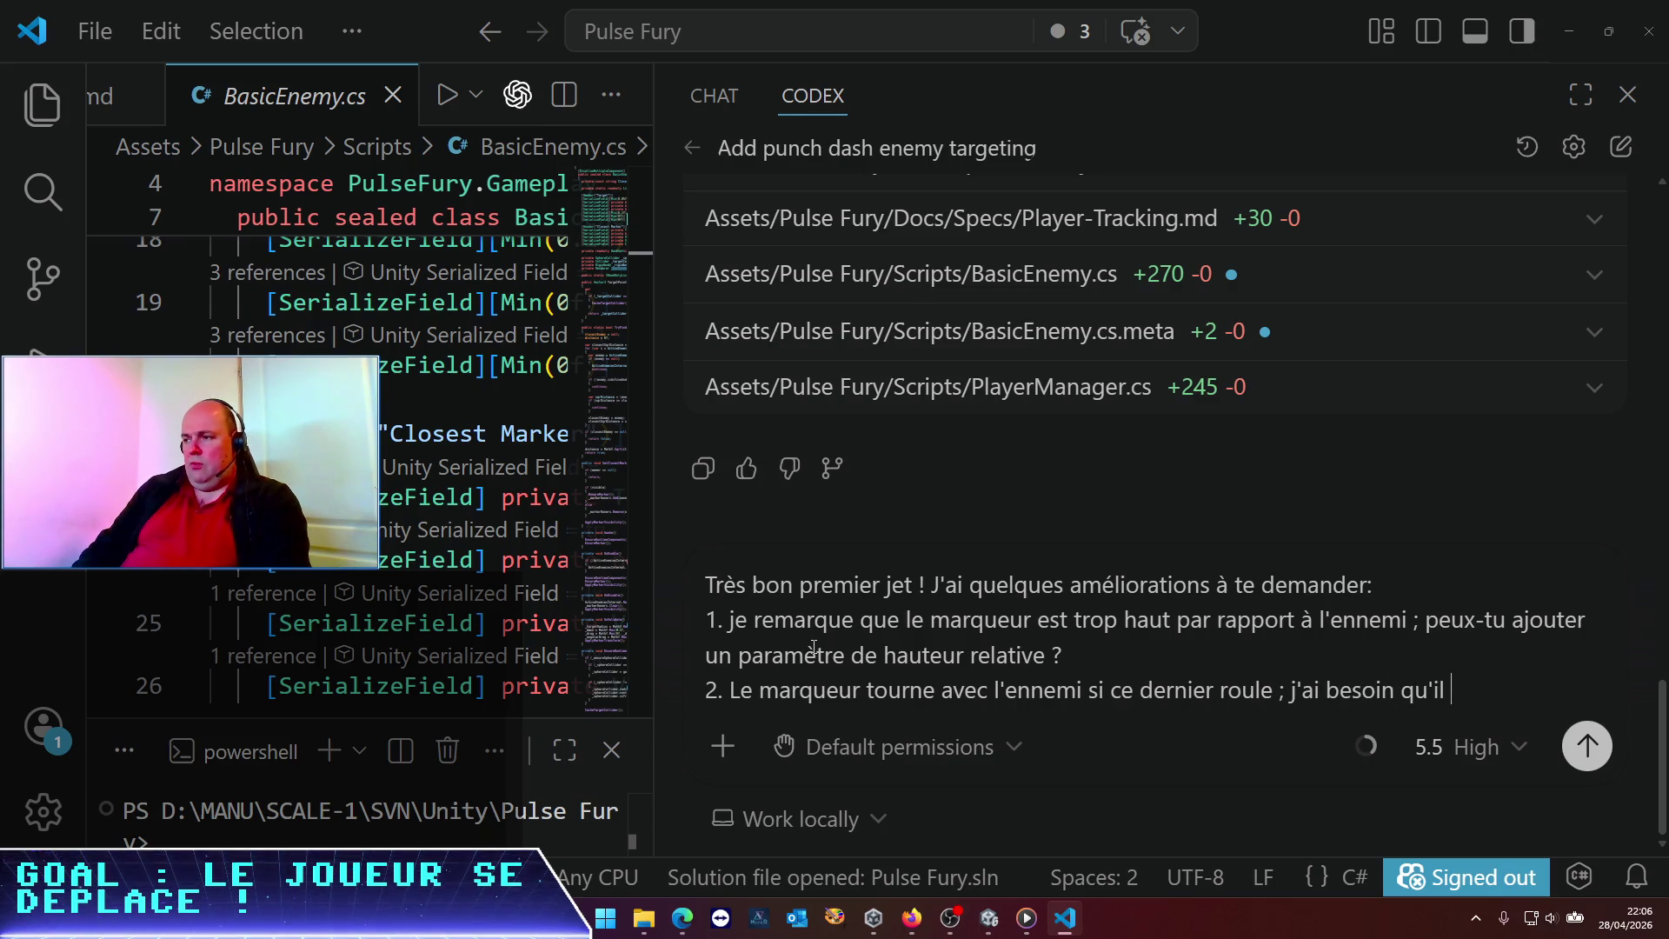
pyautogui.press('BackSpace')
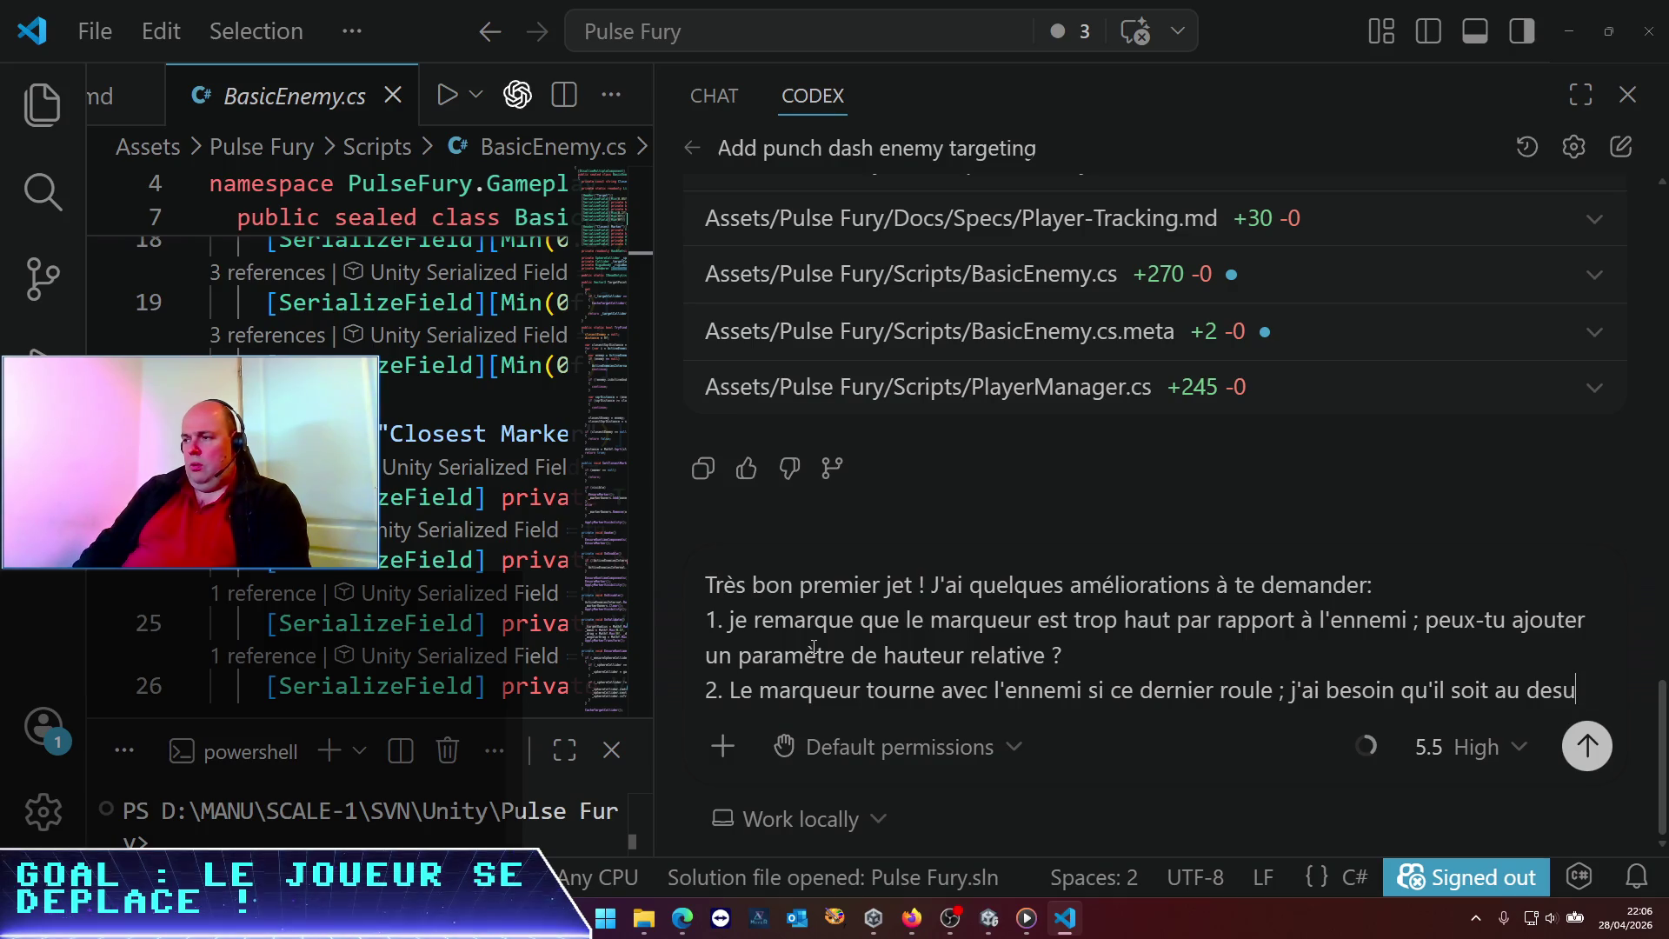
pyautogui.write("us de l'ennemis")
pyautogui.press('BackSpace')
pyautogui.write('quelle que soit sa rotation')
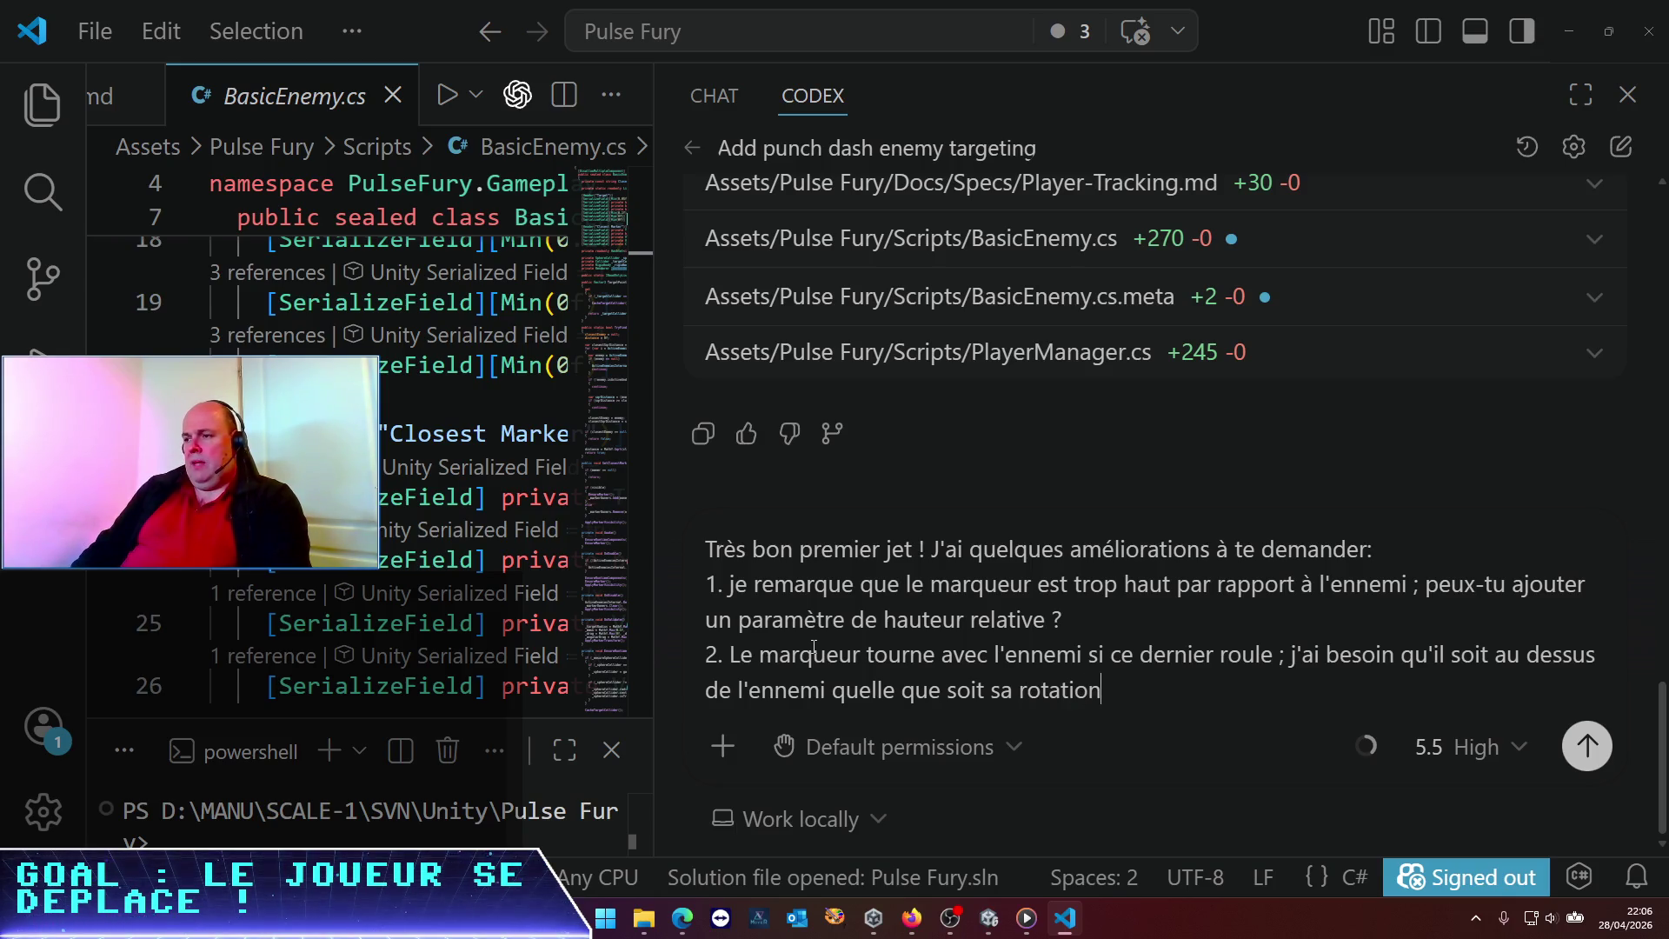
pyautogui.hotkey('shift', 'Return')
pyautogui.write('3. Un point plus structurel ;')
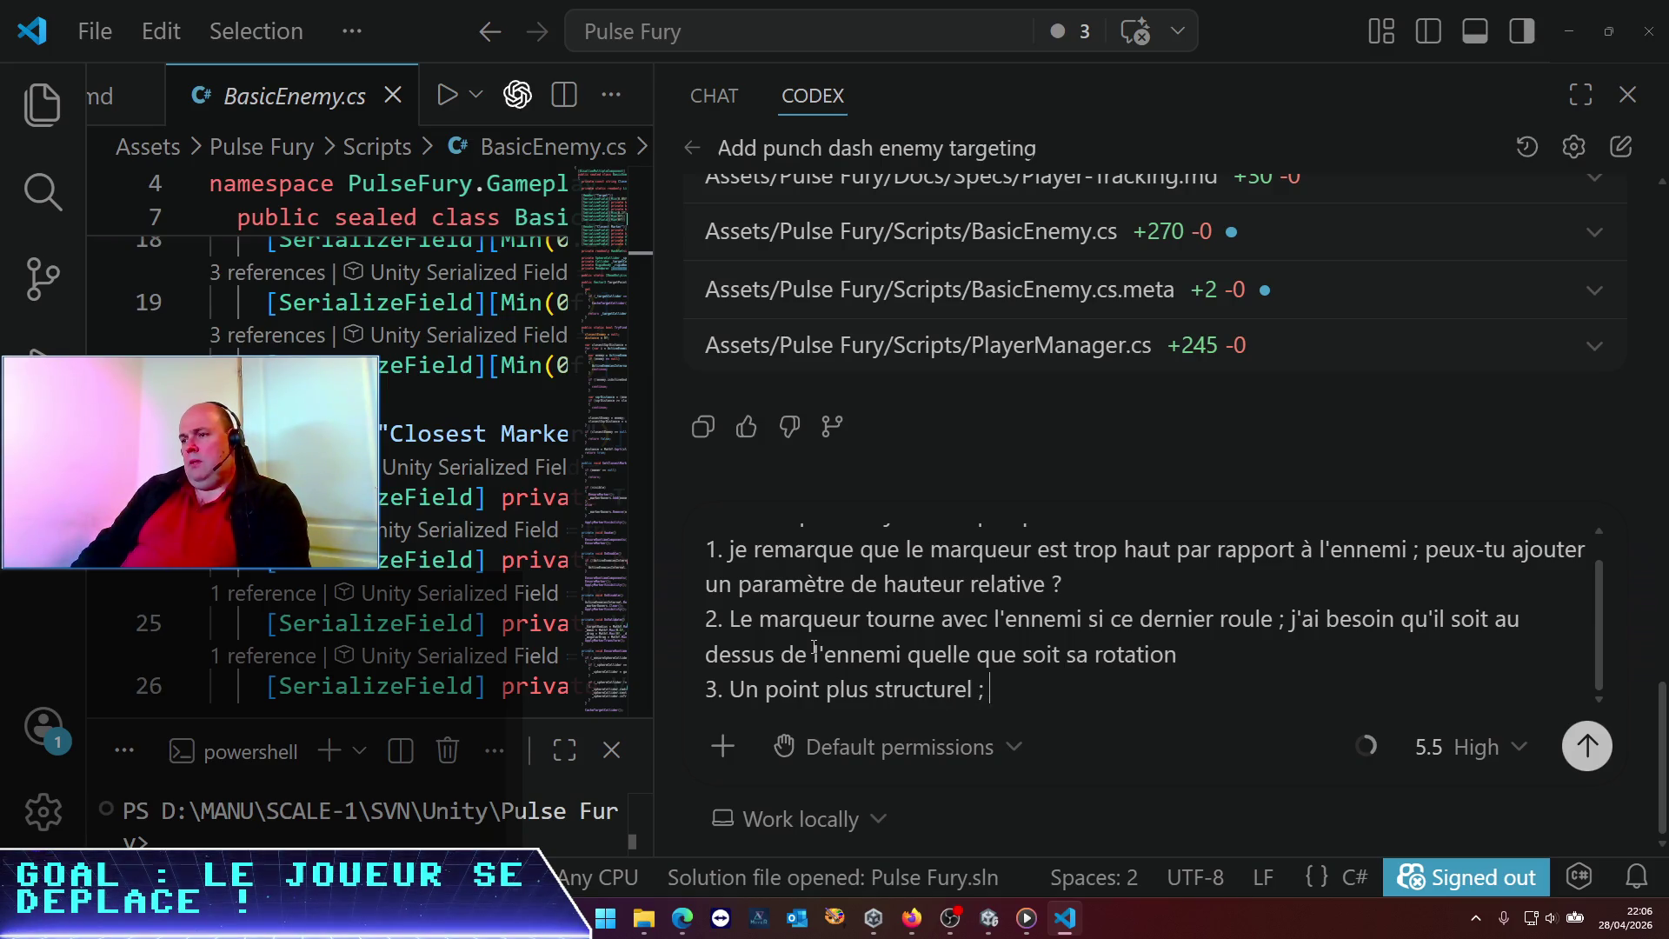
# Finish point 3: the player doesn't orient toward the enemy during the dash; ask Codex to verify
pyautogui.press('BackSpace')
pyautogui.press('BackSpace')
pyautogui.write(': je')
pyautogui.press('BackSpace')
pyautogui.press('BackSpace')
pyautogui.press('BackSpace')
pyautogui.write("j'ai l'imp")
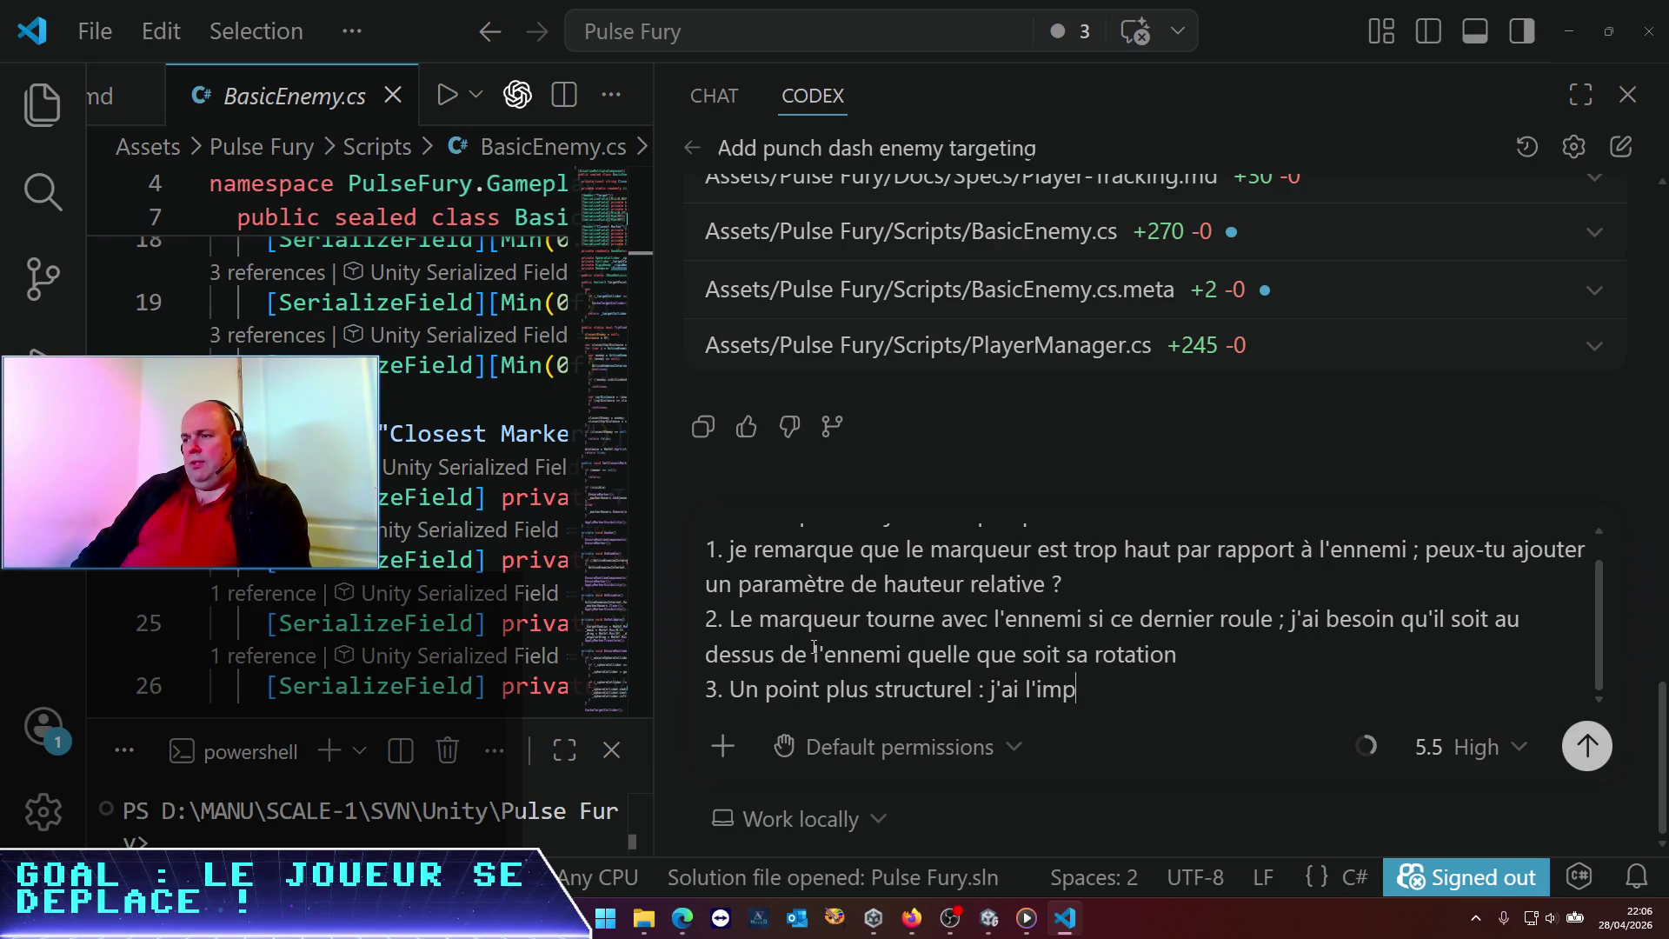
pyautogui.write('ression que le perso')
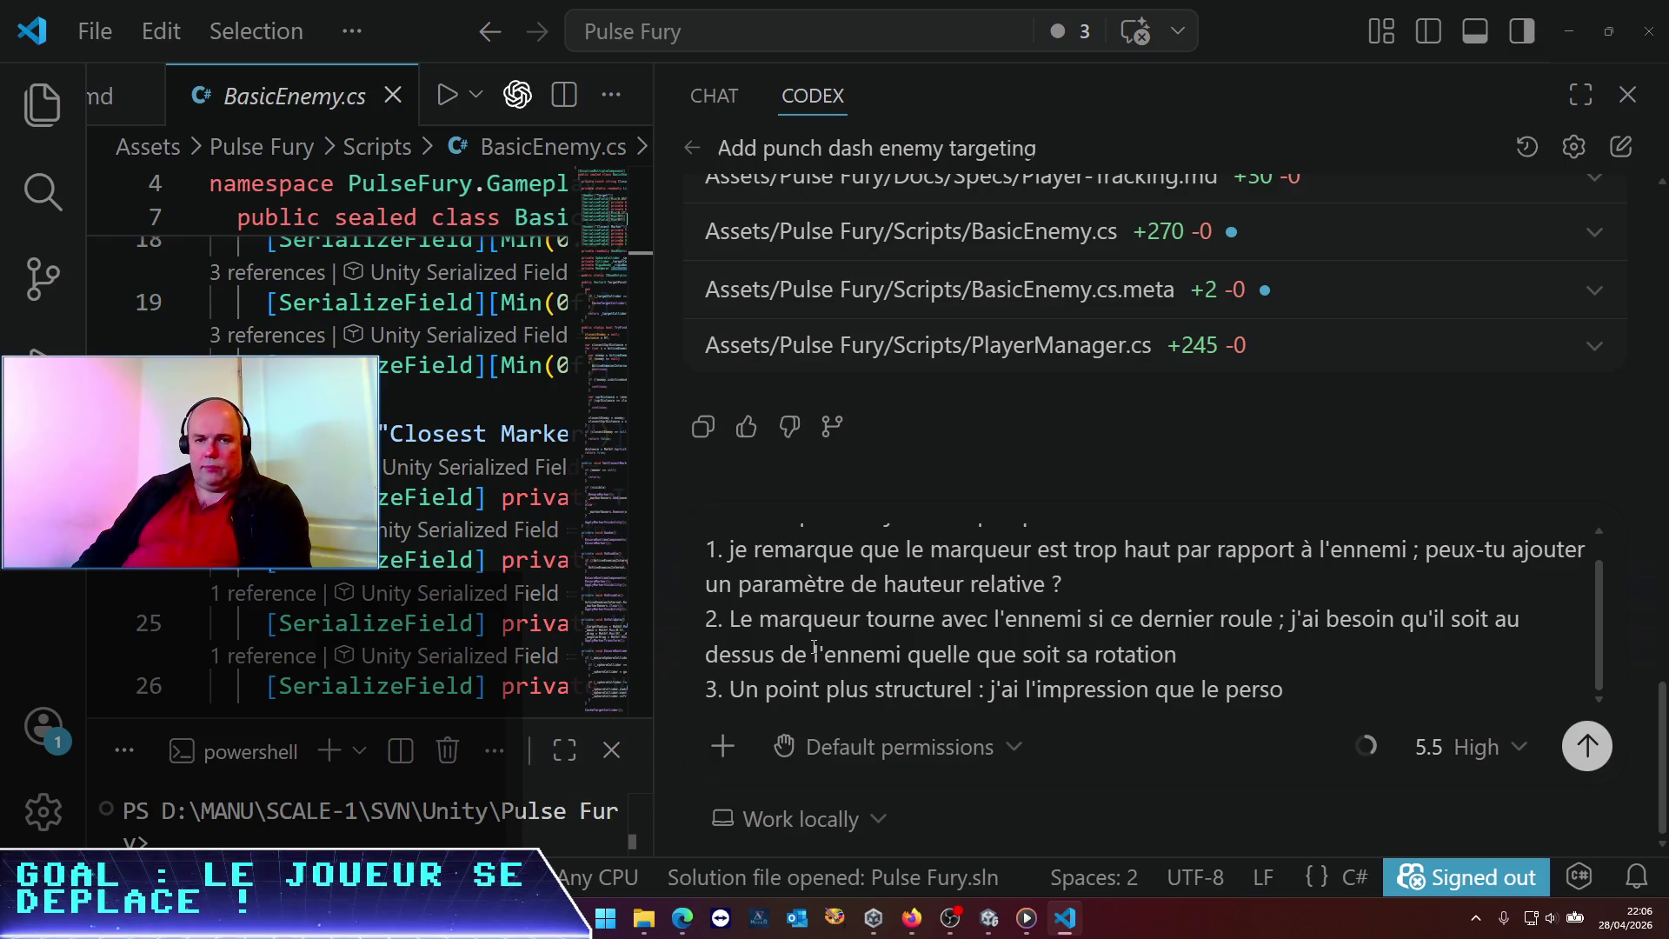
pyautogui.press('BackSpace')
pyautogui.press('BackSpace')
pyautogui.press('BackSpace')
pyautogui.write('joeu')
pyautogui.press('BackSpace')
pyautogui.press('BackSpace')
pyautogui.write('u')
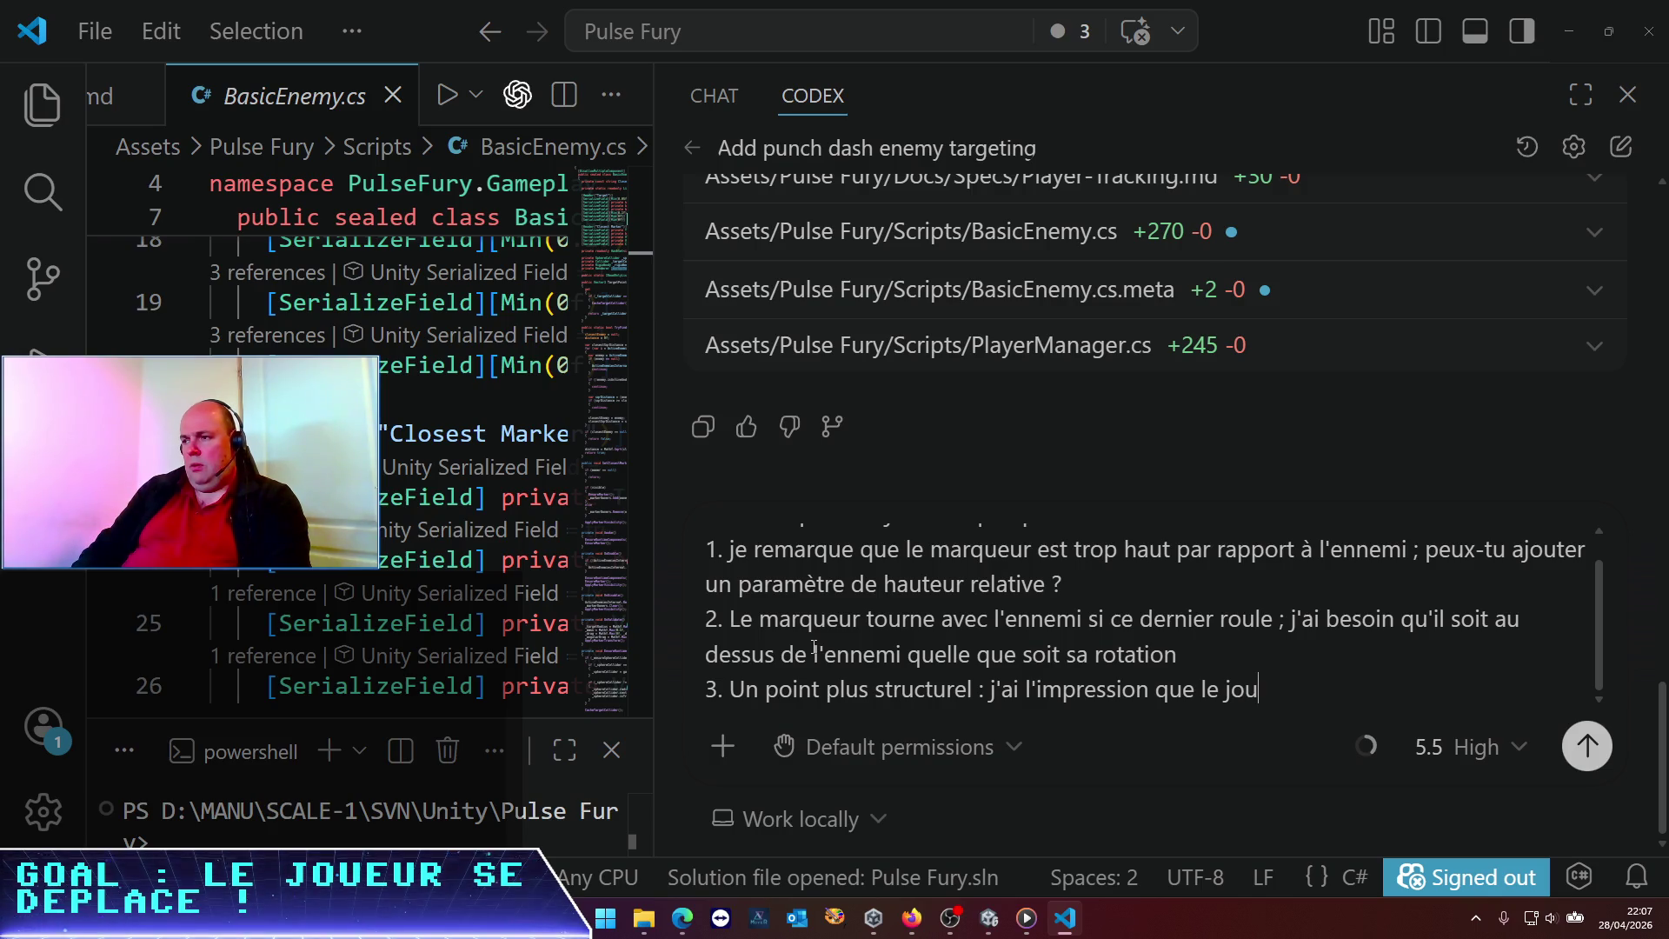
pyautogui.write("eur ne s'oriente pa")
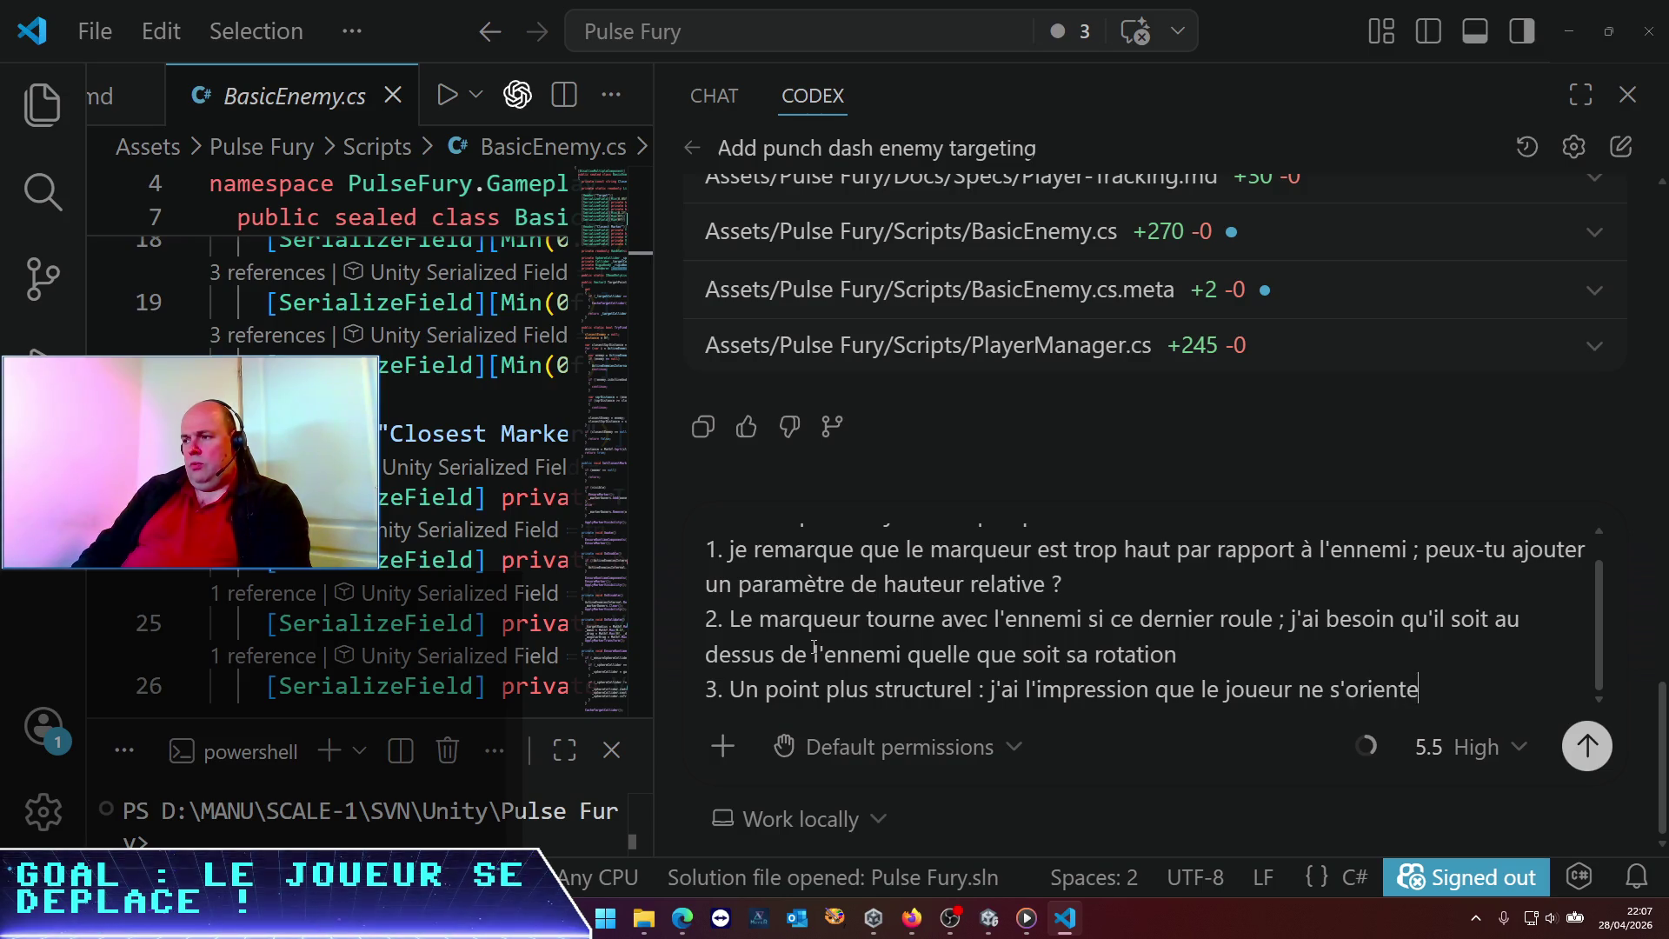
pyautogui.write("s vers l'ennemi ")
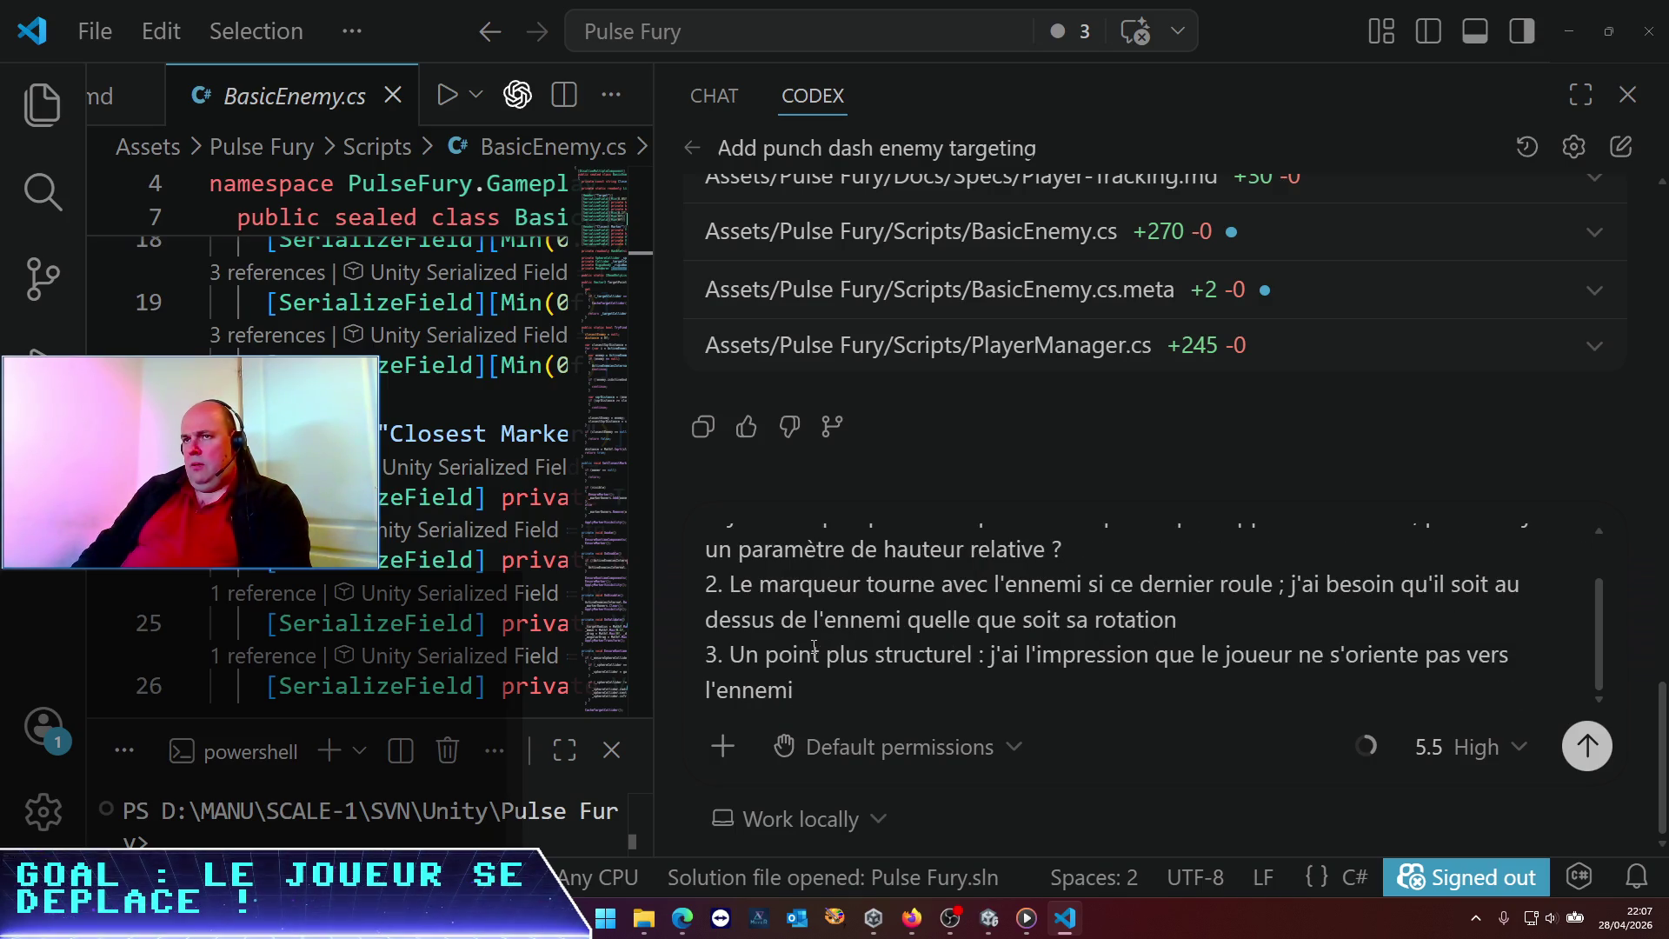
pyautogui.write('lors du s')
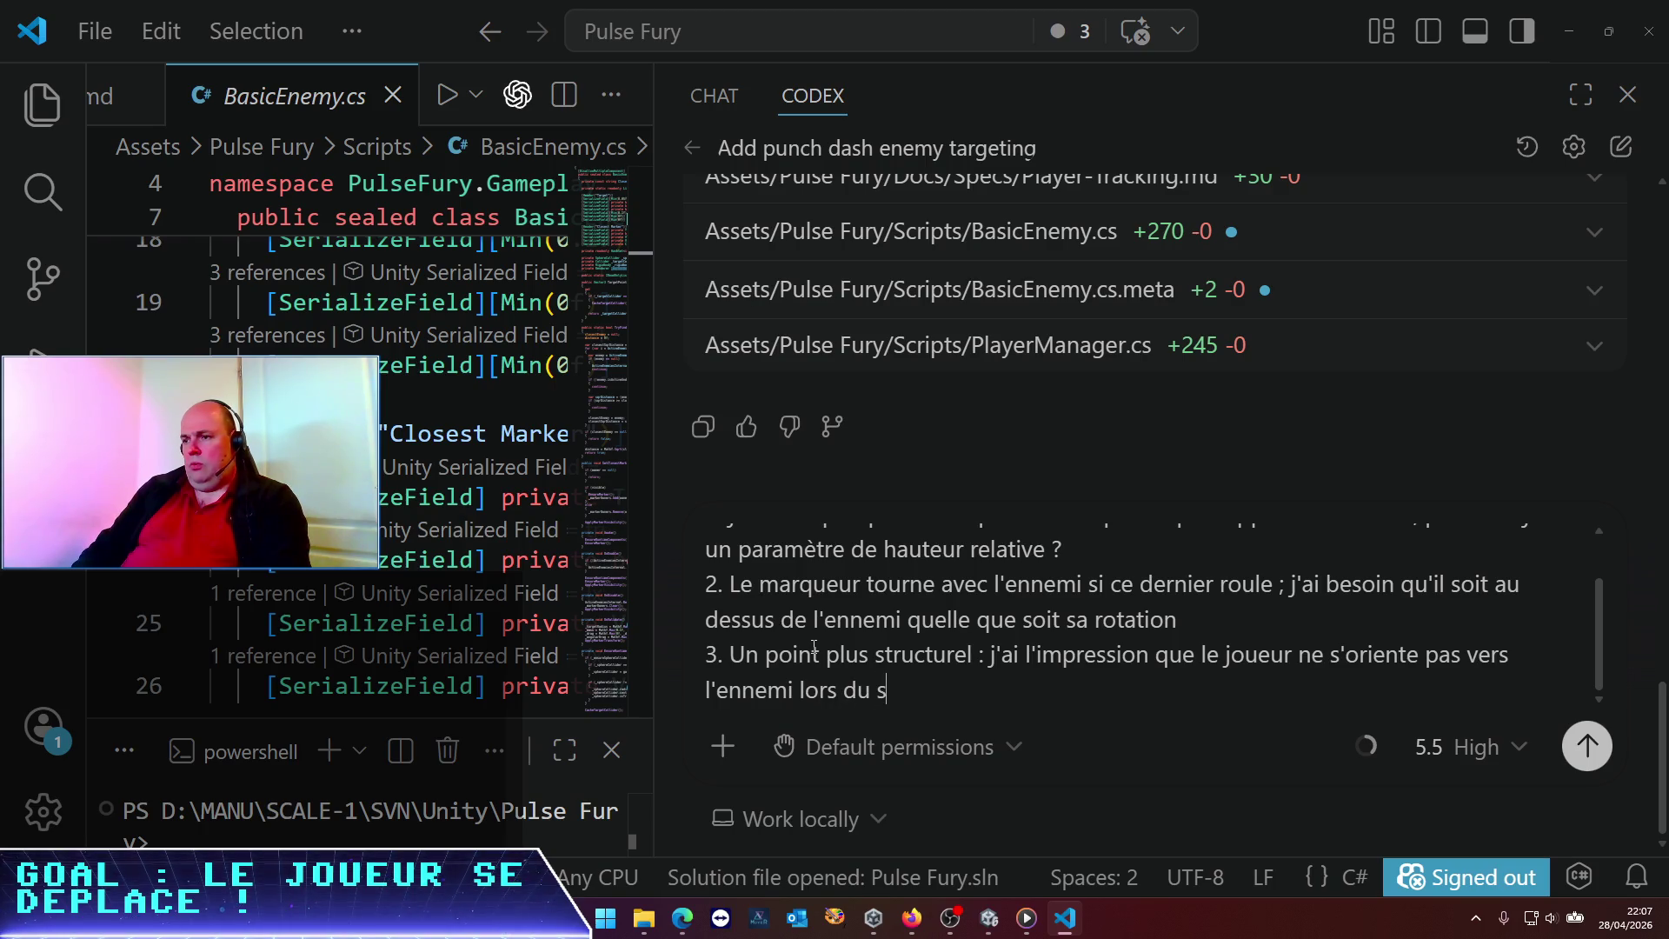
pyautogui.press('BackSpace')
pyautogui.write('dash ; pe')
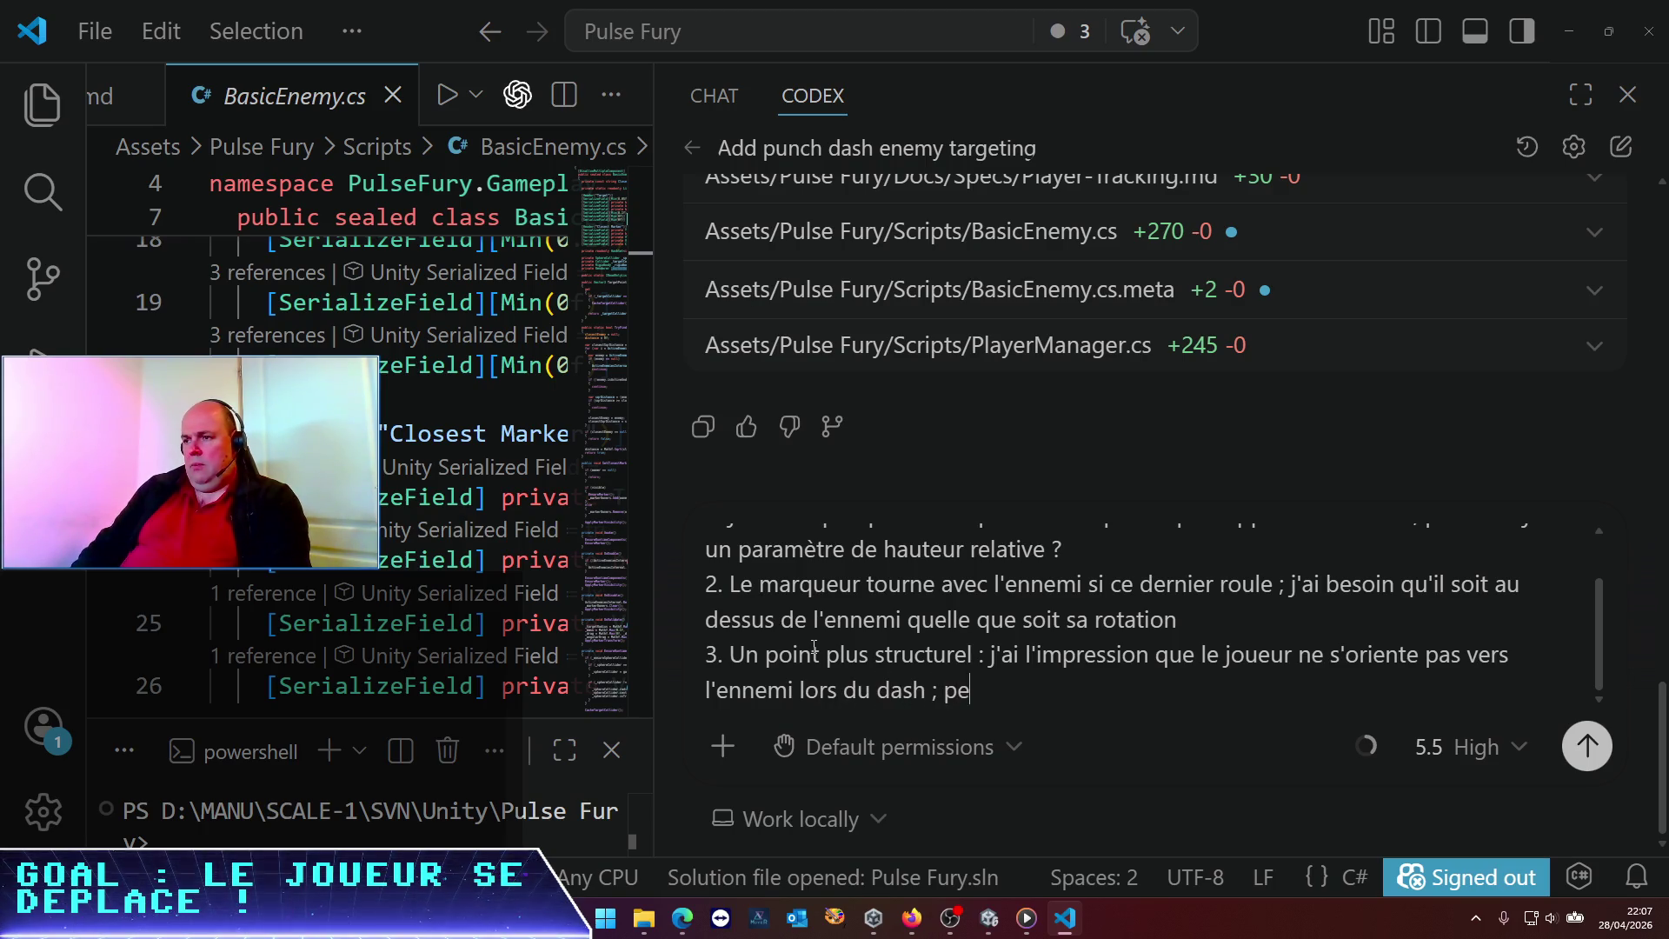
pyautogui.write('ux-tu ')
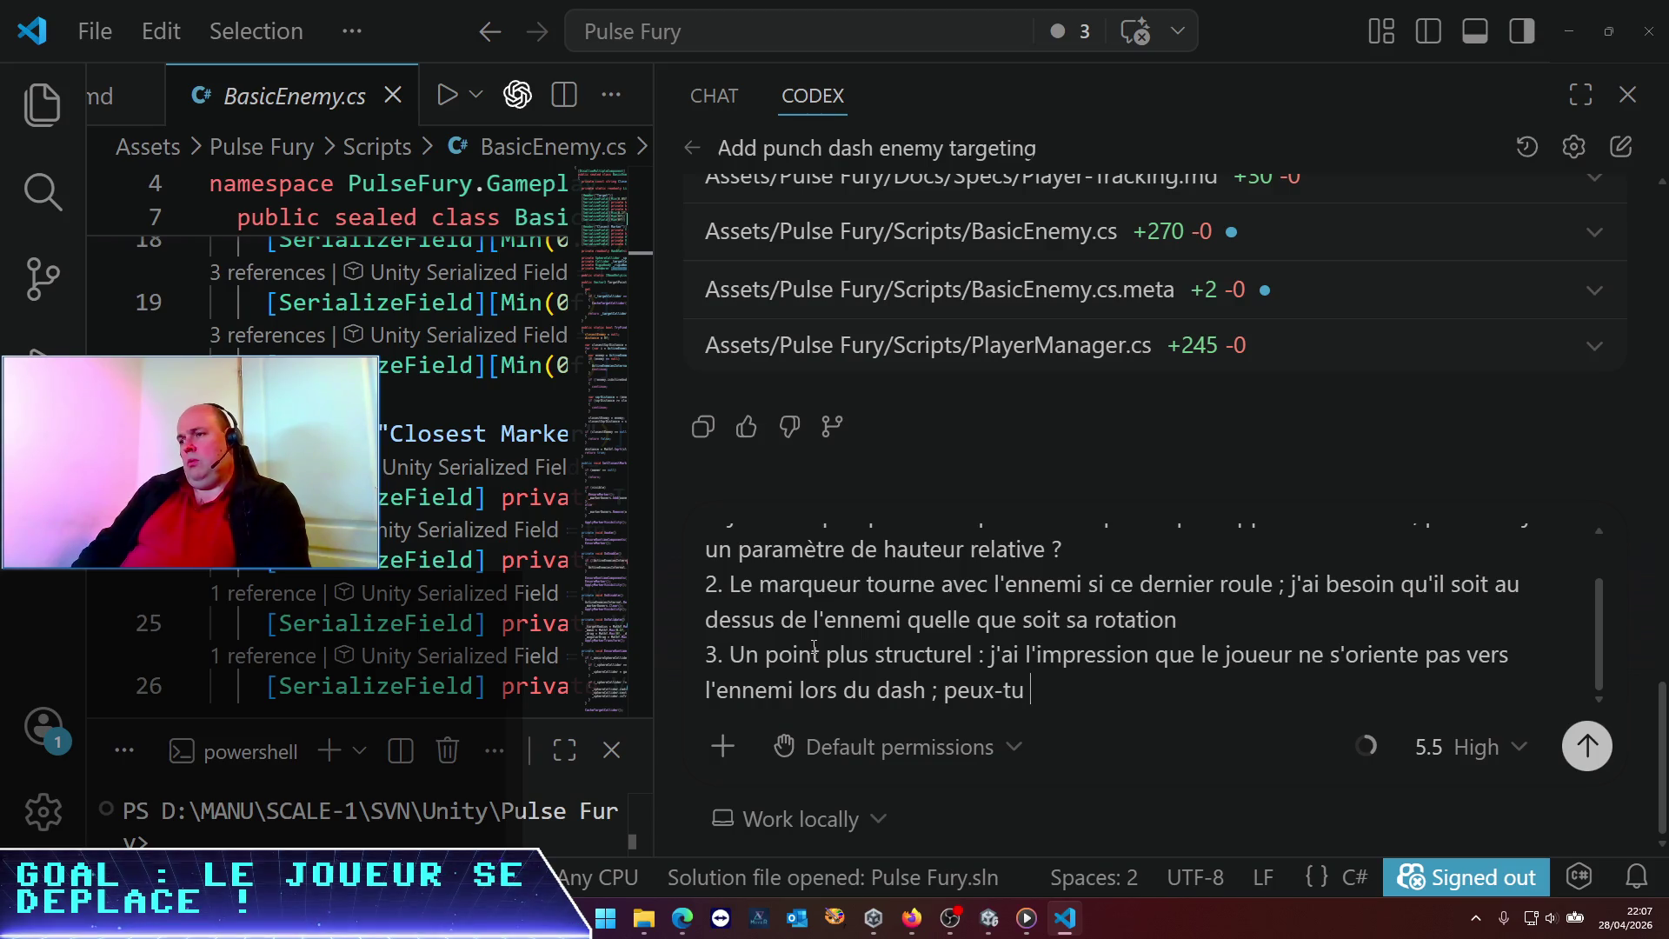
pyautogui.write('vérifier ')
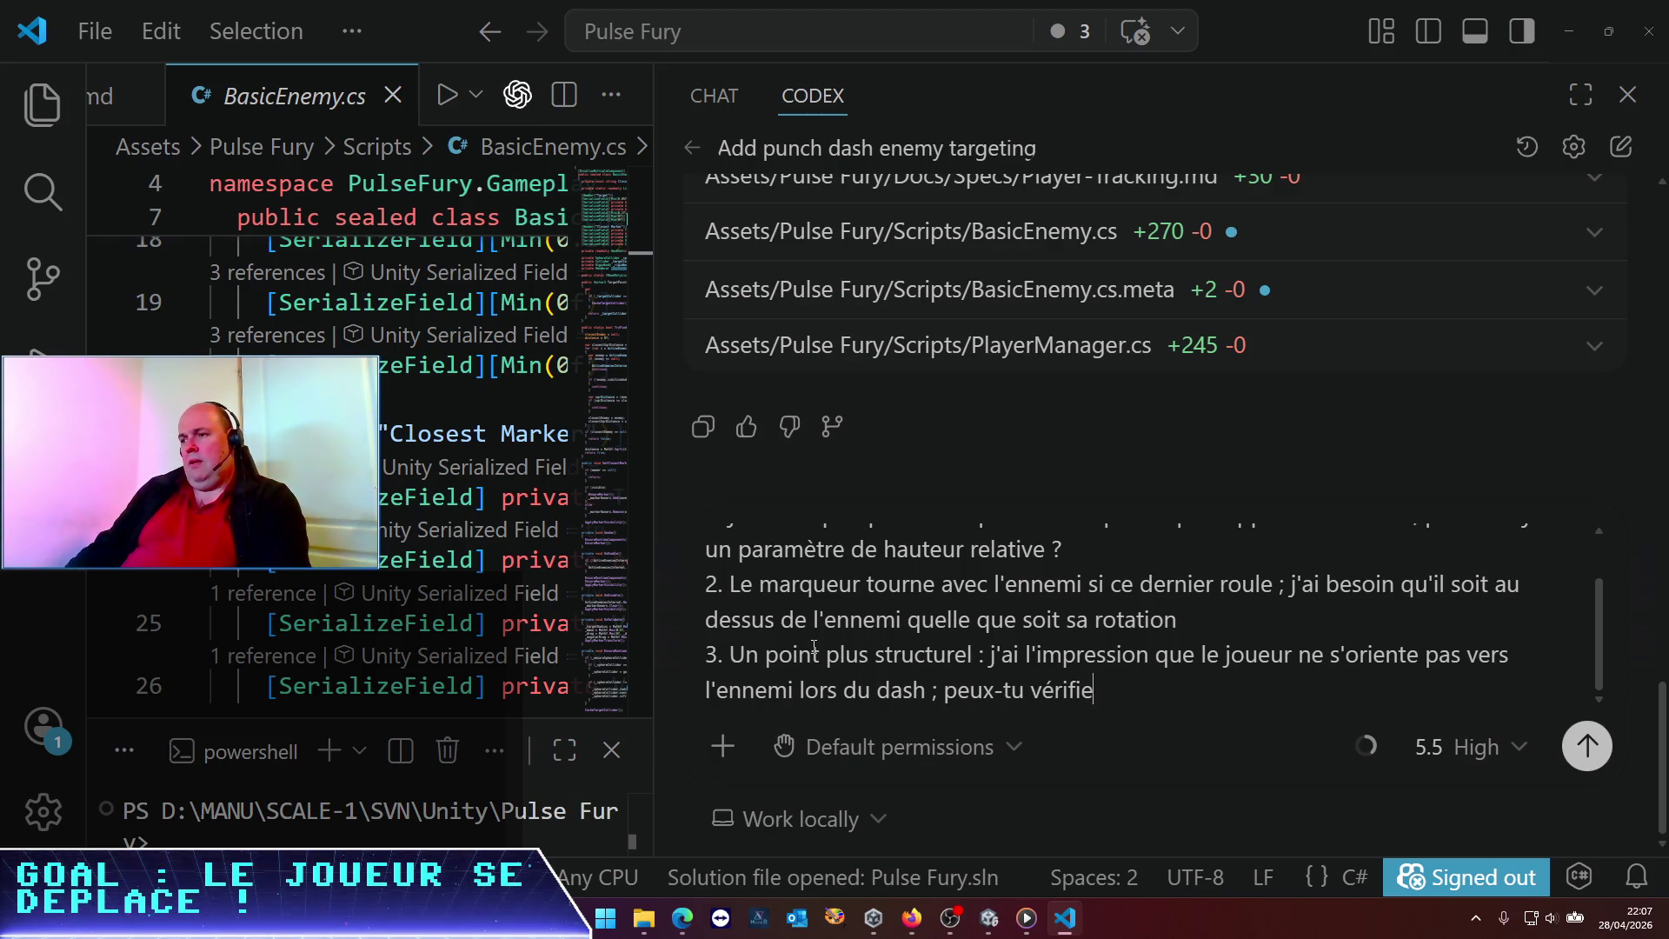
pyautogui.write('?')
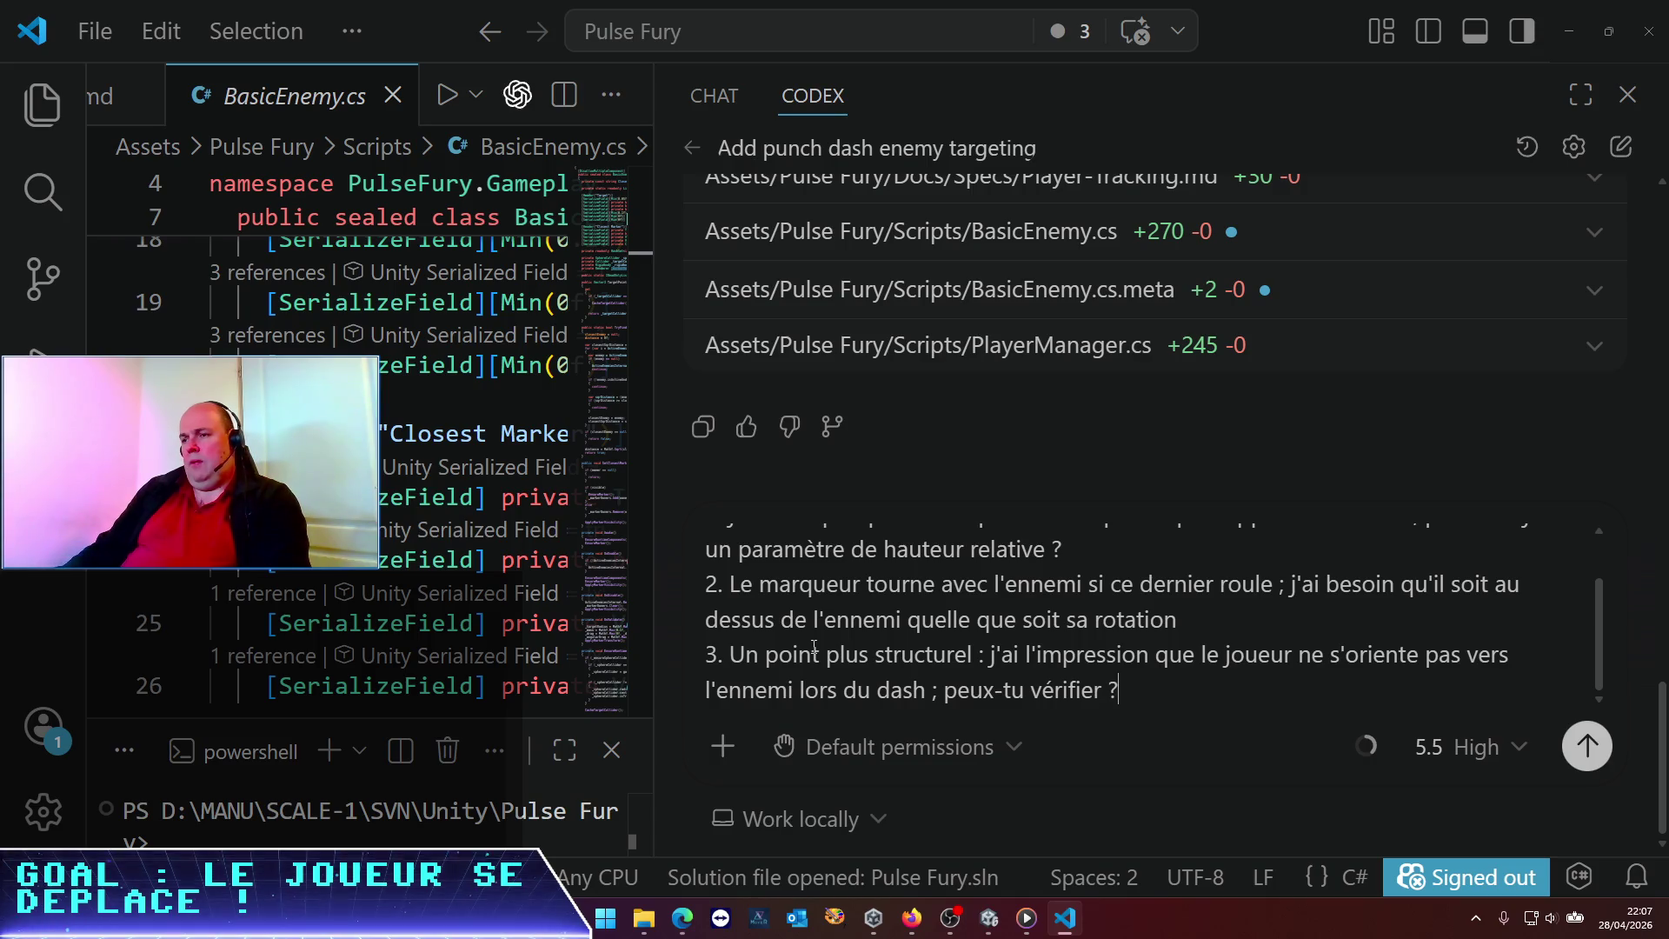
# Add a new line below point 3 and start selecting its 'Un point plus structurel' phrase
pyautogui.hotkey('shift', 'Return')
pyautogui.write('4.')
pyautogui.press('BackSpace')
pyautogui.press('BackSpace')
pyautogui.scroll(2, 869, 626)
pyautogui.scroll(-2, 869, 626)
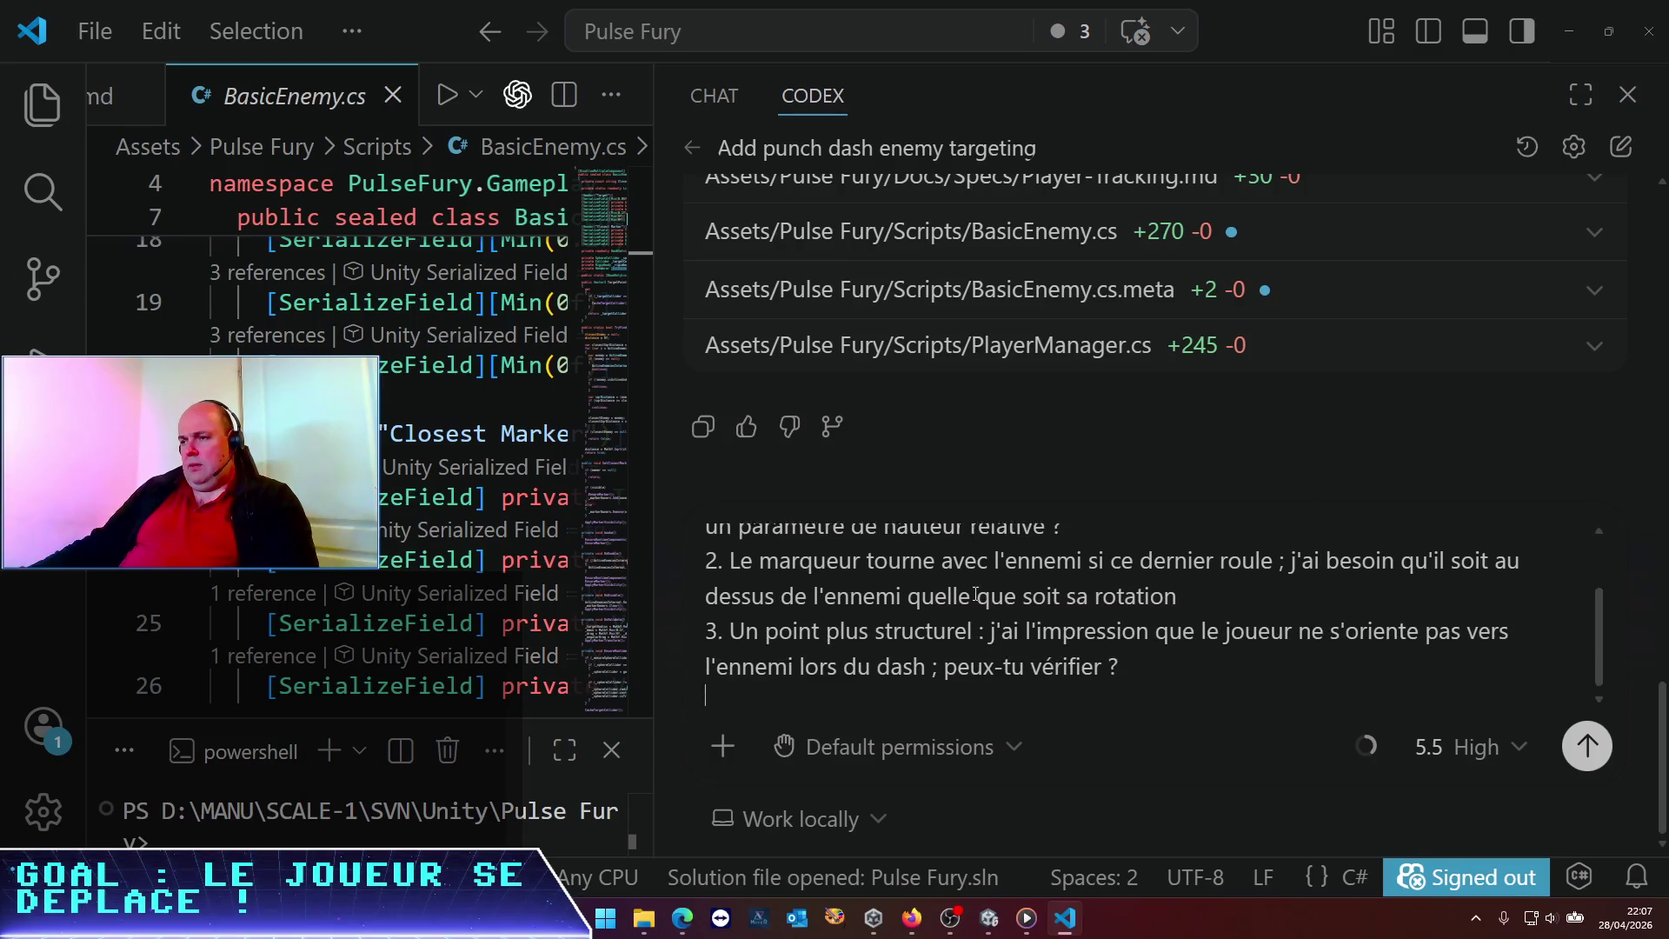
pyautogui.doubleClick(975, 620)
# Move 'Un point plus structurel :' out of point 3 into a new point 4
pyautogui.moveTo(971, 622); pyautogui.dragTo(731, 622)
pyautogui.hotkey('ctrl', 'c')
pyautogui.press('Delete')
pyautogui.press('Delete')
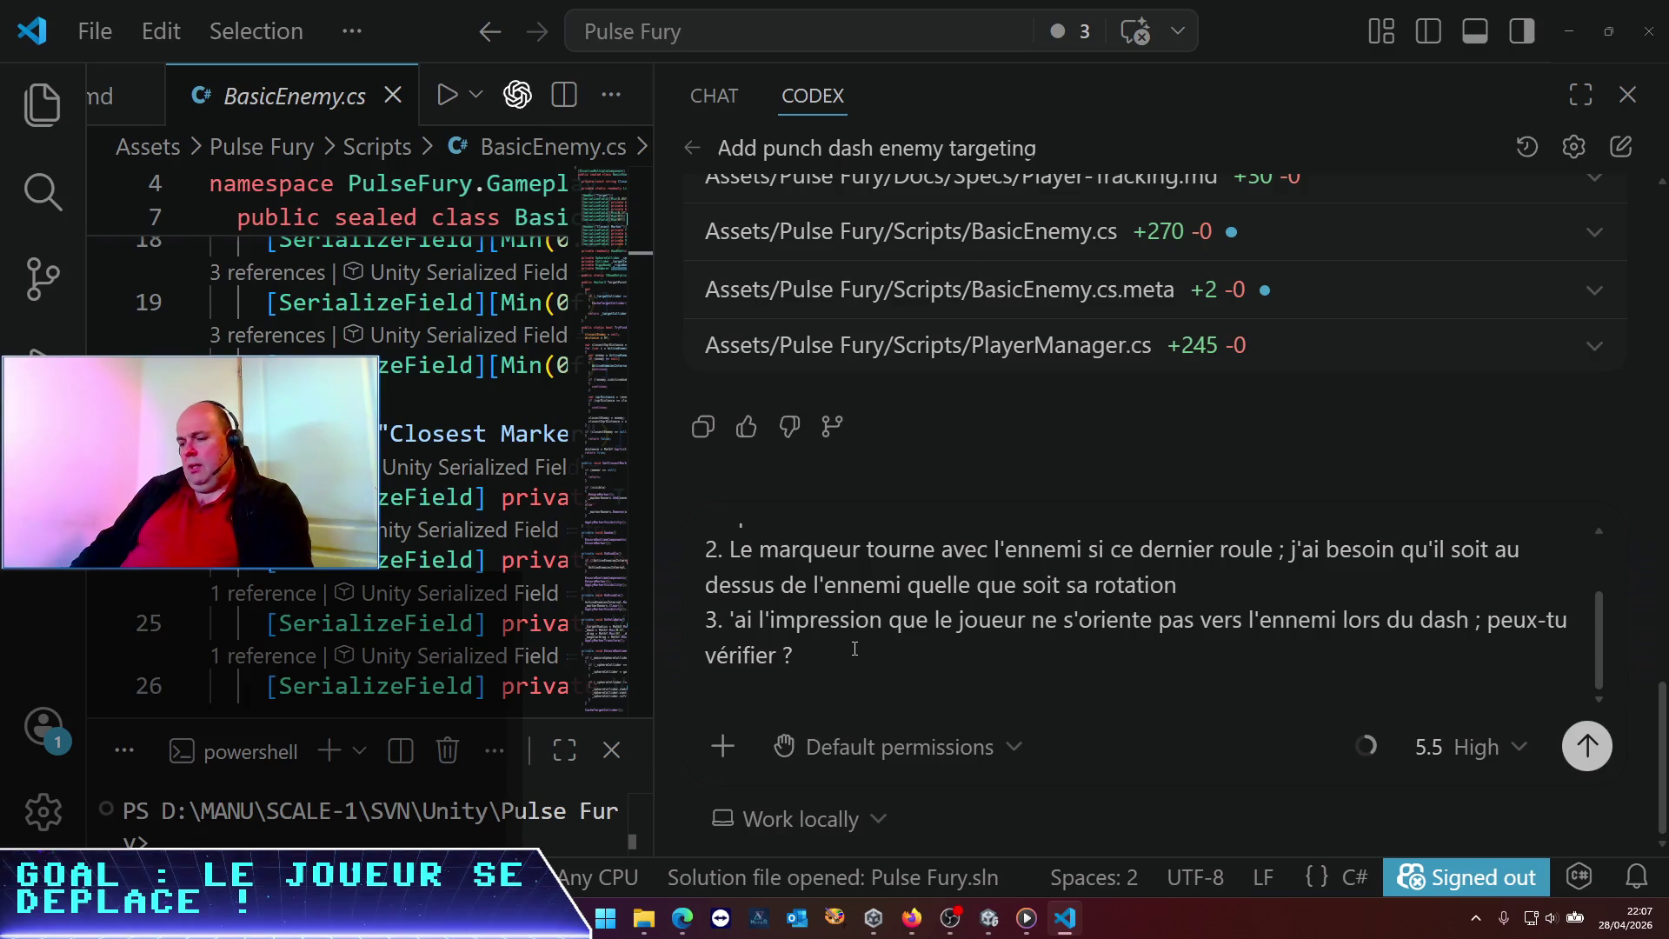
pyautogui.write('J')
pyautogui.hotkey('ctrl', 'End')
pyautogui.hotkey('shift', 'Return')
pyautogui.write('4.')
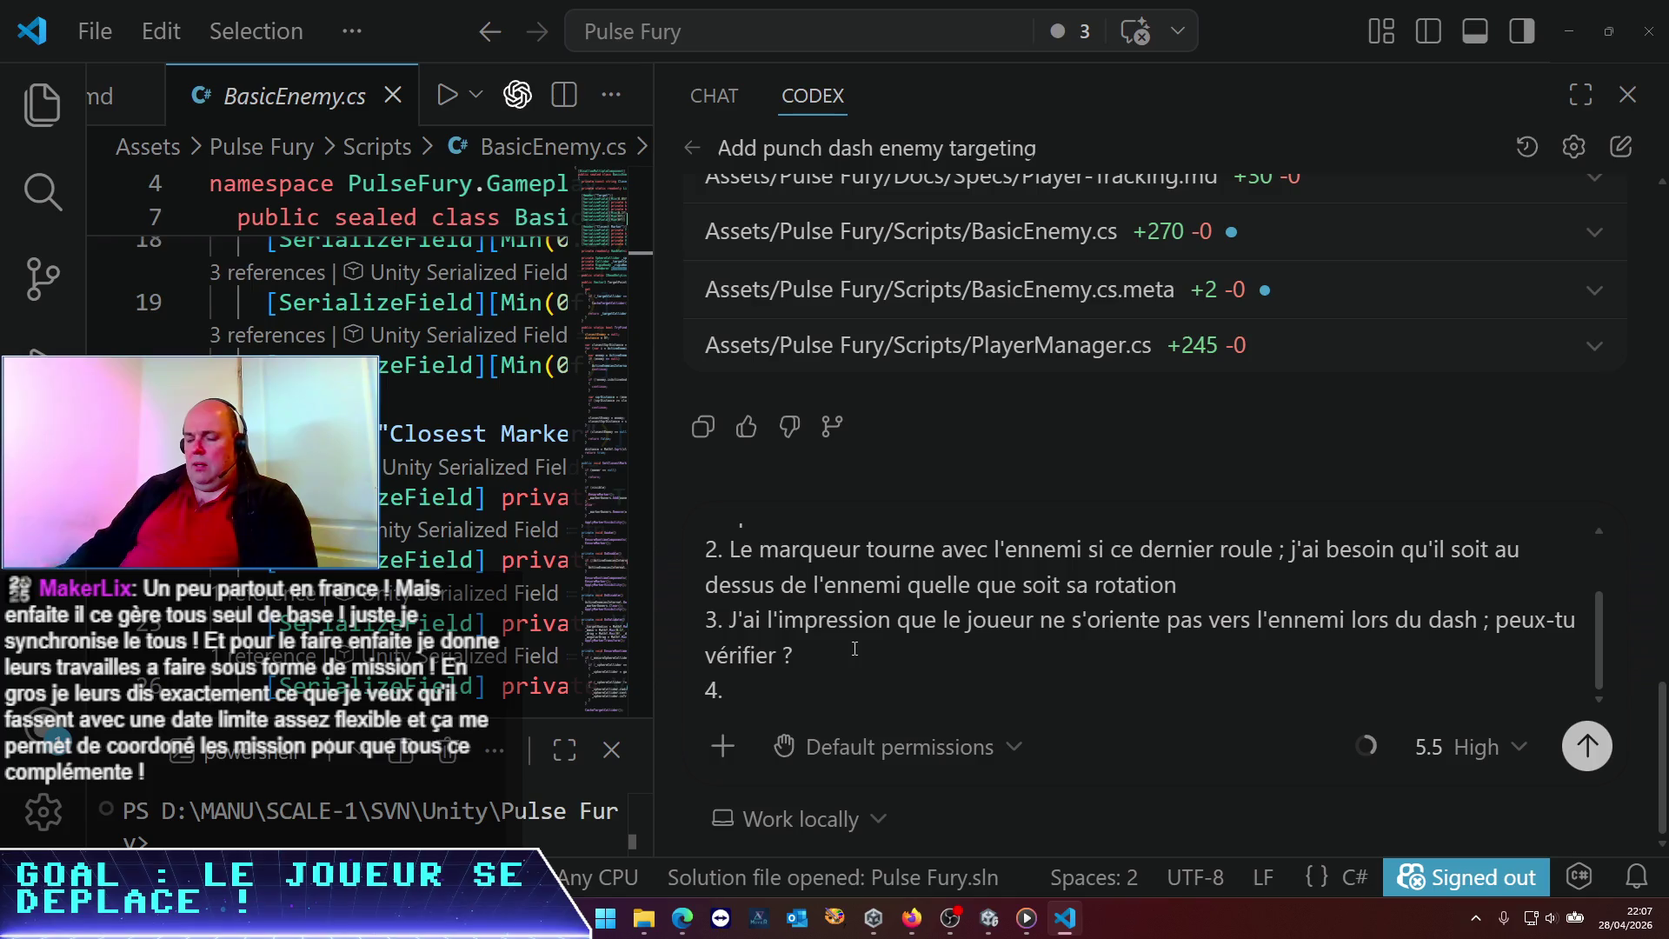
pyautogui.hotkey('ctrl', 'v')
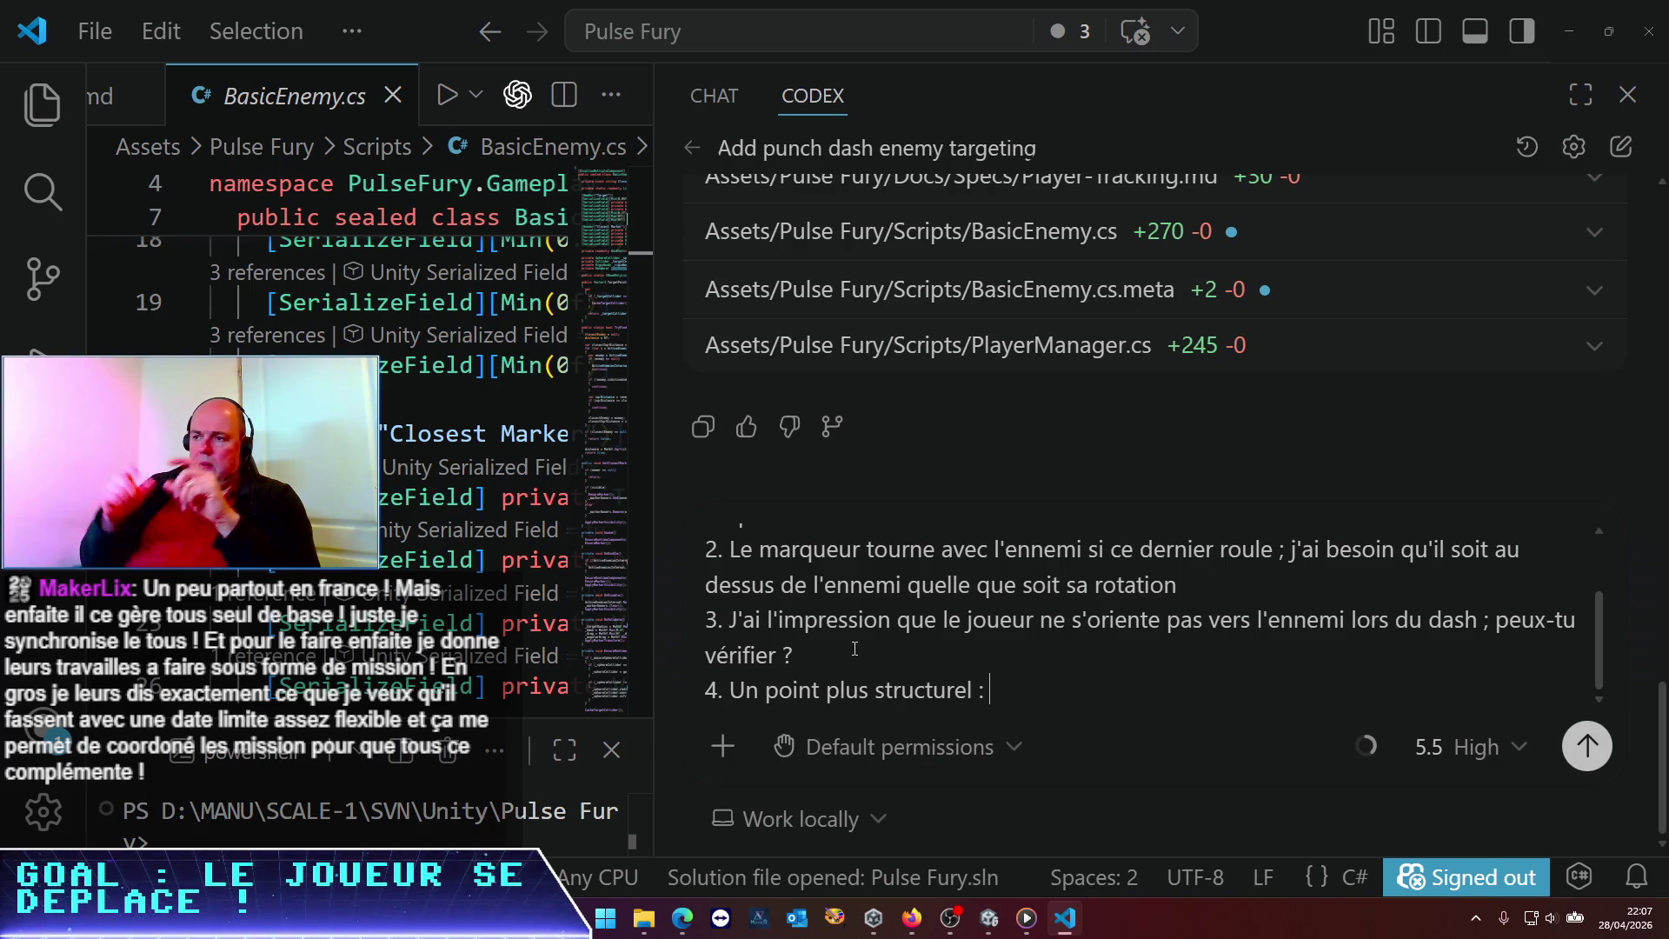
# Complete point 4 asking for a quick left/right turn to punch enemies behind or beside, and send it
pyautogui.write("je n'arrive pas à ")
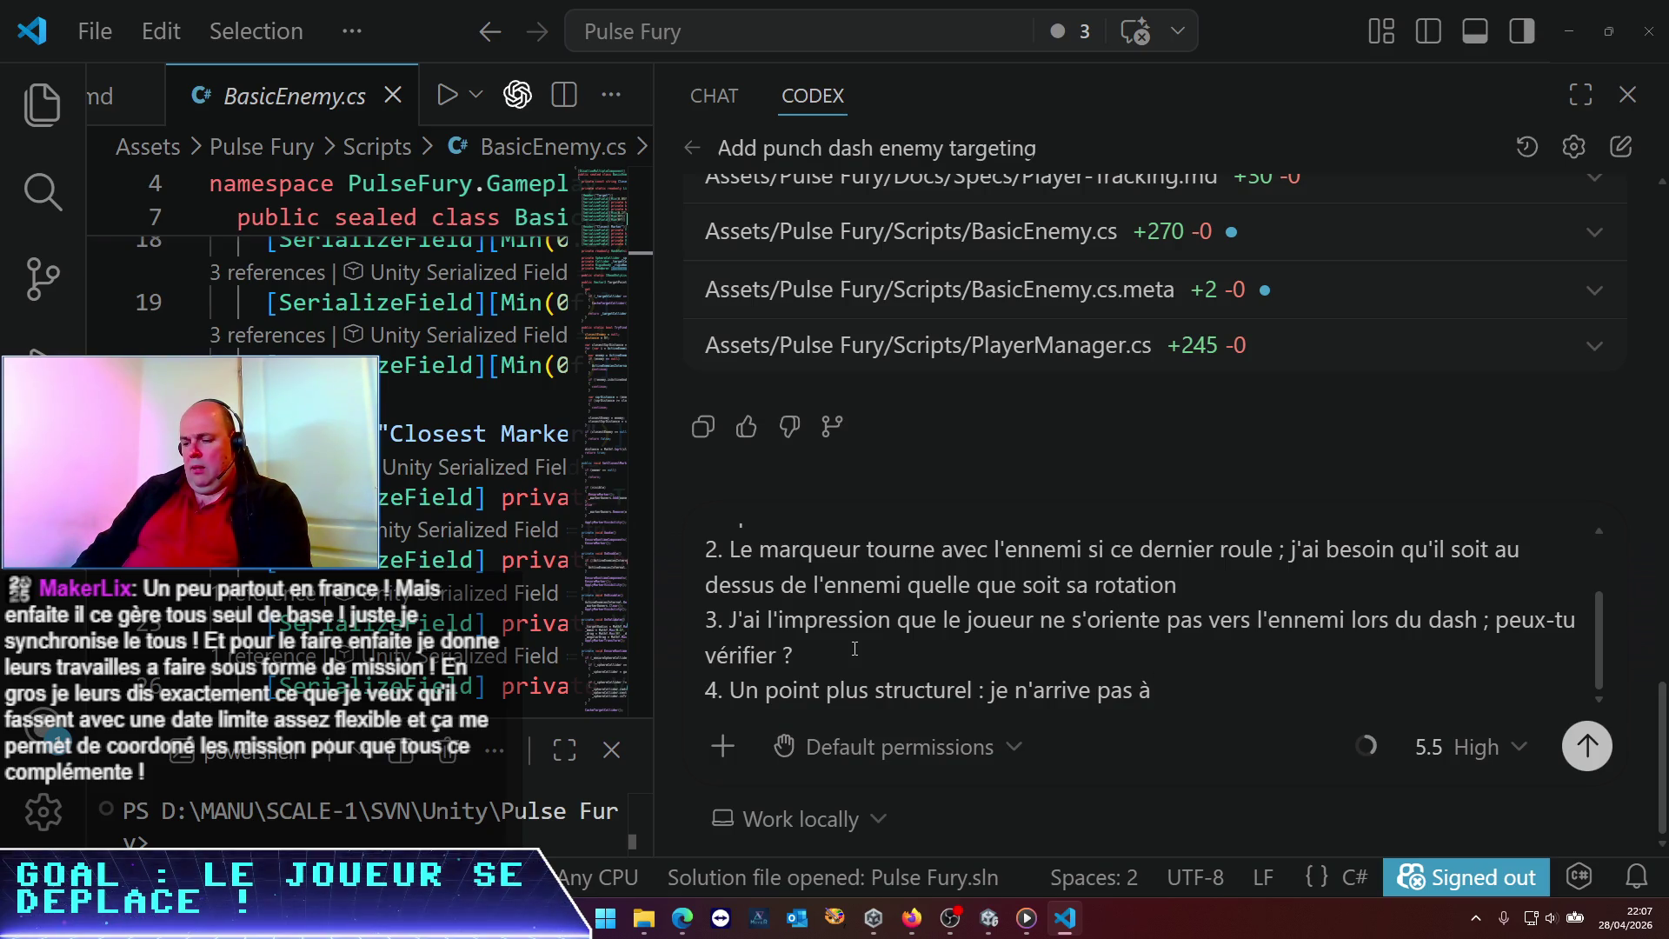
pyautogui.write('ta')
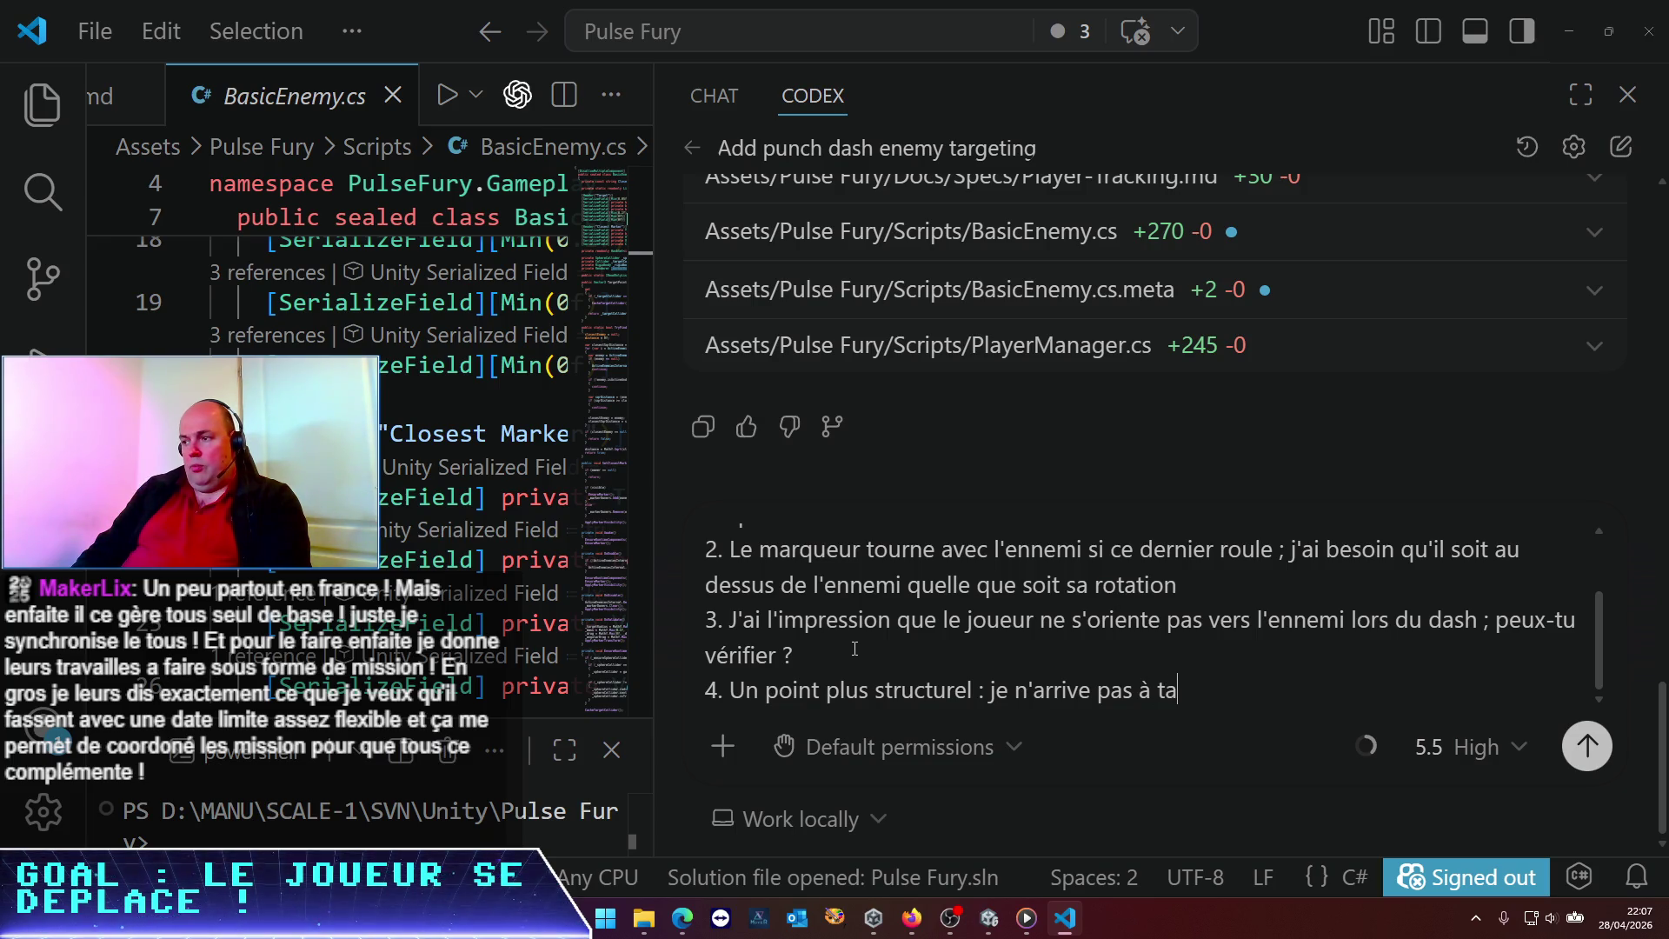
pyautogui.write('^punch')
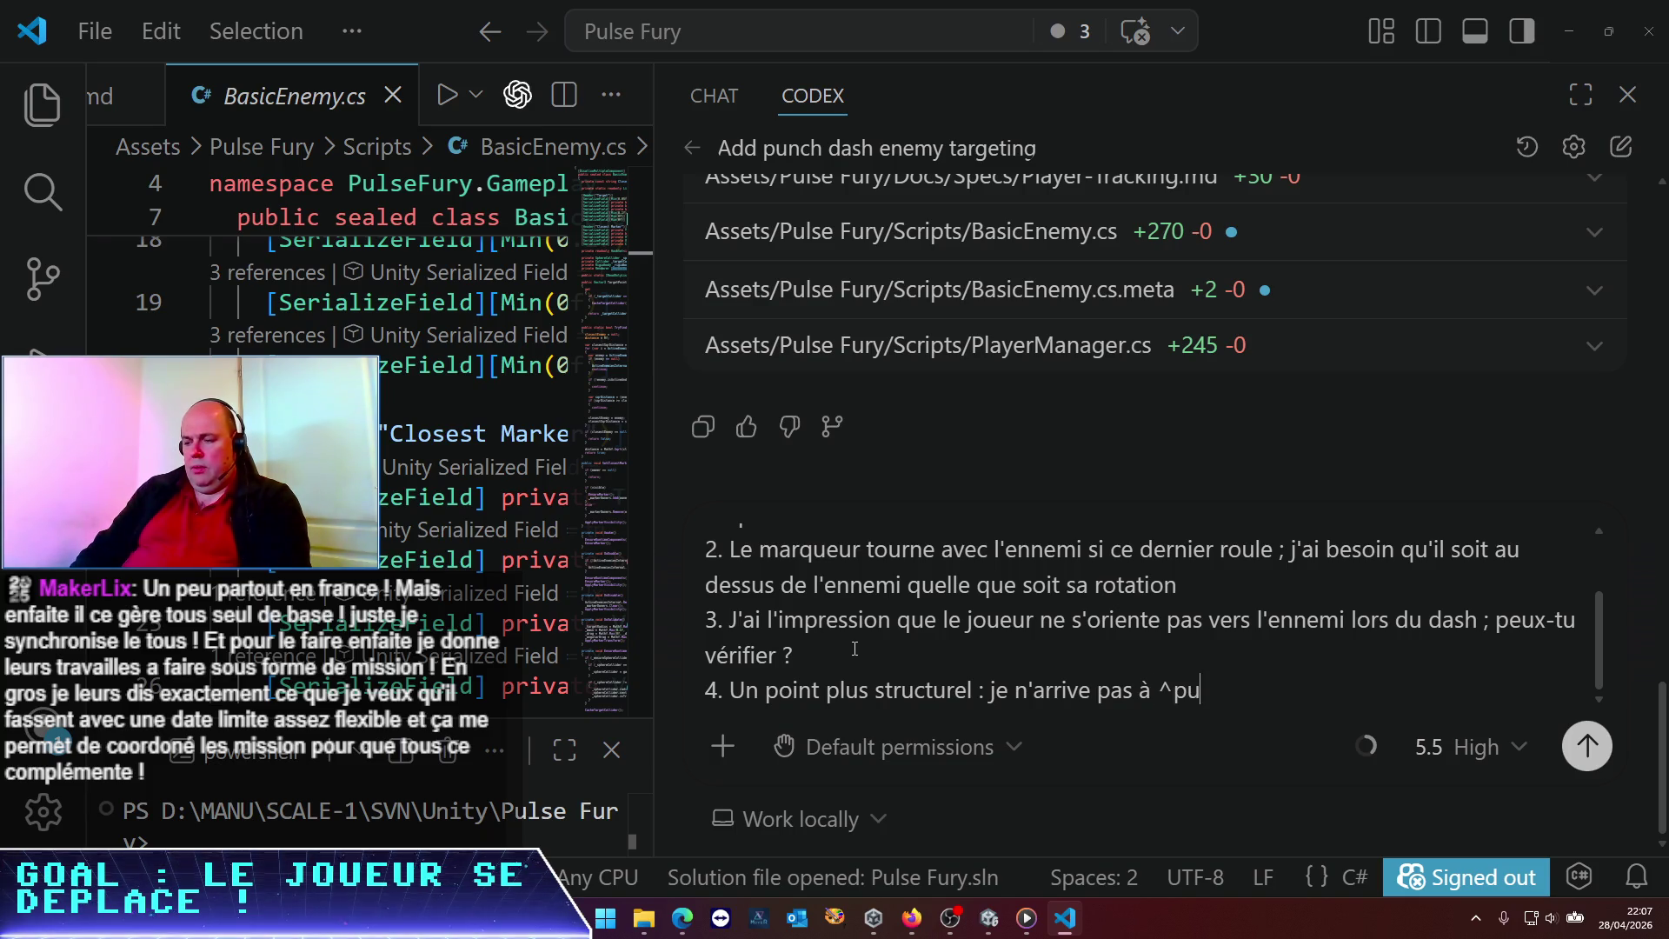
pyautogui.press('BackSpace')
pyautogui.press('BackSpace')
pyautogui.press('BackSpace')
pyautogui.press('BackSpace')
pyautogui.write('punch les ennemis à ')
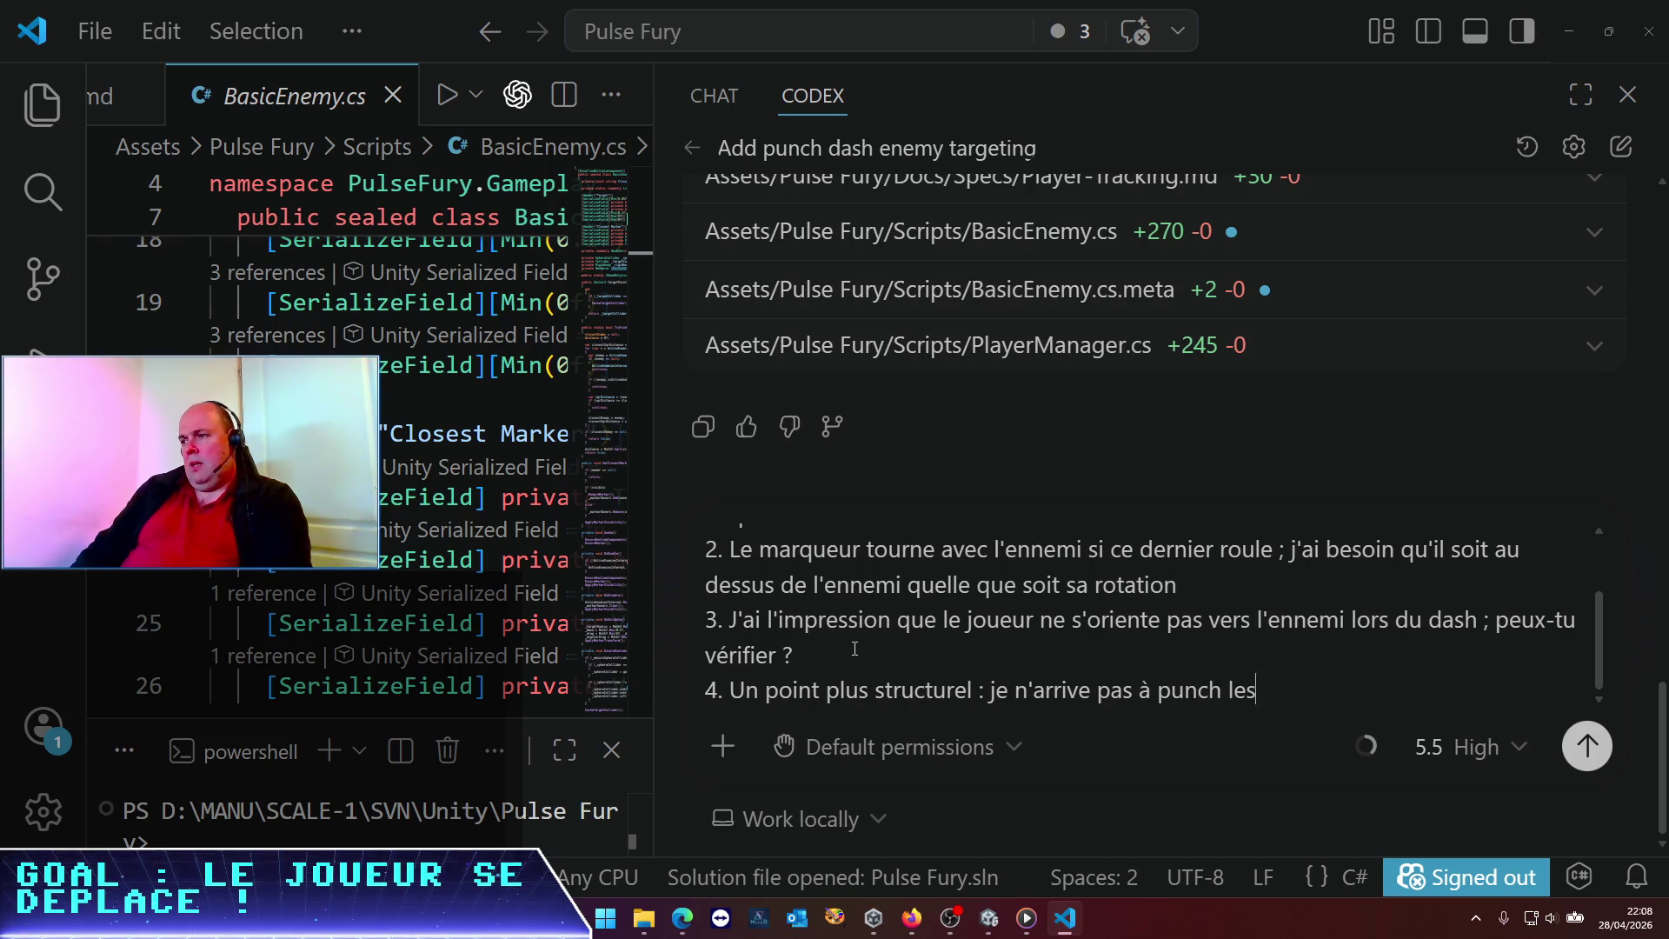
pyautogui.write('d')
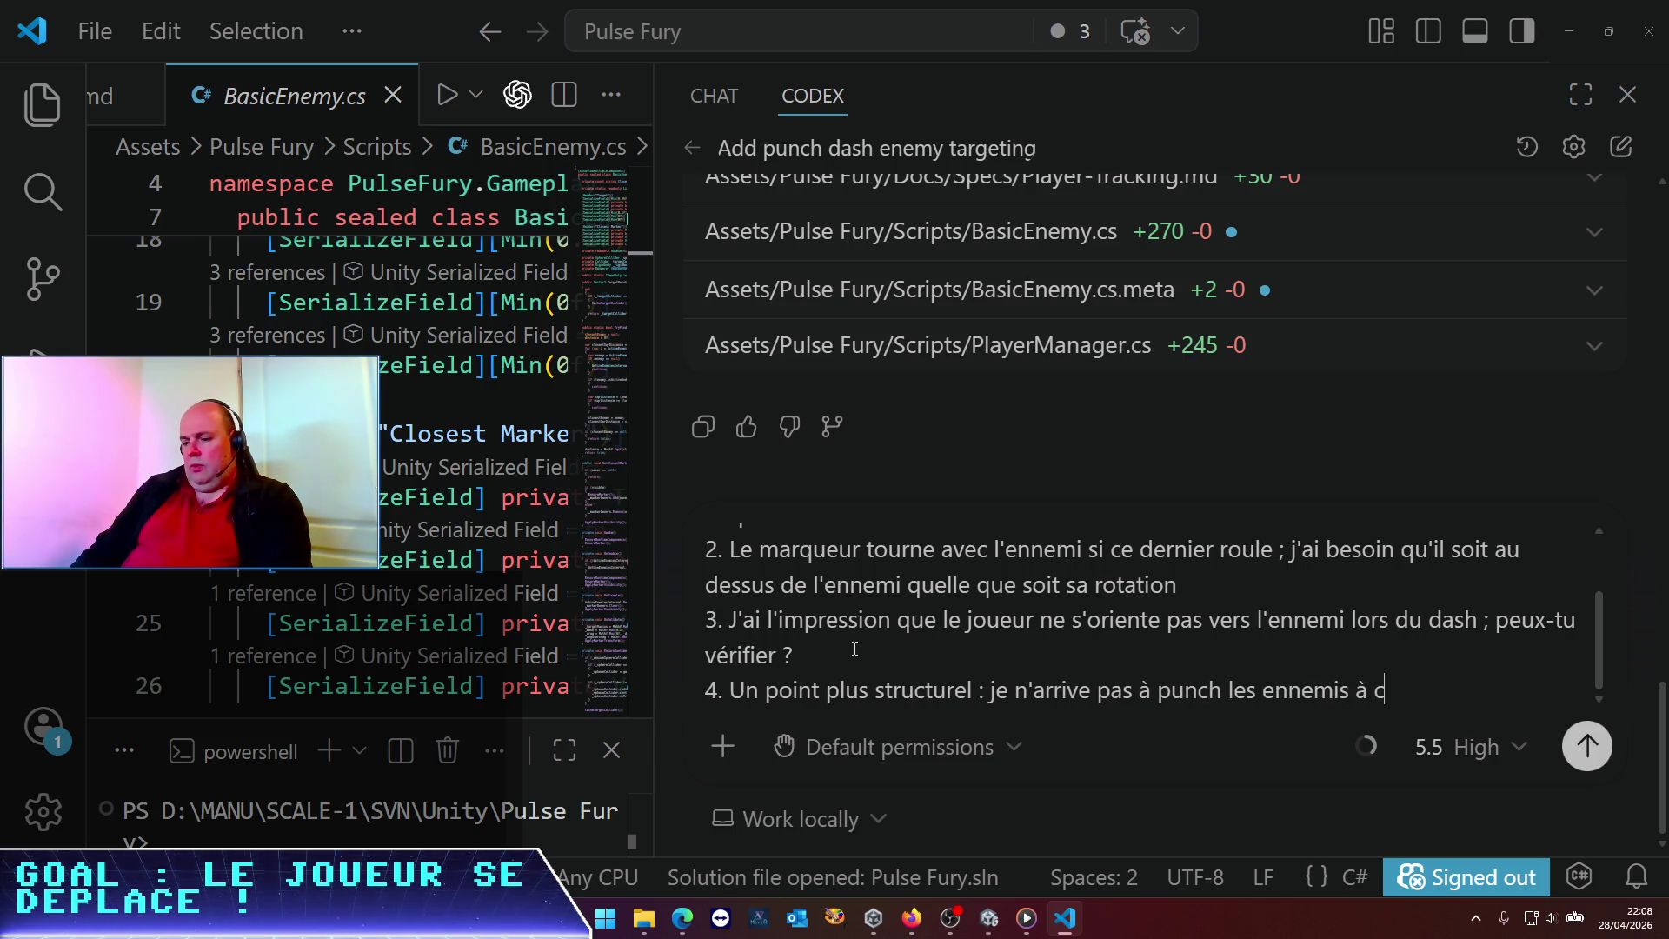
pyautogui.press('BackSpace')
pyautogui.press('BackSpace')
pyautogui.press('BackSpace')
pyautogui.write('derriere moi ou à côté. Il faudrait trouver un moyen ')
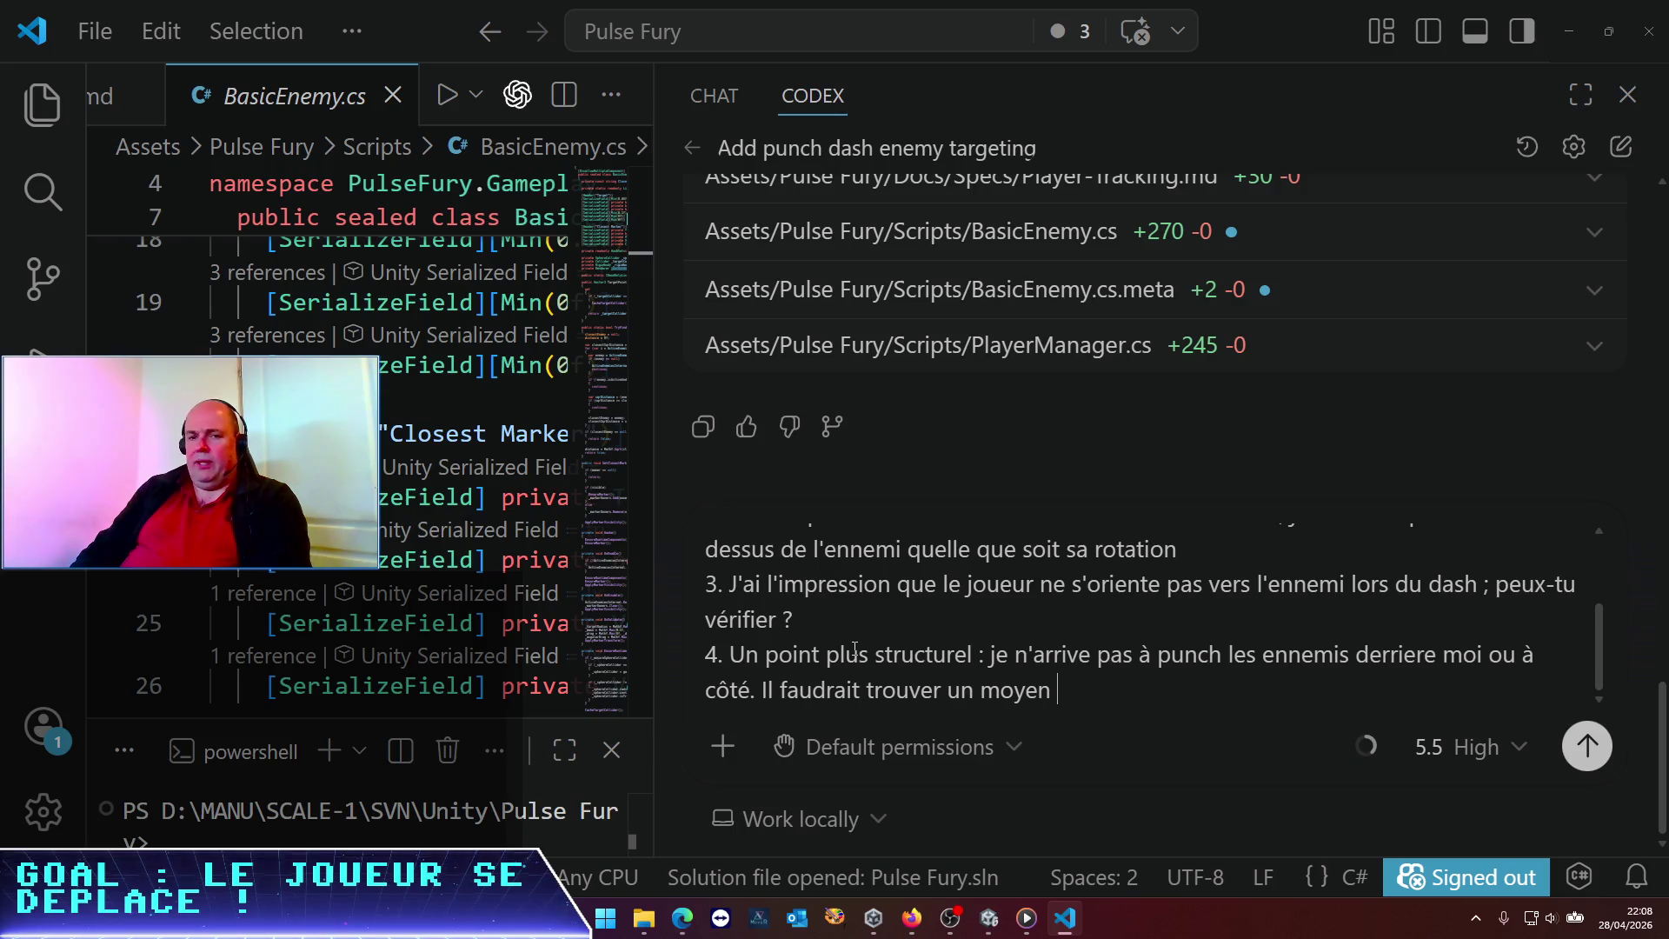
pyautogui.write('de ')
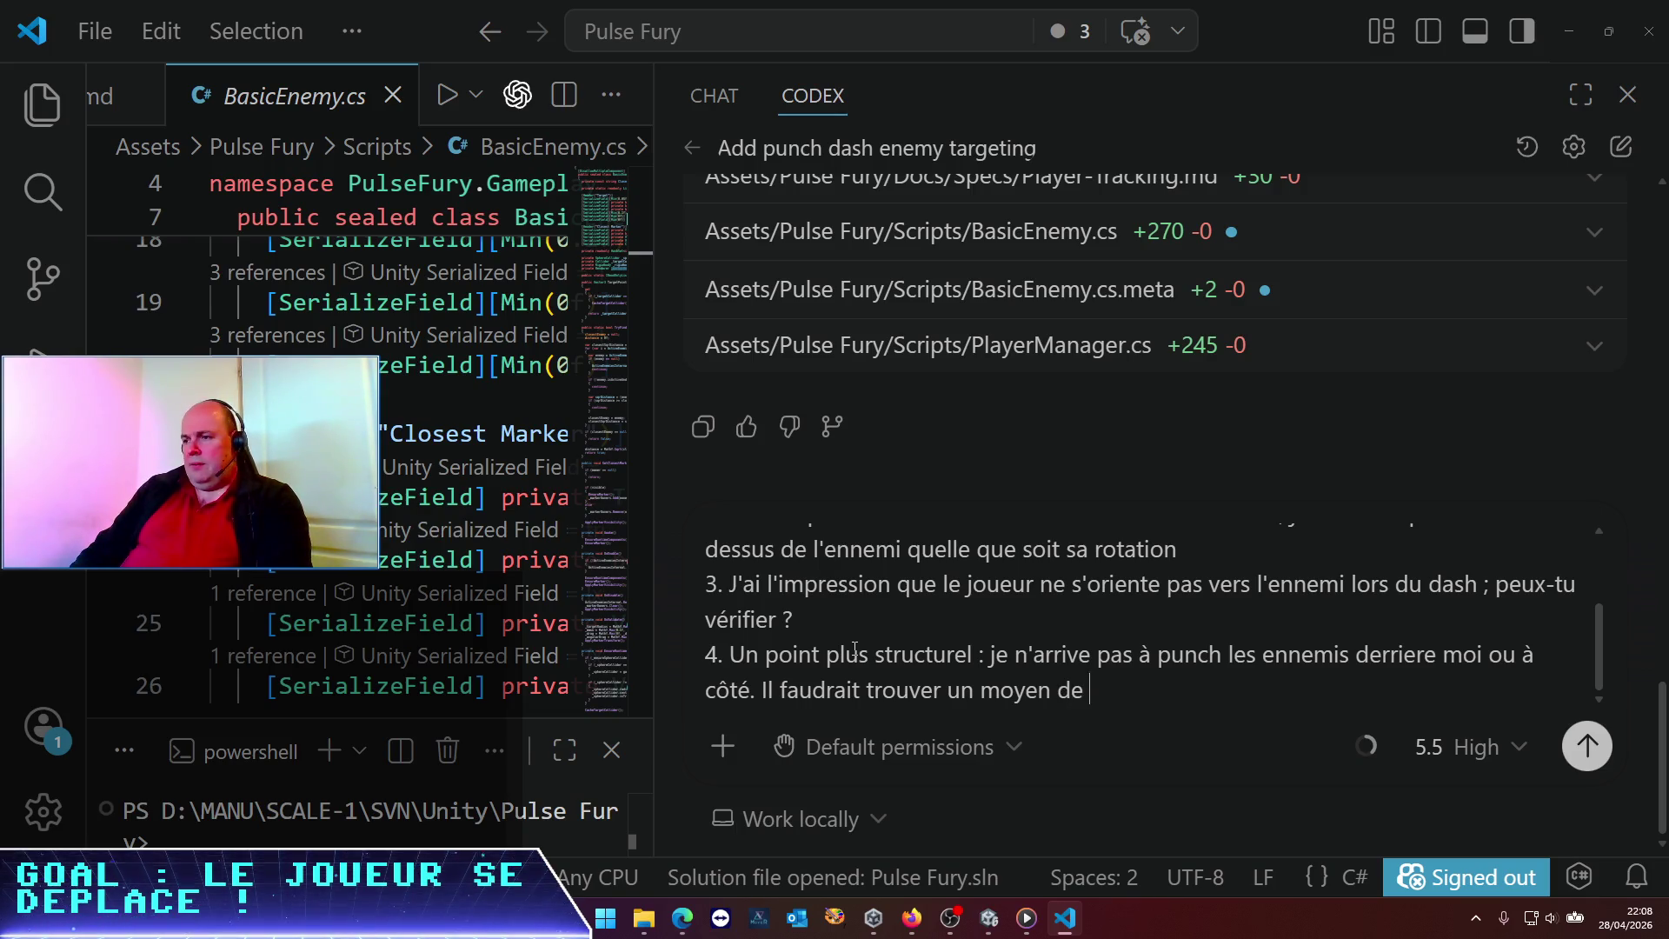
pyautogui.write("faire tourner rapidement le joueur vers l'ennemi le plus")
pyautogui.press('BackSpace')
pyautogui.press('BackSpace')
pyautogui.press('BackSpace')
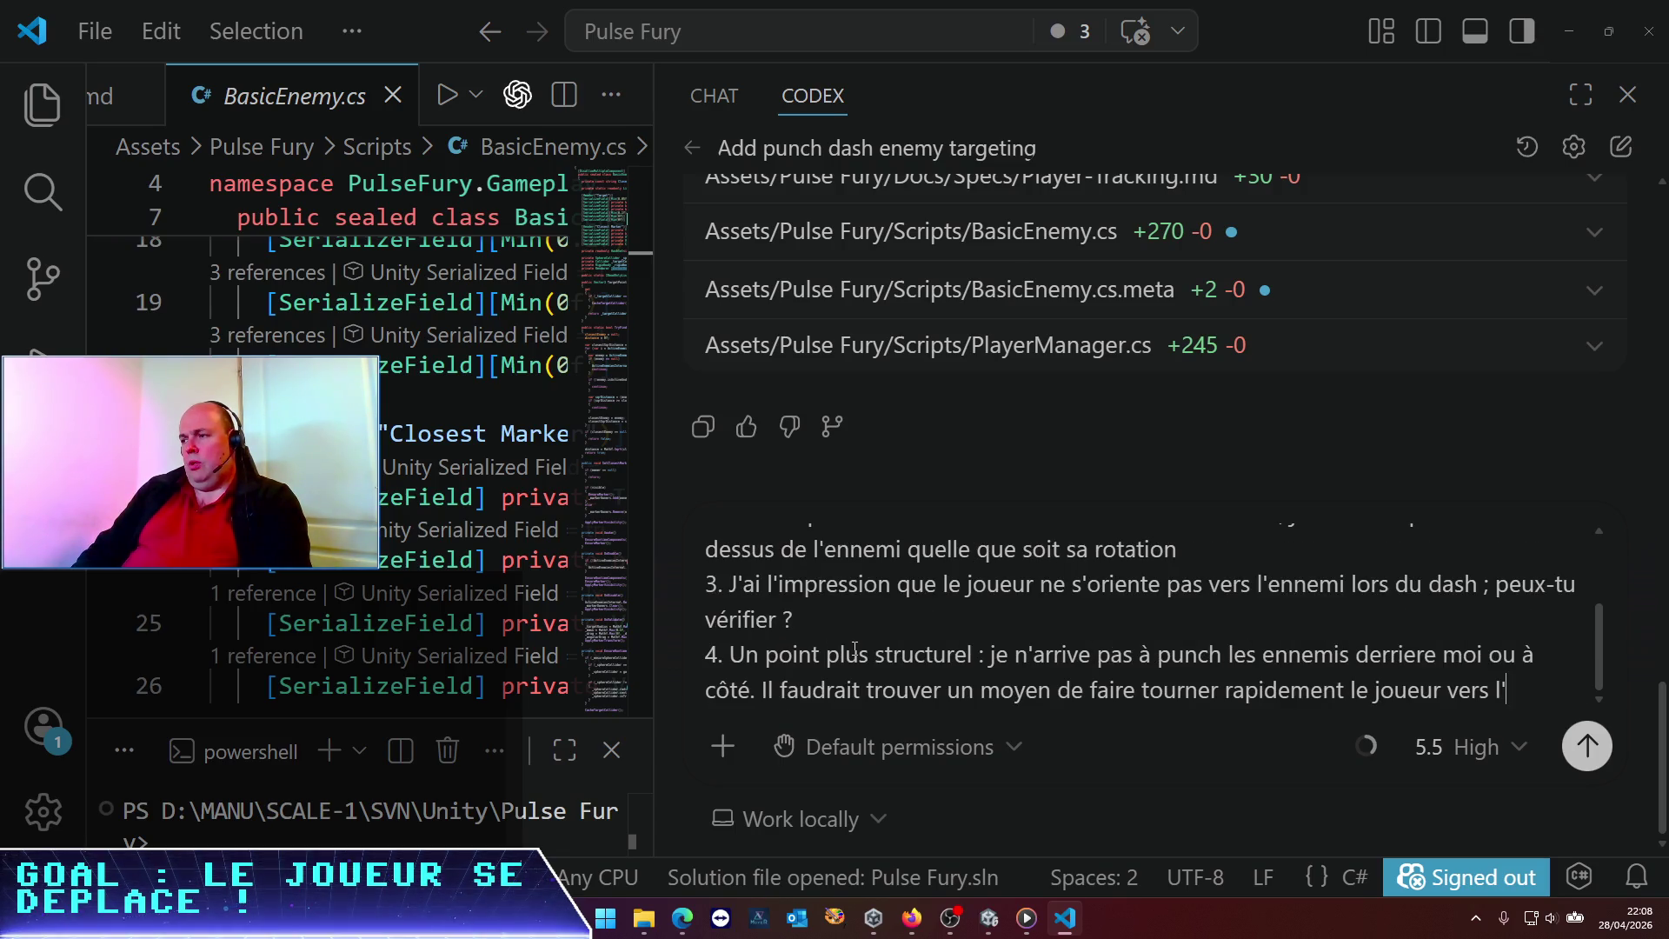
pyautogui.press('BackSpace')
pyautogui.write('a gauch')
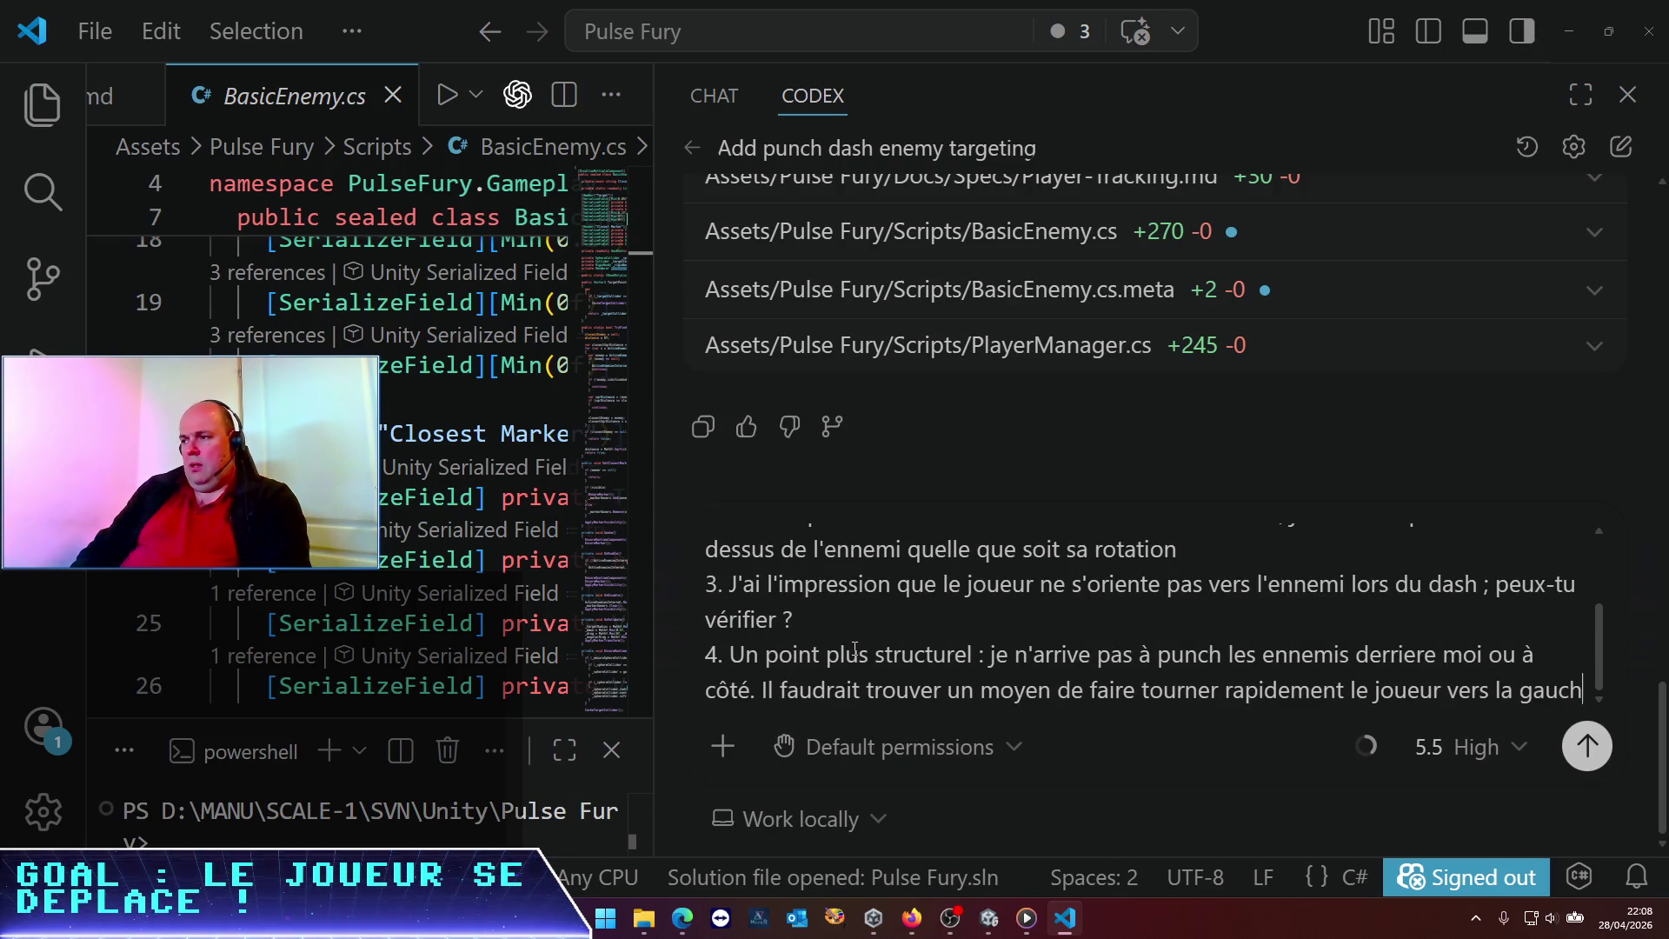
pyautogui.write('e')
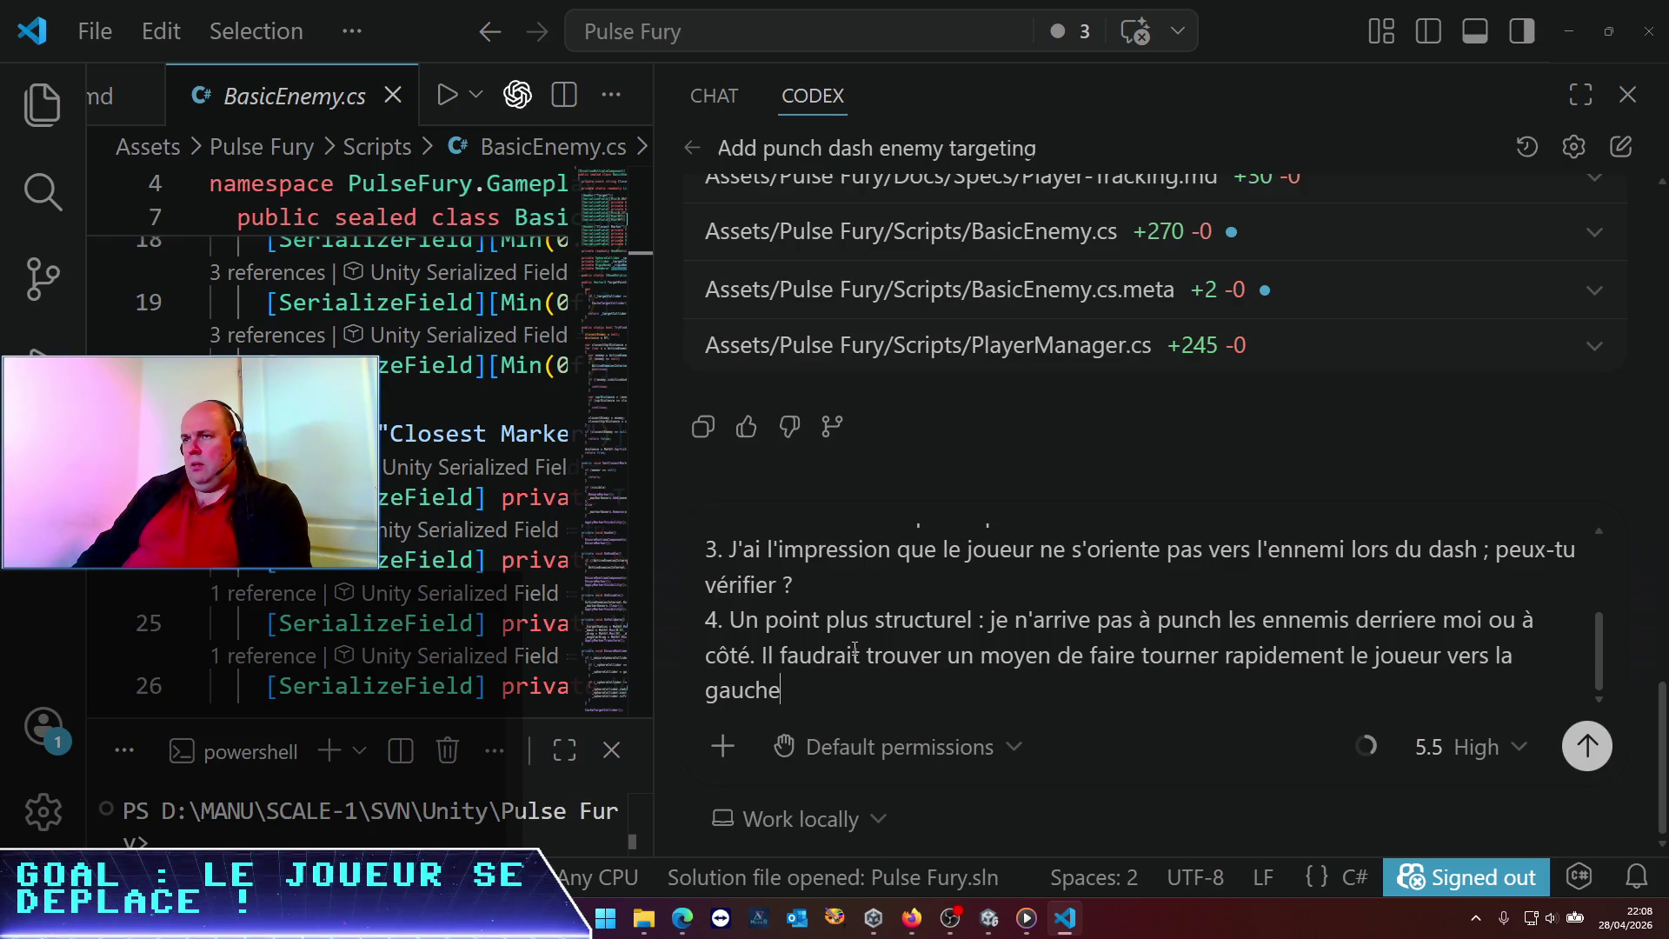
pyautogui.write('ou vers la droite, afin de ')
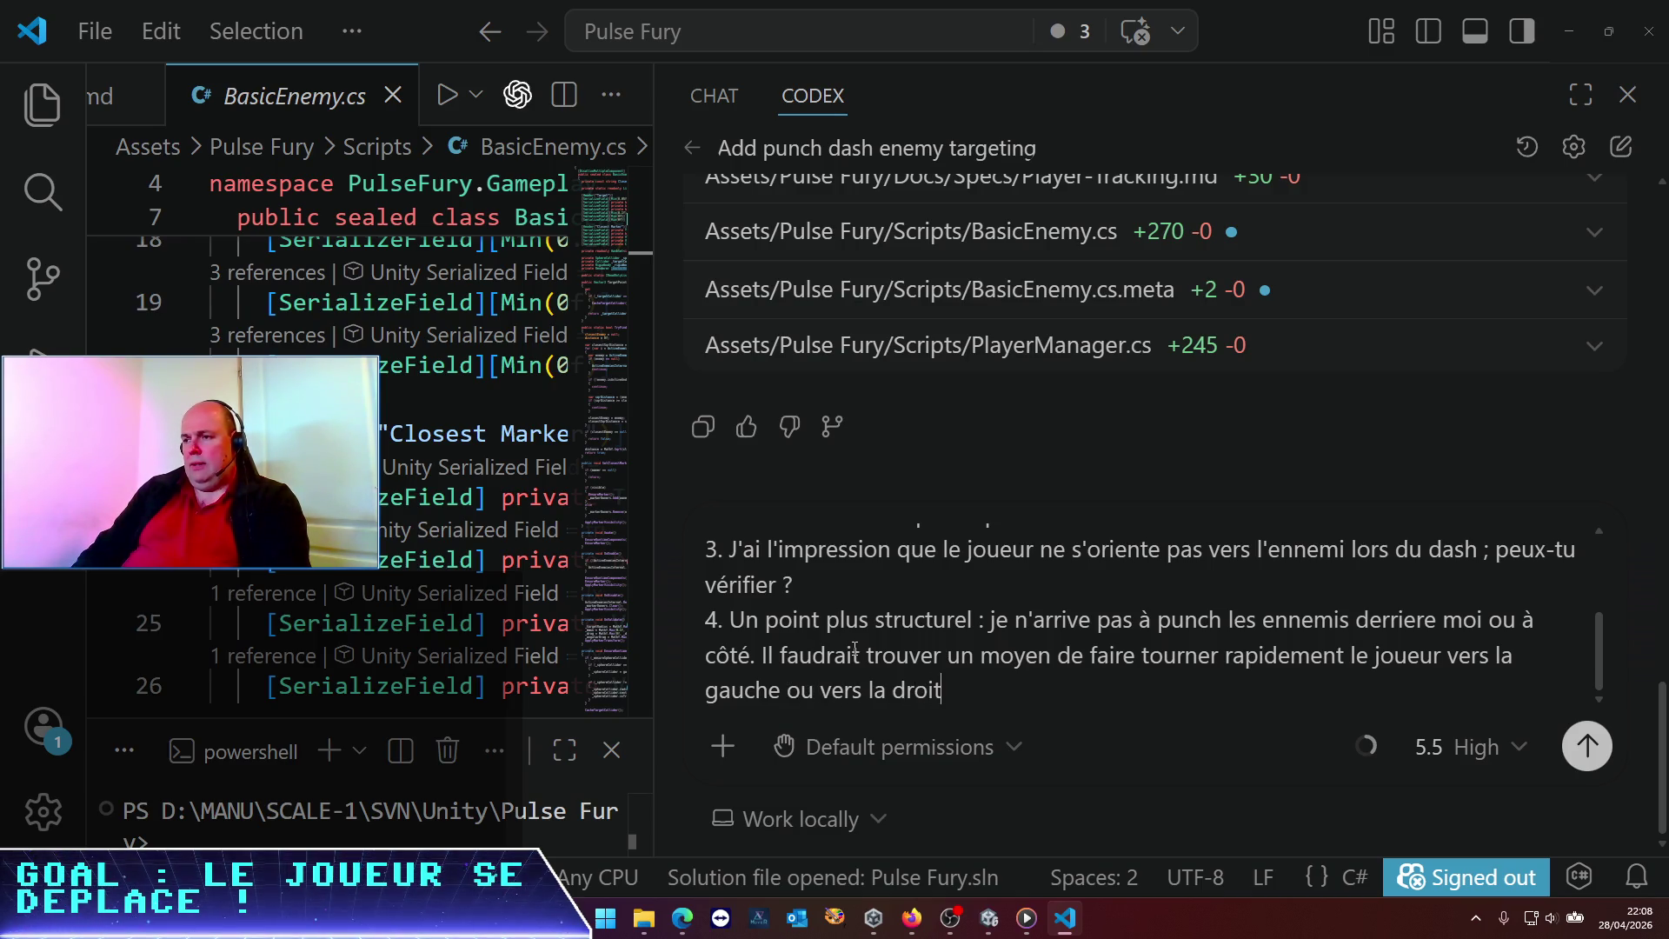
pyautogui.write("s'orienter vers lui . Peut-ê")
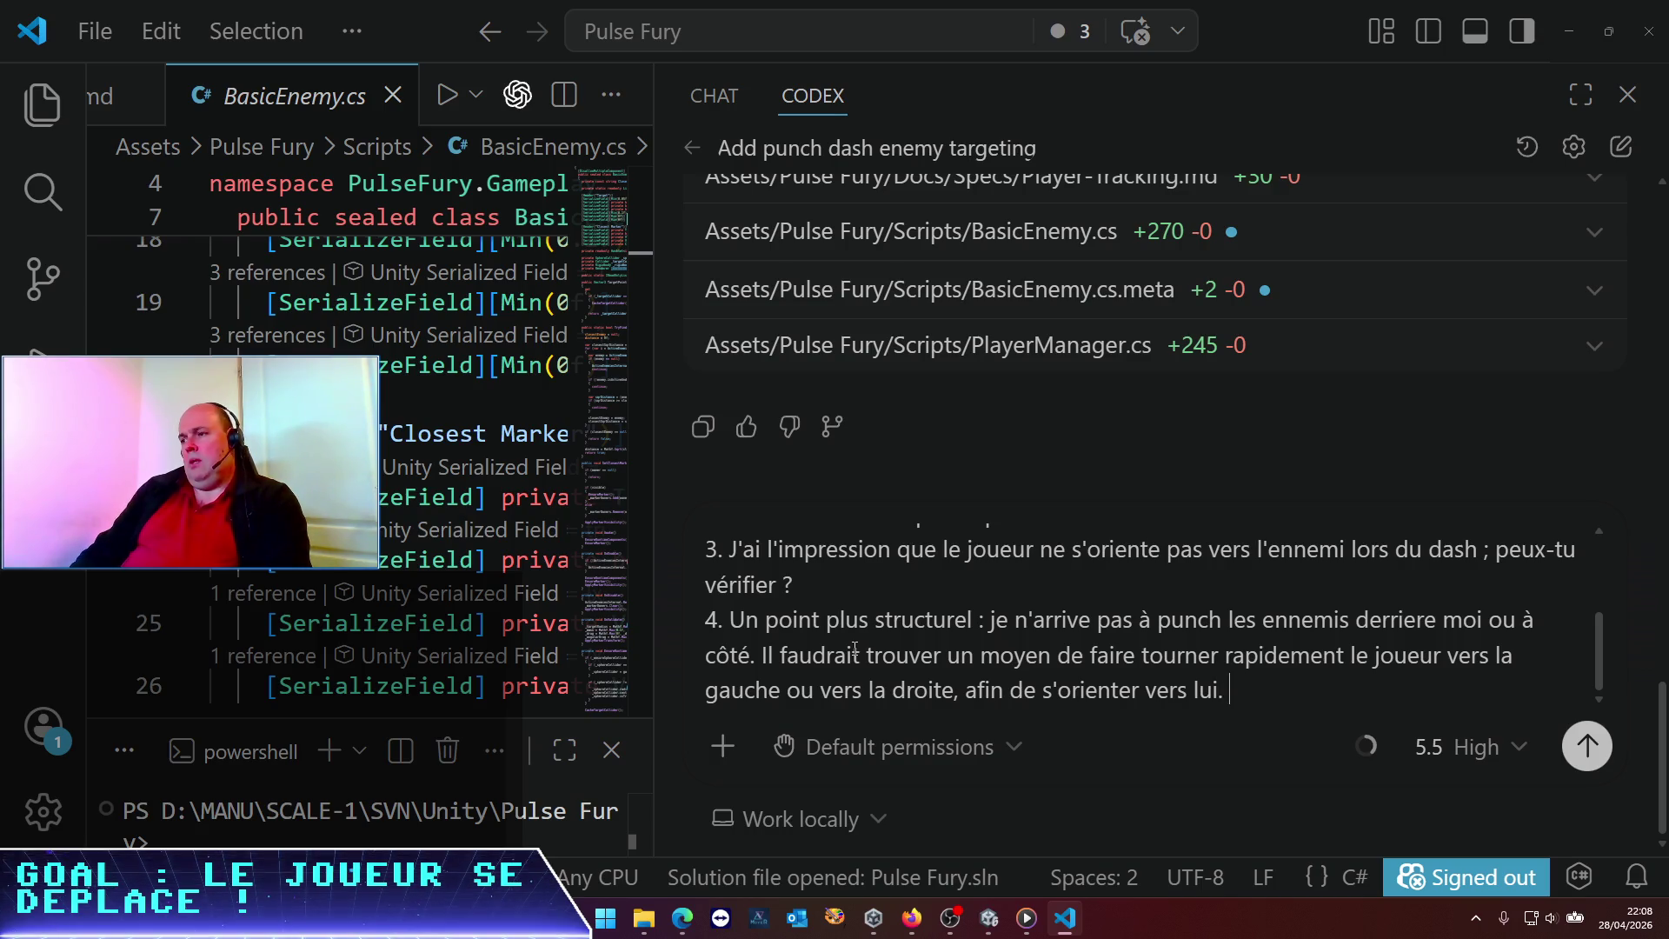
pyautogui.write('tre ')
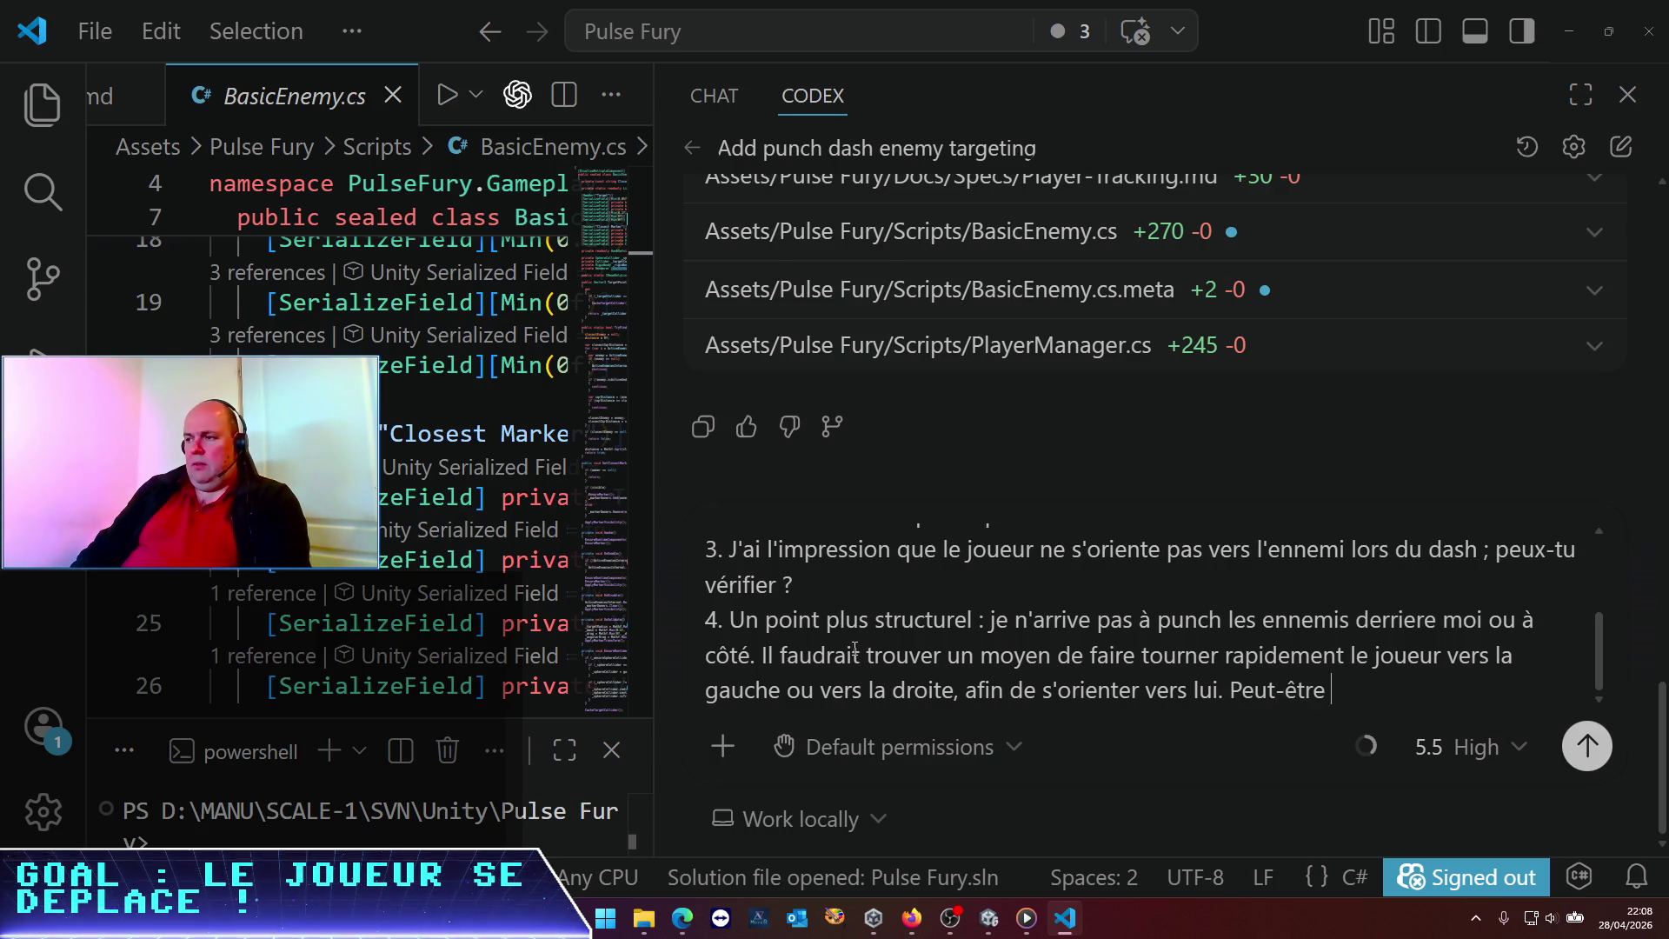
pyautogui.write('dans une autre p')
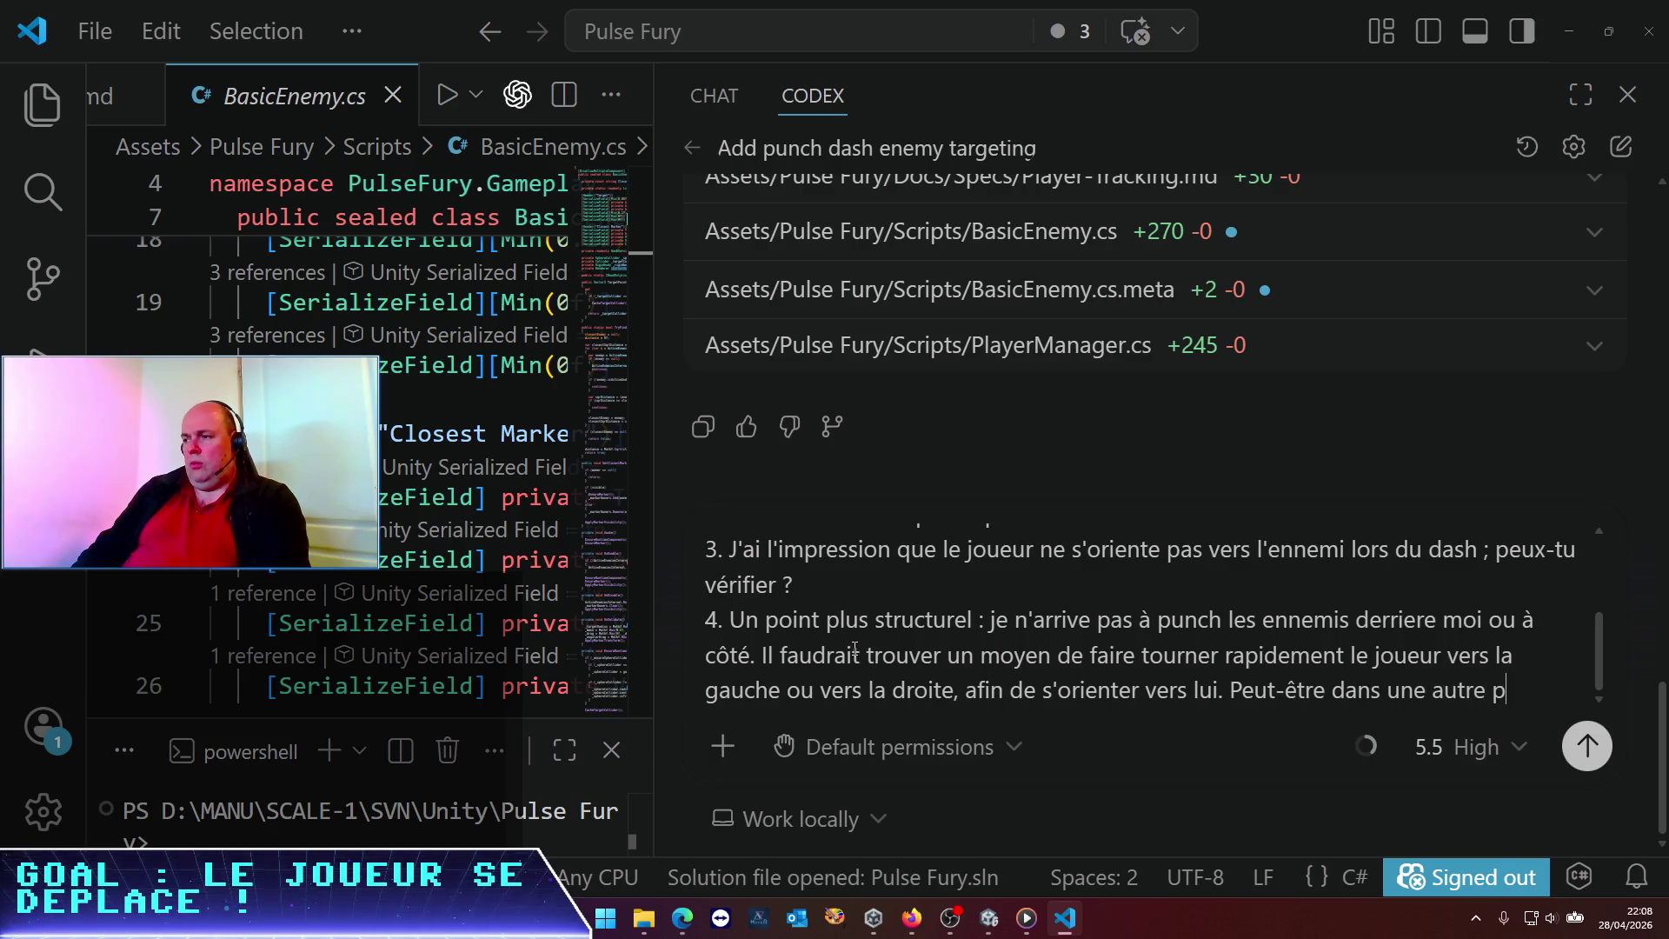
pyautogui.write('hase que le dash')
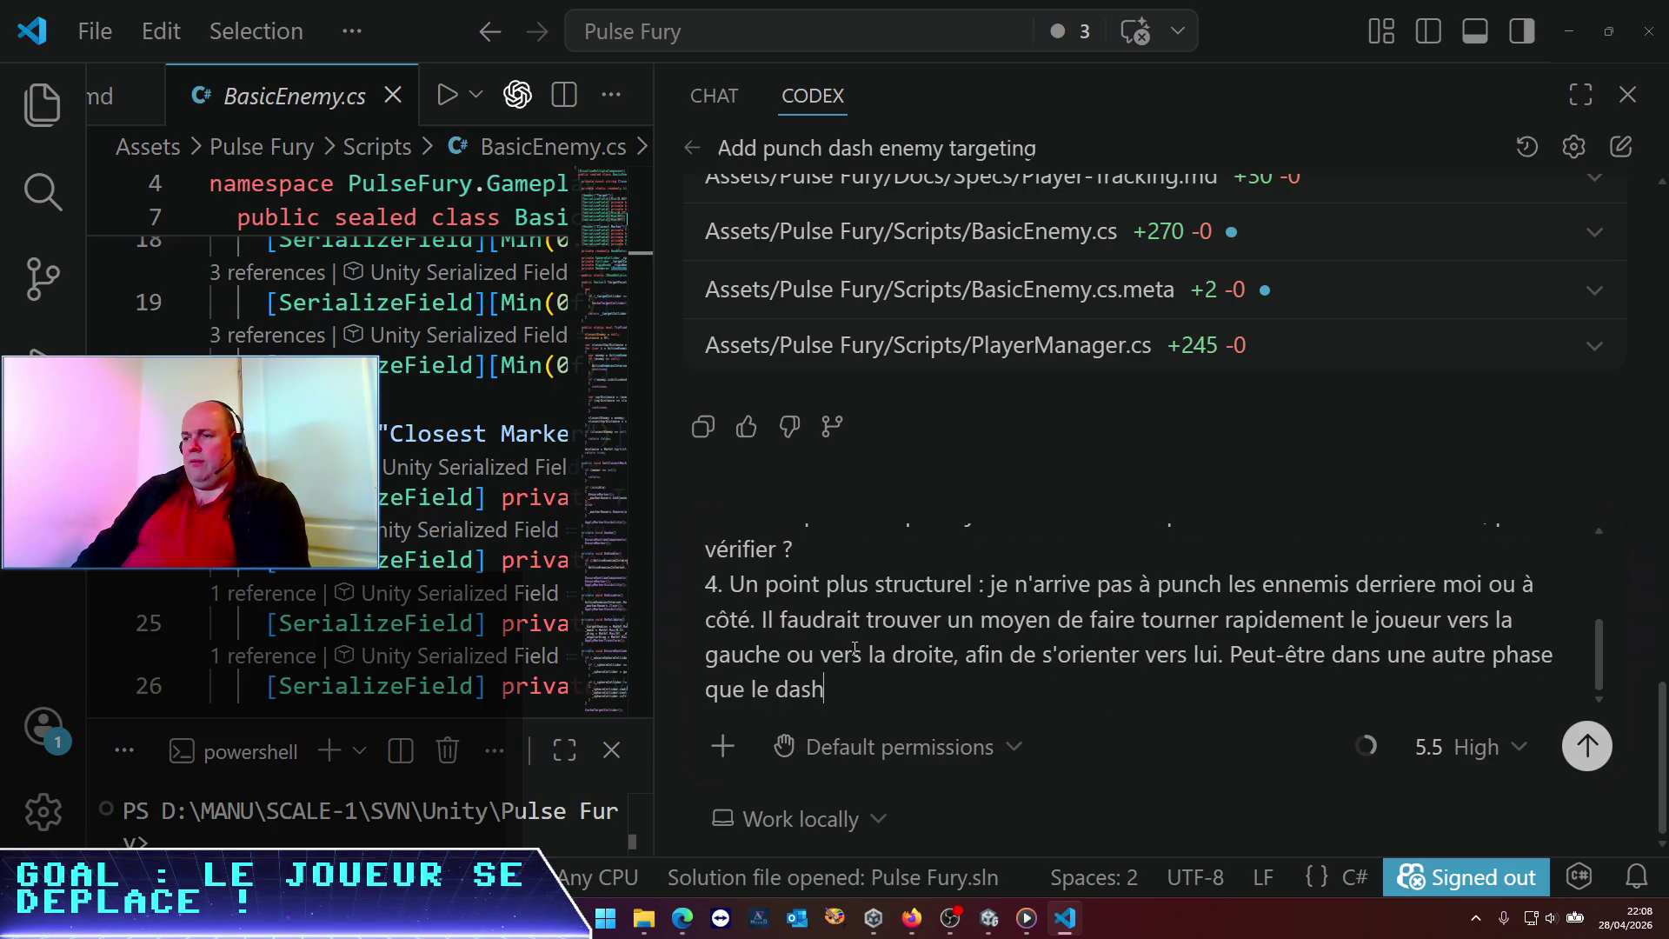
pyautogui.press('Return')
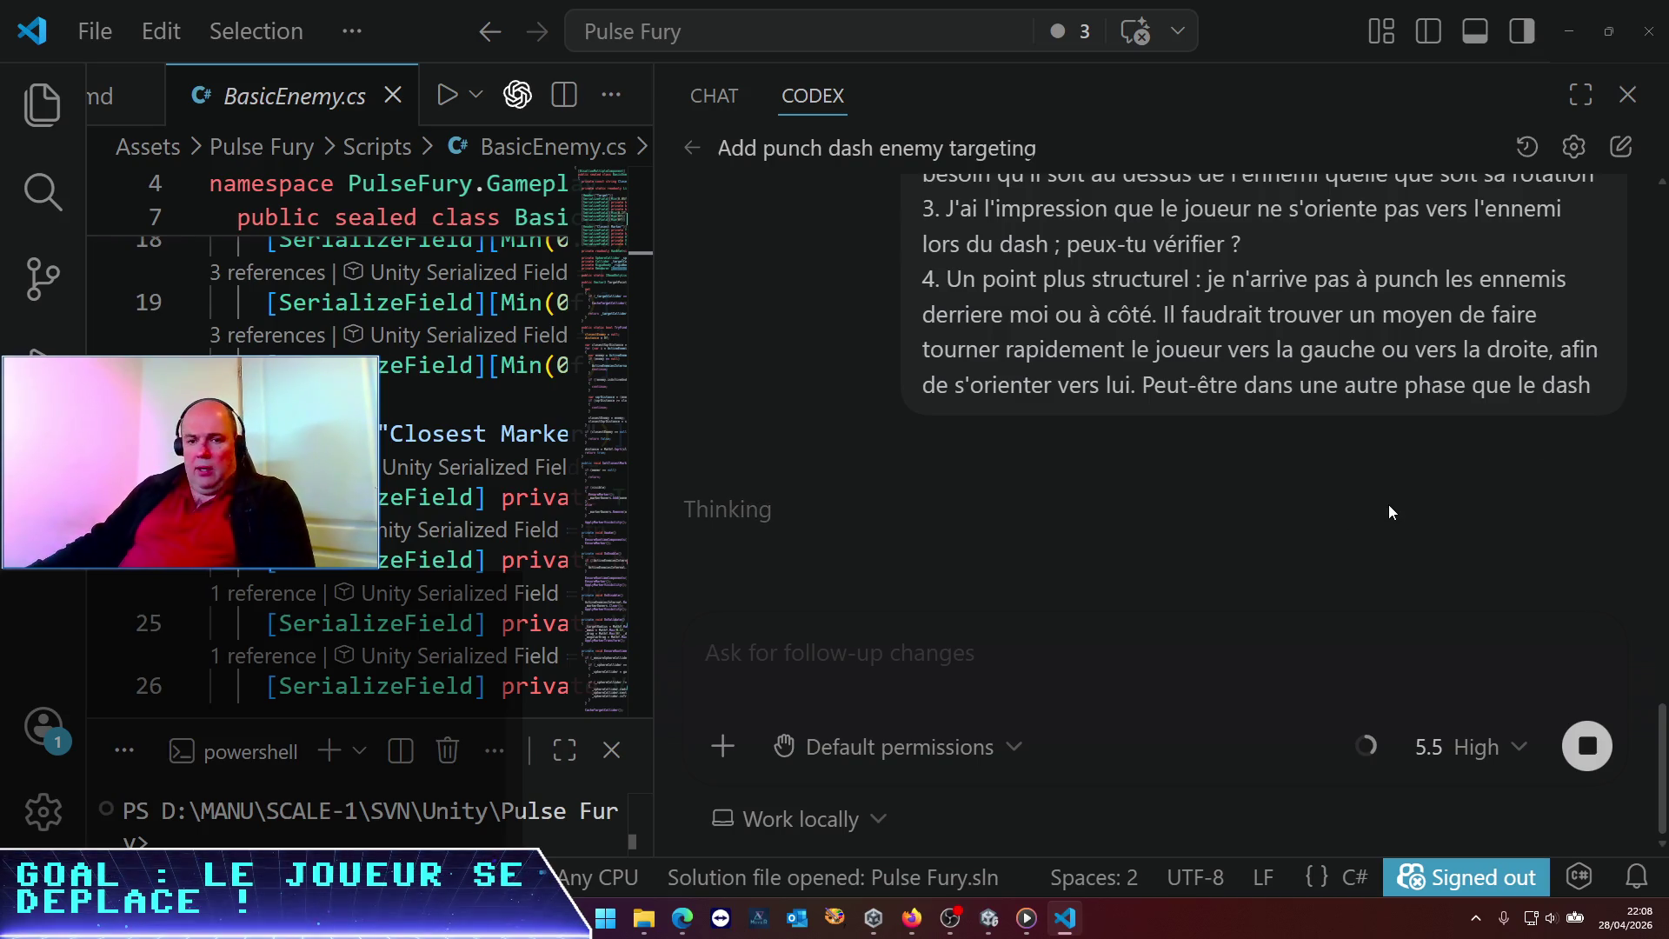
# Zoom VS Code out to see more code and chat while Codex edits PlayerManager.cs and BasicEnemy.cs
pyautogui.hotkey('ctrl', '-')
pyautogui.hotkey('ctrl', '-')
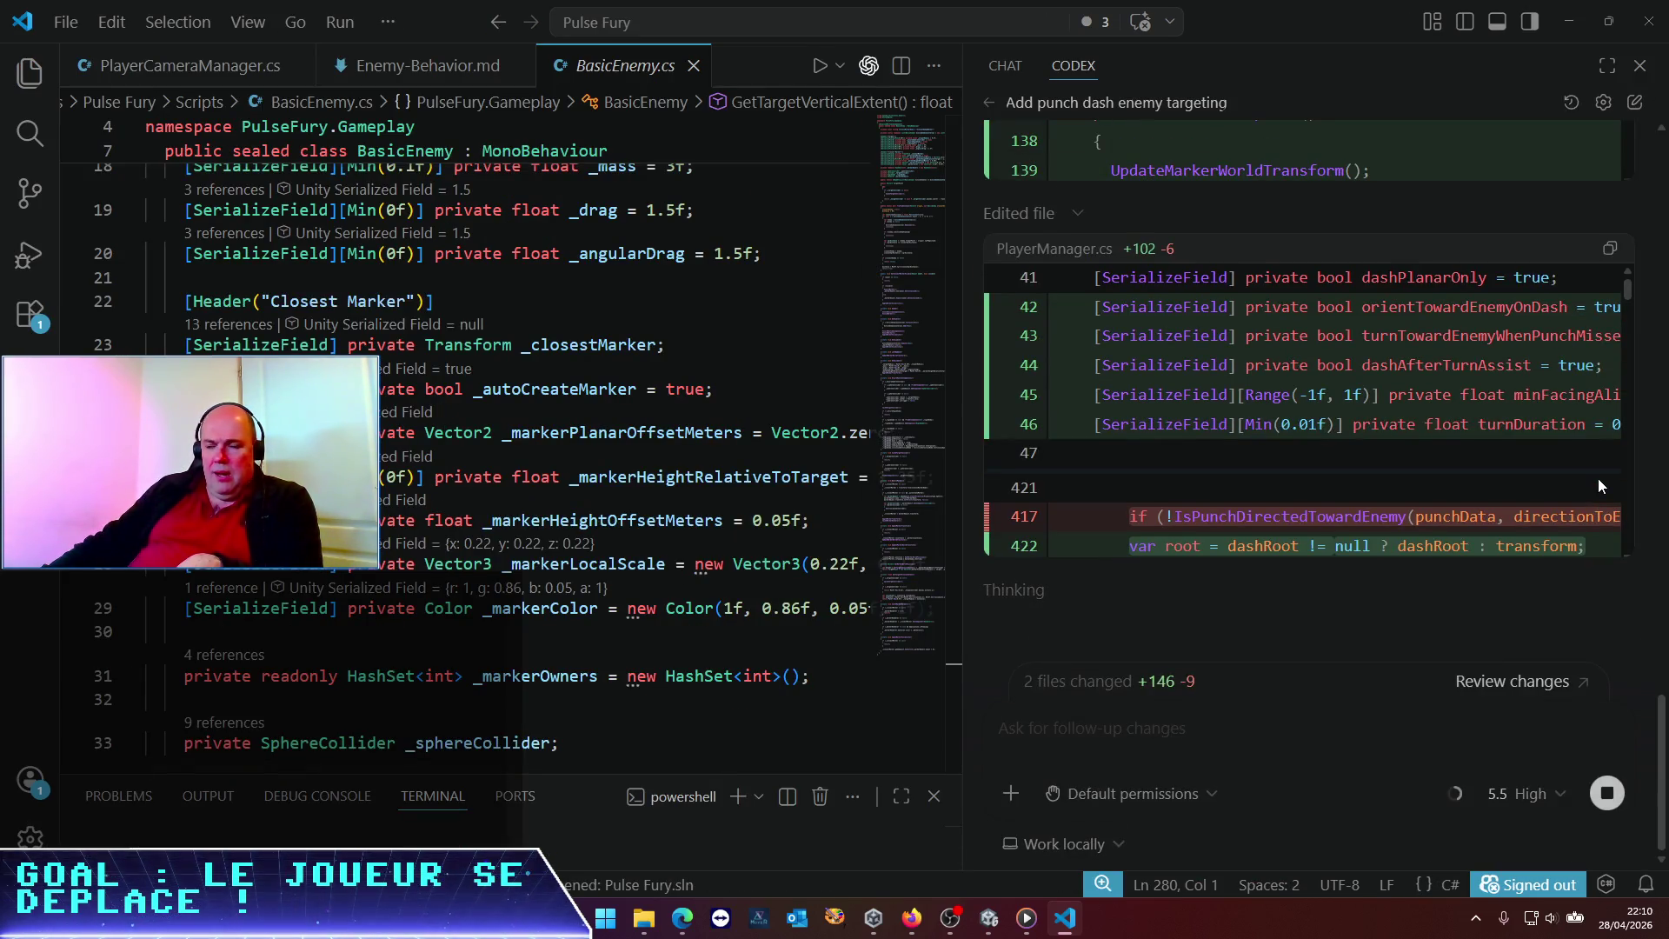
pyautogui.scroll(5, 1464, 454)
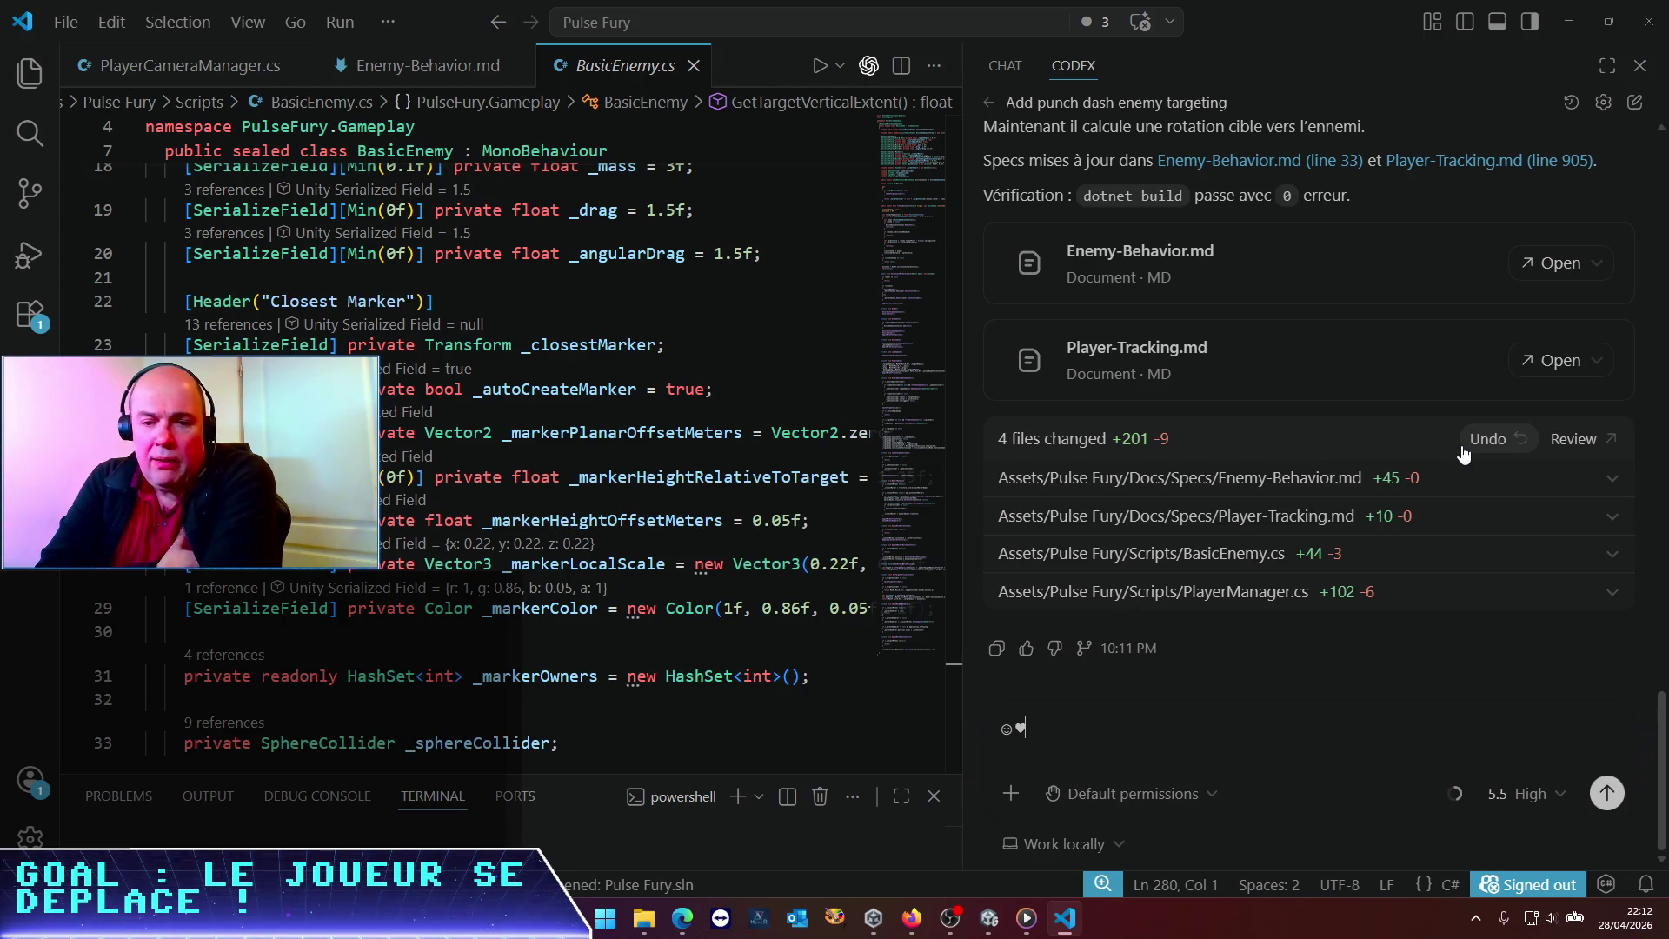
# Clear the stray characters in the Codex input, read the fix summary, and return to Unity
pyautogui.press('BackSpace')
pyautogui.press('BackSpace')
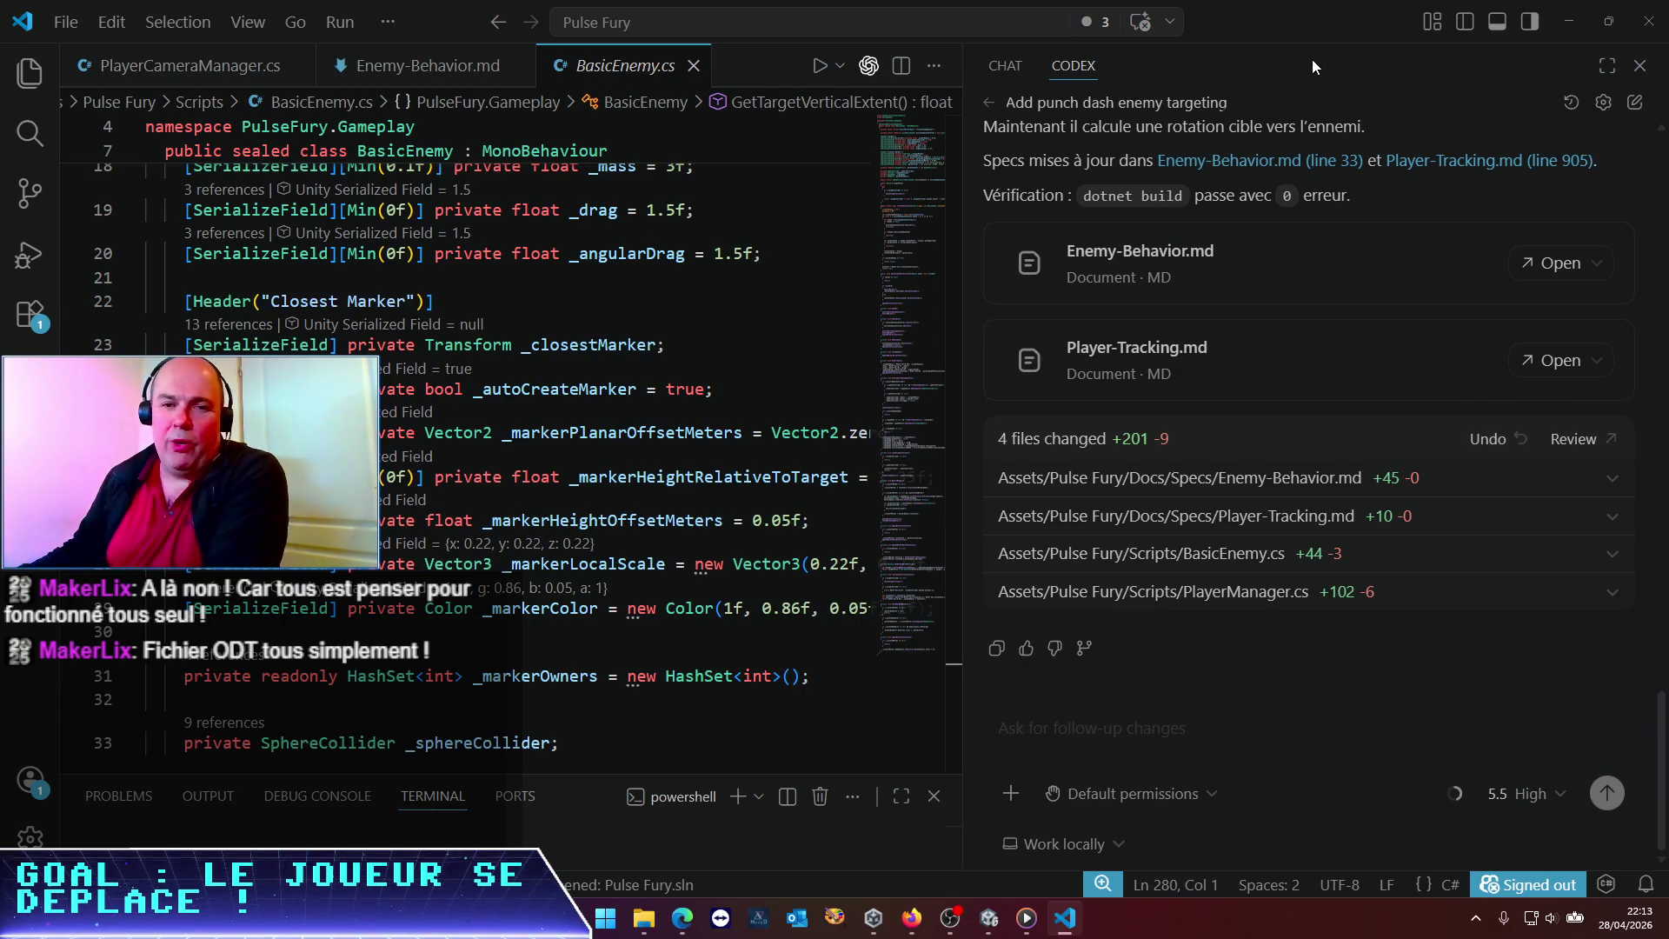
pyautogui.scroll(10, 1425, 379)
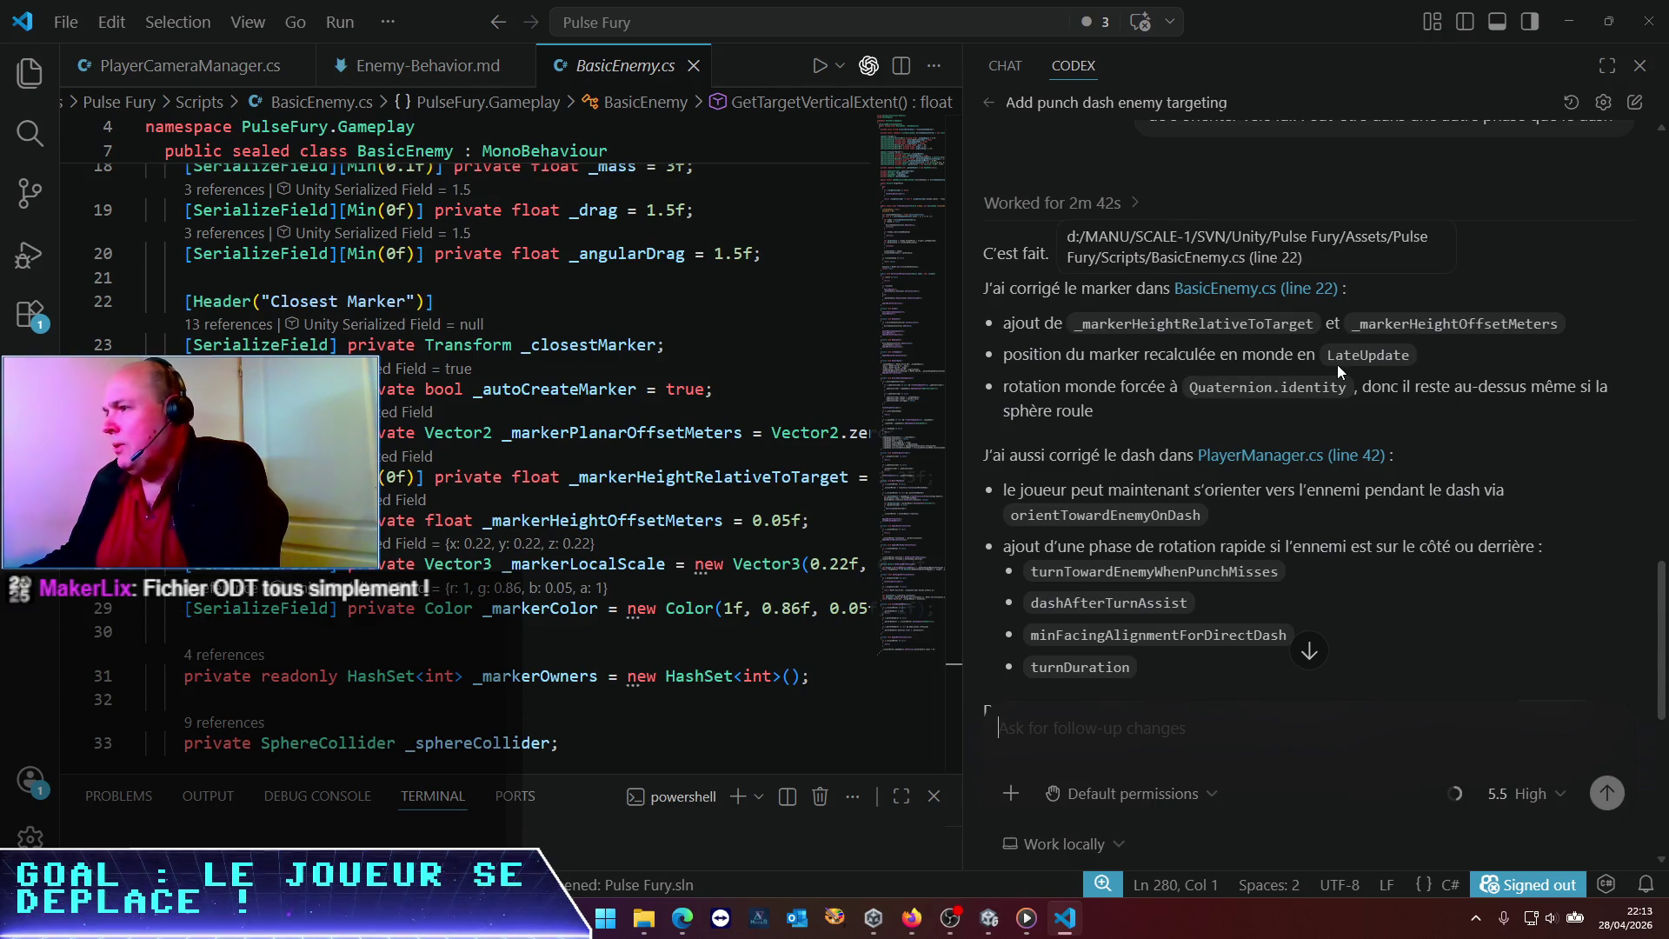
pyautogui.scroll(-1, 1230, 352)
pyautogui.scroll(-1, 1231, 352)
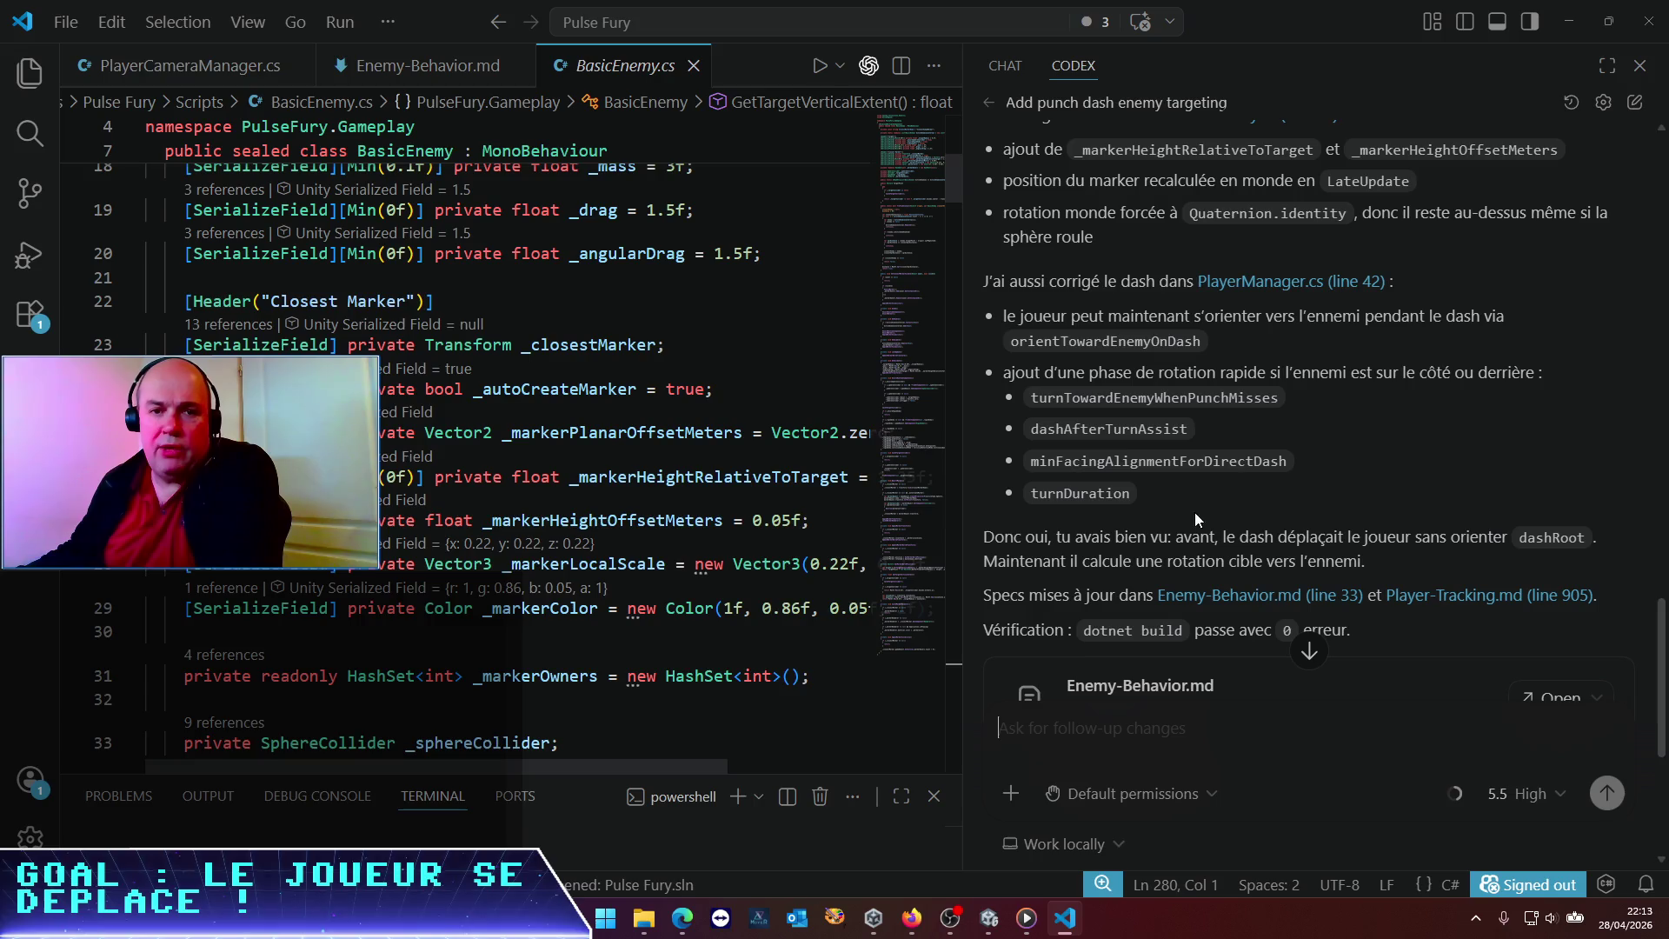
pyautogui.click(989, 918)
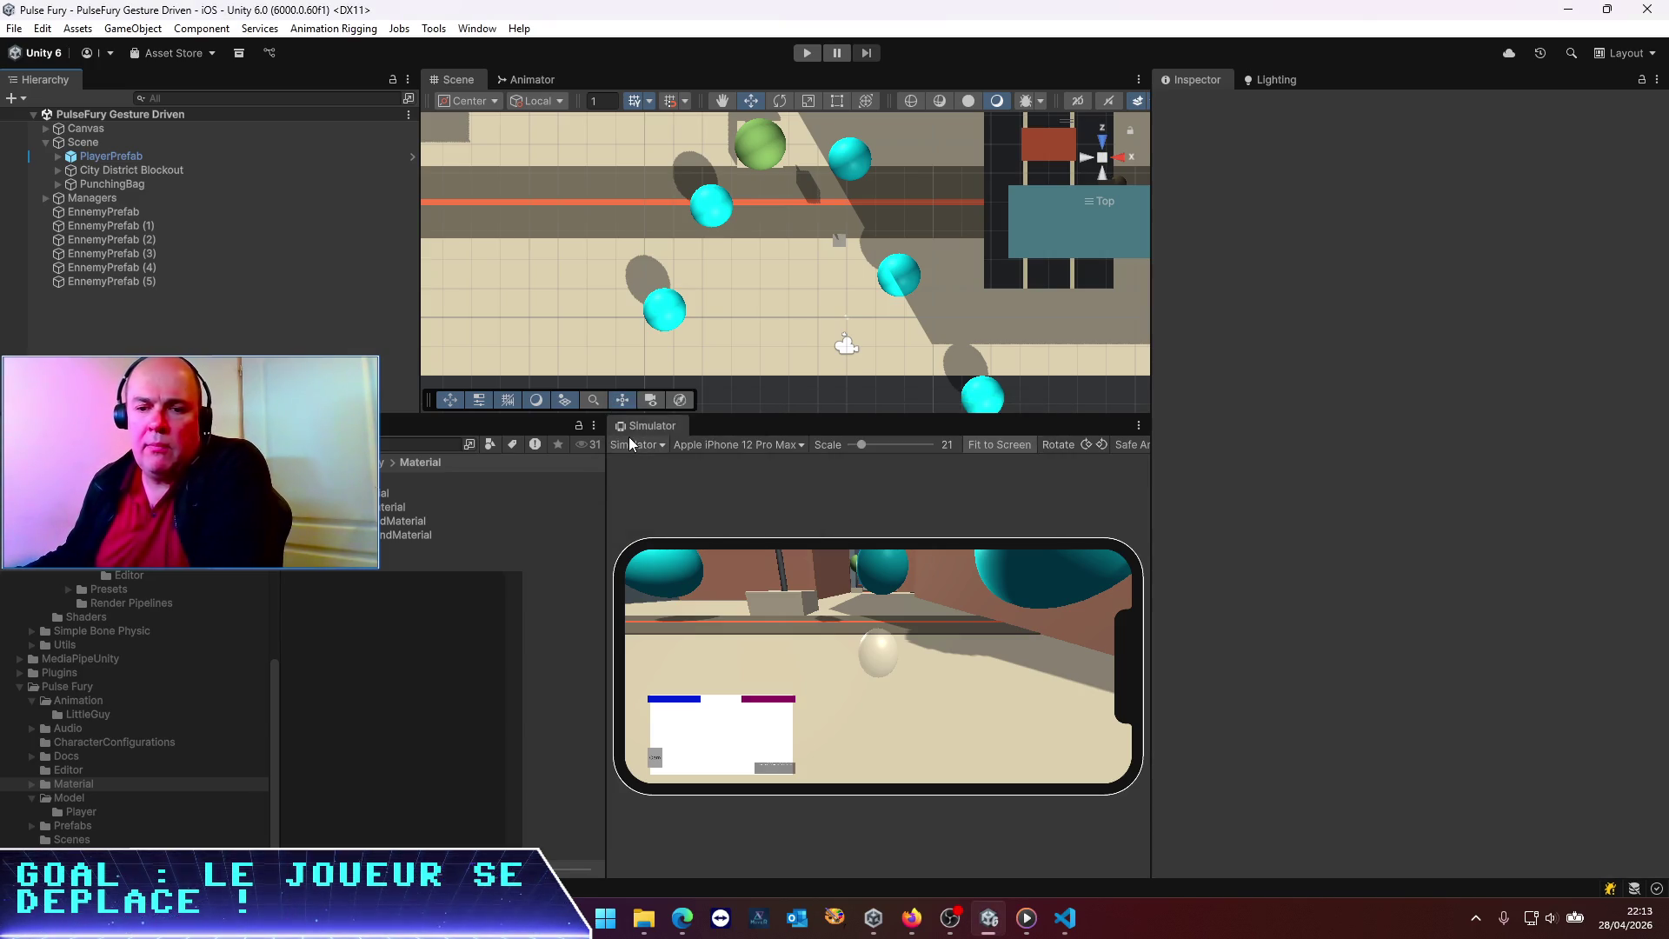
# Widen the Simulator, uncheck Dash After Turn Assist on PlayerPrefab's Player Manager, and enter play mode
pyautogui.moveTo(607, 550); pyautogui.dragTo(410, 547)
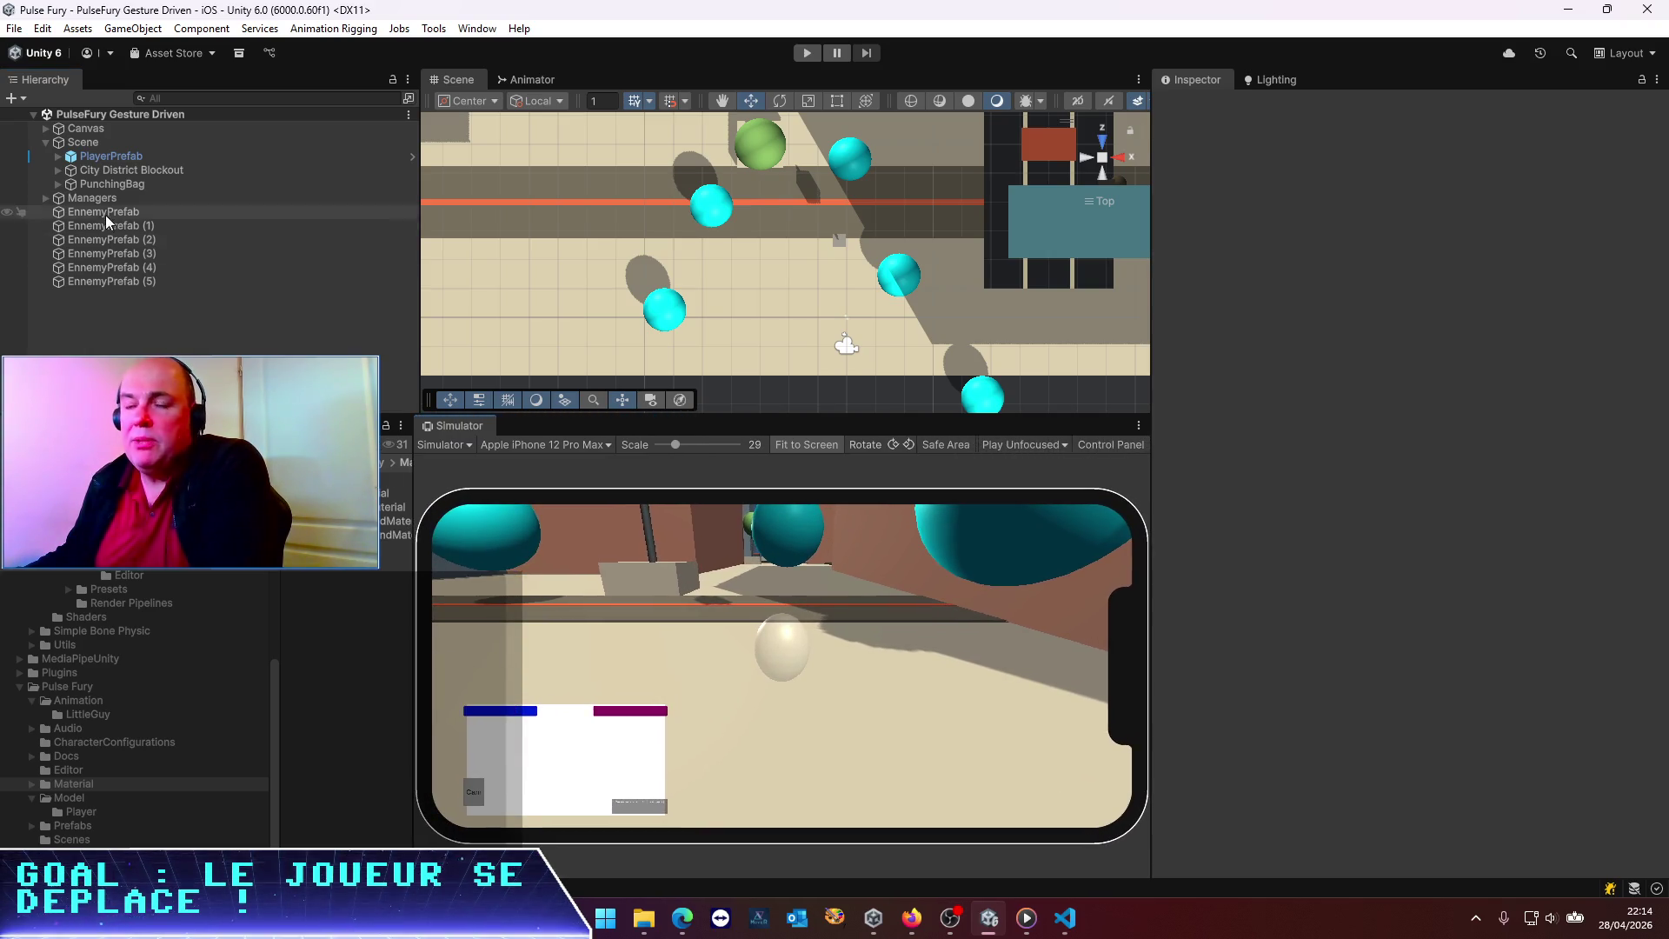
pyautogui.click(103, 157)
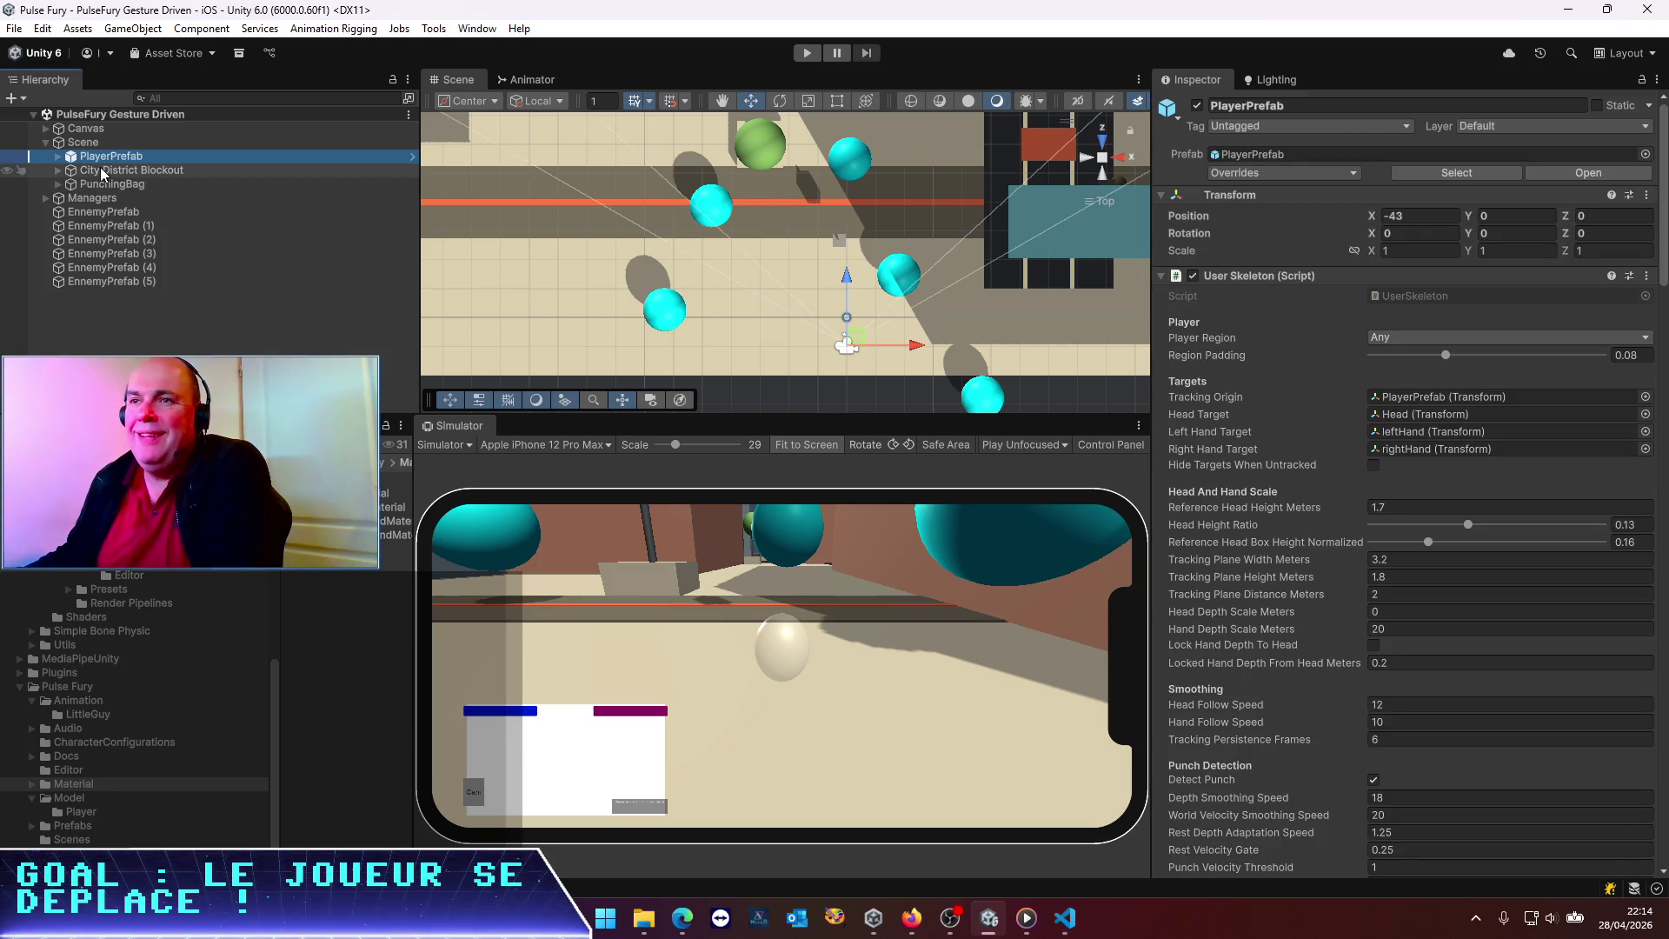
pyautogui.scroll(-7, 1360, 450)
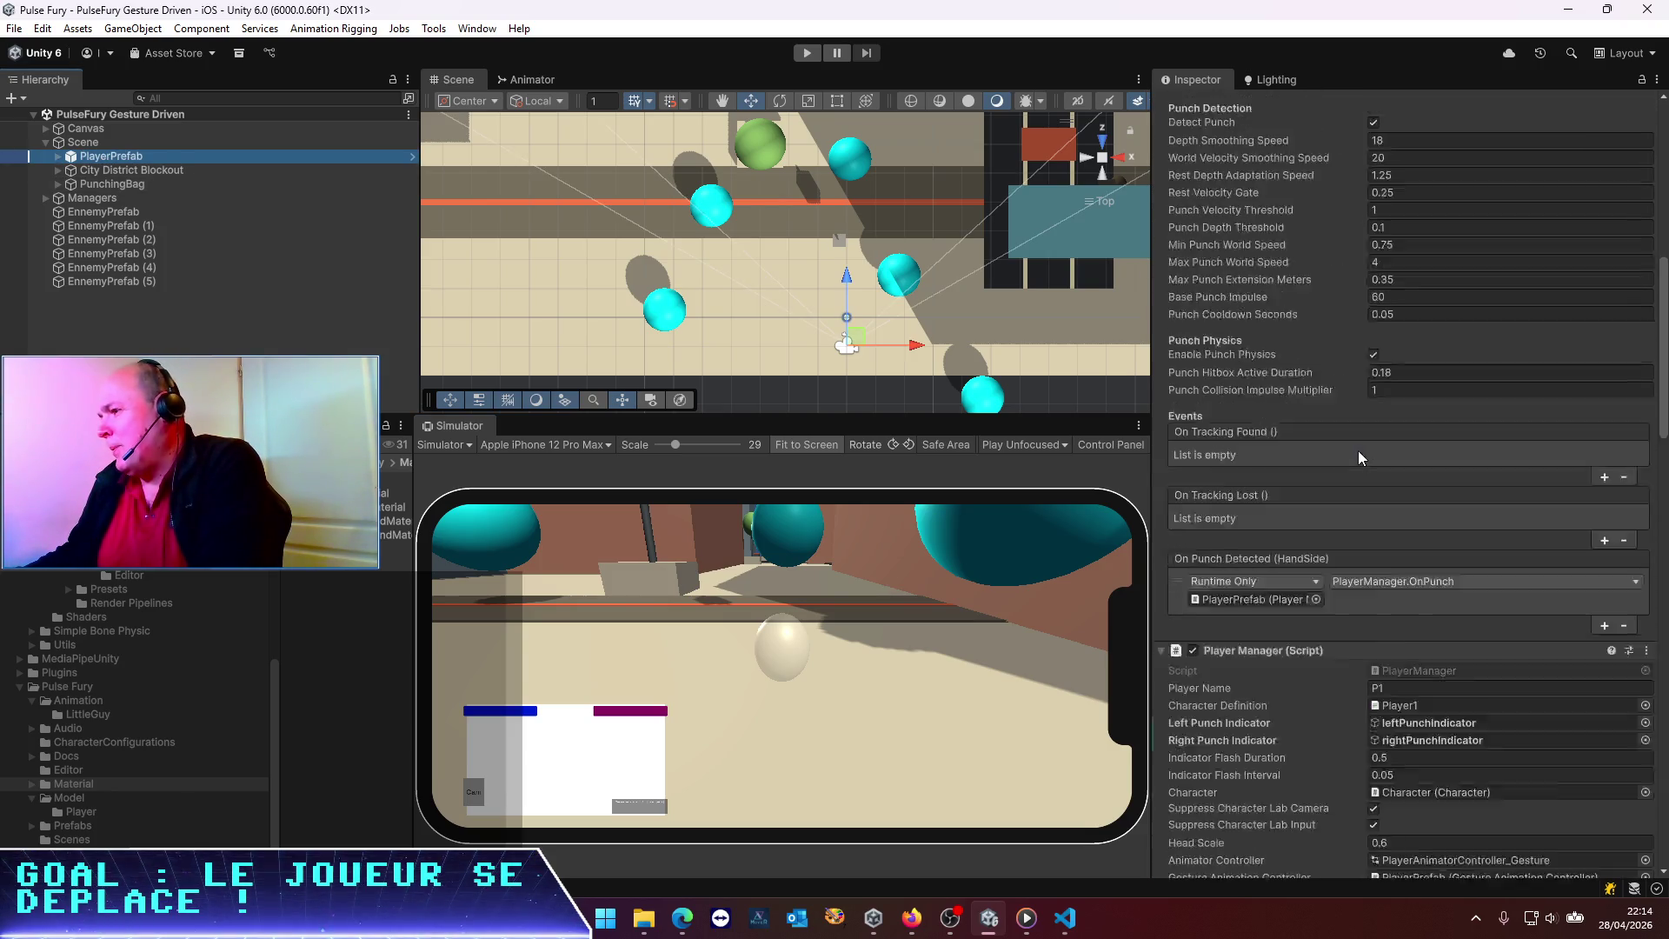
pyautogui.scroll(-10, 1358, 451)
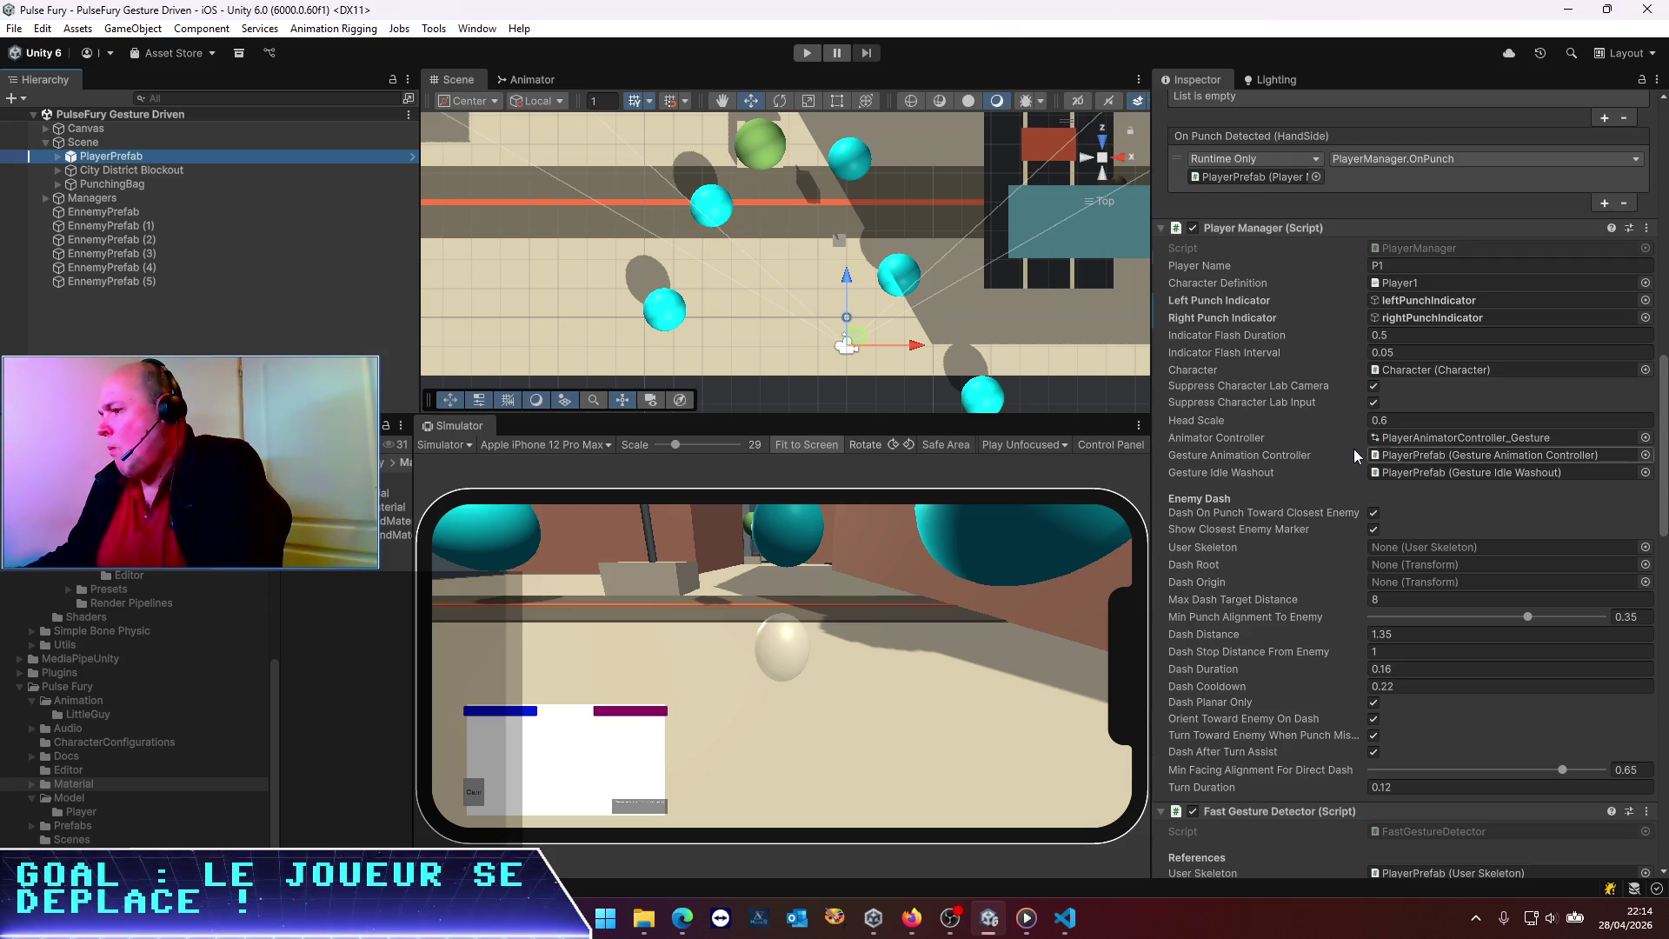
pyautogui.scroll(-4, 1354, 449)
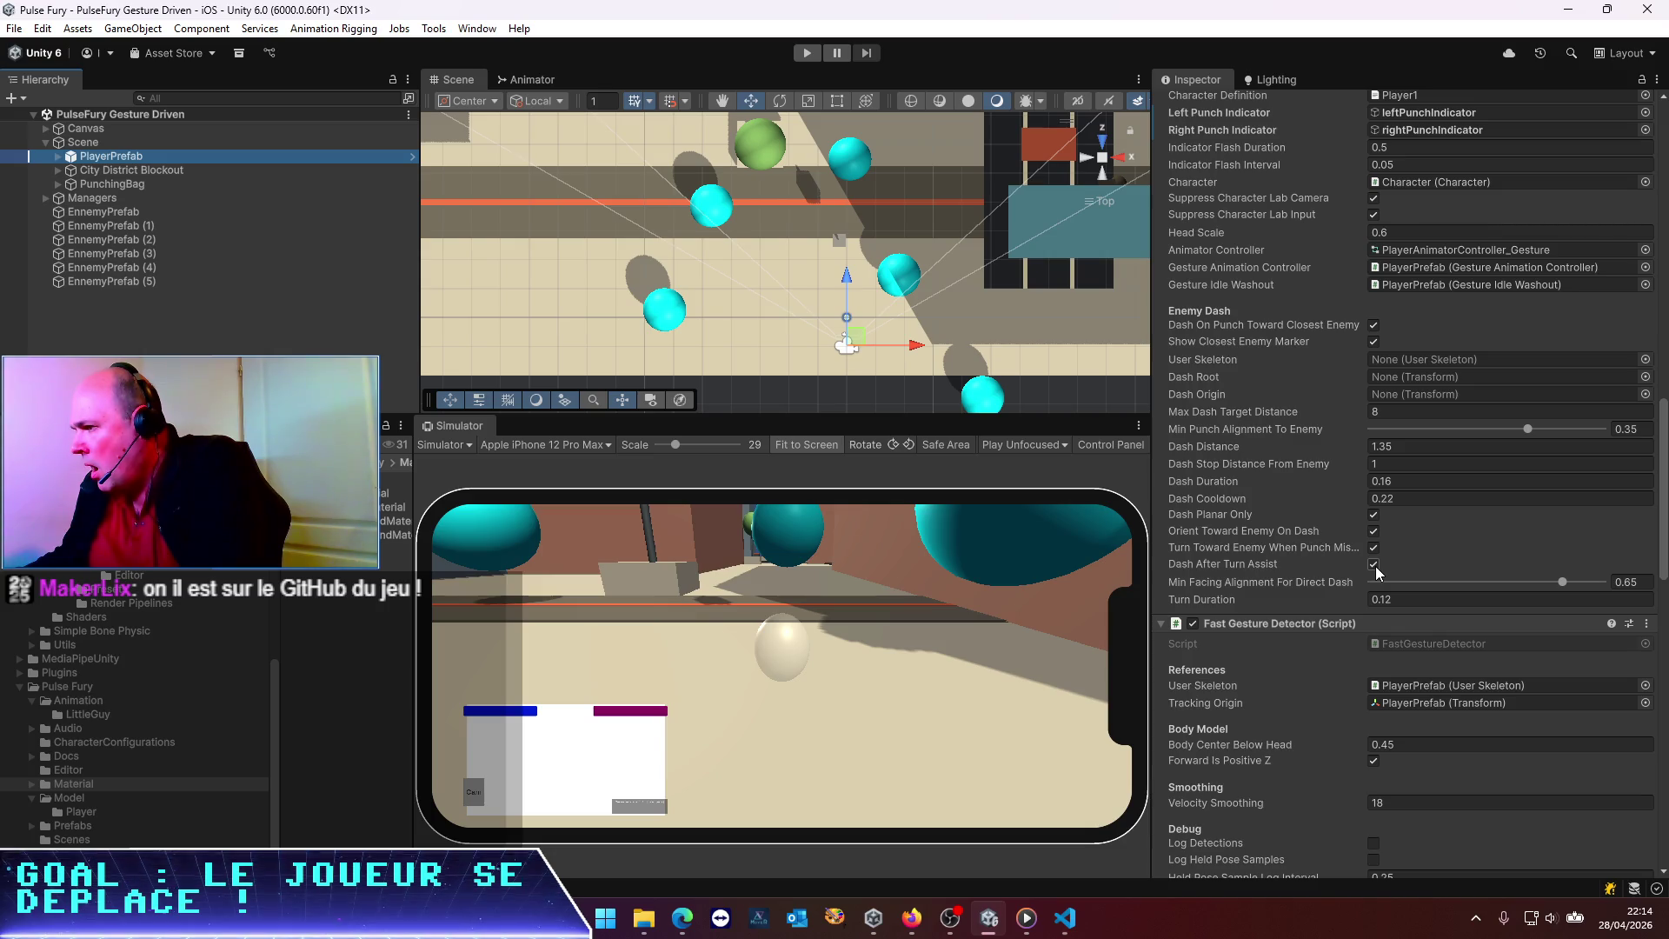
pyautogui.click(1374, 565)
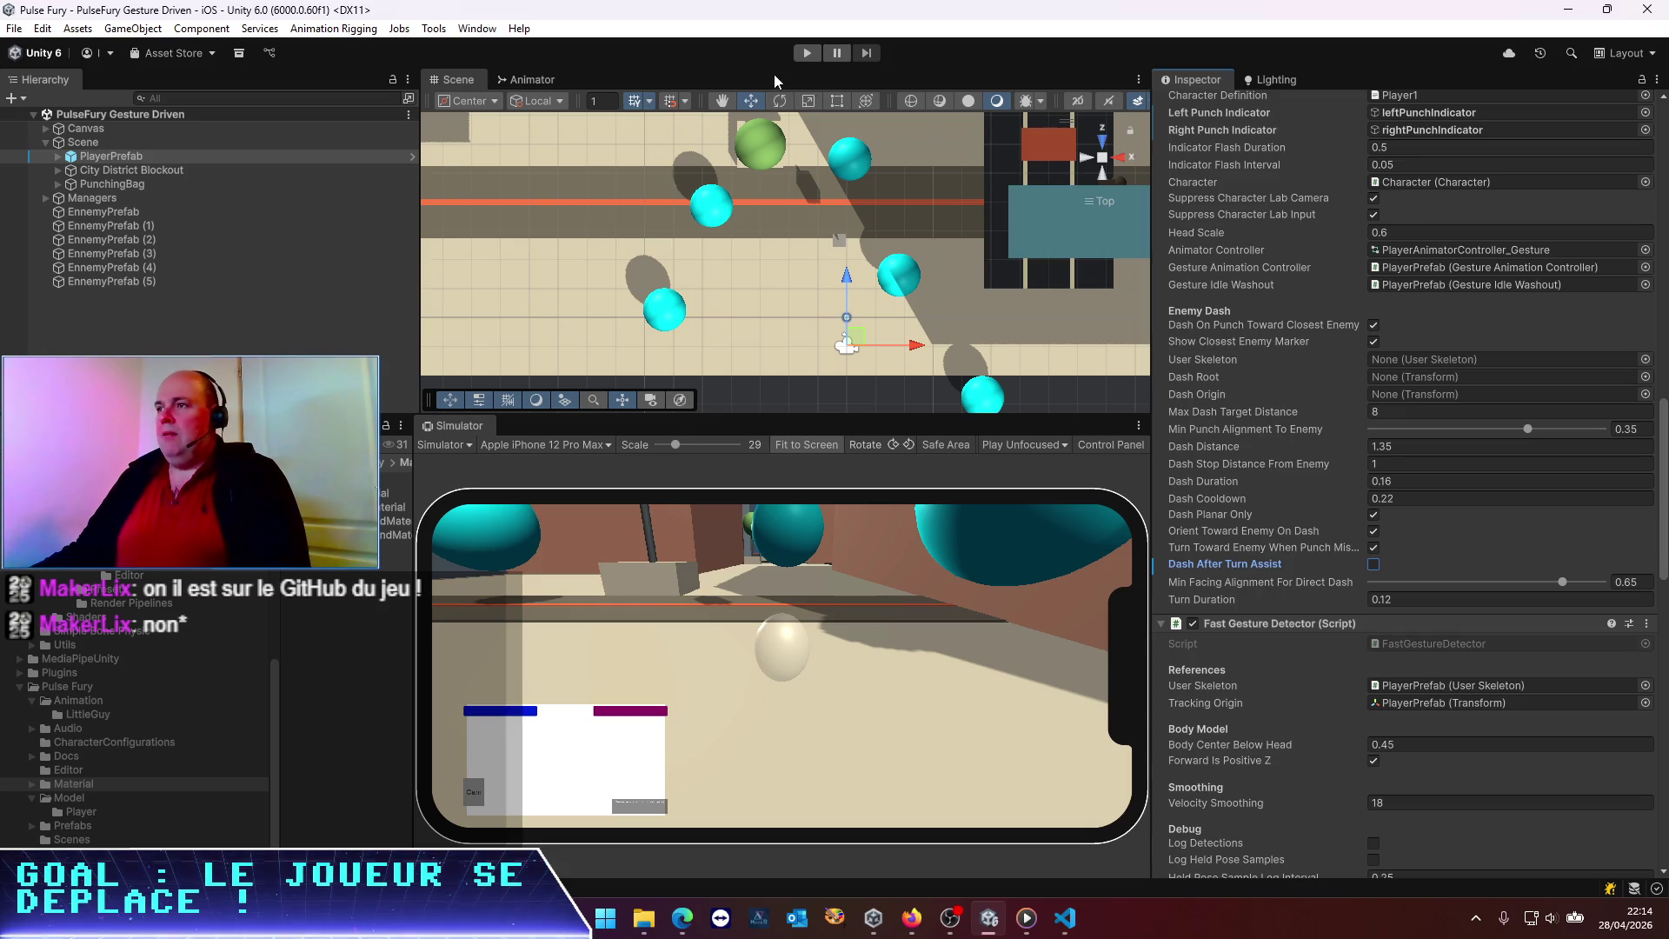
pyautogui.click(805, 57)
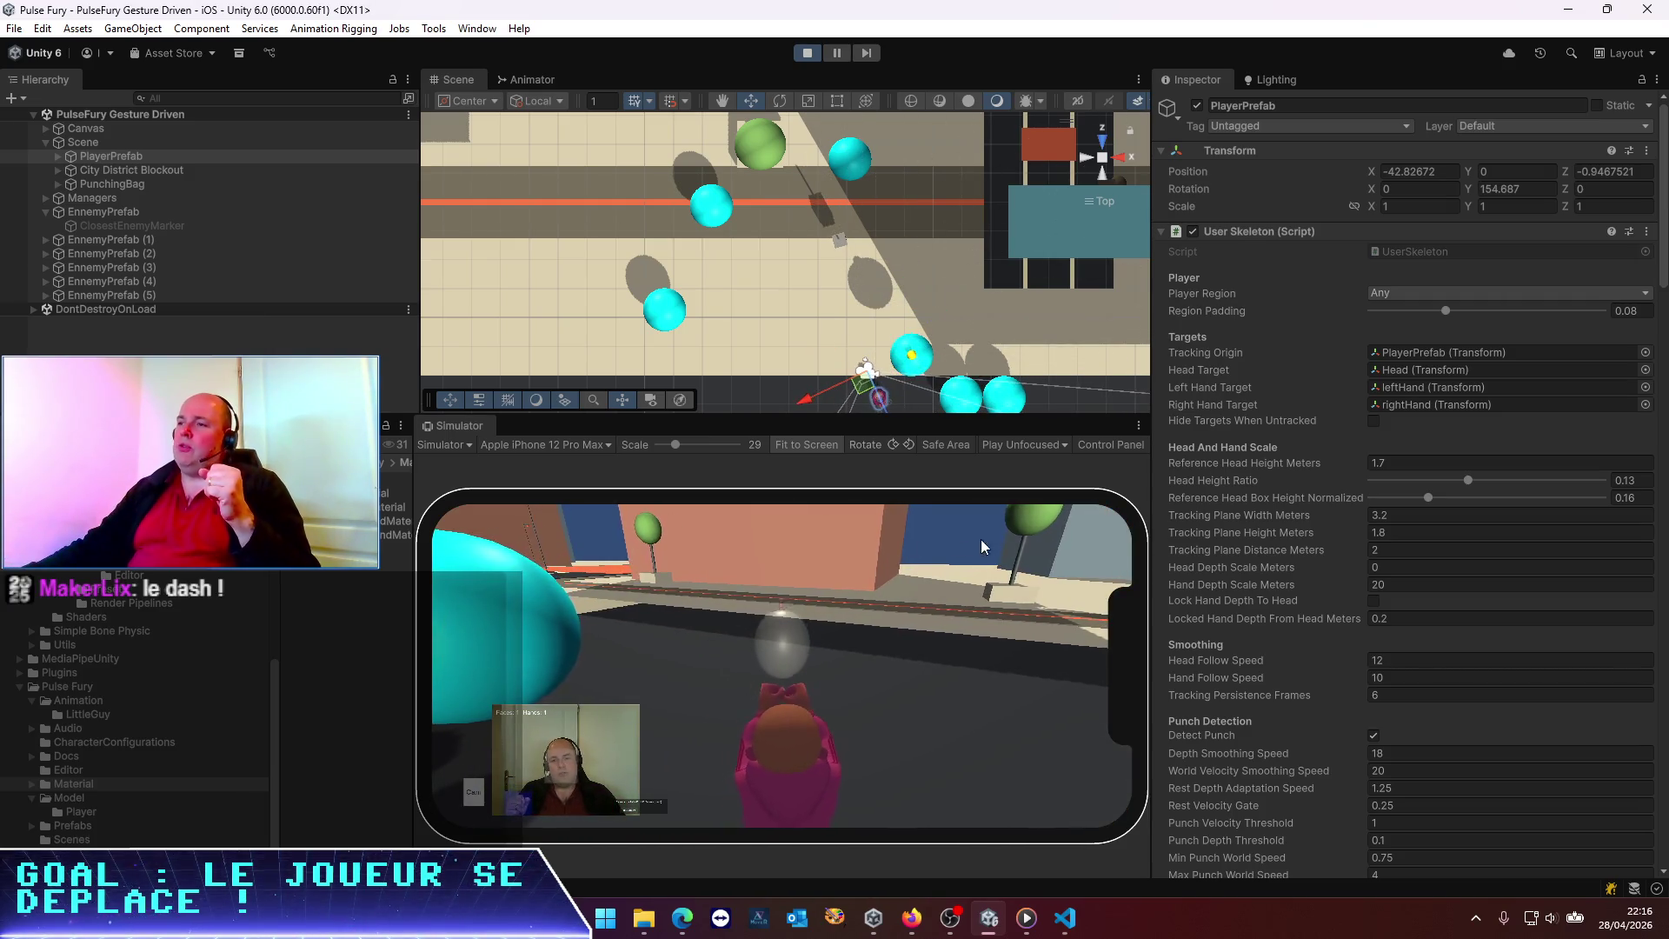
pyautogui.click(909, 357)
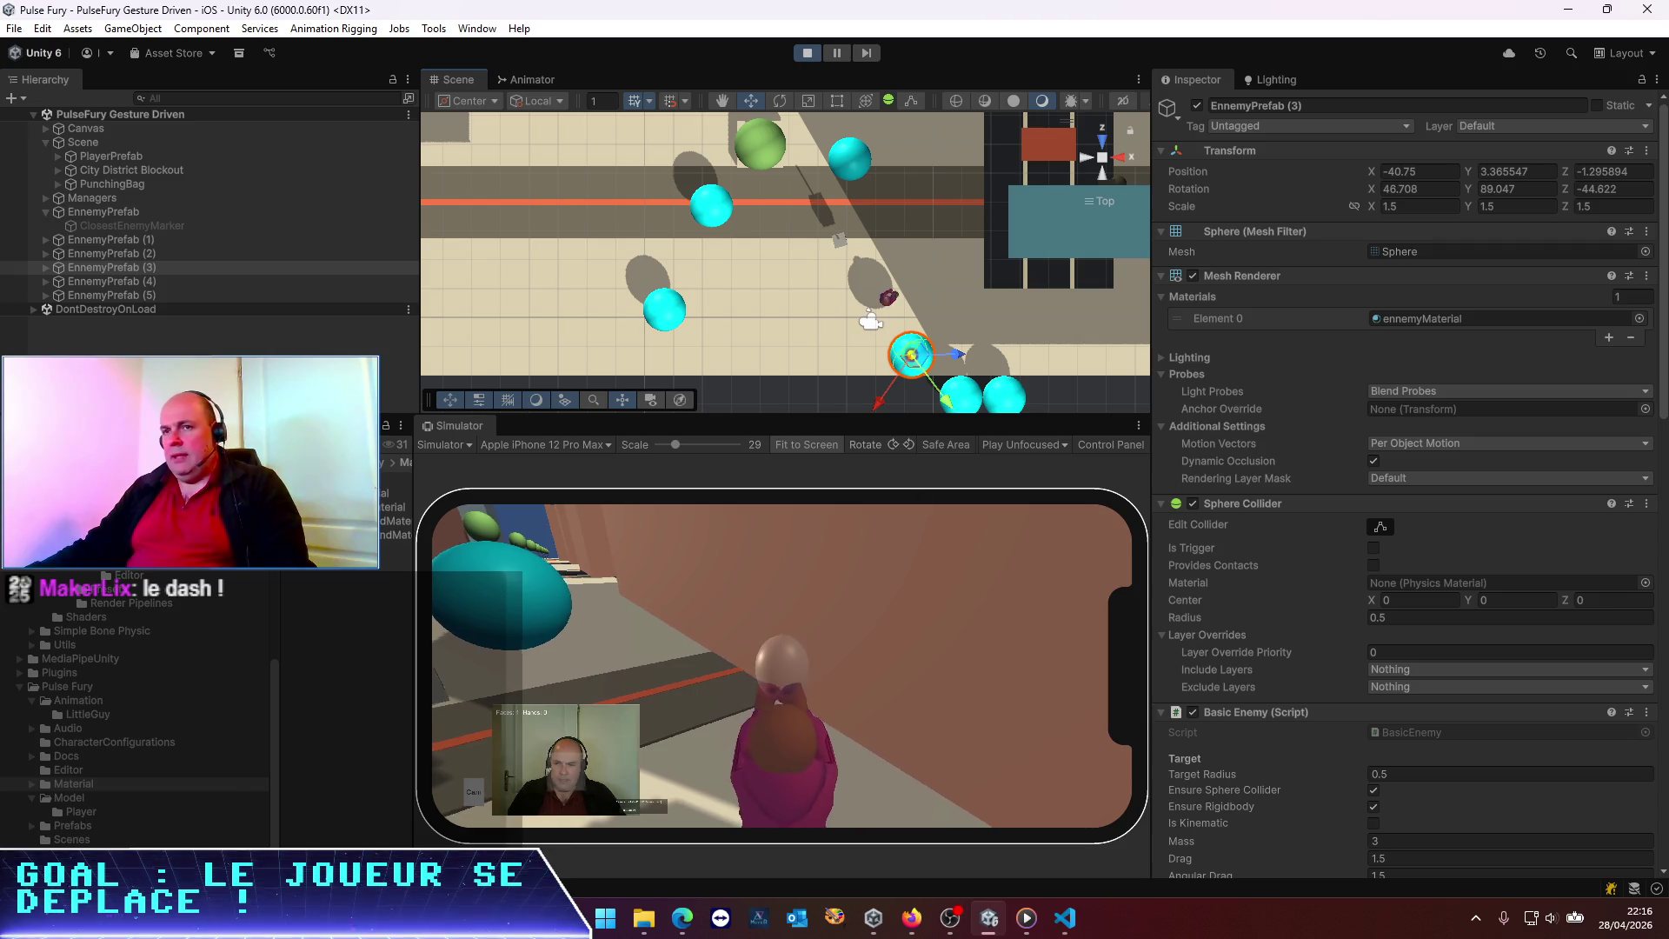
pyautogui.click(144, 159)
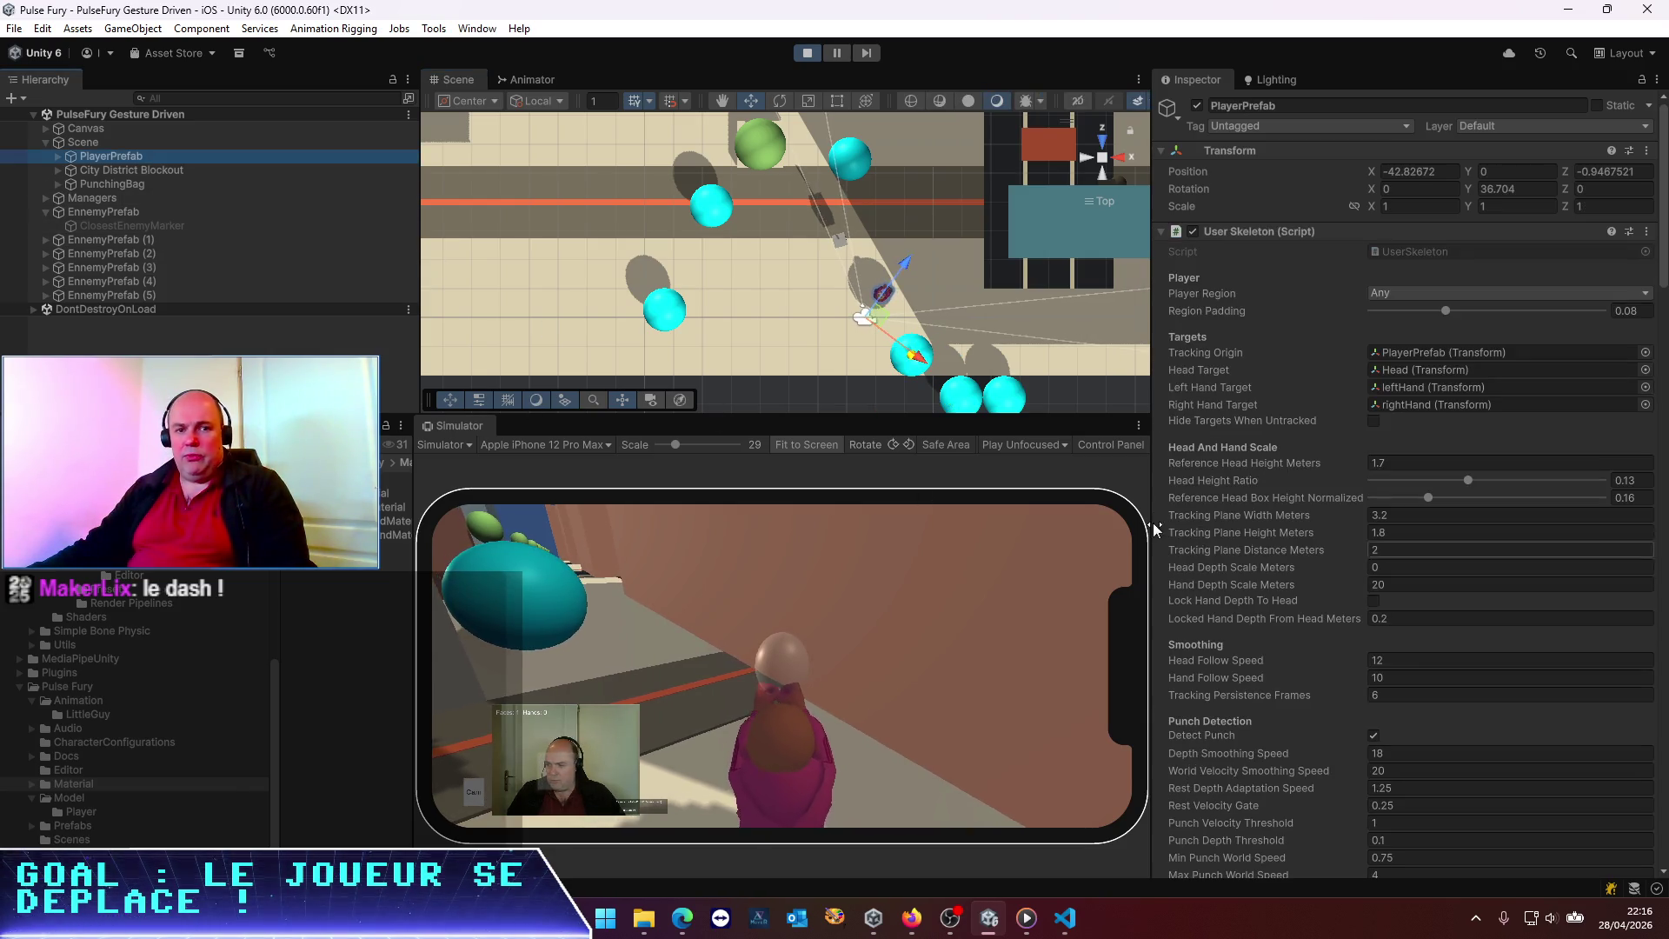
pyautogui.scroll(-5, 1297, 579)
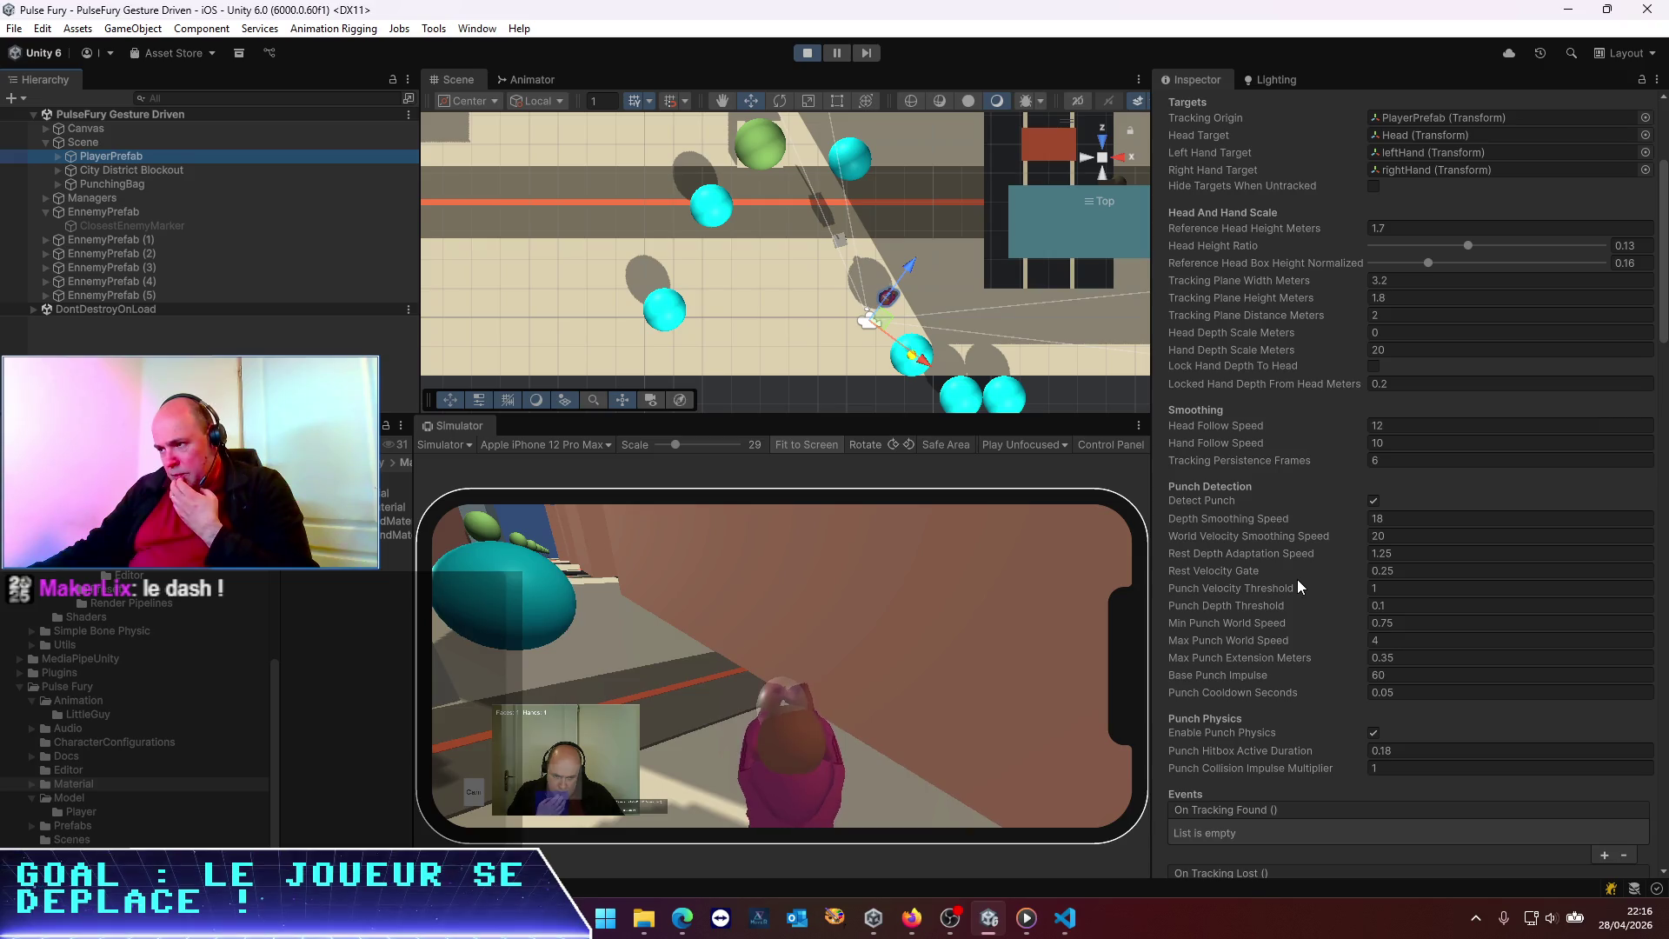
pyautogui.scroll(-3, 1297, 580)
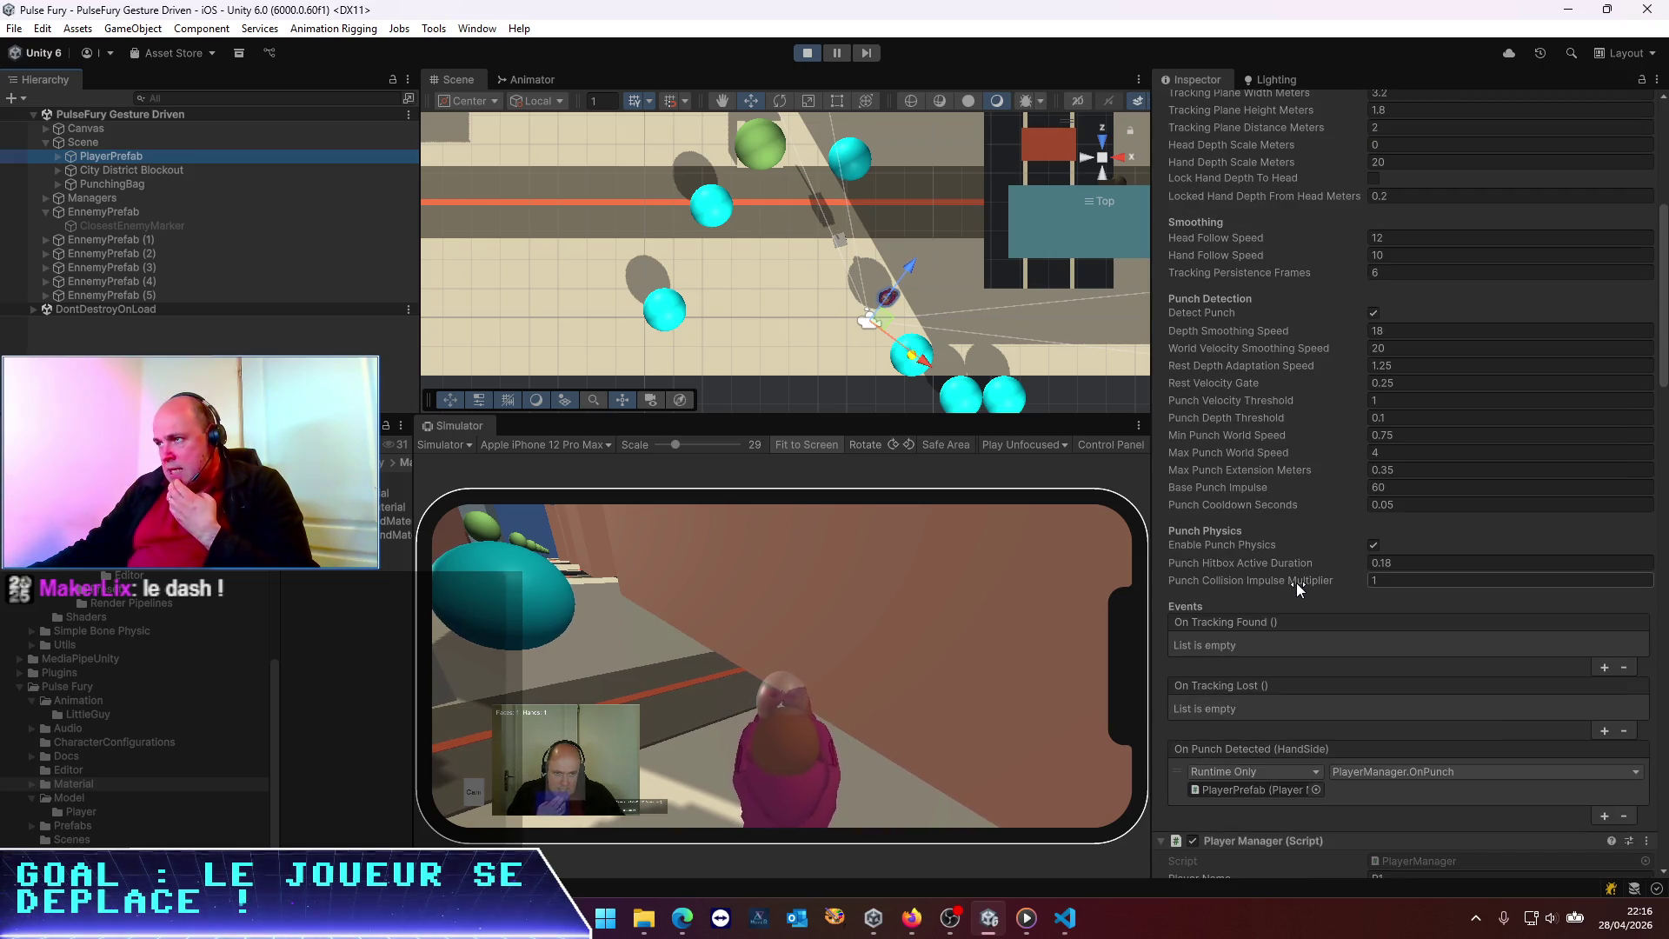
pyautogui.scroll(-9, 1296, 582)
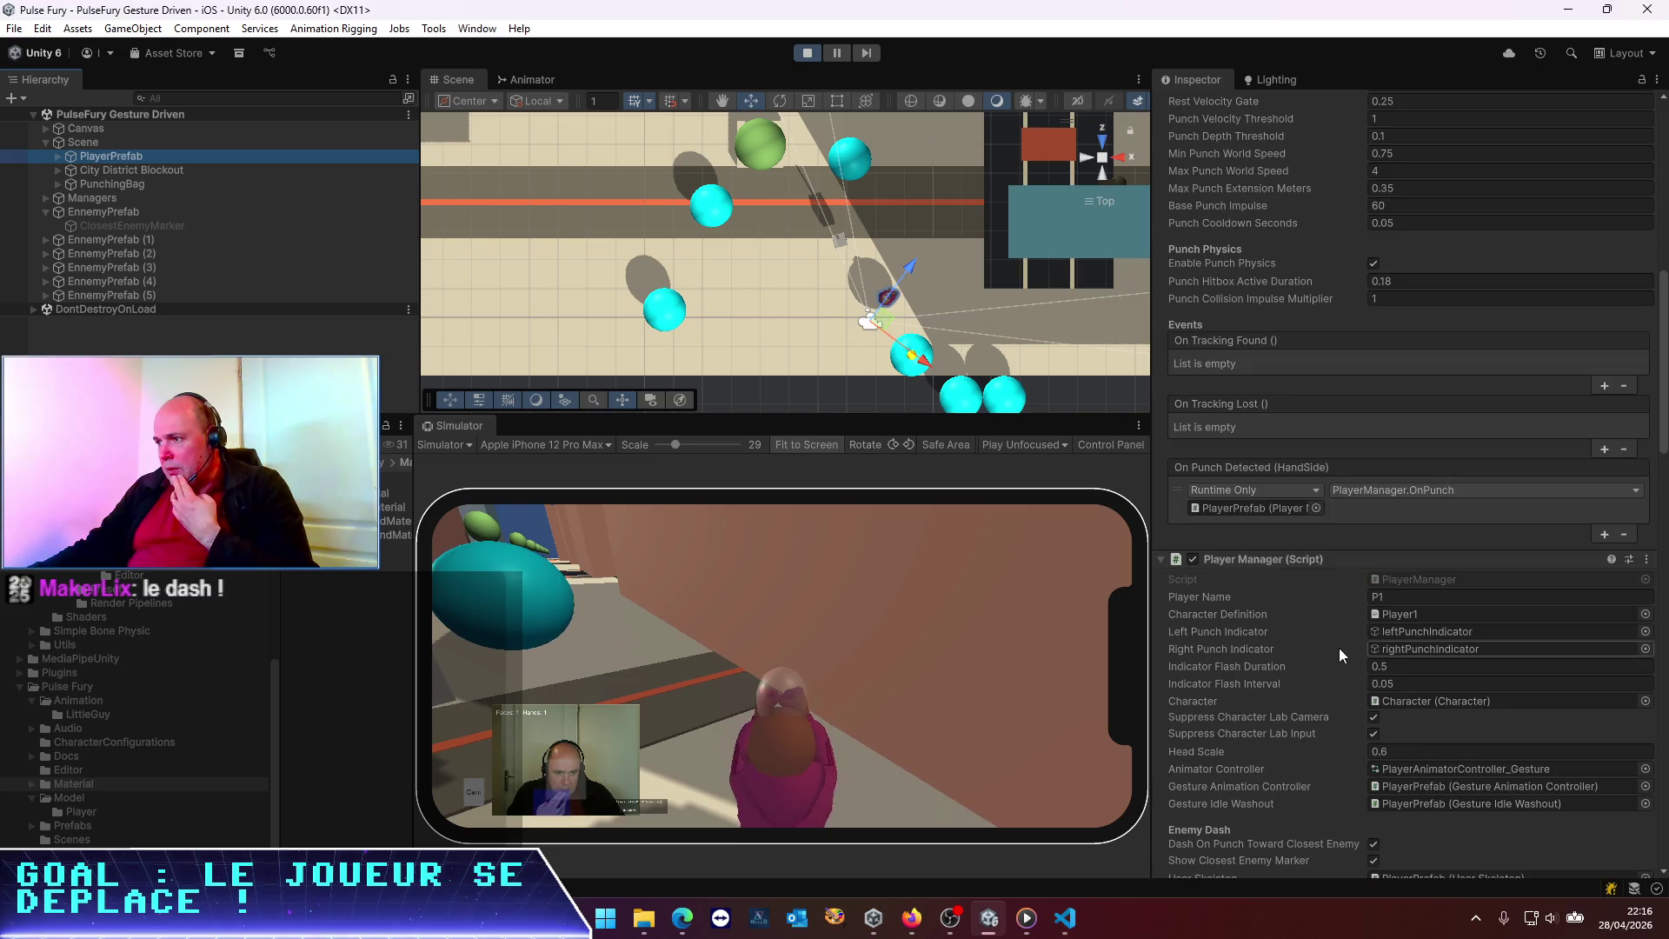
pyautogui.scroll(-10, 1333, 644)
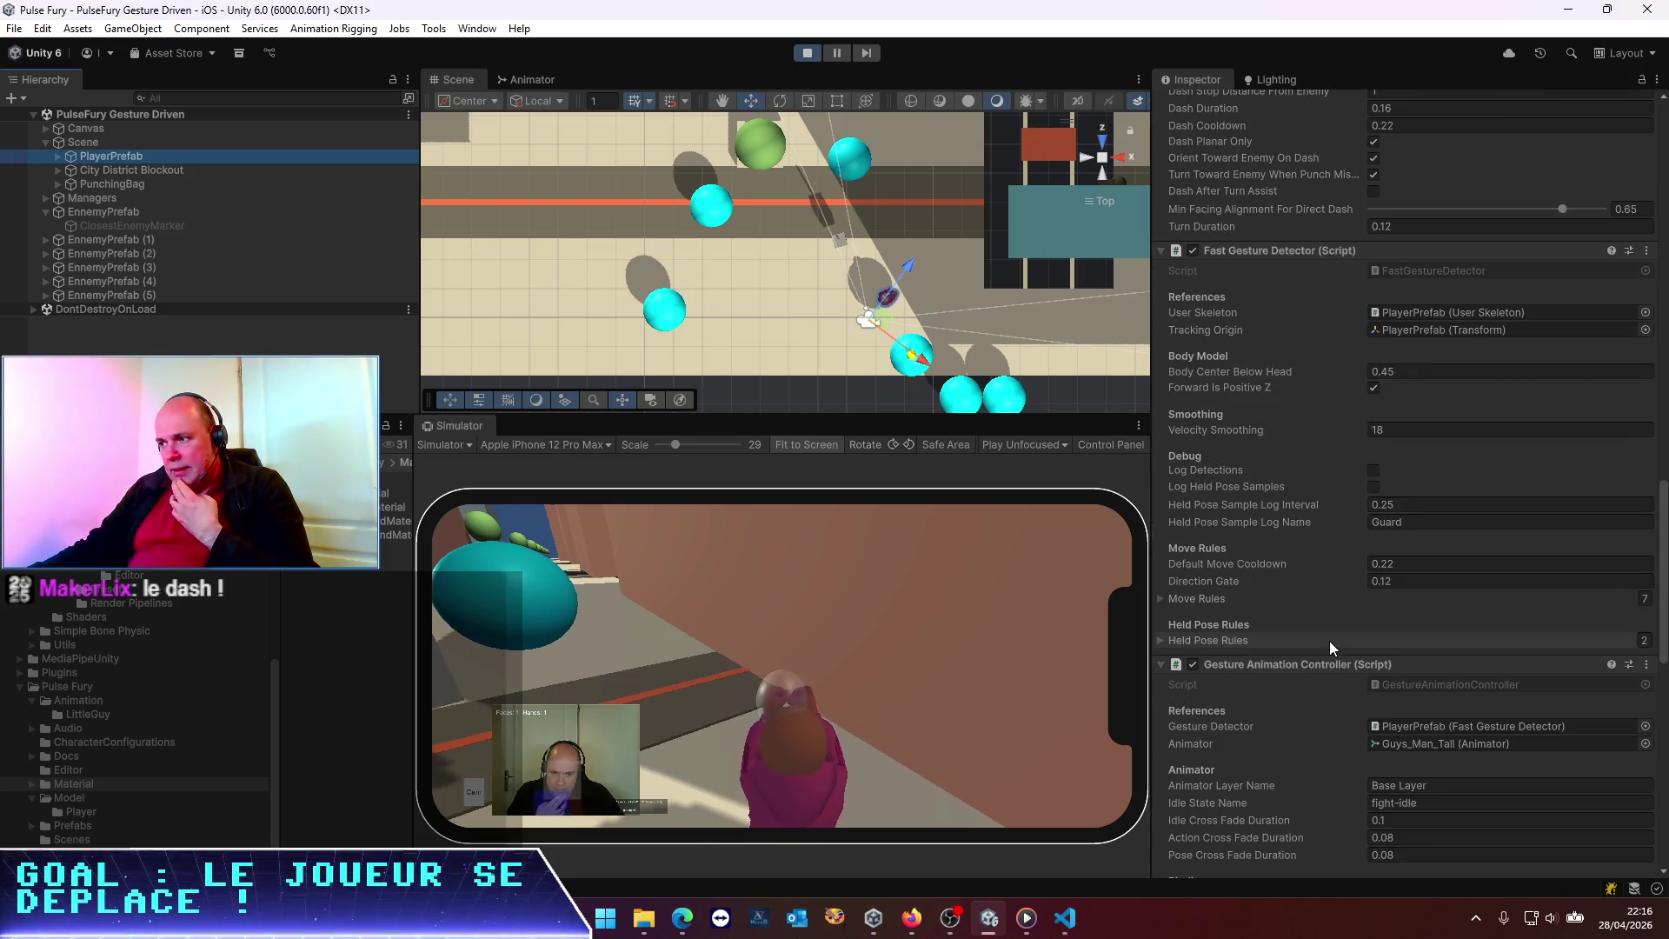
pyautogui.scroll(2, 1329, 640)
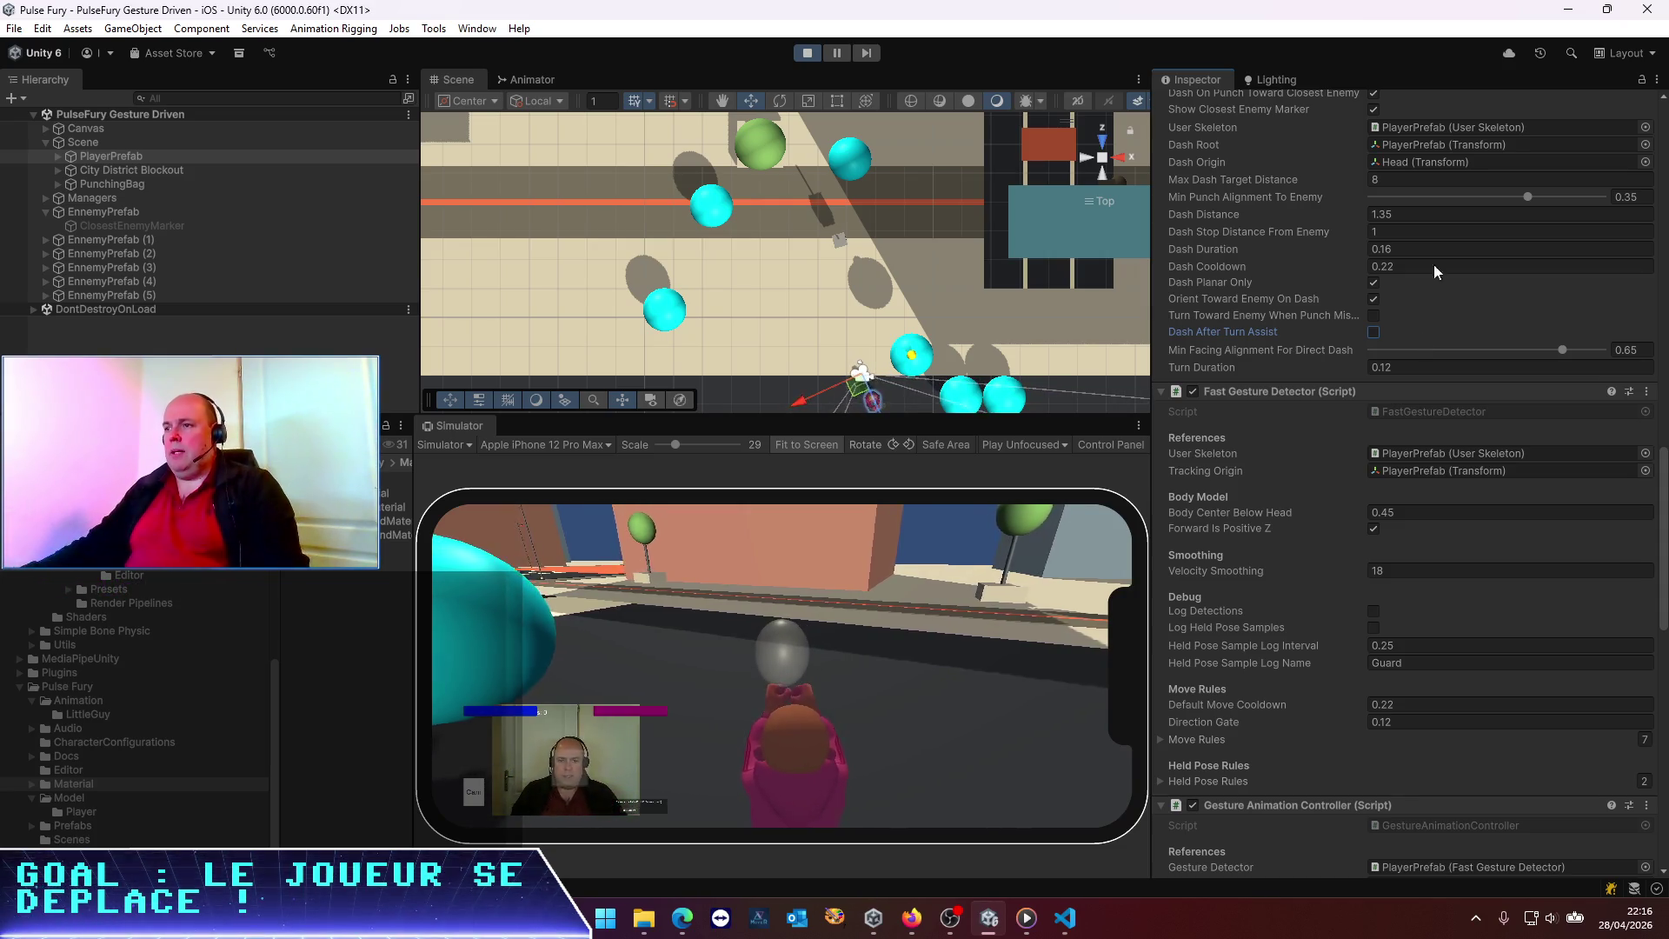
pyautogui.scroll(10, 1427, 159)
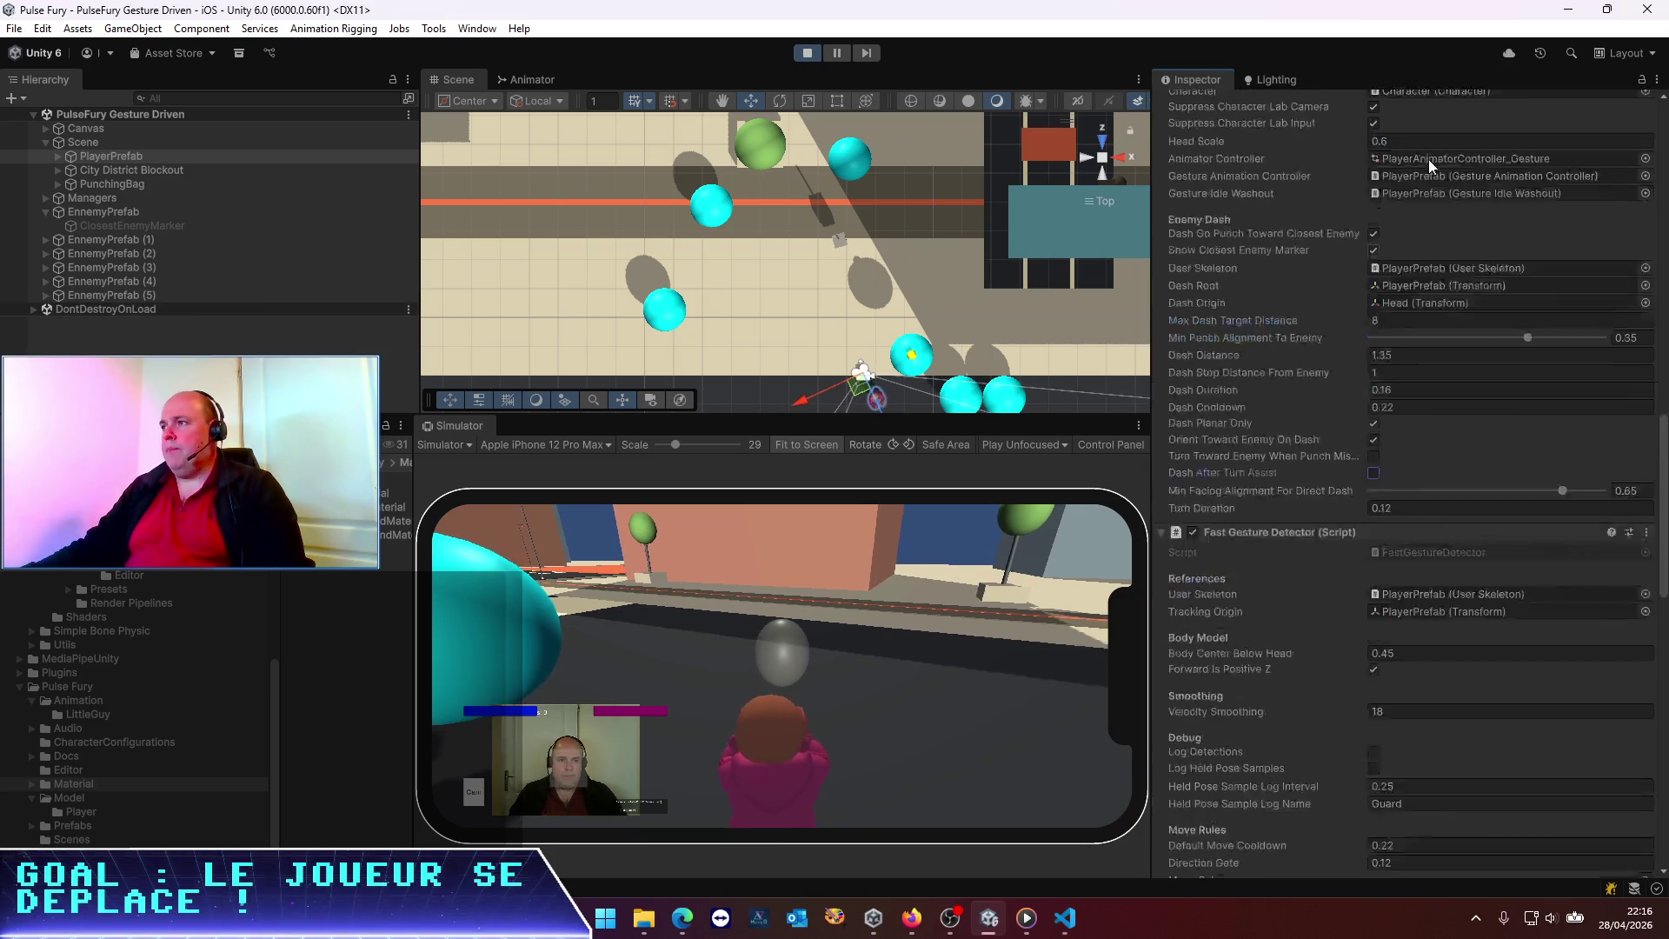
pyautogui.scroll(10, 1430, 159)
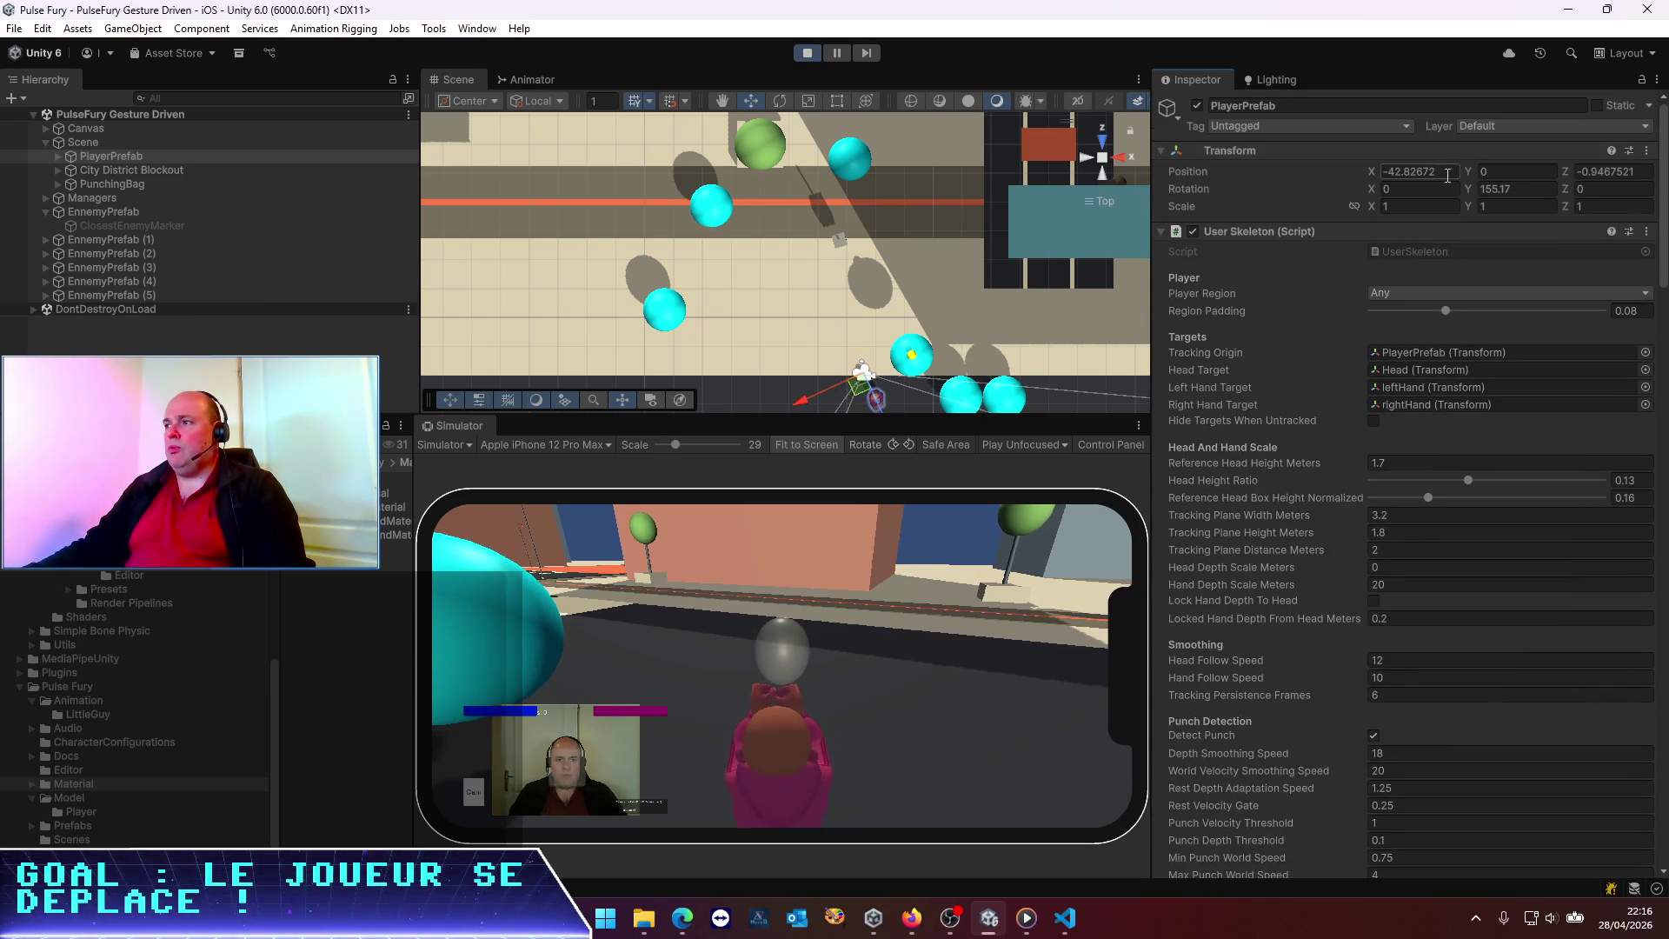
# Reset the running player's Position Y to 0 and spin Rotation Y to about 706.1 to face the spheres
pyautogui.moveTo(1469, 168); pyautogui.dragTo(1328, 164)
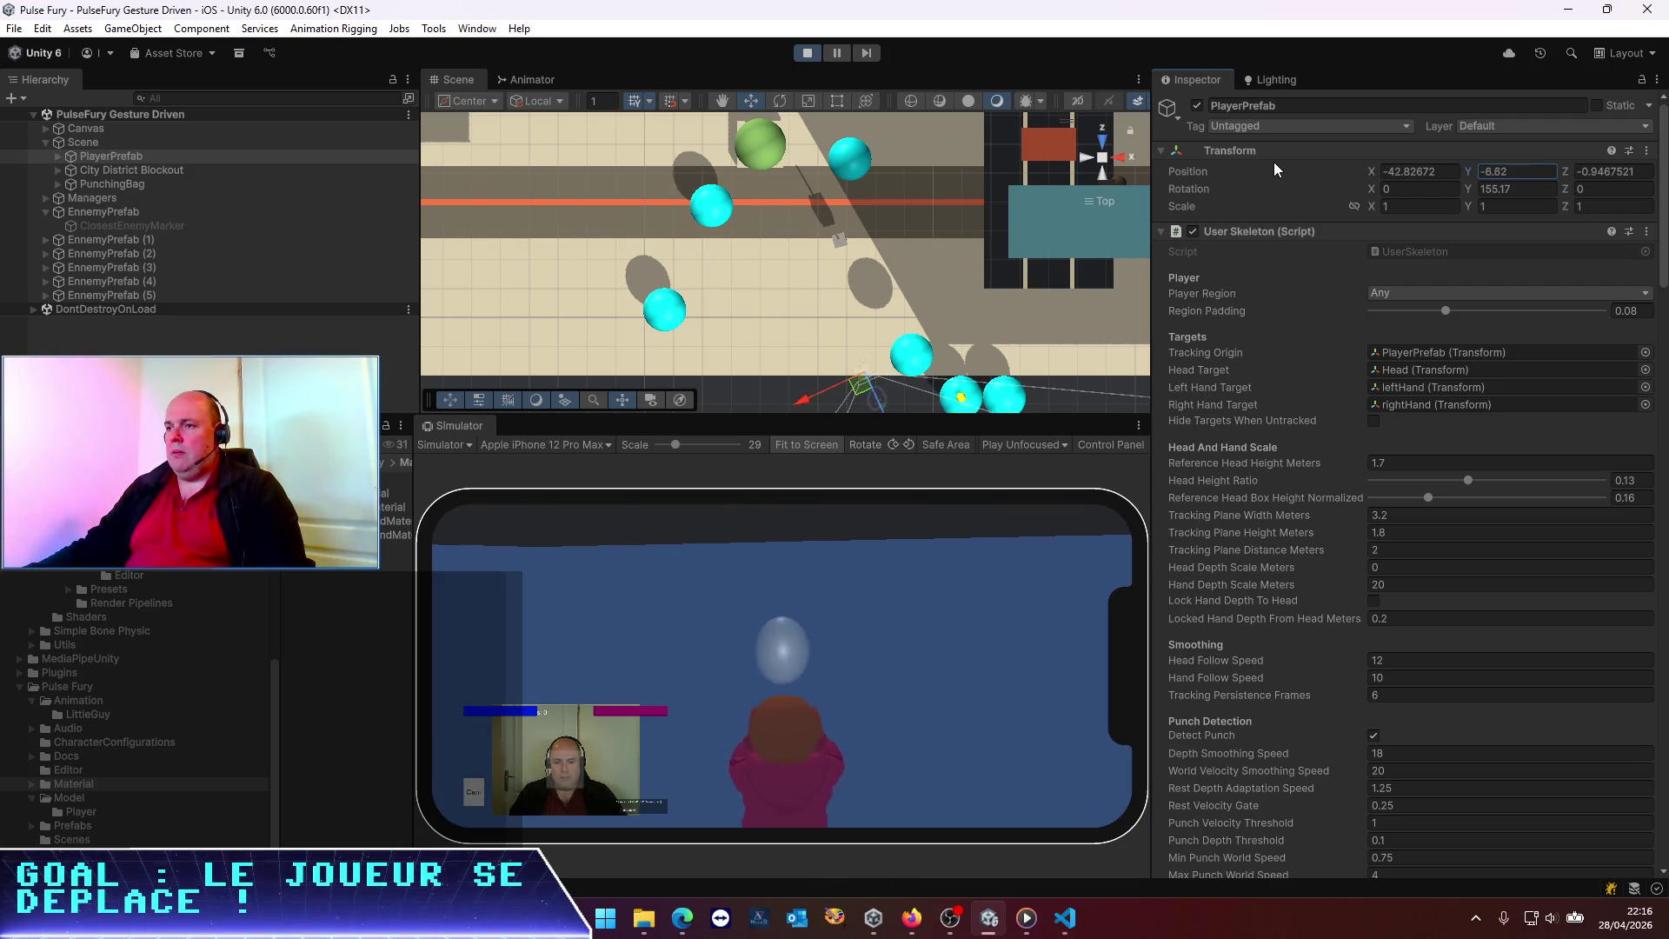
pyautogui.write('0')
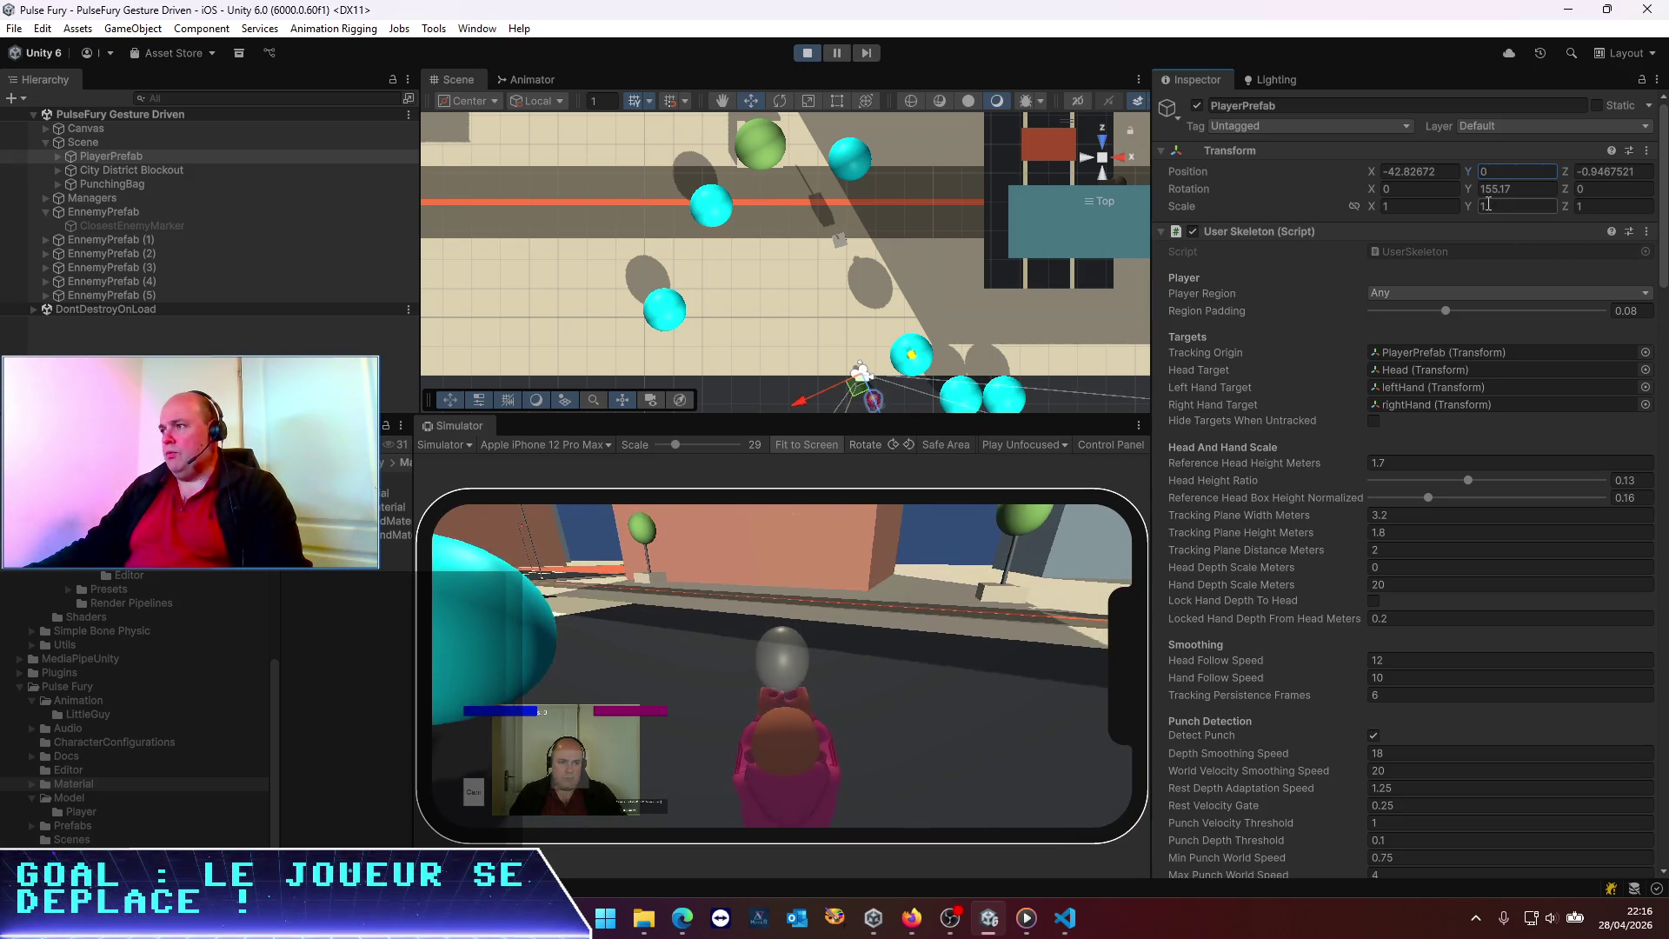
pyautogui.moveTo(1470, 192)
pyautogui.mouseDown()
pyautogui.moveTo(350, 222)
pyautogui.moveTo(1502, 220)
pyautogui.moveTo(1141, 200)
pyautogui.moveTo(438, 211)
pyautogui.moveTo(1634, 218)
pyautogui.moveTo(81, 224)
pyautogui.moveTo(1364, 227)
pyautogui.moveTo(1224, 212)
pyautogui.moveTo(1109, 119)
pyautogui.moveTo(1089, 486)
pyautogui.moveTo(990, 641)
pyautogui.moveTo(1514, 753)
pyautogui.moveTo(883, 777)
pyautogui.moveTo(1427, 697)
pyautogui.moveTo(1628, 192)
pyautogui.moveTo(591, 379)
pyautogui.mouseUp()
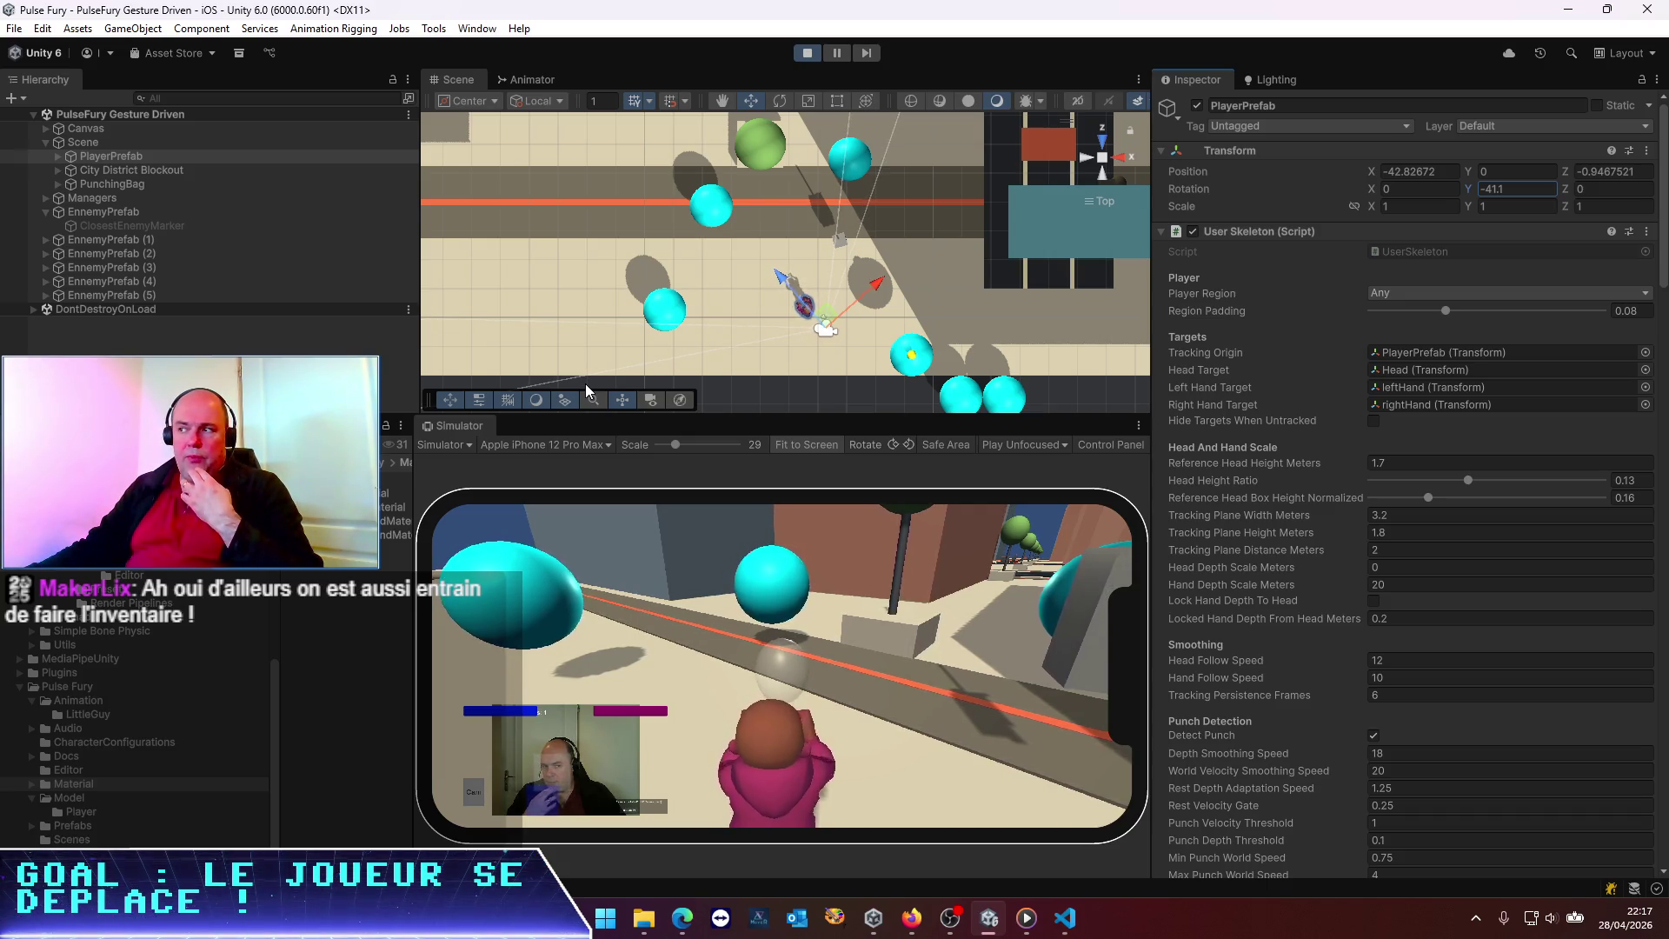
pyautogui.scroll(-4, 1438, 660)
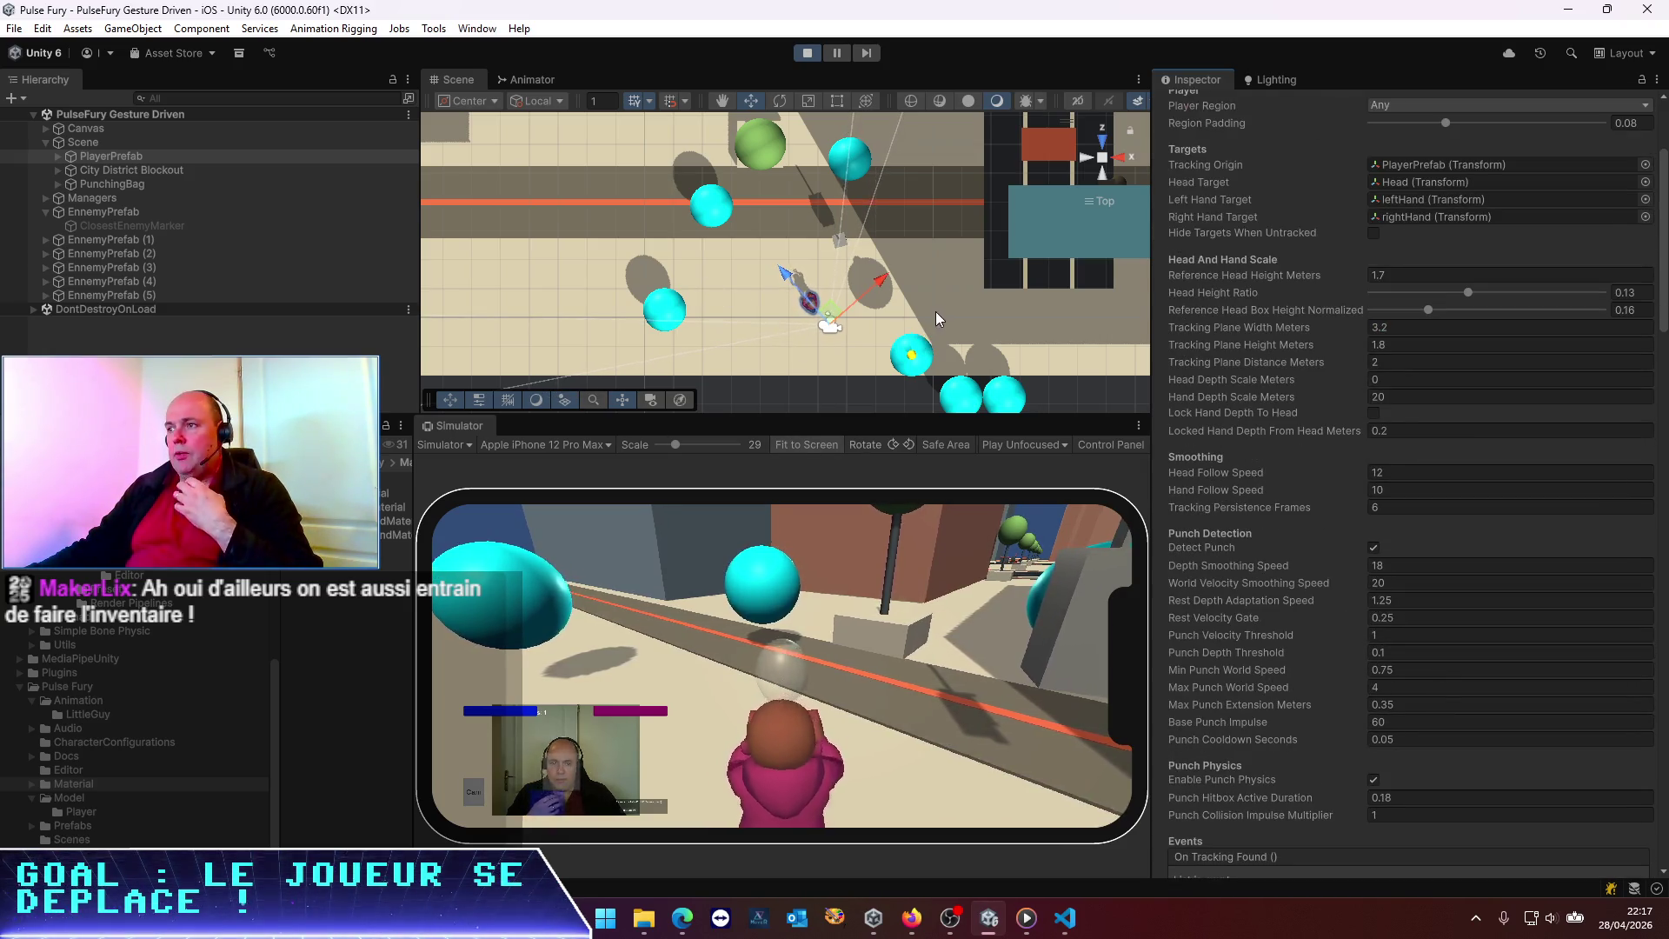
pyautogui.scroll(4, 1436, 202)
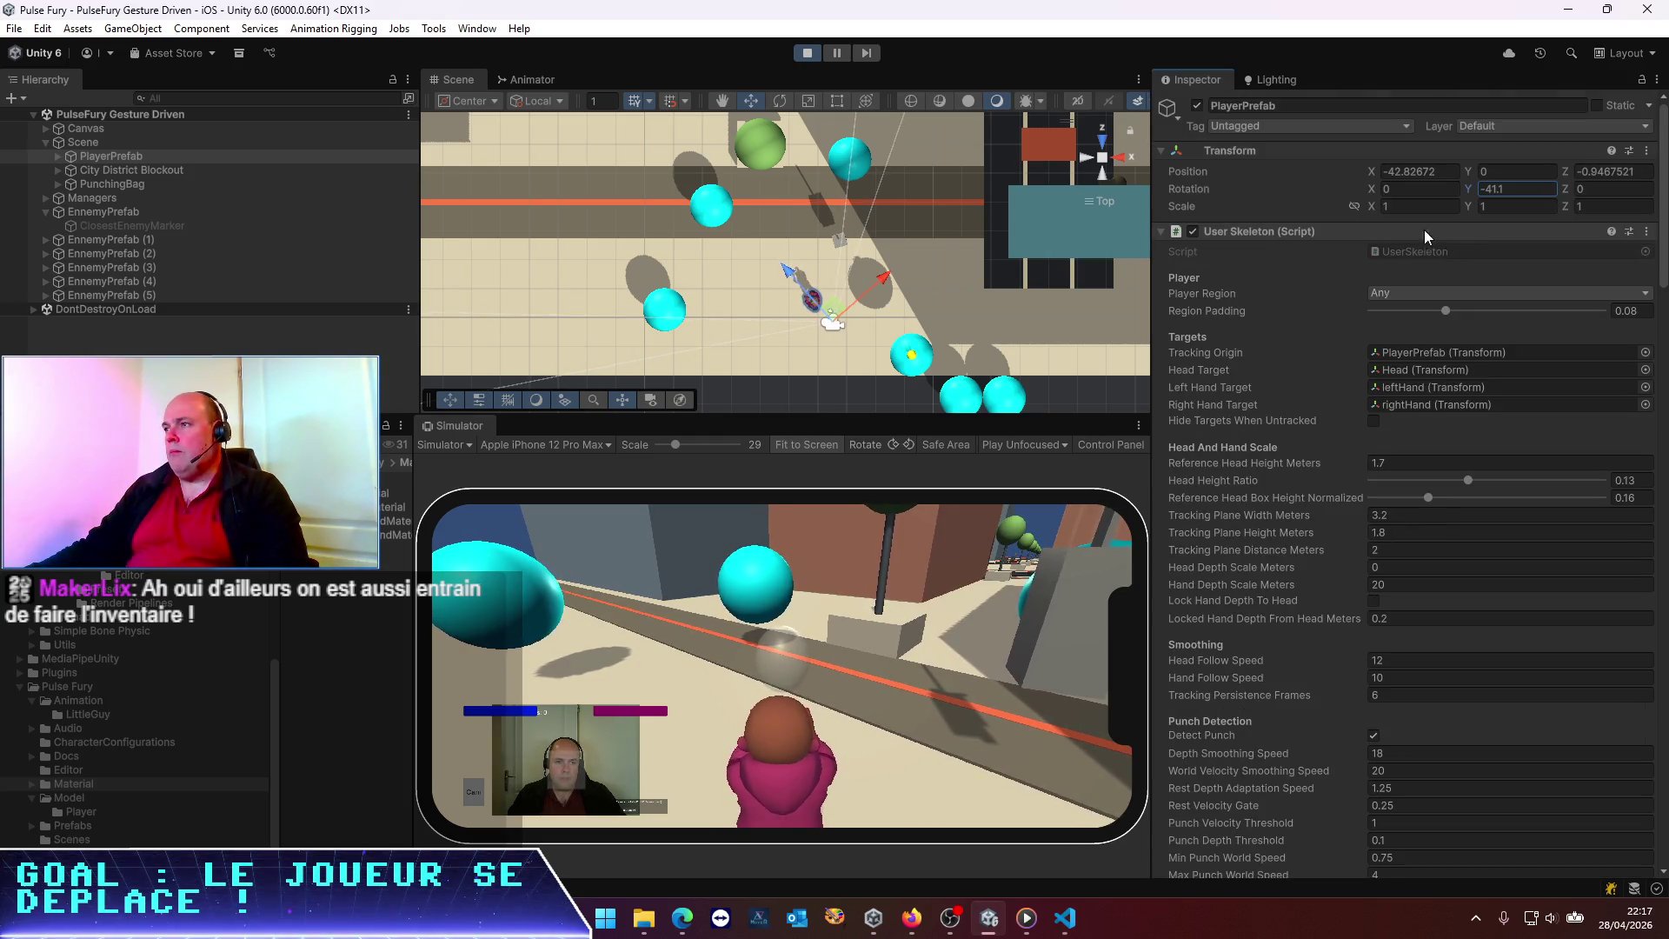
pyautogui.click(1499, 187)
pyautogui.moveTo(1478, 186)
pyautogui.mouseDown()
pyautogui.moveTo(54, 214)
pyautogui.moveTo(433, 247)
pyautogui.moveTo(1016, 363)
pyautogui.moveTo(1057, 379)
pyautogui.moveTo(994, 377)
pyautogui.moveTo(1051, 383)
pyautogui.moveTo(1154, 487)
pyautogui.moveTo(1560, 471)
pyautogui.moveTo(1234, 400)
pyautogui.moveTo(1512, 438)
pyautogui.moveTo(1547, 464)
pyautogui.mouseUp()
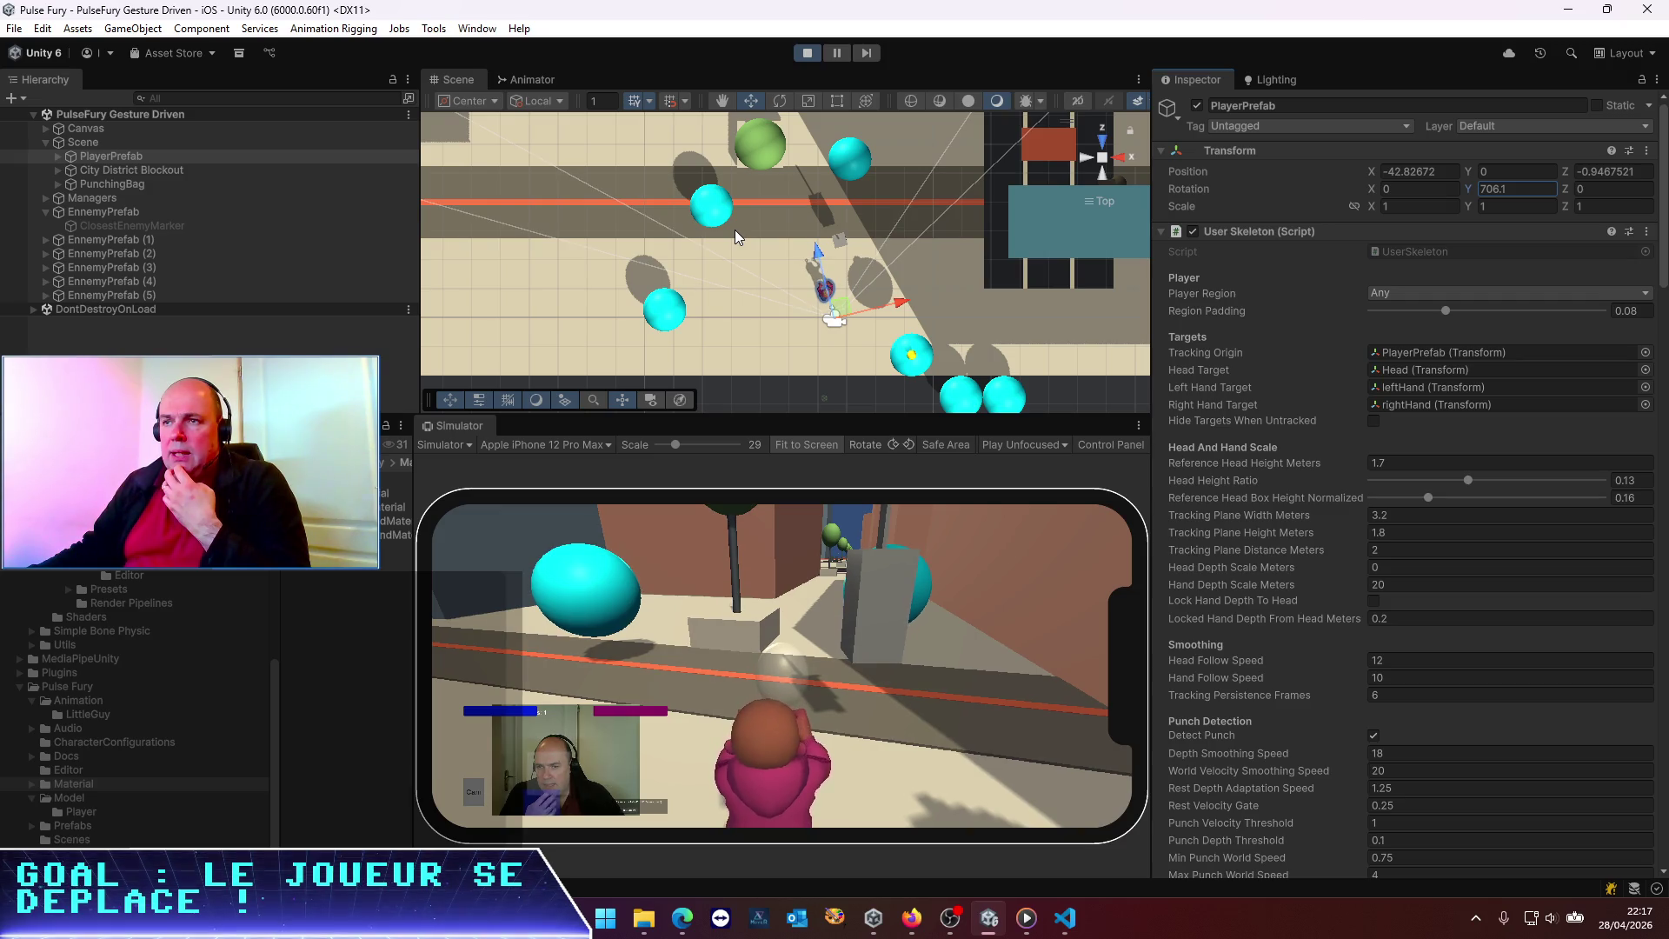
pyautogui.click(131, 211)
# Create a 3D Object > Cube under PlayerPrefab and drag it above Character in the Hierarchy
pyautogui.rightClick(96, 159)
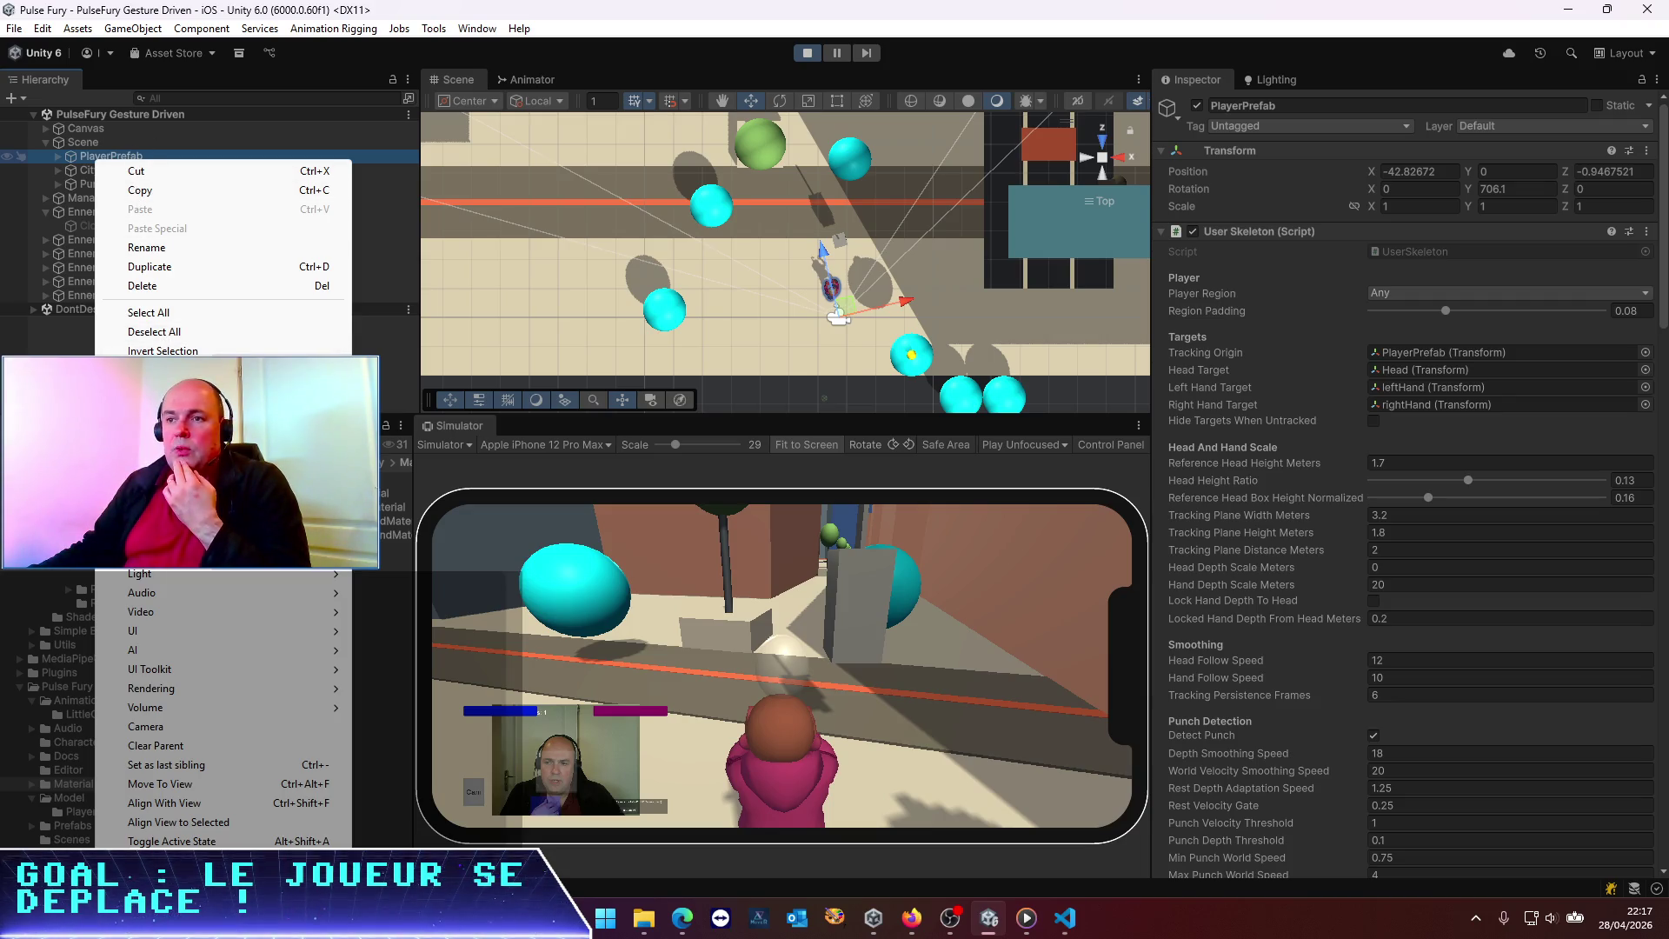
pyautogui.moveTo(339, 536)
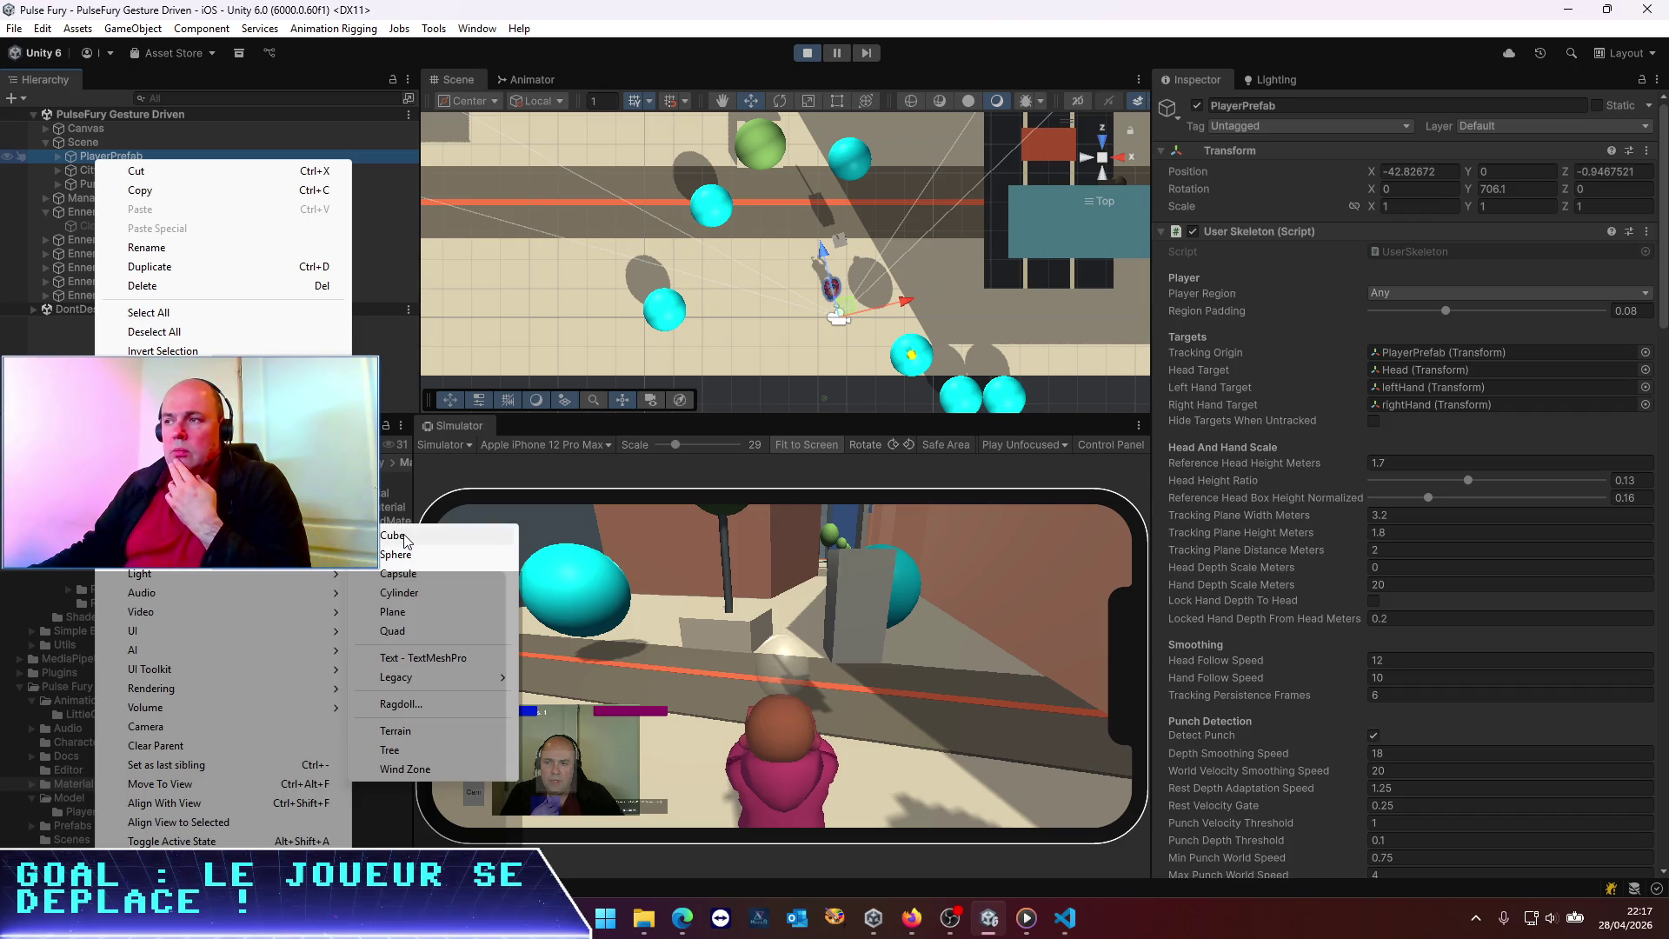
pyautogui.click(393, 535)
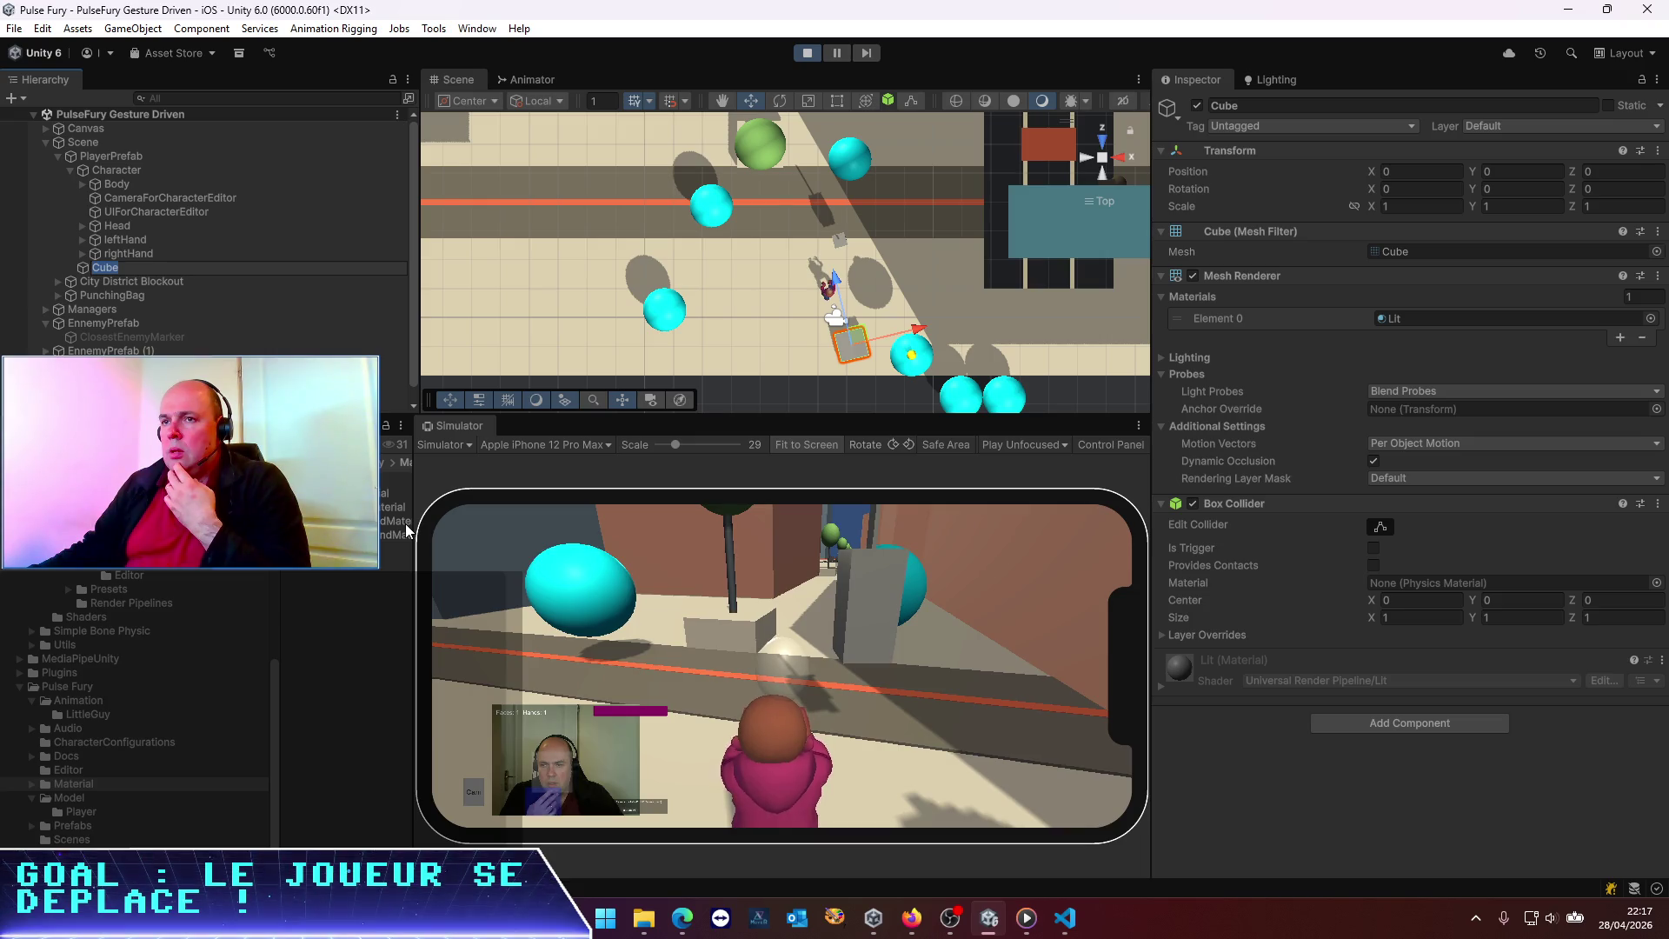
pyautogui.moveTo(95, 299); pyautogui.dragTo(126, 164)
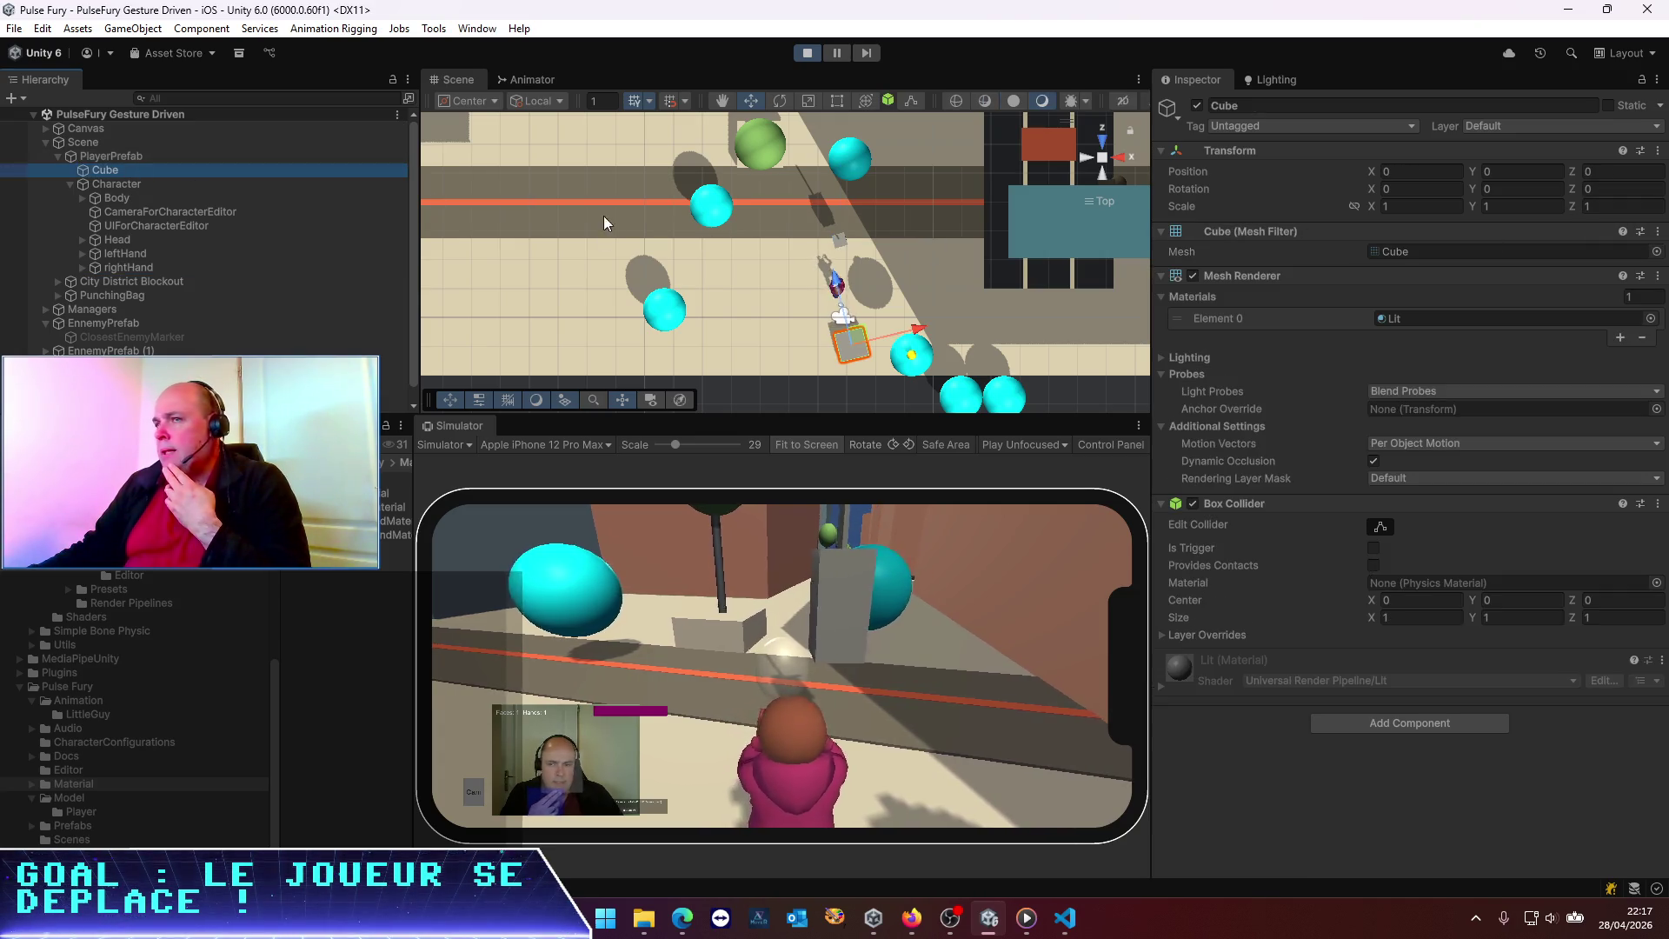
pyautogui.click(127, 184)
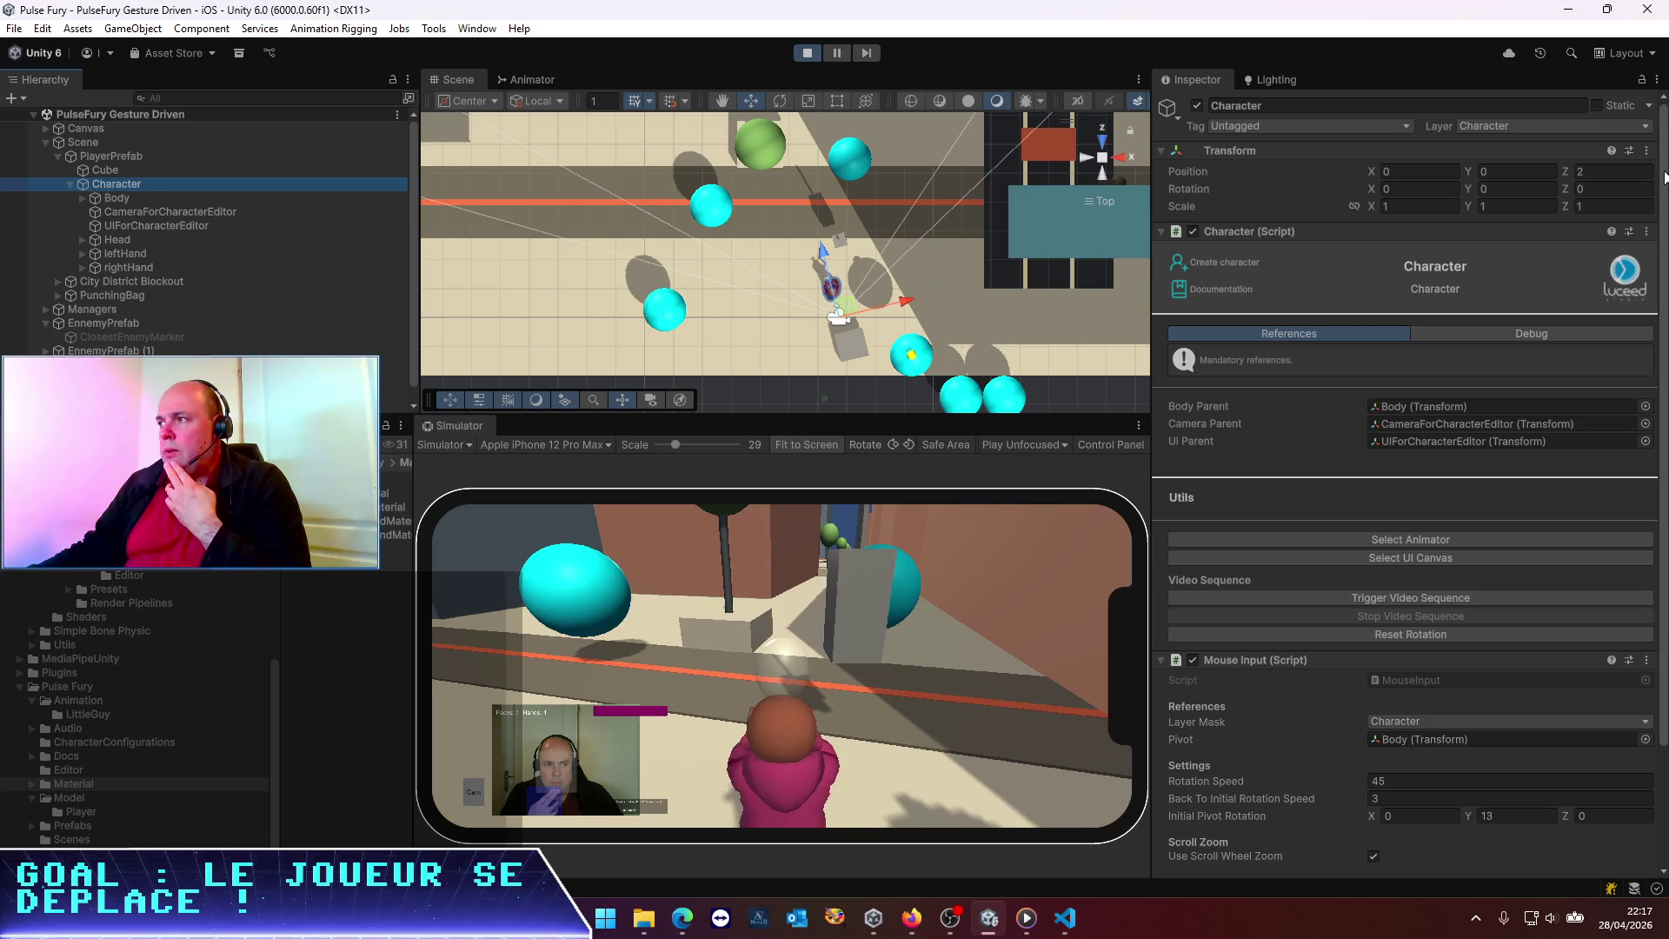
# Set the Character's Z position to 0 and spin it to a Y rotation of -296.1
pyautogui.click(1606, 173)
pyautogui.write('0')
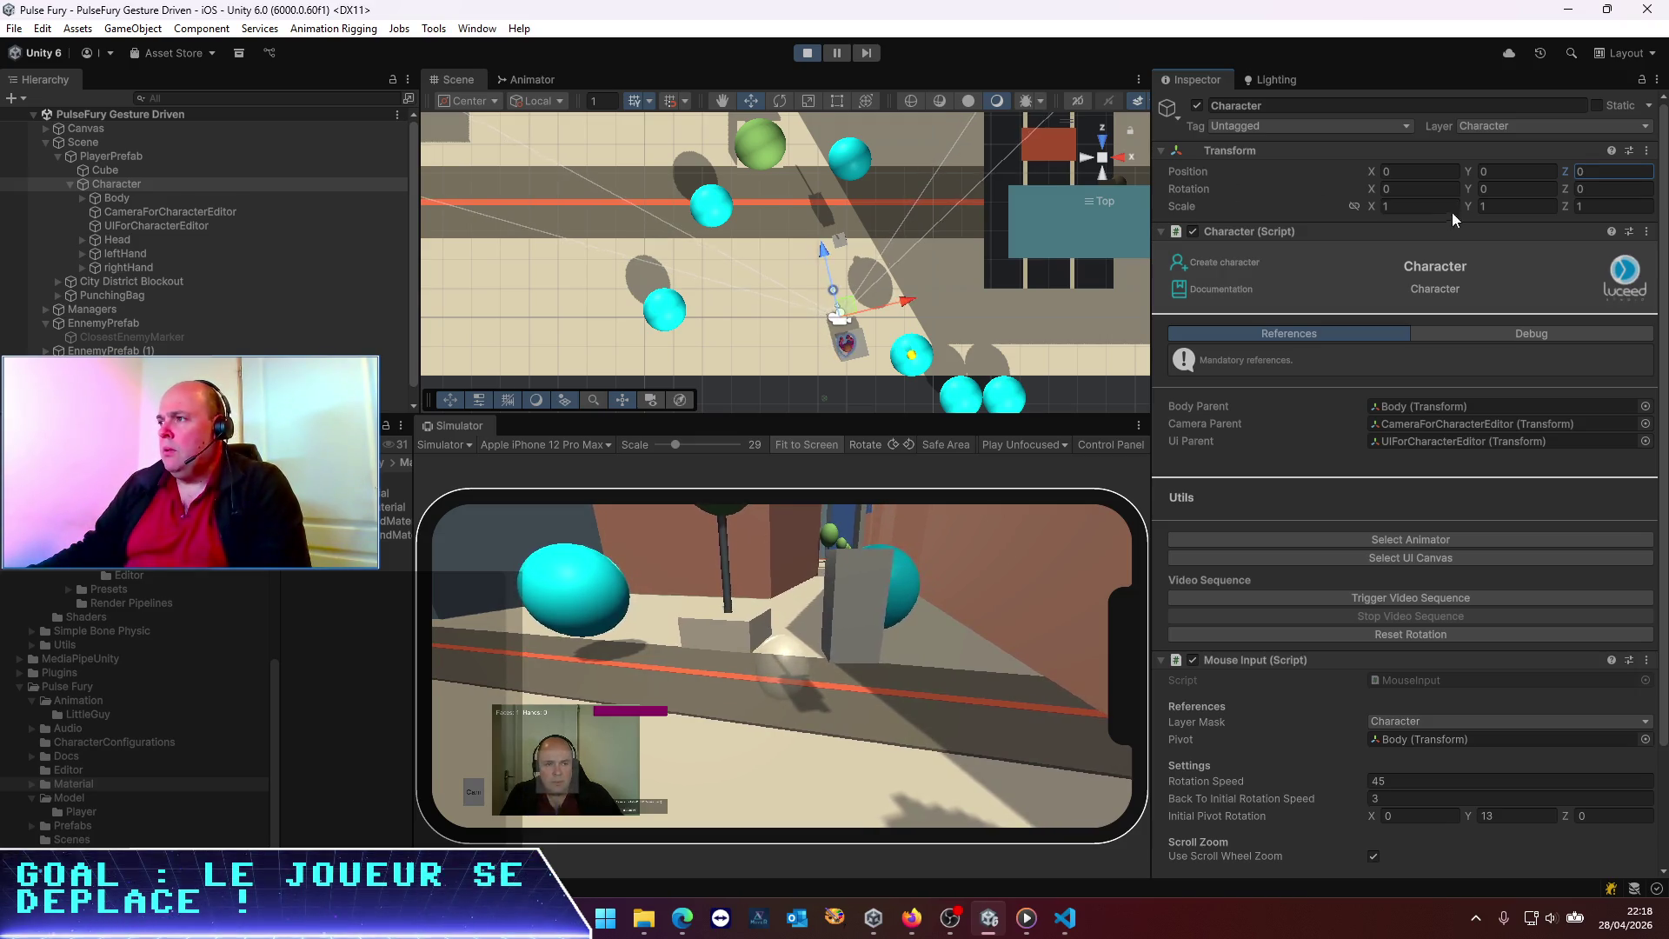
pyautogui.moveTo(1464, 184)
pyautogui.mouseDown()
pyautogui.moveTo(1563, 193)
pyautogui.moveTo(1398, 196)
pyautogui.moveTo(1601, 221)
pyautogui.moveTo(253, 252)
pyautogui.moveTo(503, 259)
pyautogui.moveTo(638, 353)
pyautogui.moveTo(798, 362)
pyautogui.moveTo(1401, 482)
pyautogui.moveTo(1167, 504)
pyautogui.moveTo(664, 466)
pyautogui.moveTo(217, 495)
pyautogui.moveTo(1421, 525)
pyautogui.moveTo(1187, 542)
pyautogui.moveTo(803, 511)
pyautogui.moveTo(904, 446)
pyautogui.moveTo(622, 489)
pyautogui.mouseUp()
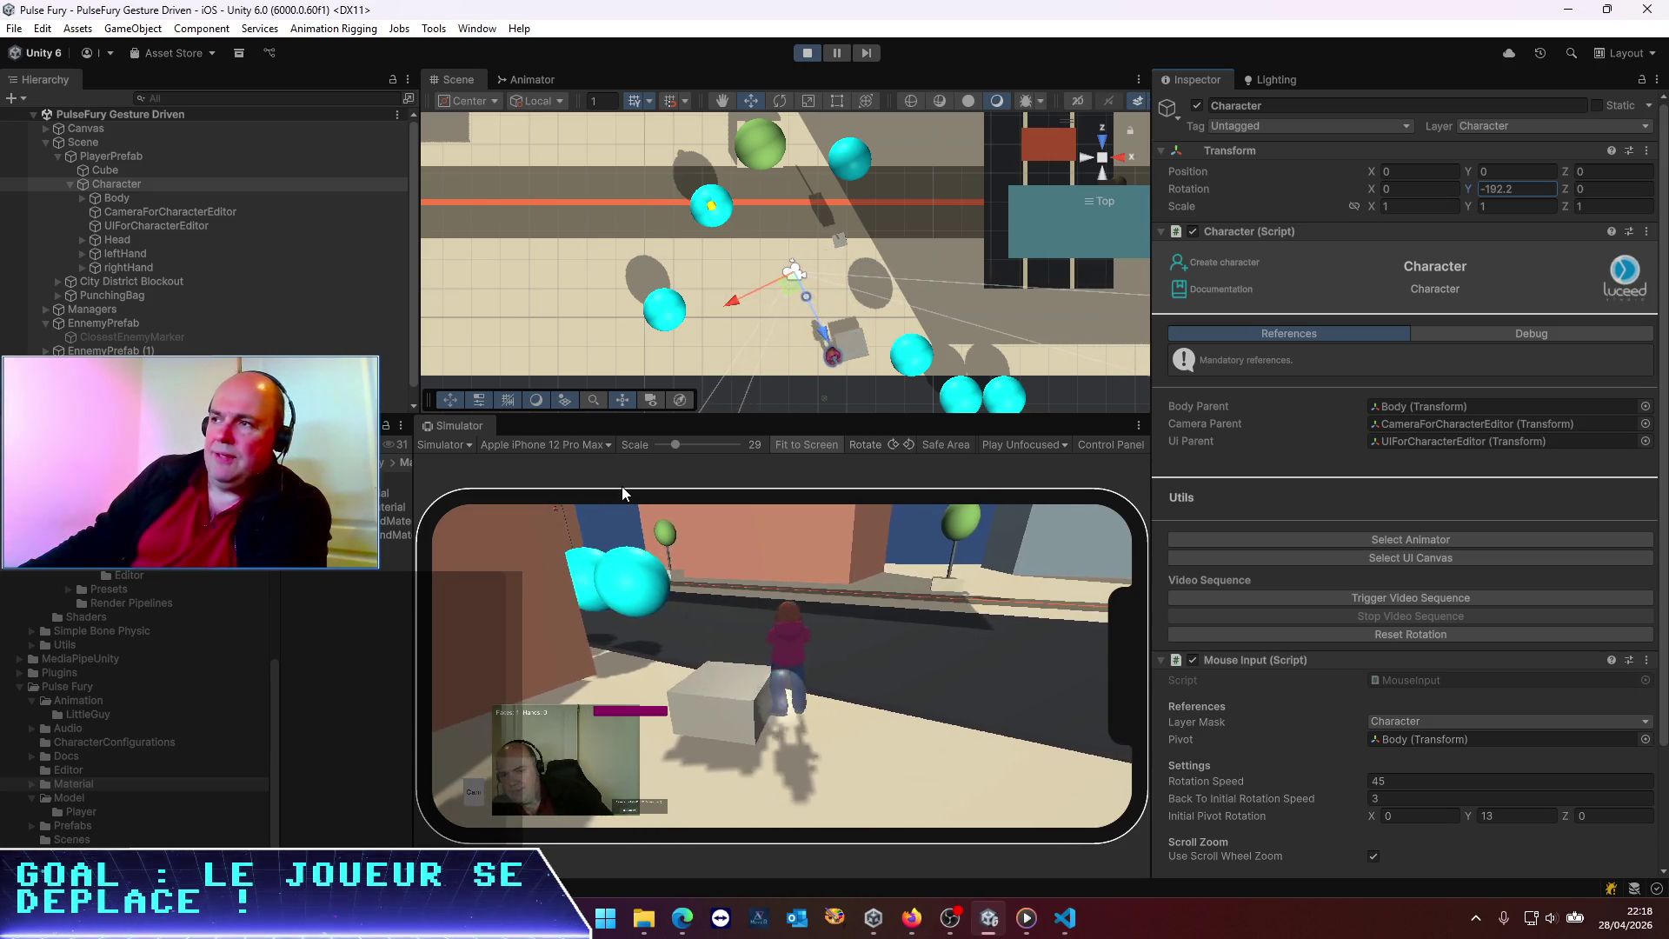
pyautogui.moveTo(623, 487)
pyautogui.mouseDown()
pyautogui.moveTo(1099, 522)
pyautogui.moveTo(574, 484)
pyautogui.moveTo(435, 496)
pyautogui.moveTo(1217, 521)
pyautogui.moveTo(1014, 535)
pyautogui.mouseUp()
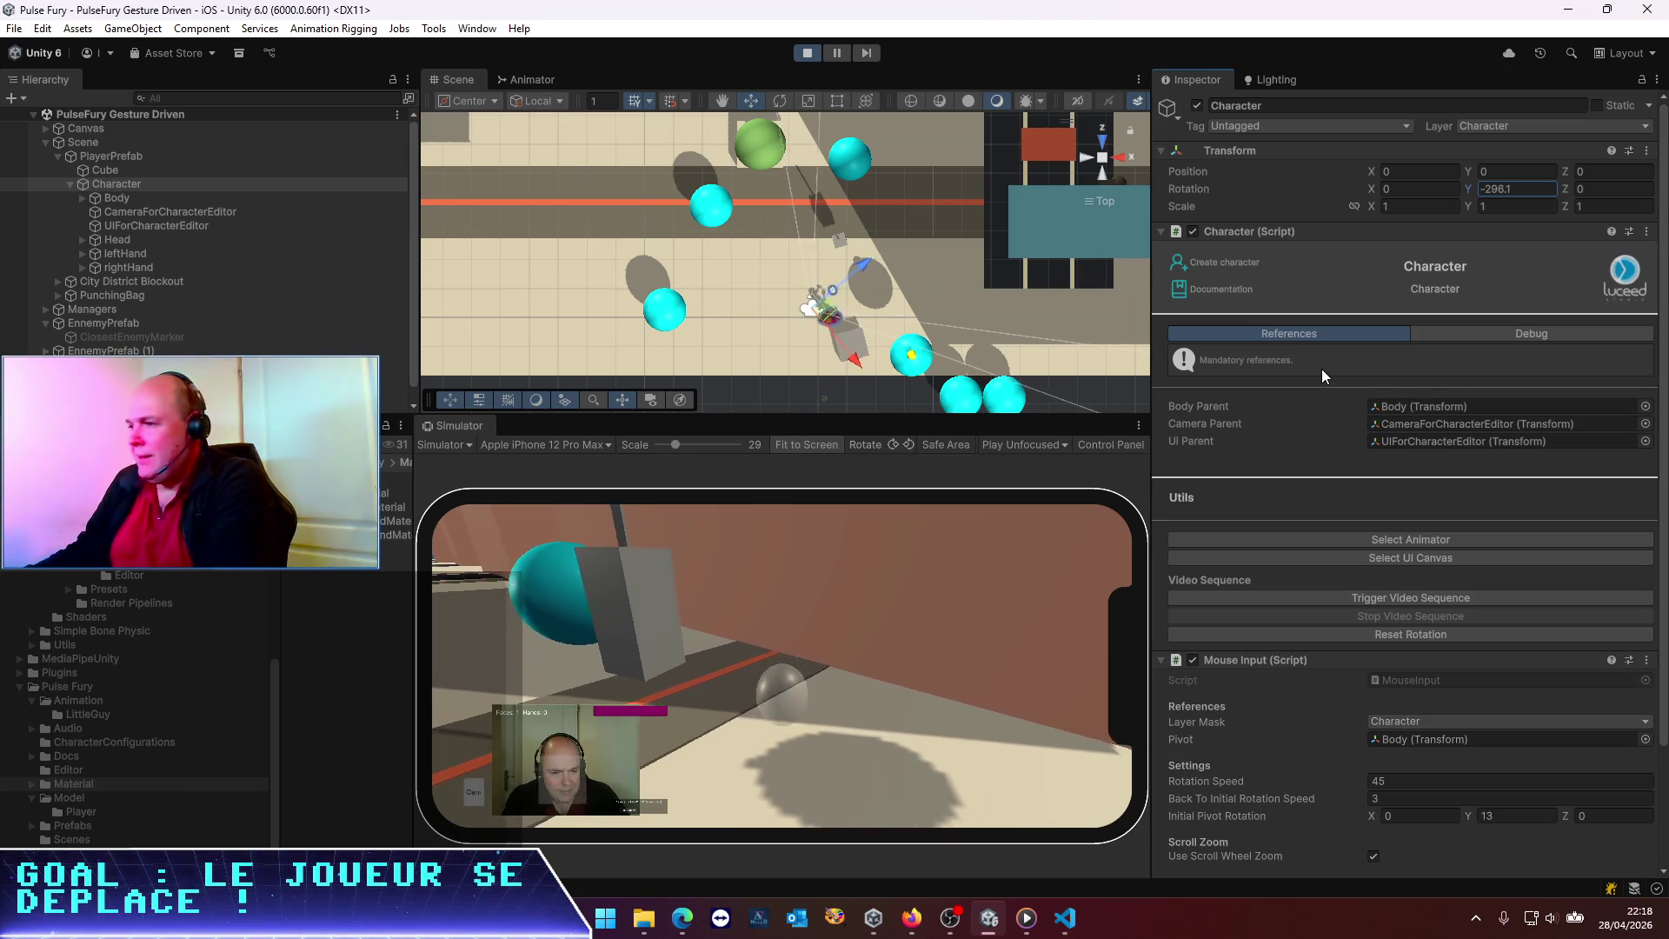
pyautogui.click(111, 157)
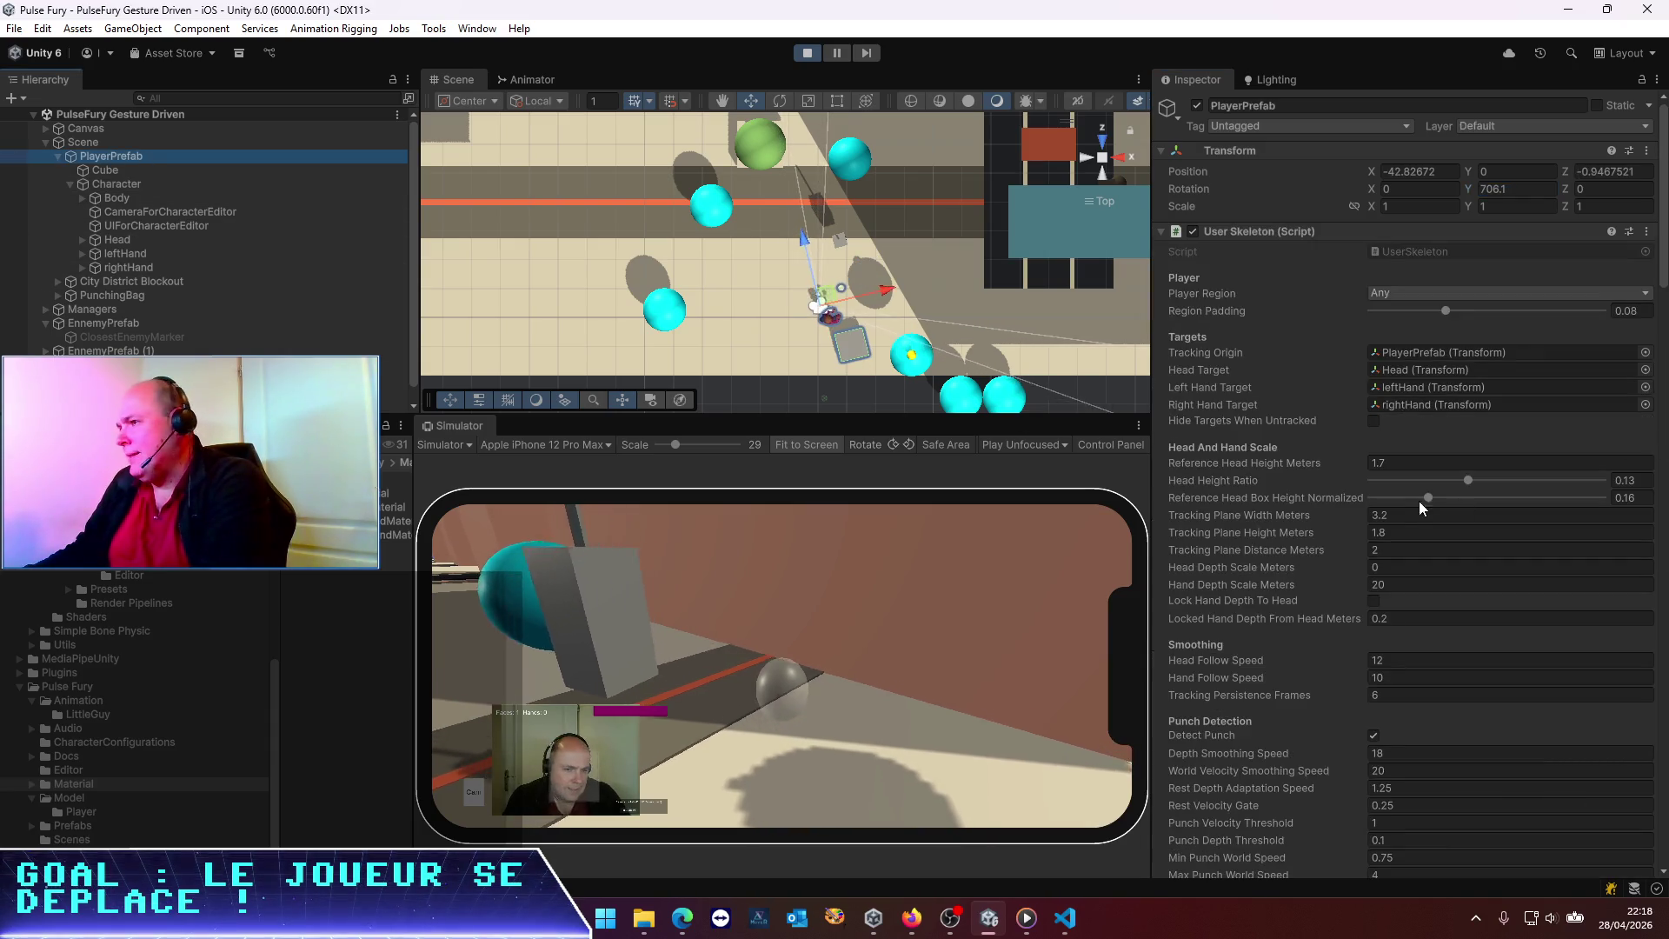
# Drag PlayerPrefab's Tracking Plane Distance Meters down from 2 to 0.1
pyautogui.scroll(-5, 1436, 502)
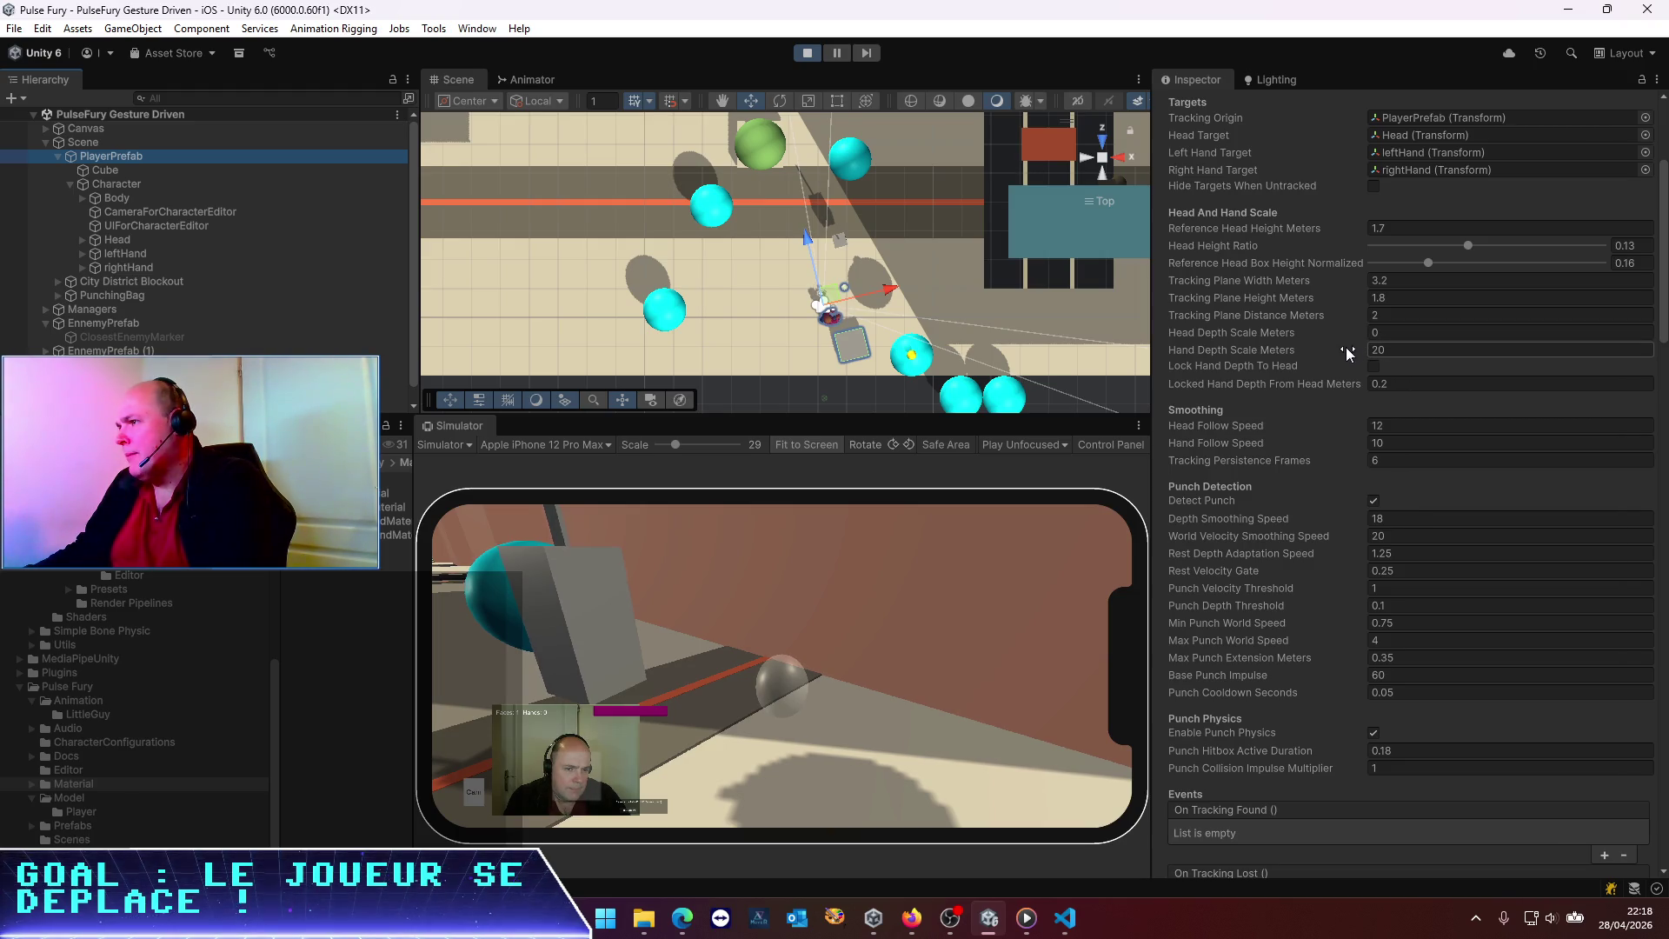
pyautogui.moveTo(1311, 317); pyautogui.dragTo(1171, 297)
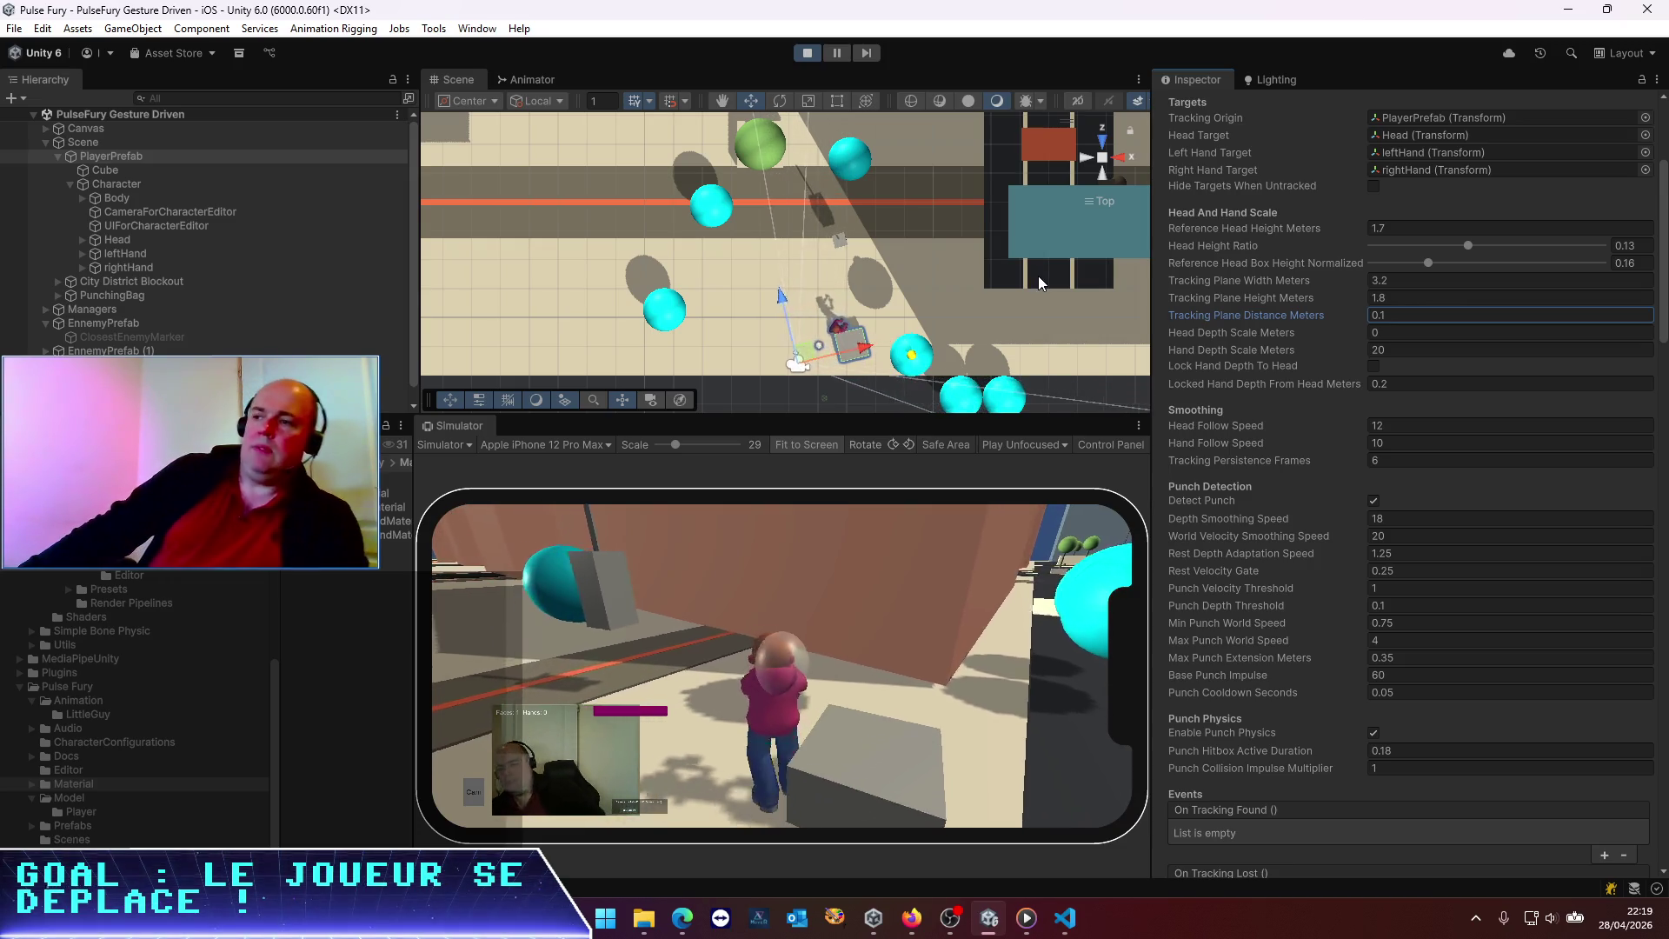
# Stop the game, review EnnemyPrefab's settings, replay, and nudge its Y rotation to 0.69
pyautogui.click(817, 57)
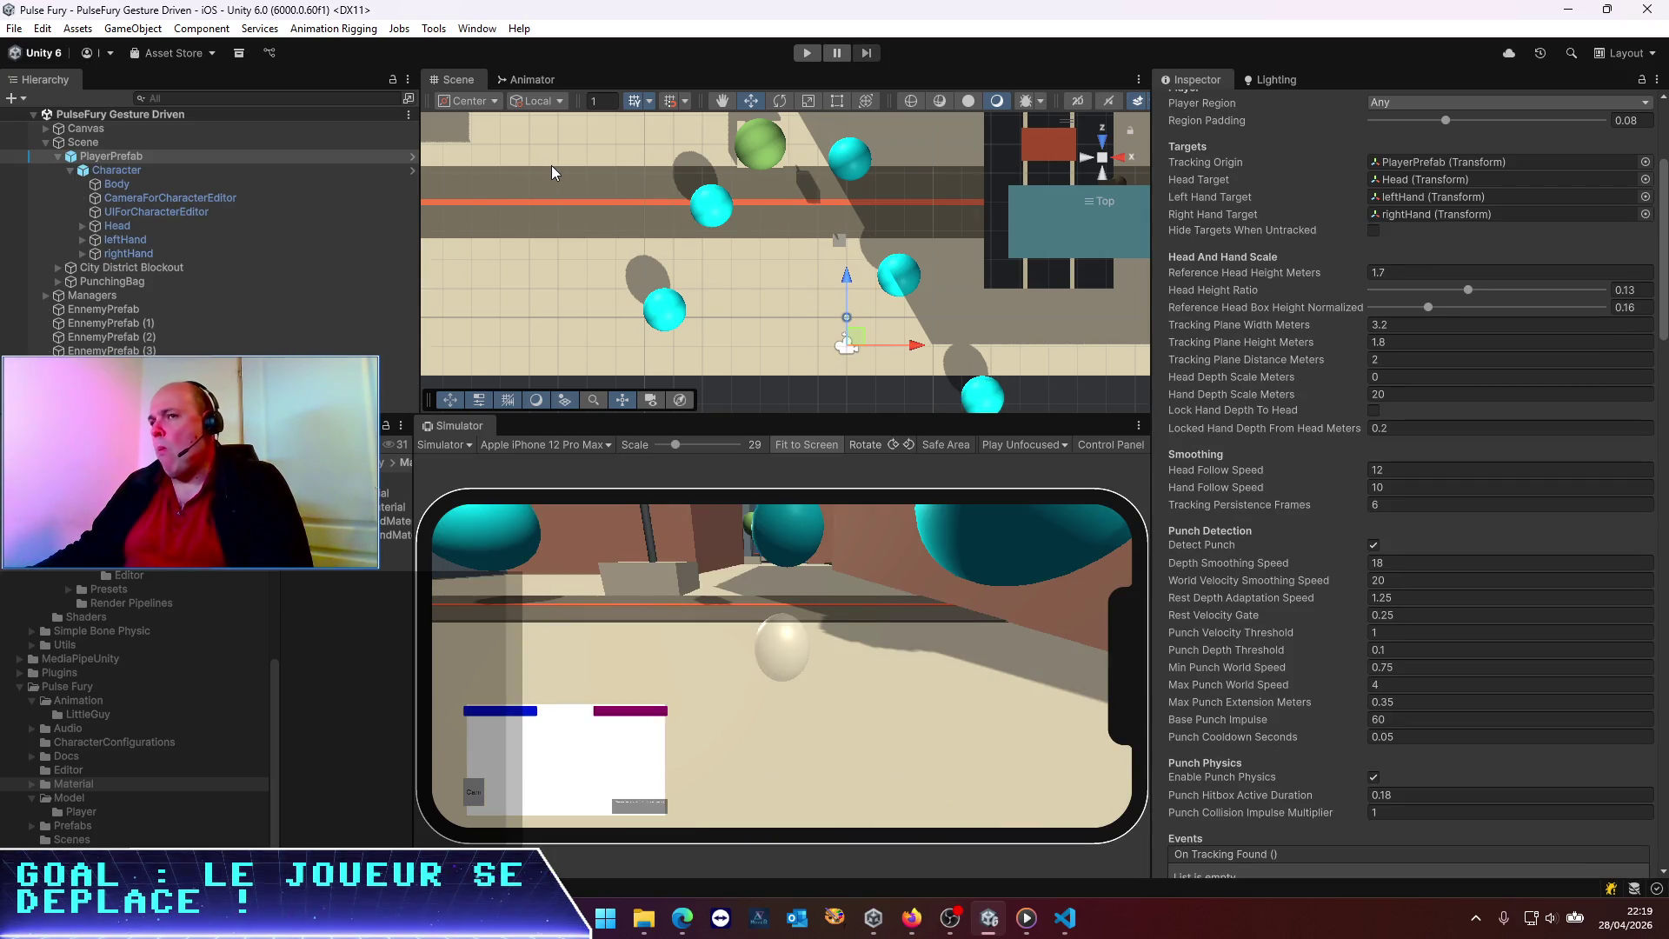
pyautogui.click(153, 308)
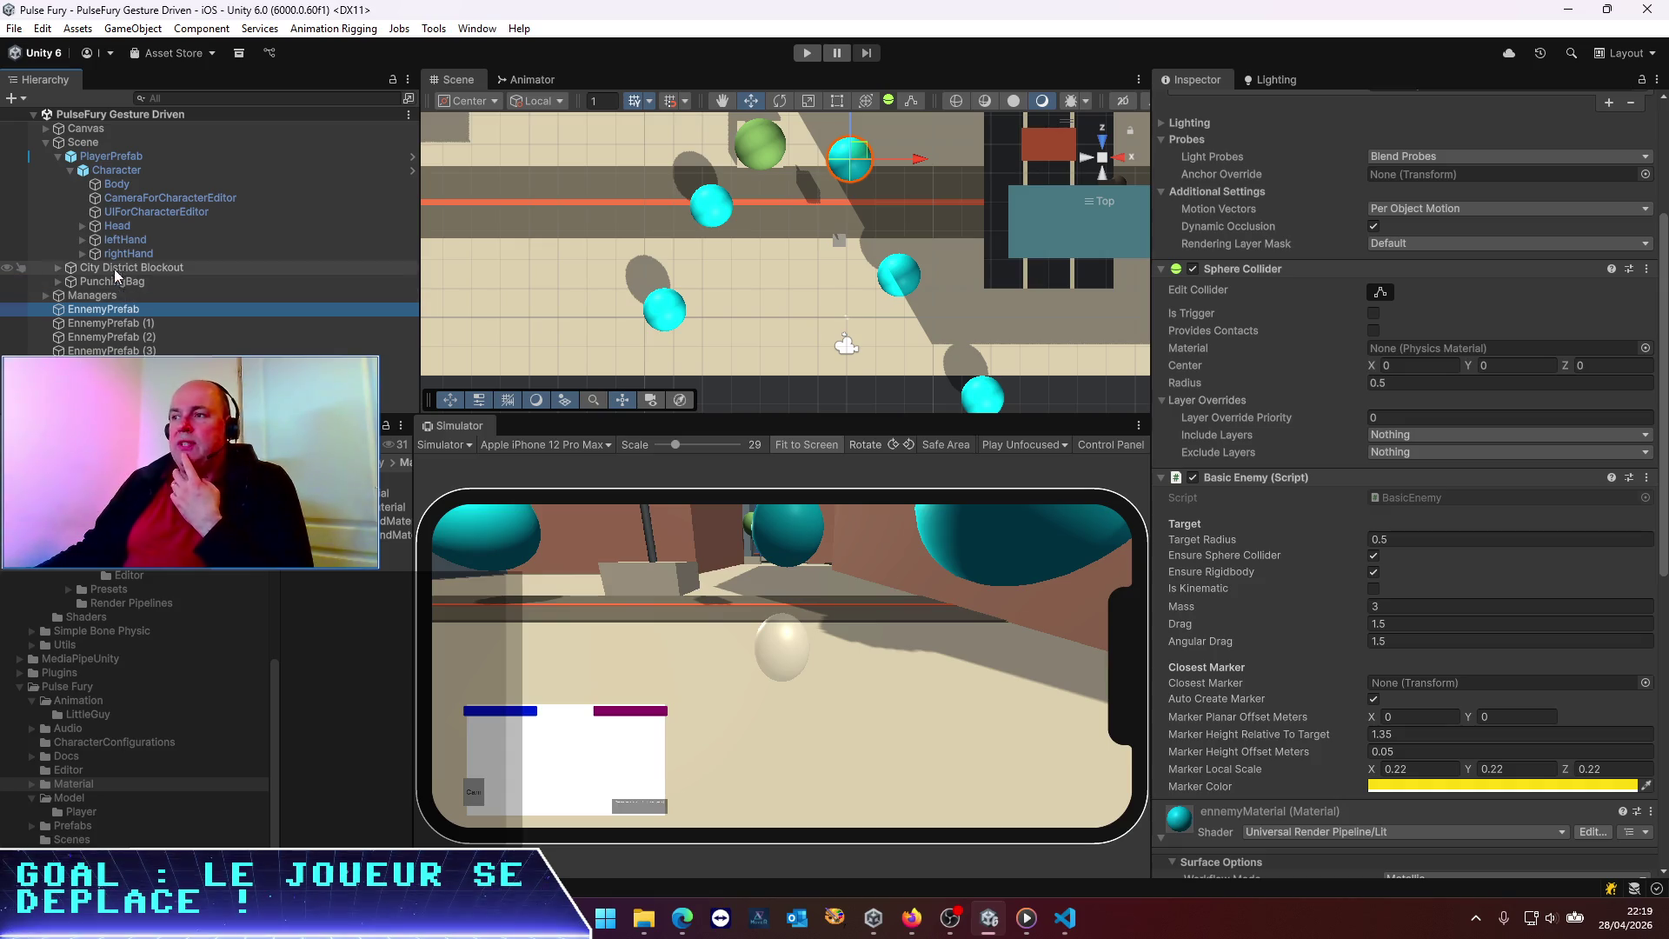
pyautogui.click(808, 54)
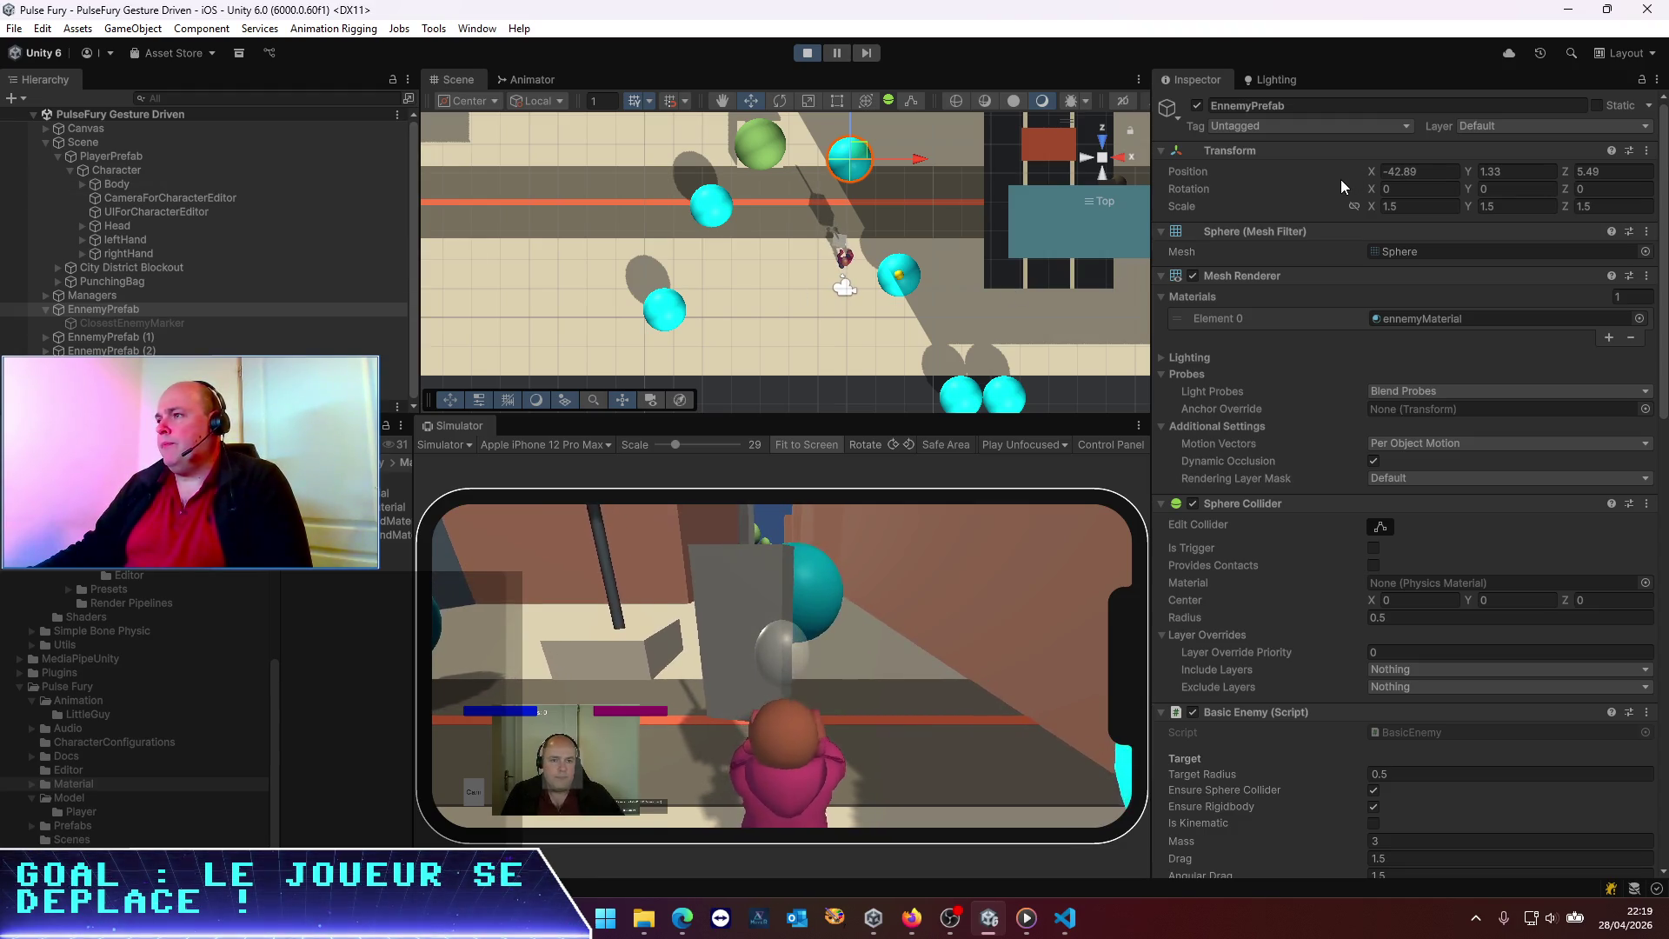
pyautogui.moveTo(1468, 191); pyautogui.dragTo(1539, 191)
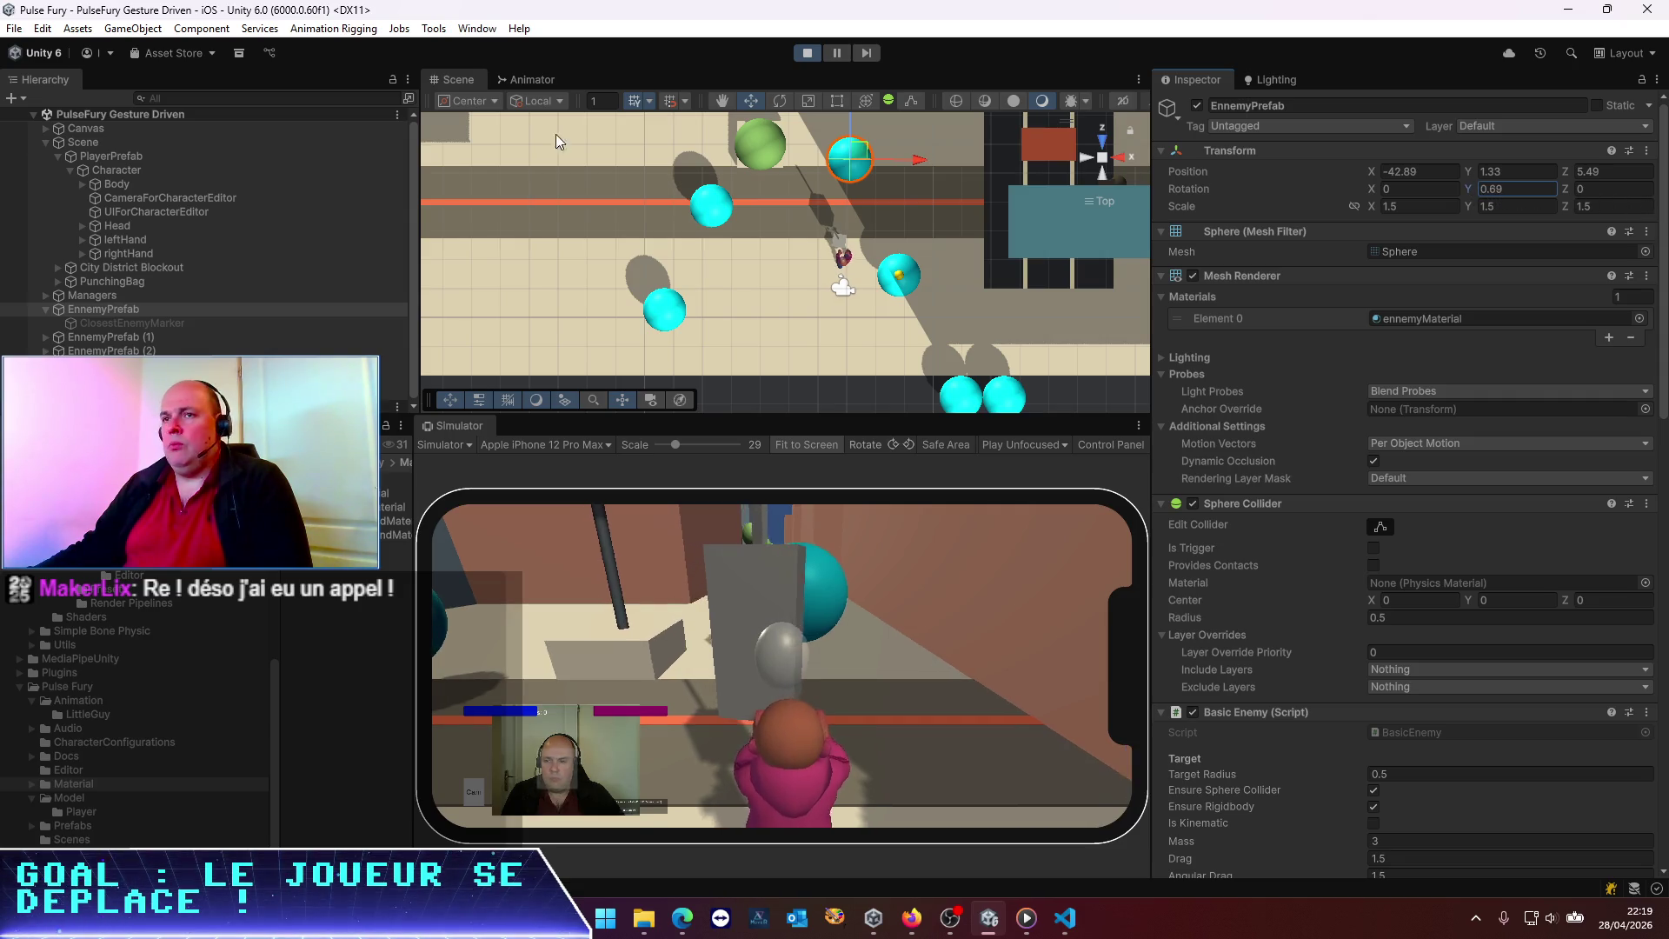
# Set PlayerPrefab's Y rotation to 90, then back to 0
pyautogui.click(152, 154)
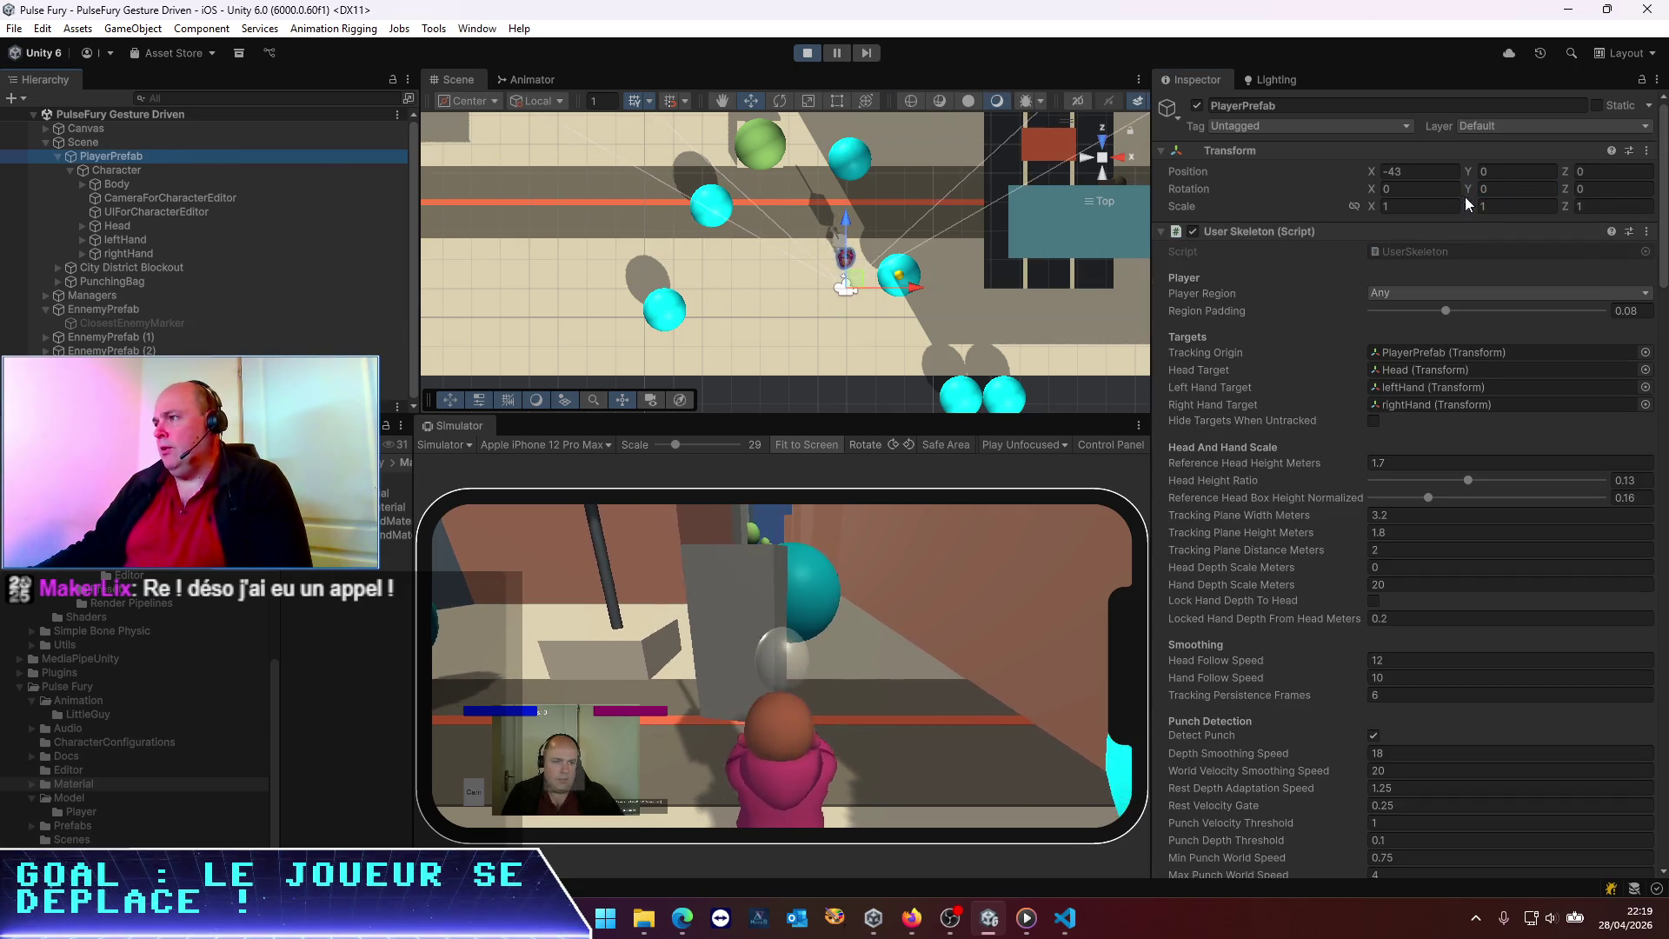
pyautogui.click(1517, 189)
pyautogui.write('90')
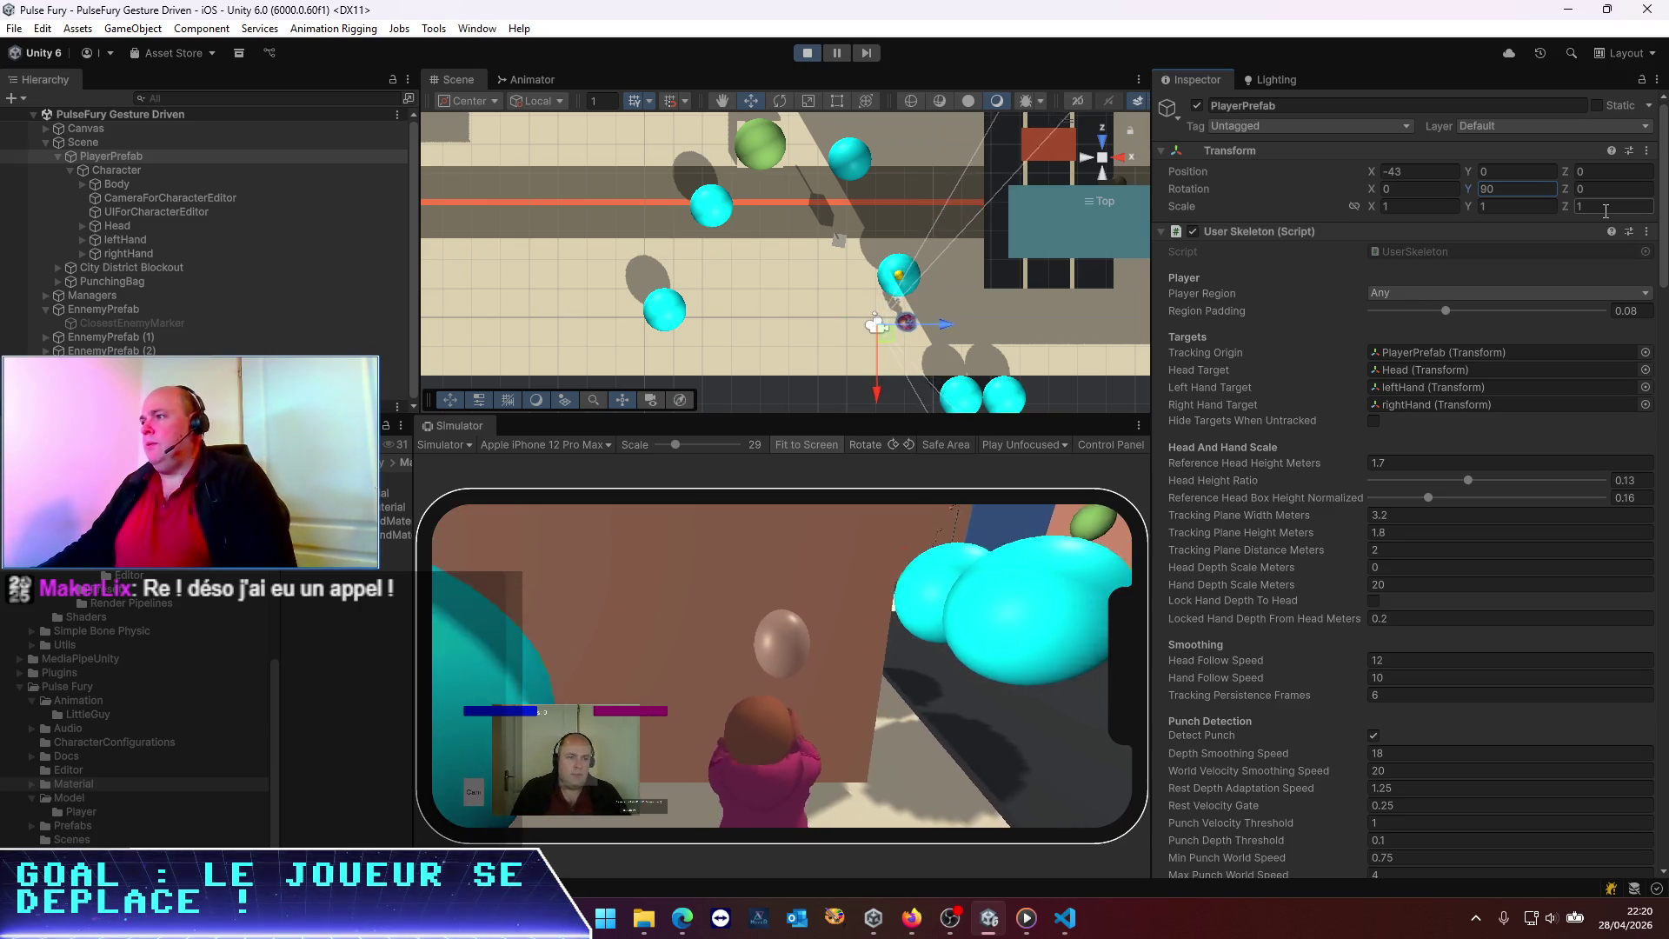
pyautogui.write('0.401')
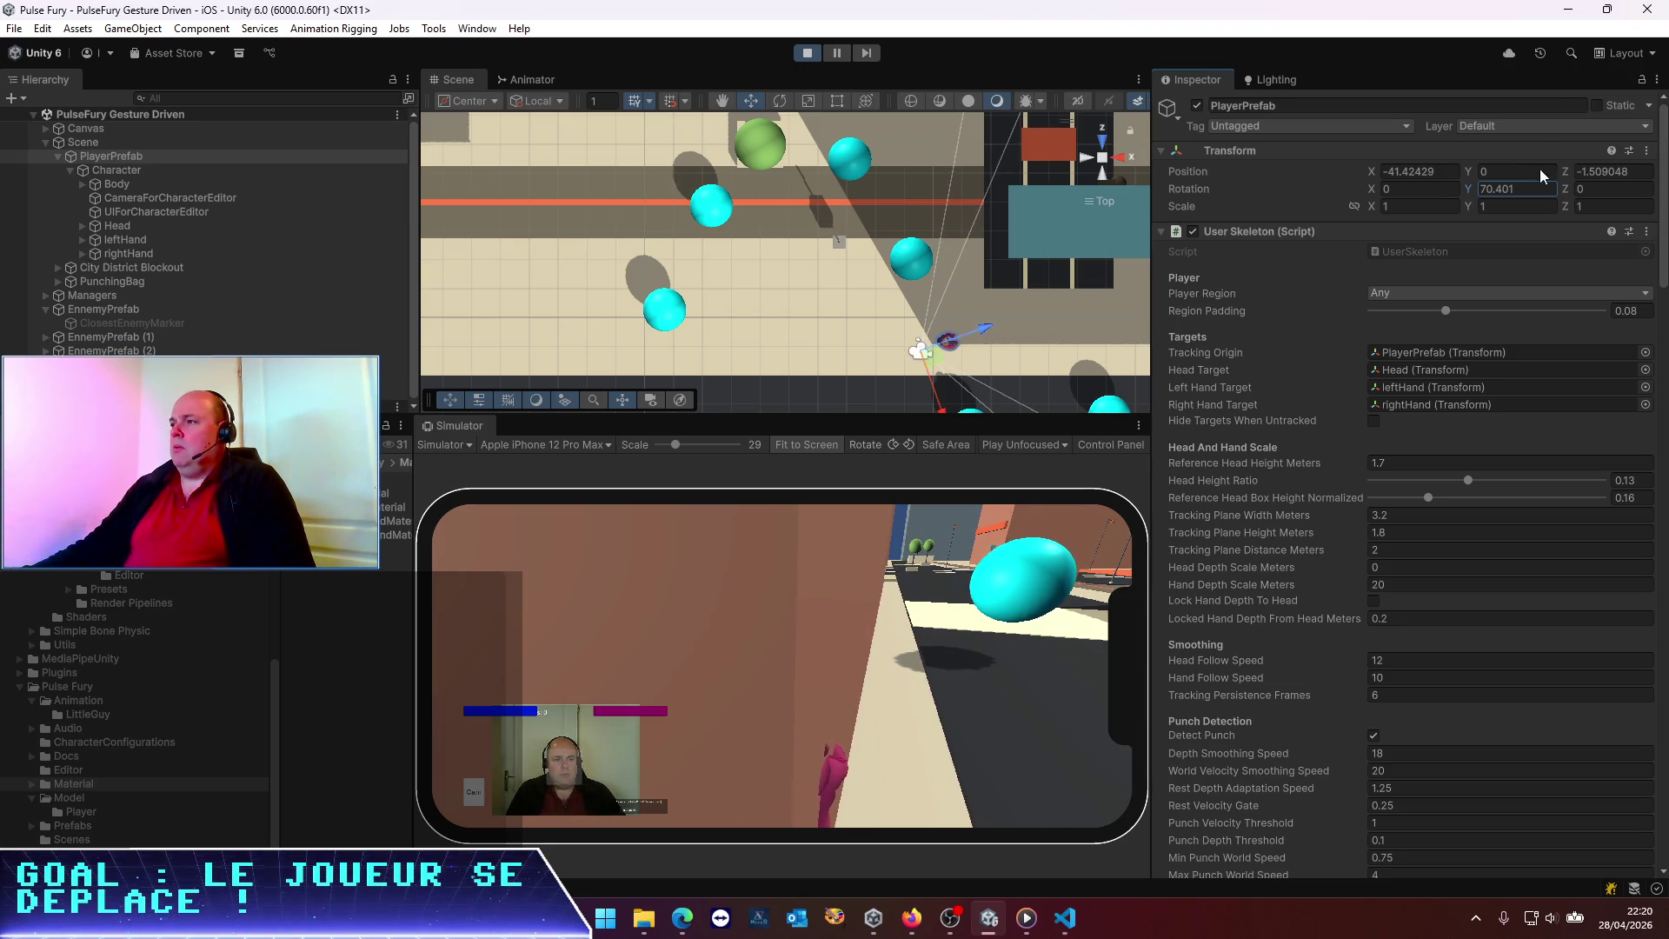
# Turn the player toward the enemies, move it forward in the scene, then stop the game
pyautogui.moveTo(1473, 189); pyautogui.dragTo(1356, 187)
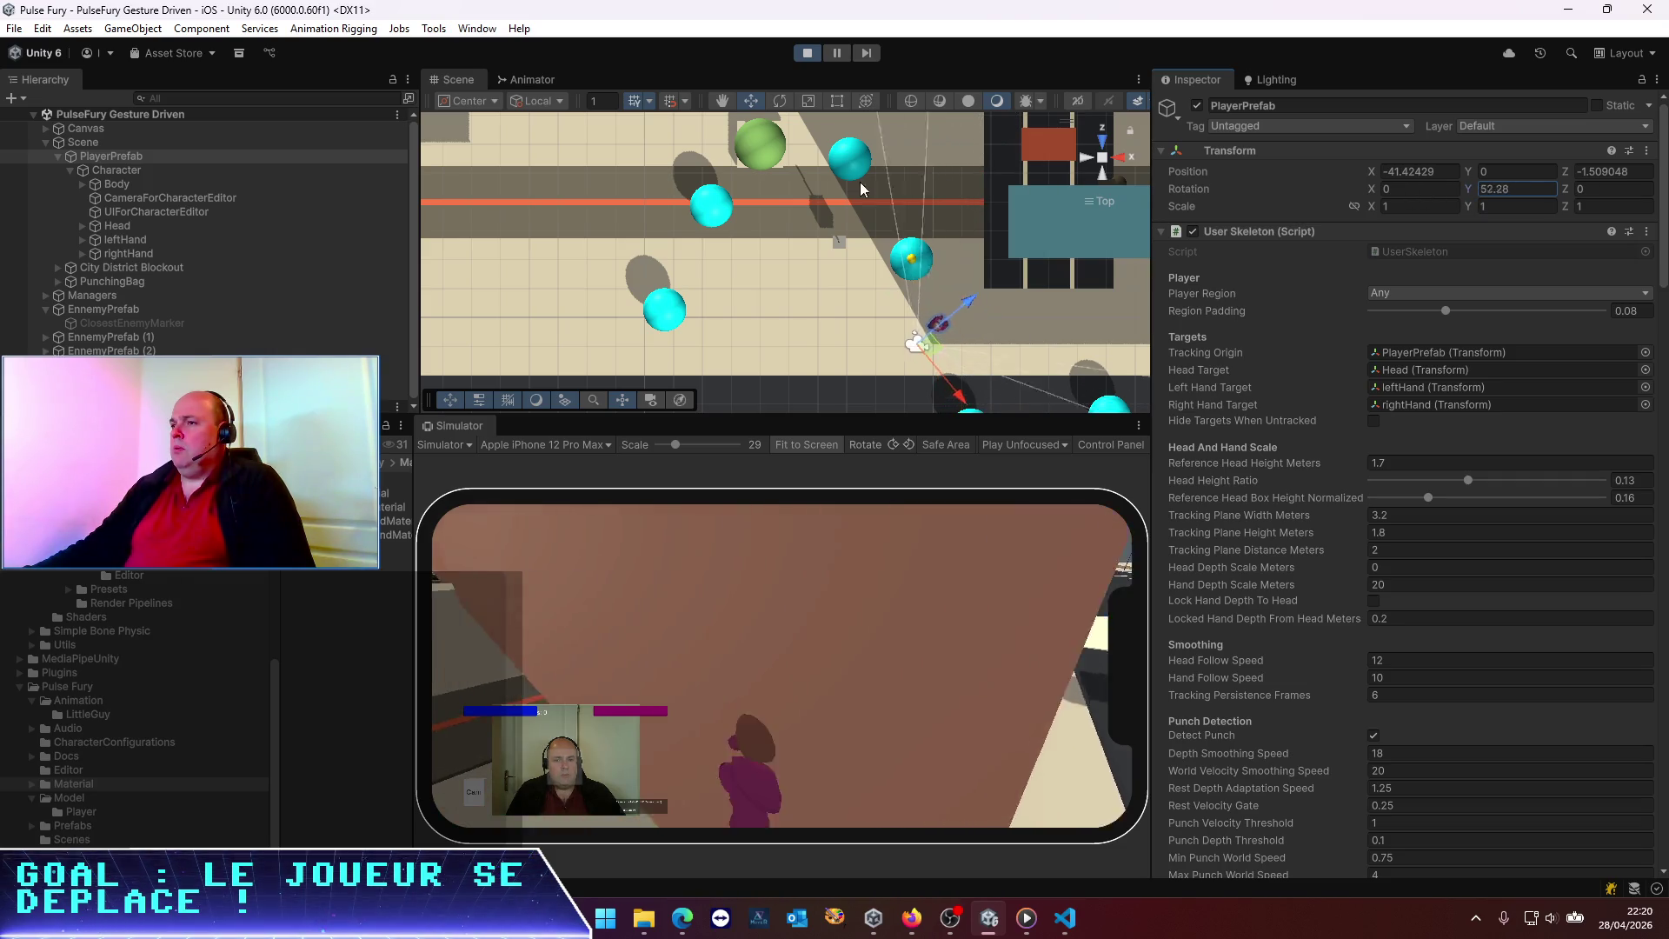
pyautogui.moveTo(195, 172)
pyautogui.mouseDown()
pyautogui.moveTo(53, 178)
pyautogui.moveTo(1521, 209)
pyautogui.moveTo(1045, 328)
pyautogui.mouseUp()
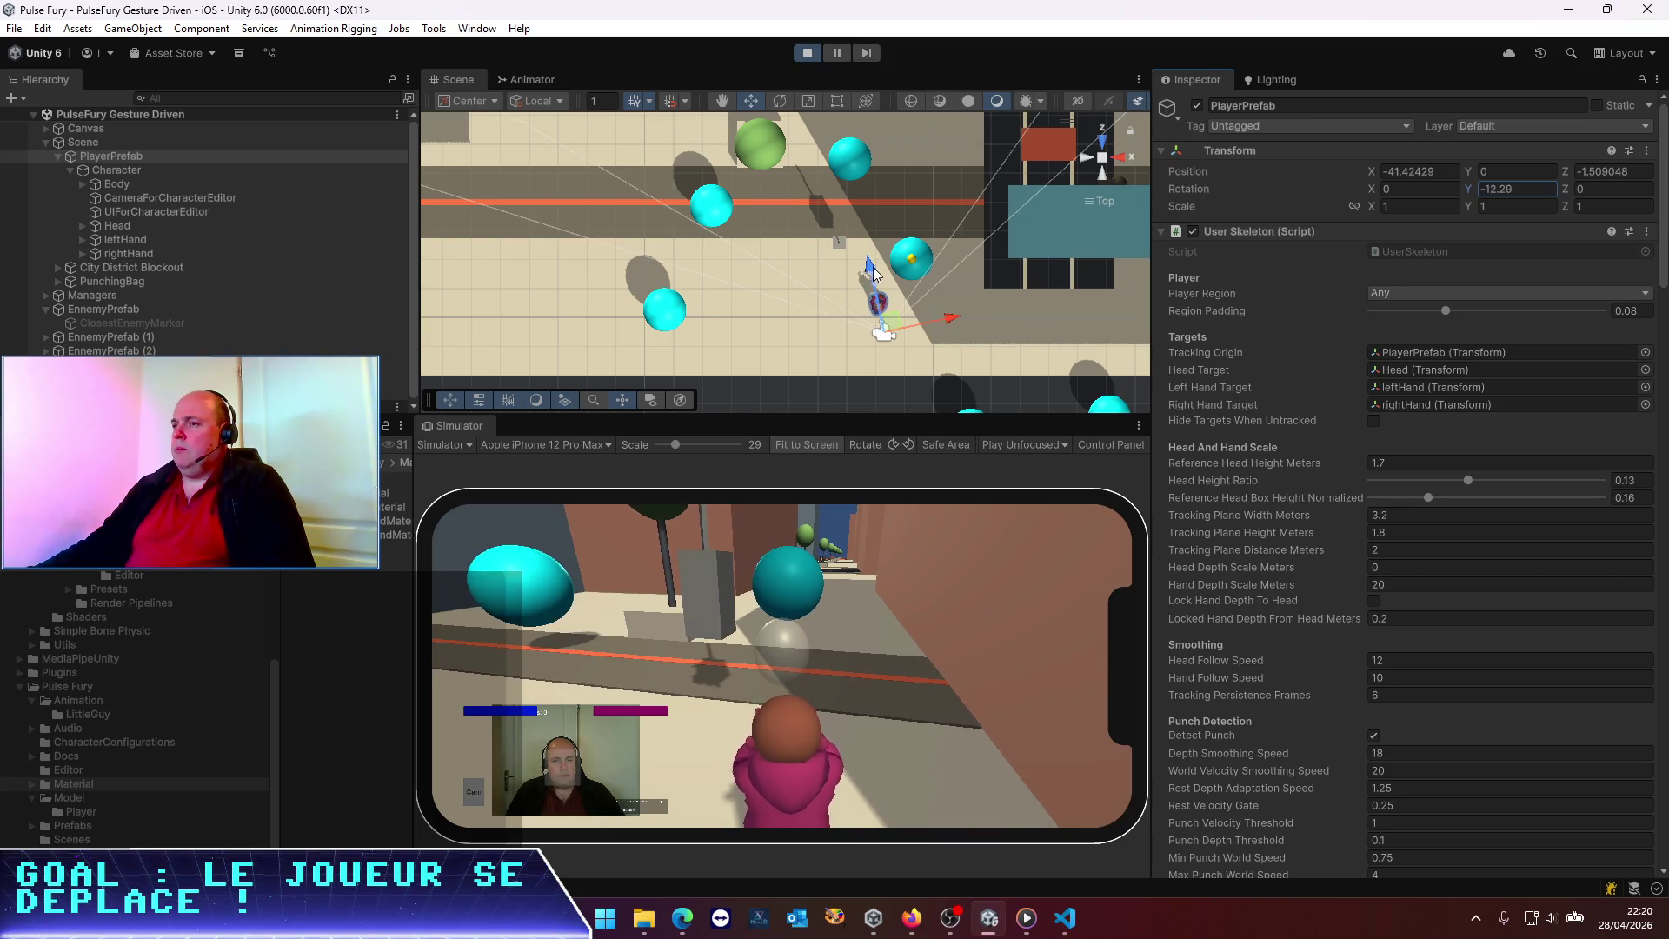
pyautogui.moveTo(869, 272); pyautogui.dragTo(826, 196)
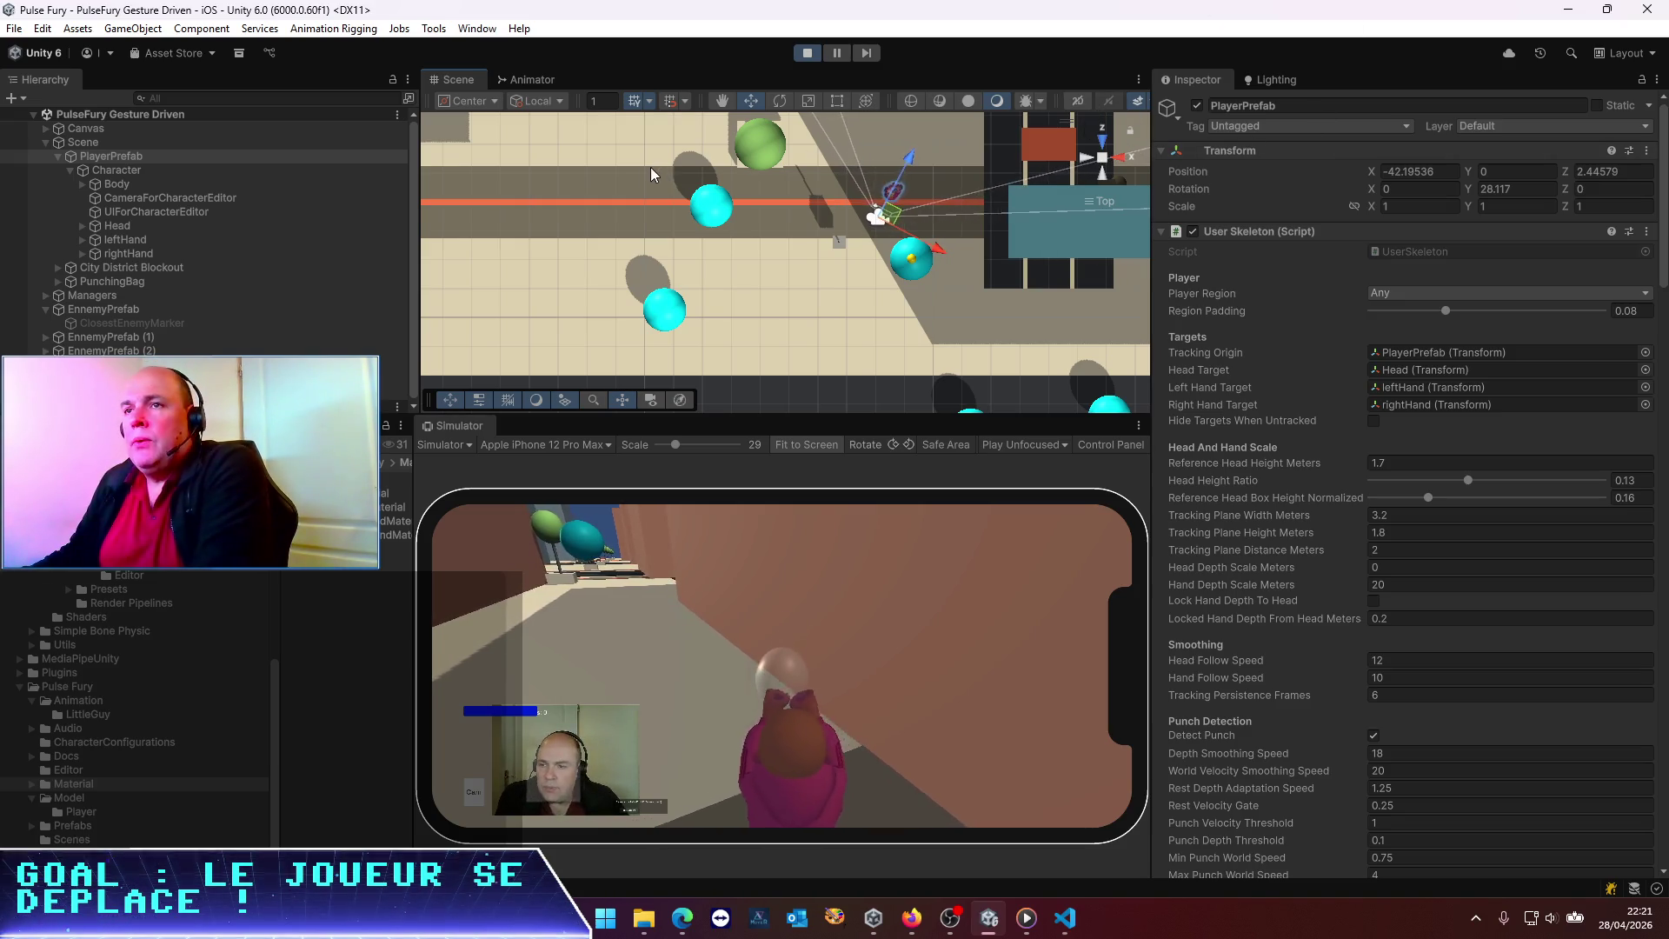
pyautogui.click(796, 58)
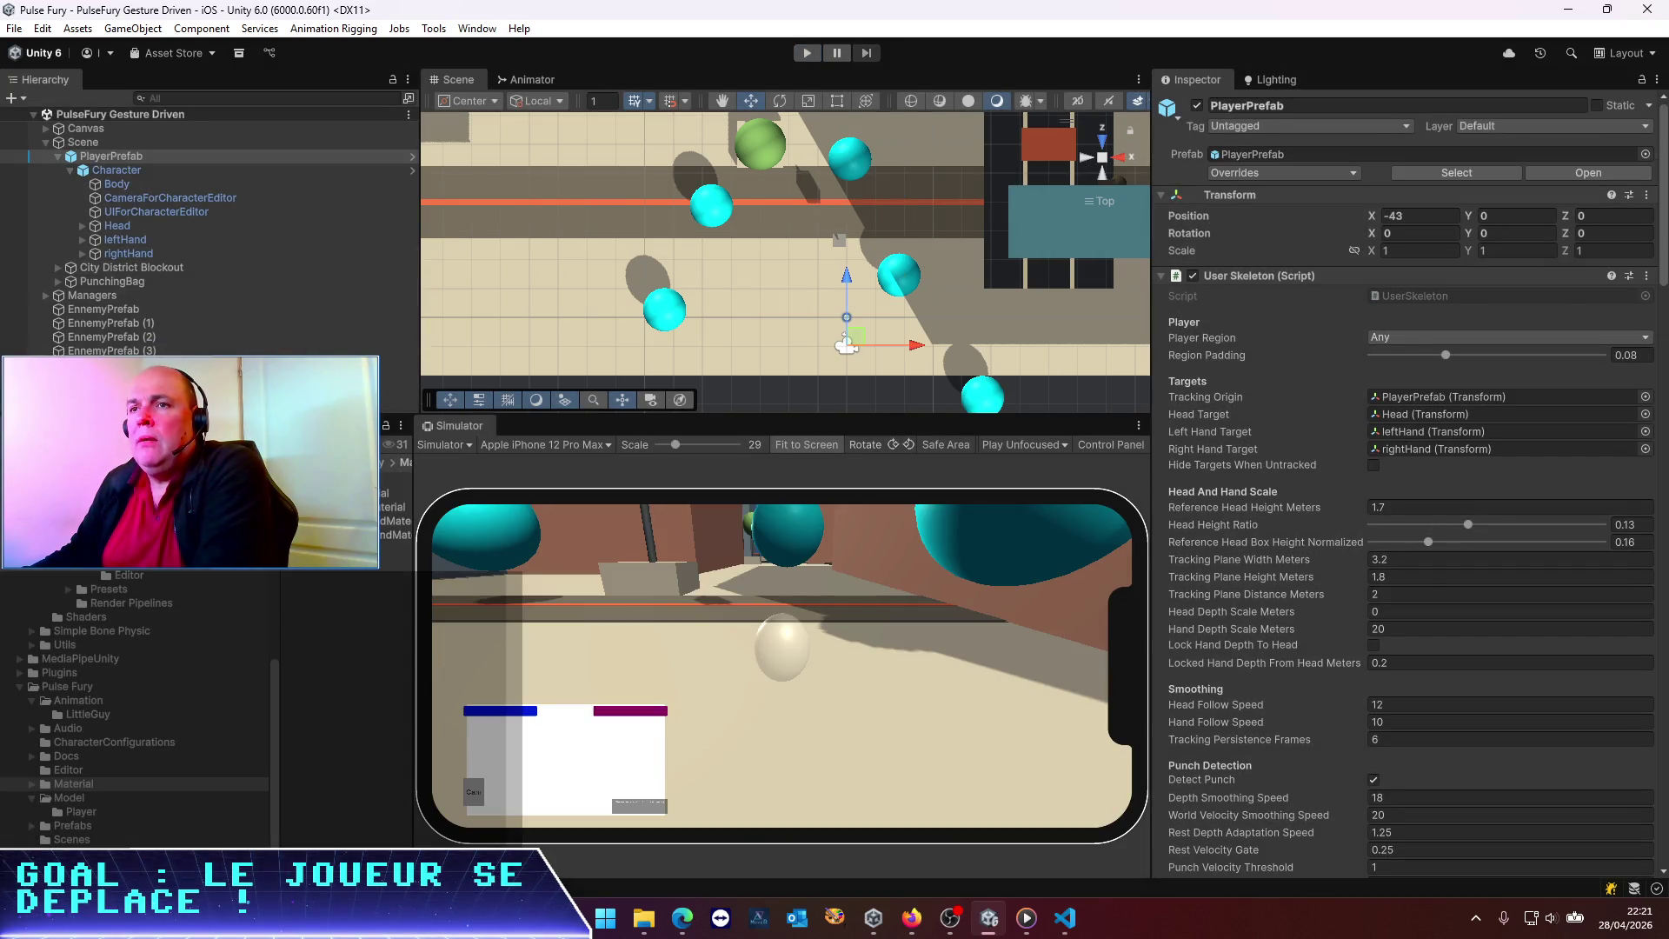
# Deactivate all six EnnemyPrefab spheres together and replay the game without them
pyautogui.click(138, 309)
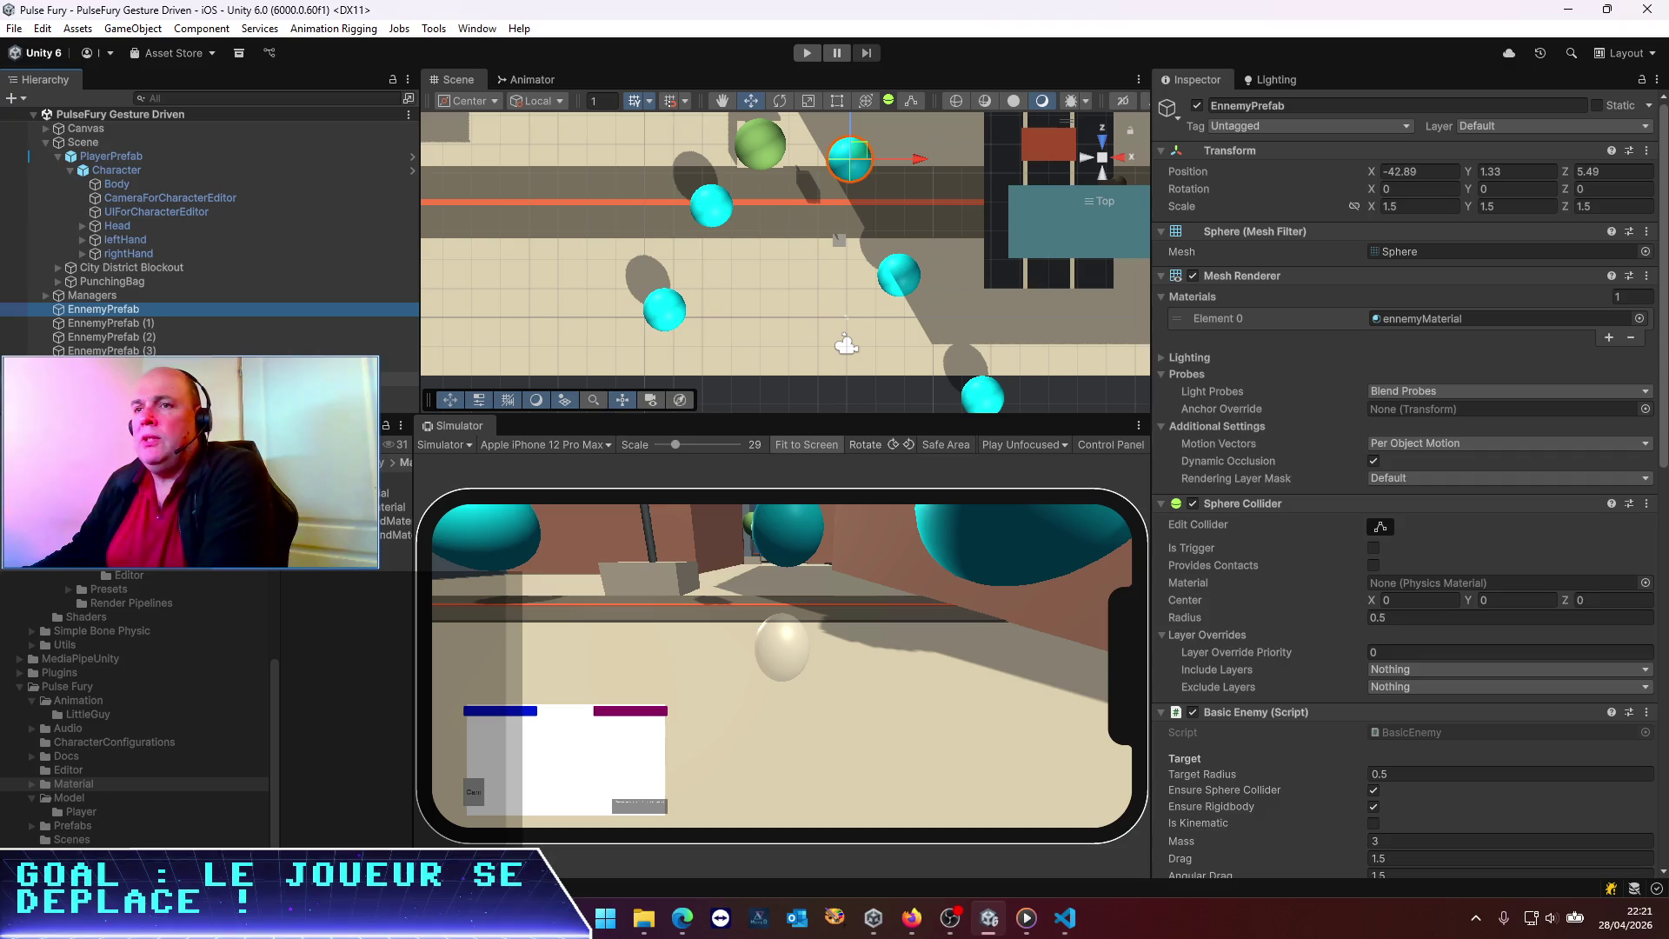
pyautogui.keyDown('shift'); pyautogui.click(113, 378); pyautogui.keyUp('shift')
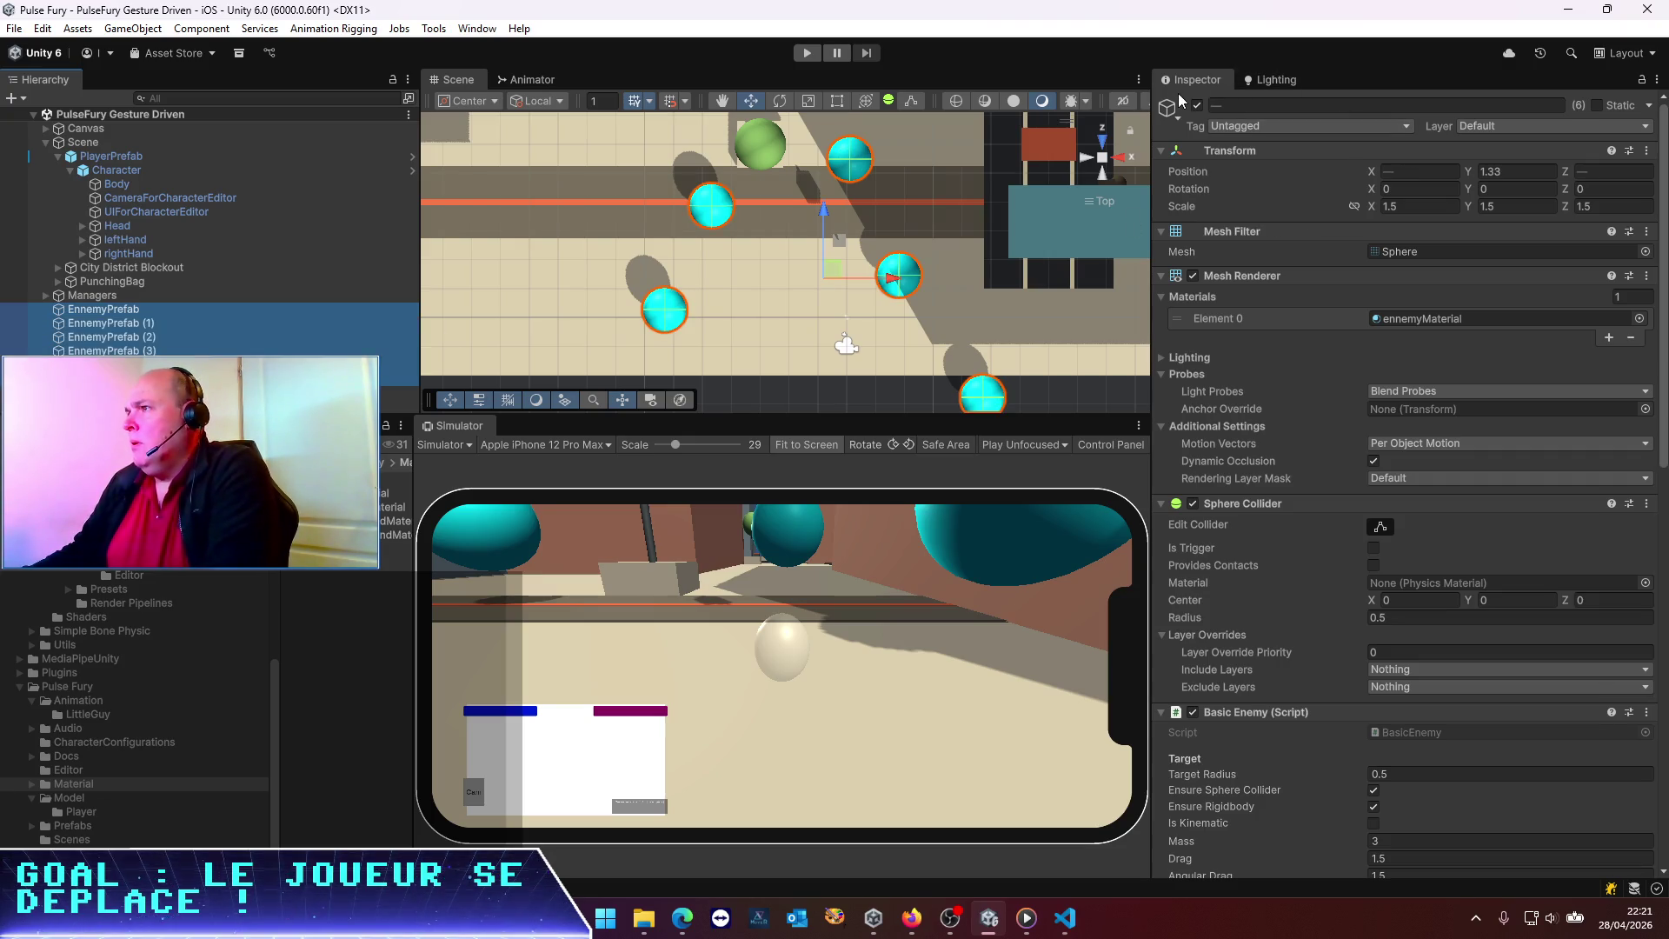
pyautogui.click(1197, 105)
pyautogui.click(808, 53)
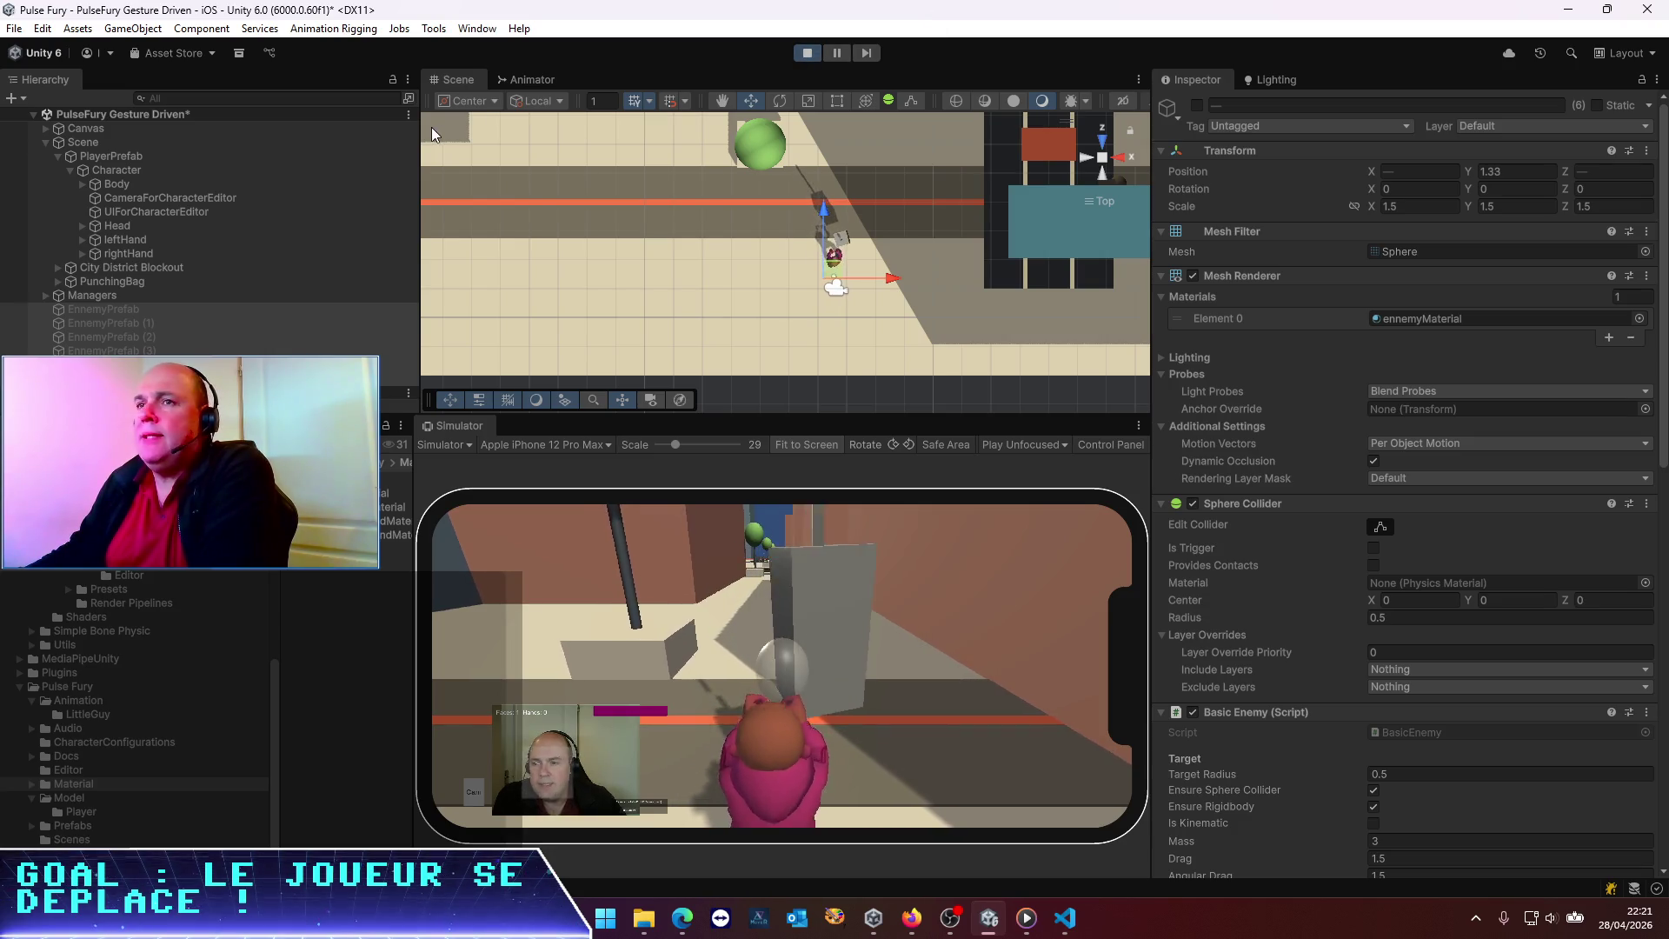
pyautogui.rightClick(106, 159)
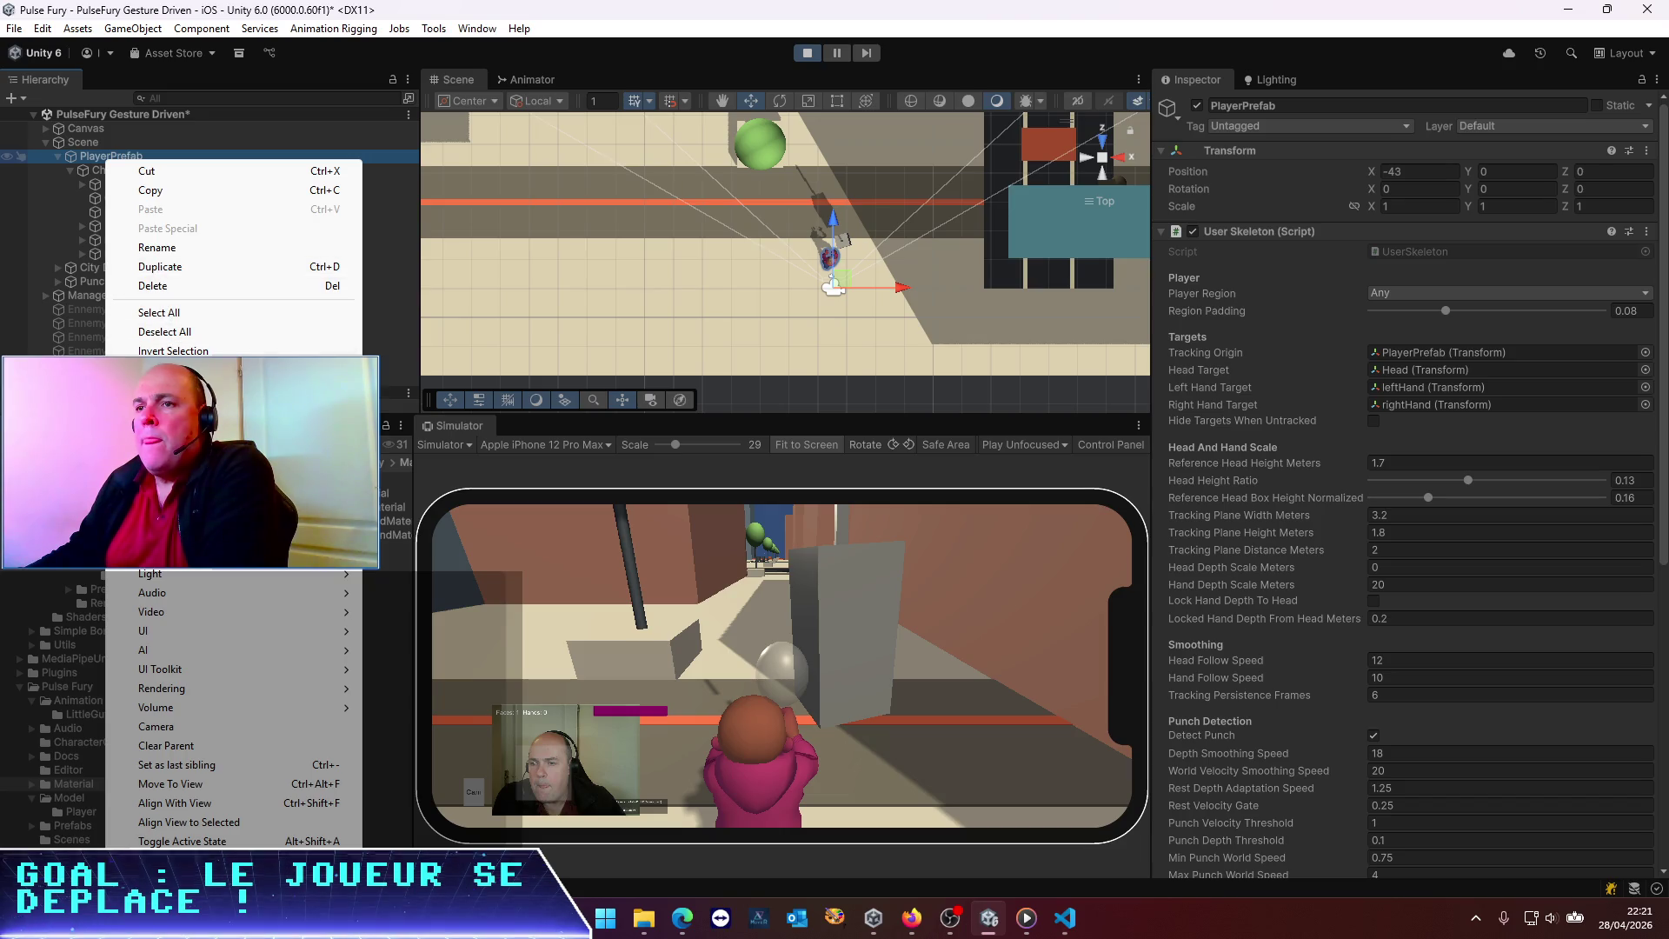
# Add a Cube inside PlayerPrefab, scale it to 0.5 on X, Y and Z, and frame it
pyautogui.moveTo(217, 535)
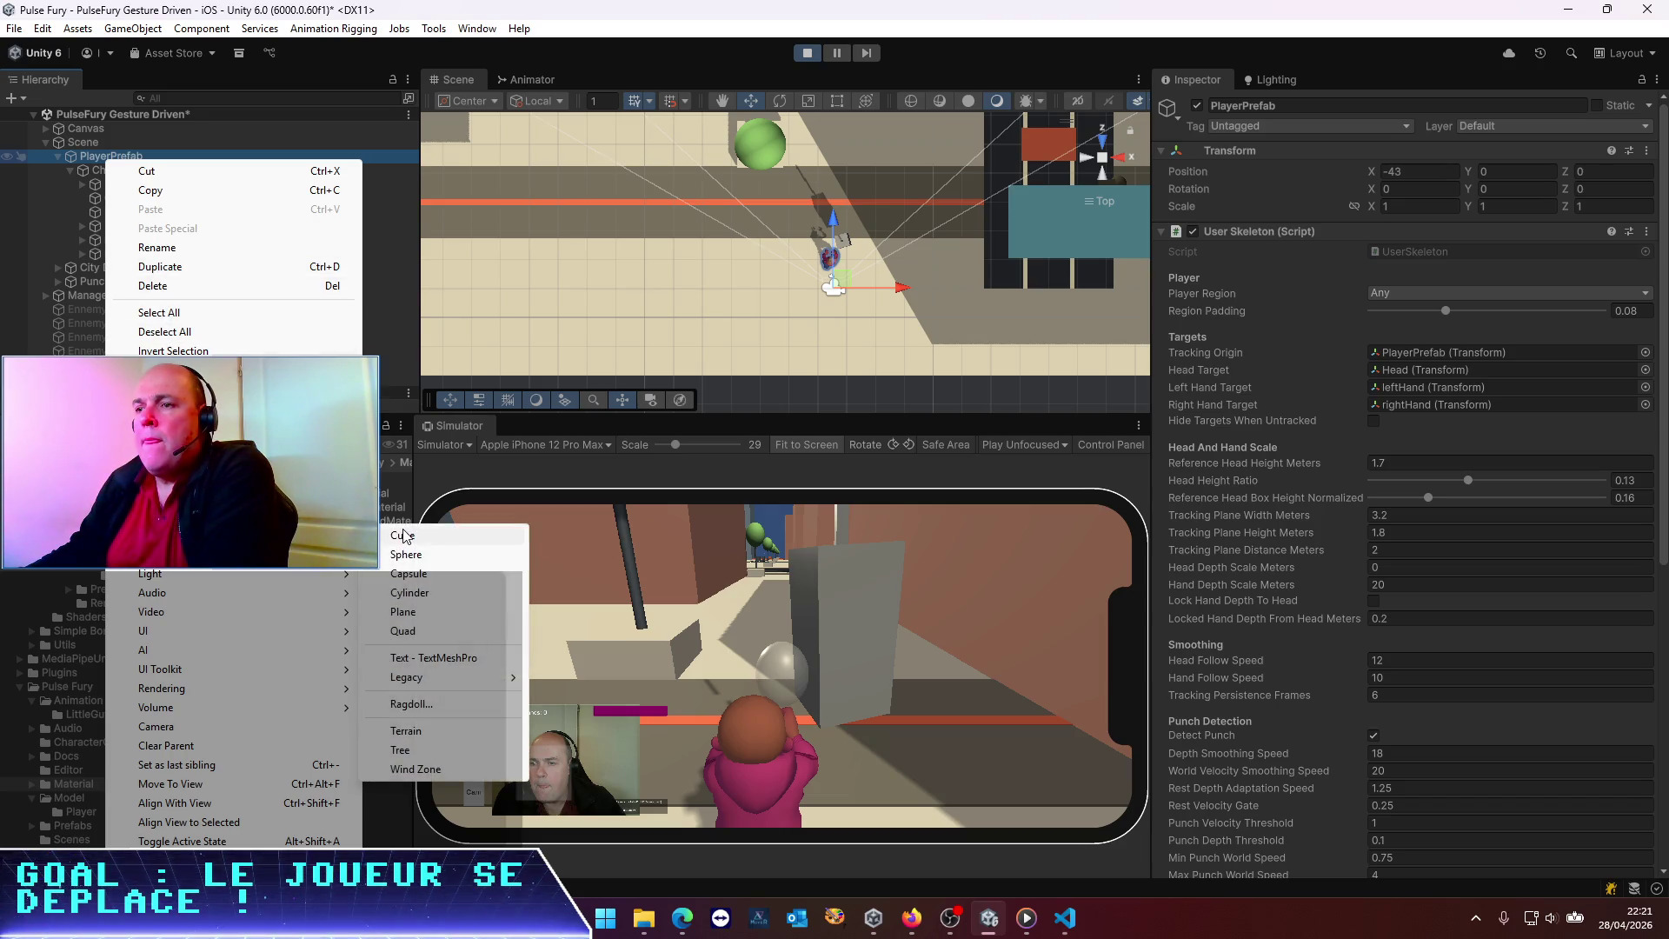
pyautogui.click(403, 535)
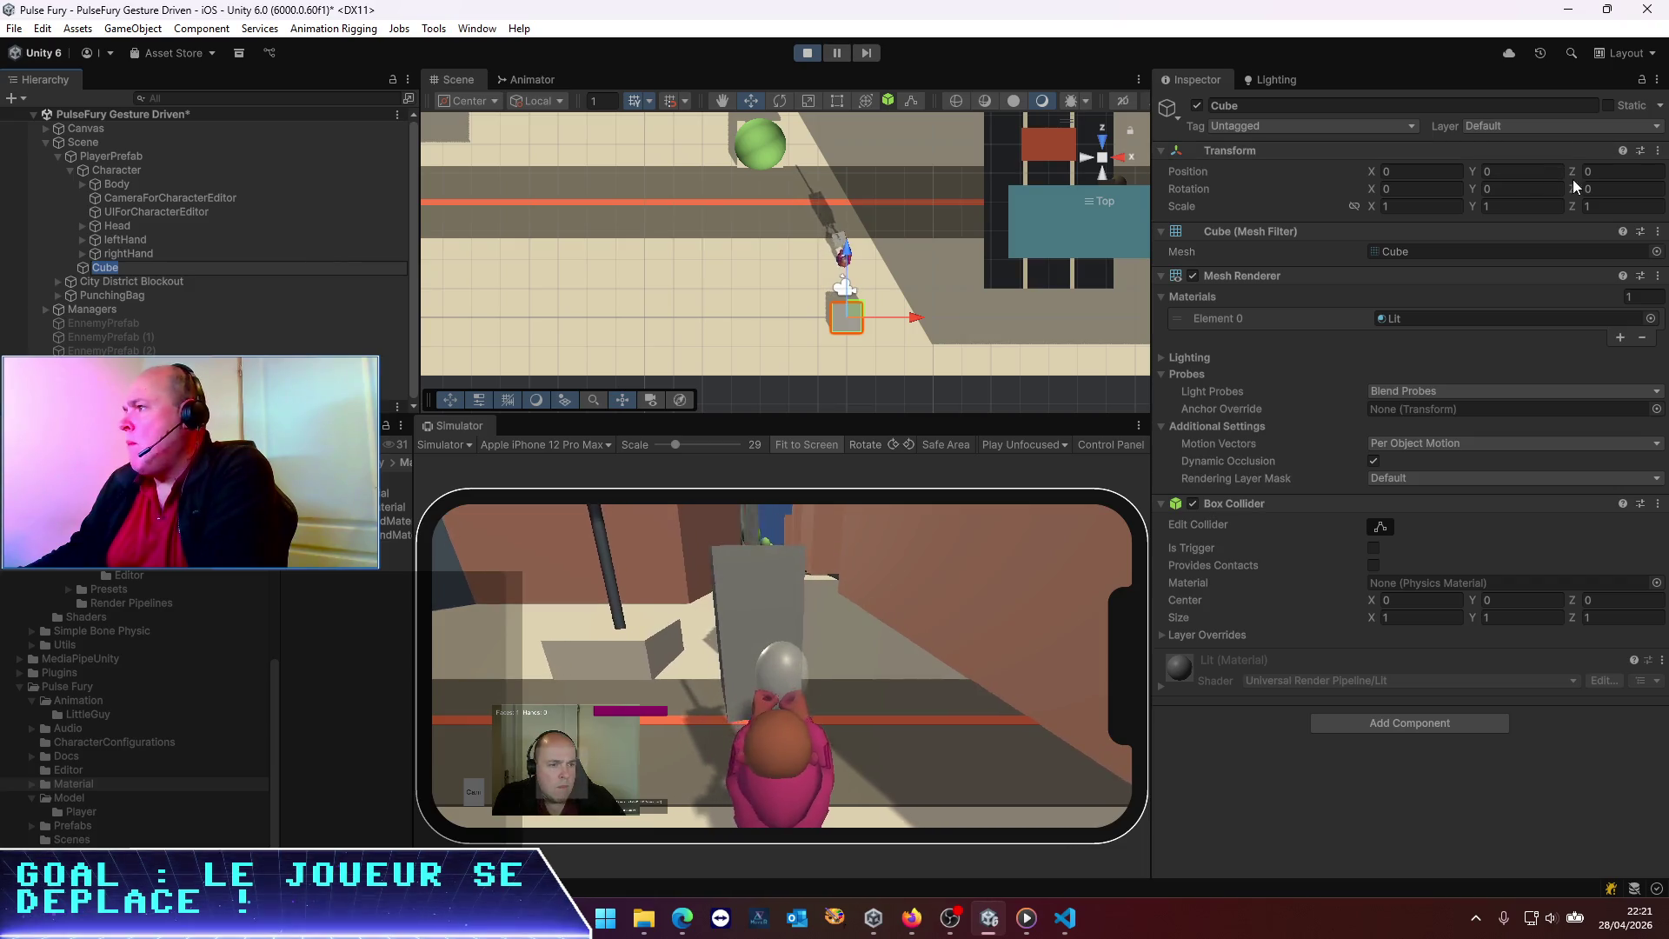
pyautogui.click(1423, 207)
pyautogui.write('0')
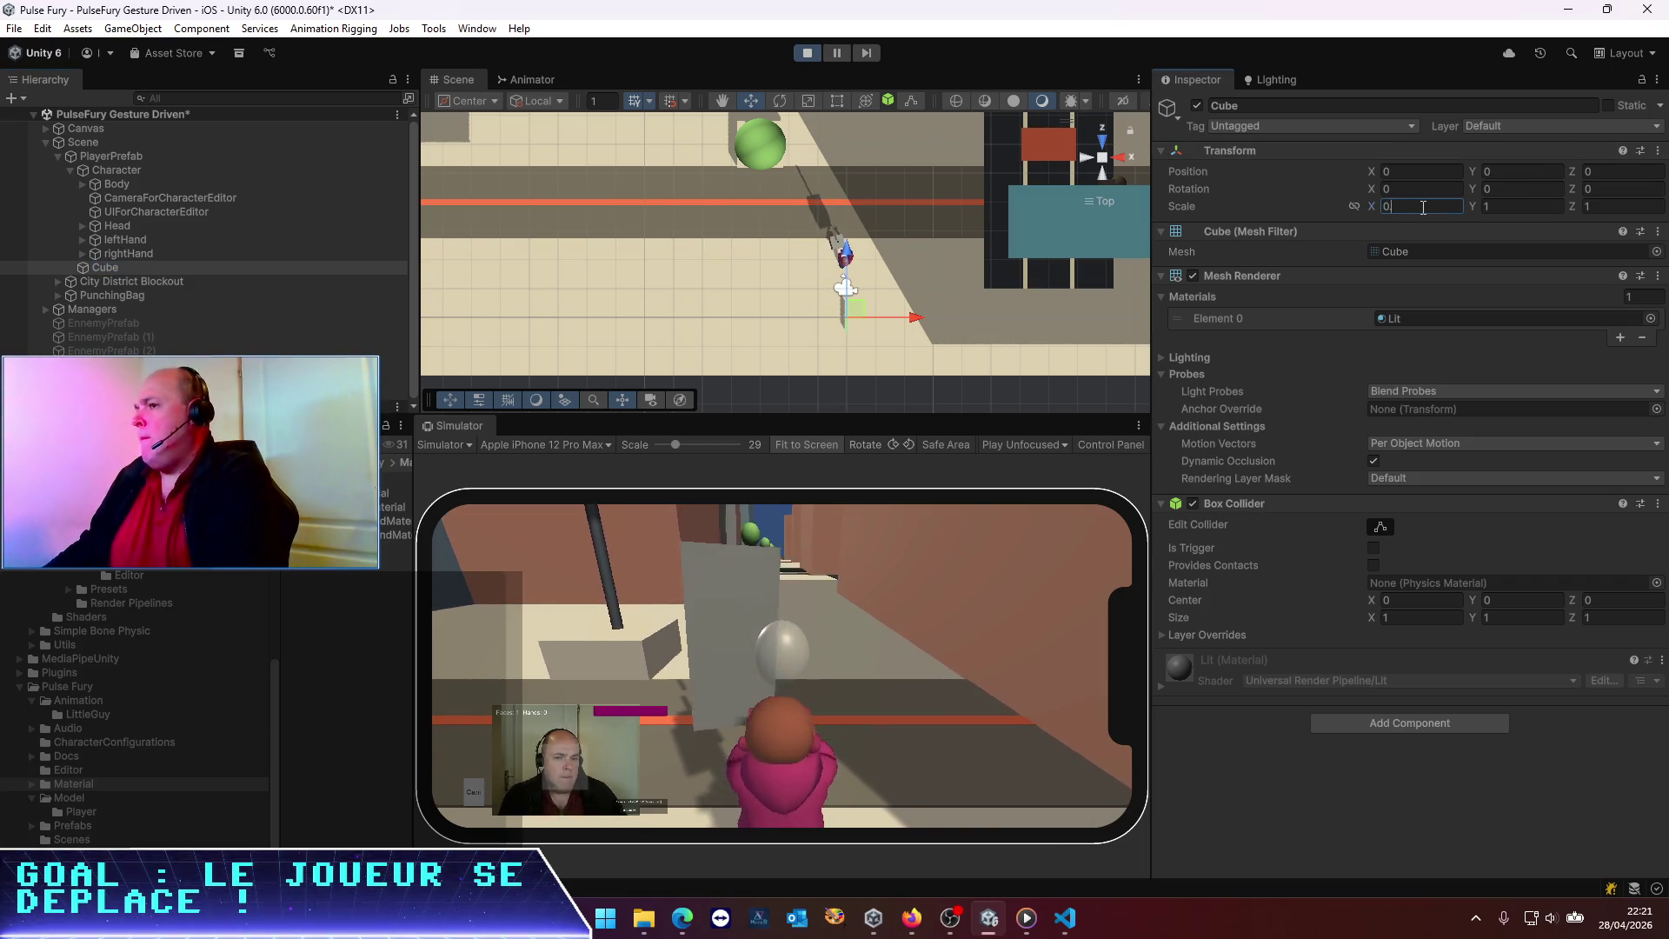
pyautogui.write('.5')
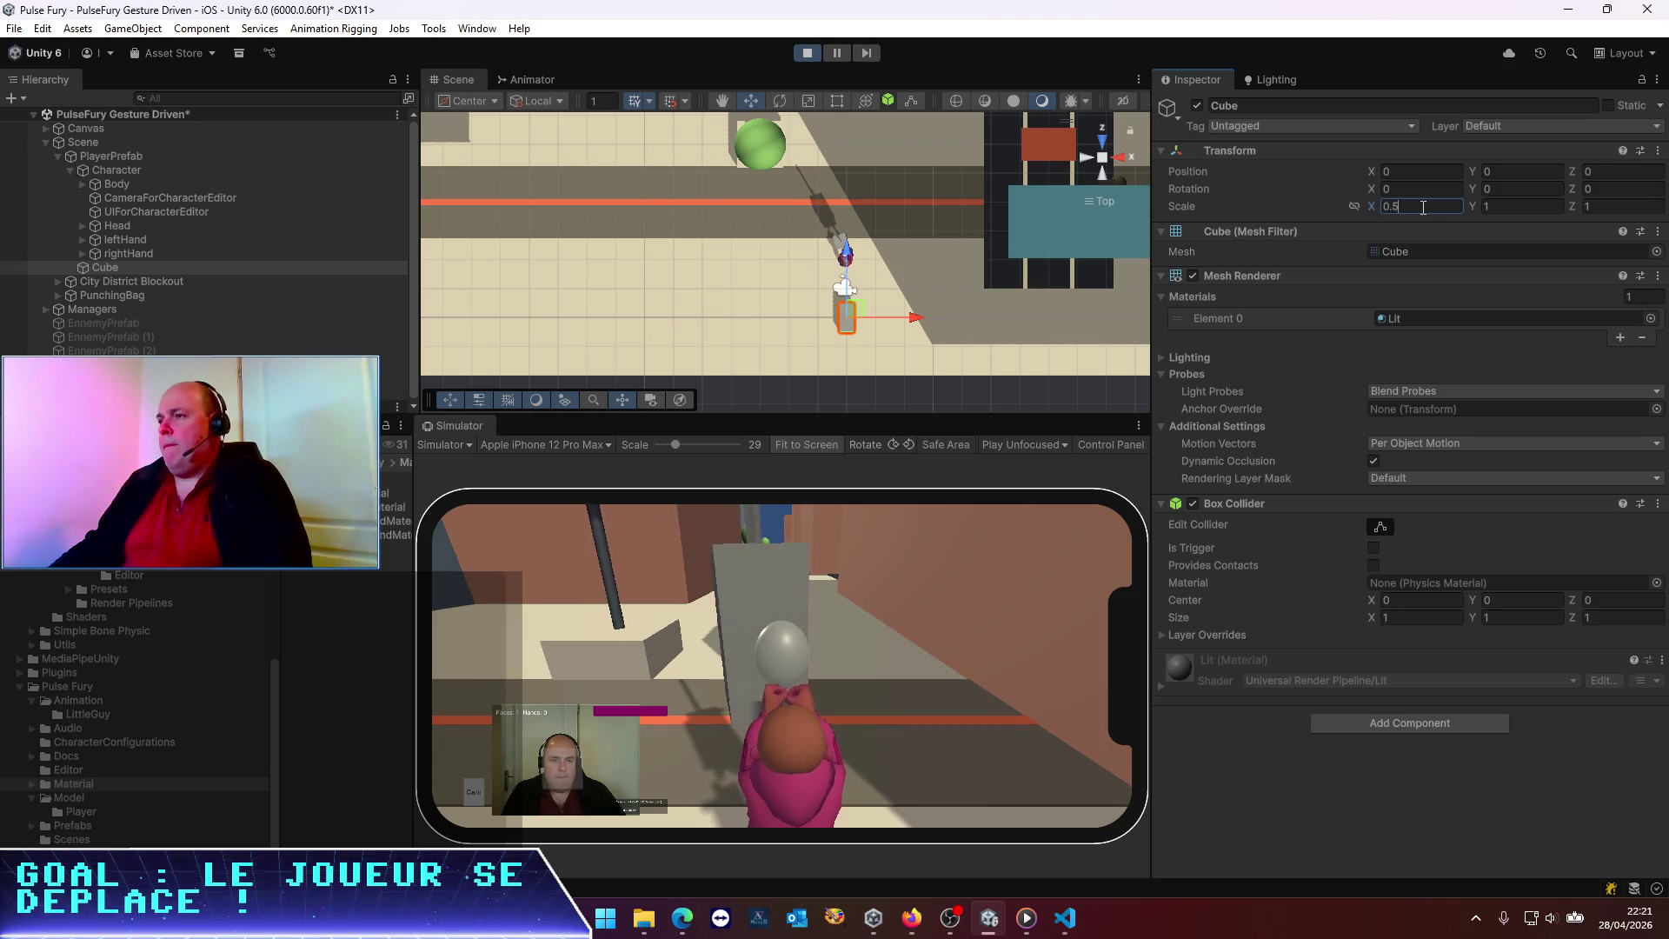
pyautogui.write('0.5')
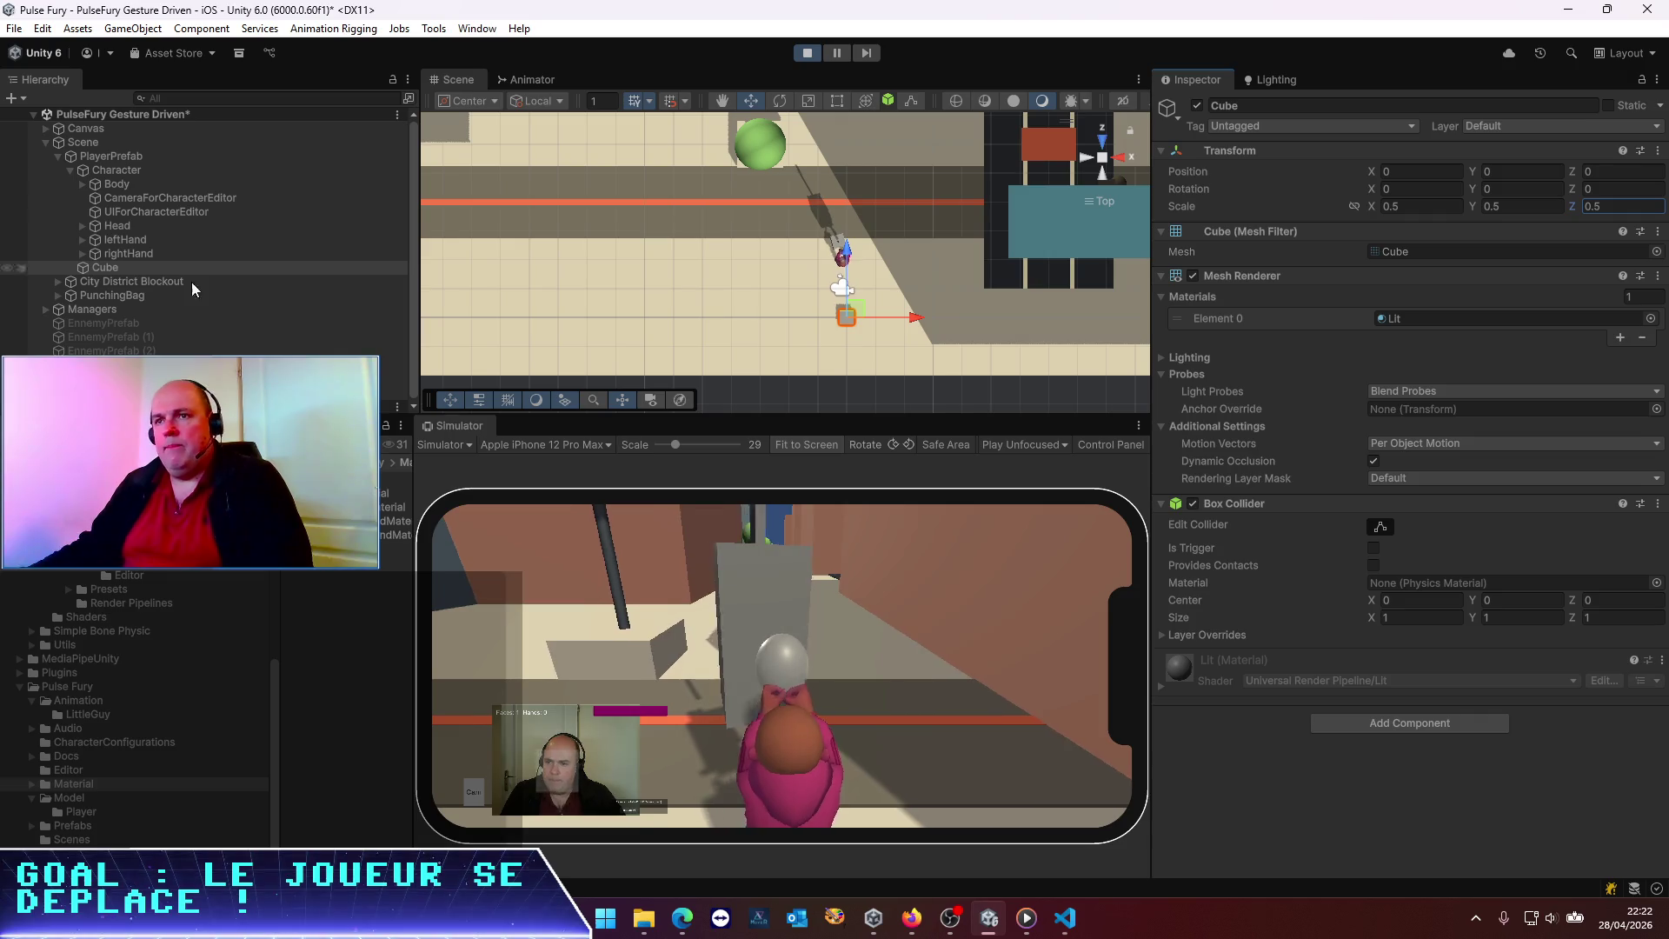
pyautogui.doubleClick(124, 268)
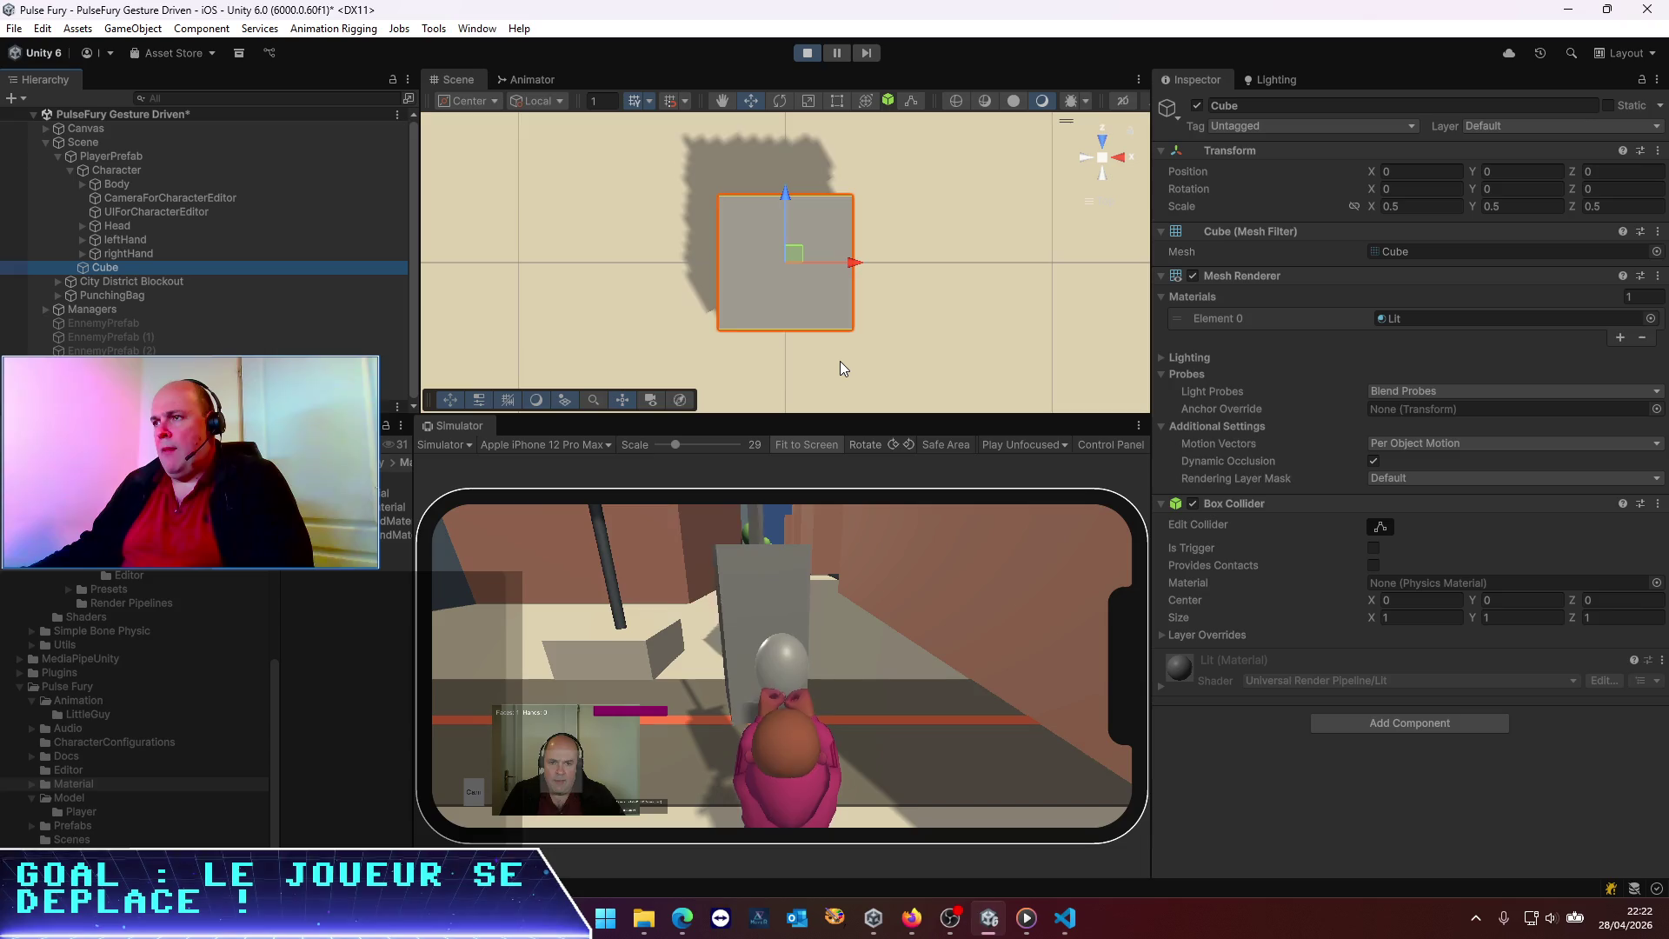
# Select the Character object, briefly checking Head, to view its Z position of 2
pyautogui.scroll(-8, 840, 362)
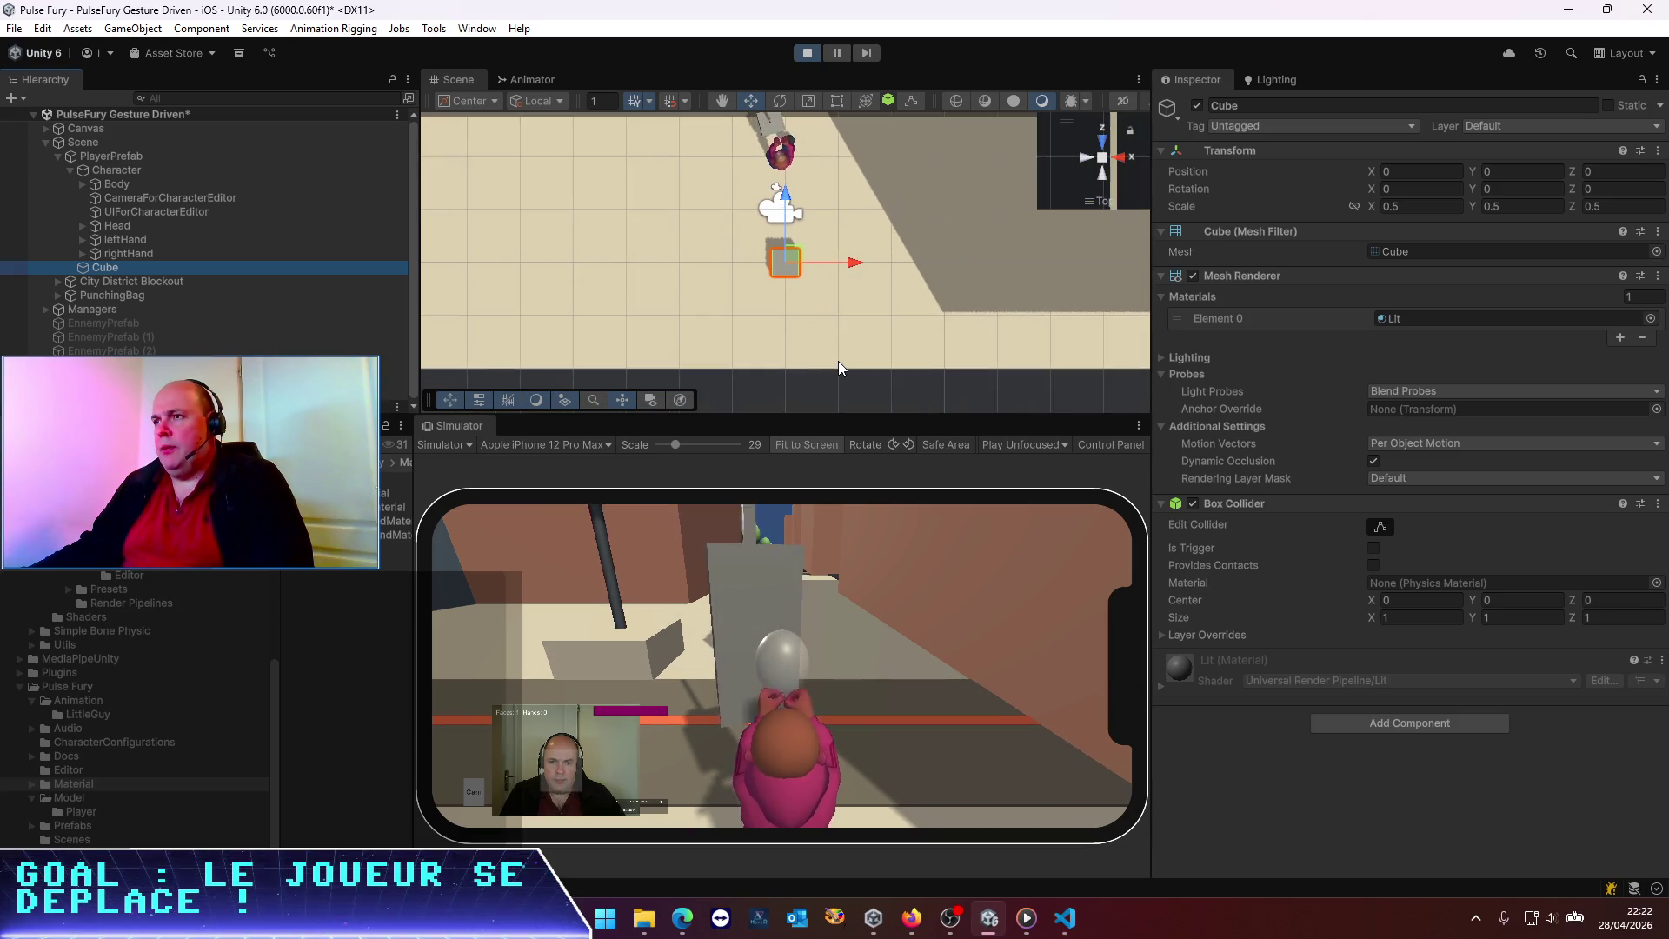
pyautogui.click(116, 170)
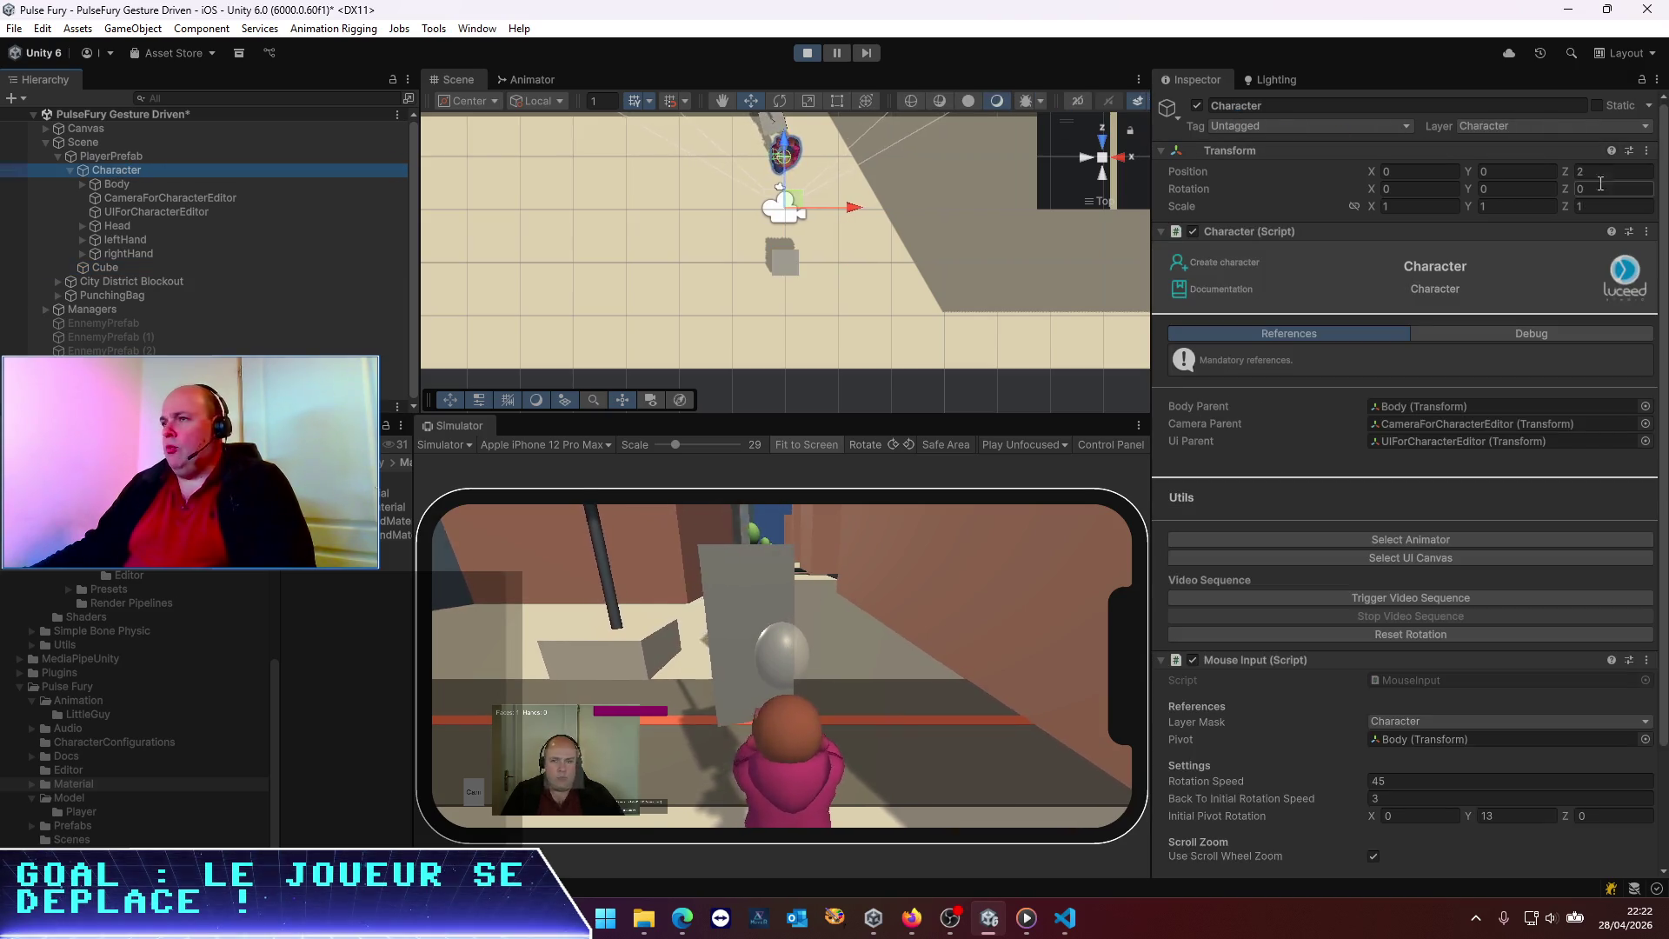
pyautogui.click(58, 156)
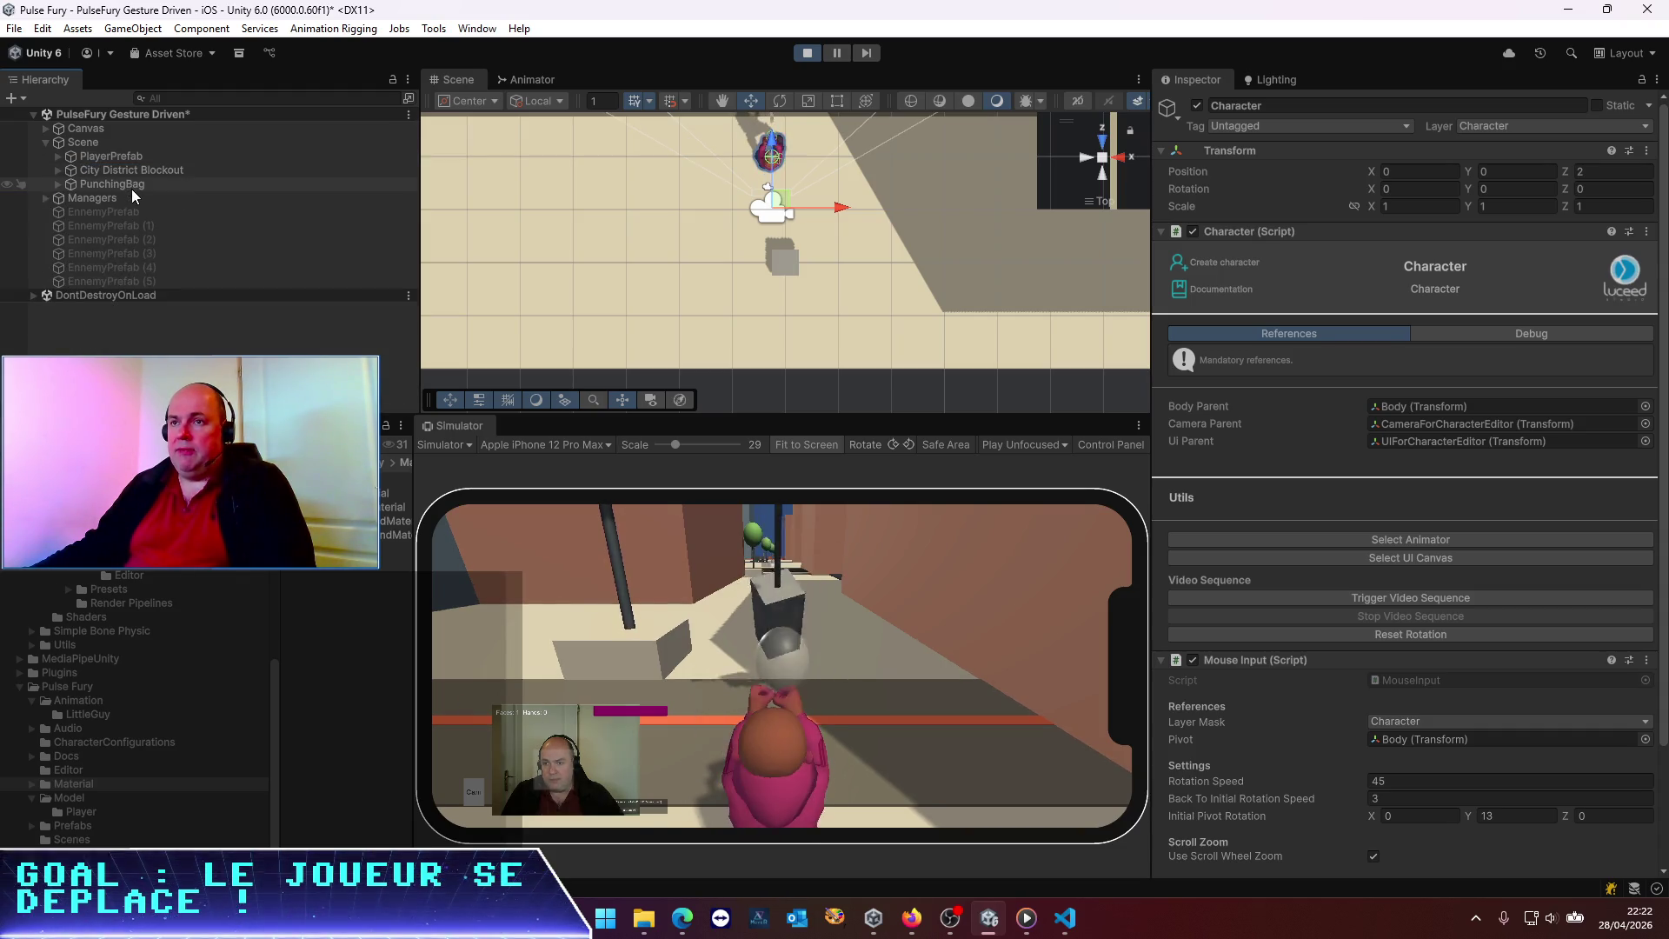
pyautogui.click(57, 156)
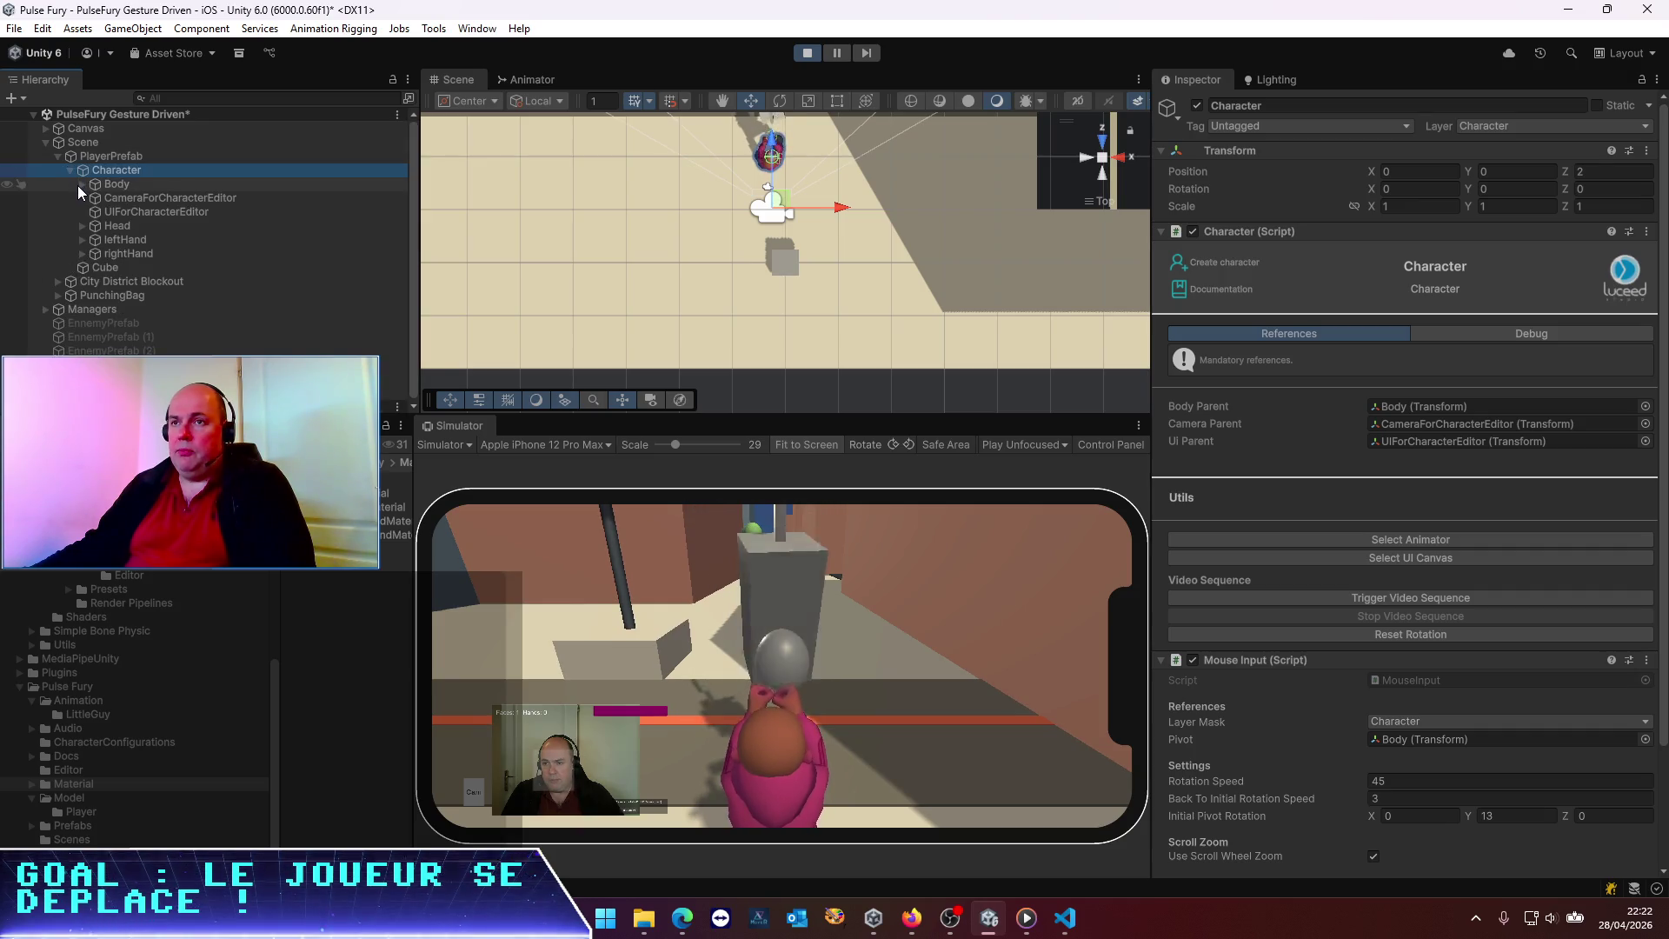
pyautogui.click(111, 224)
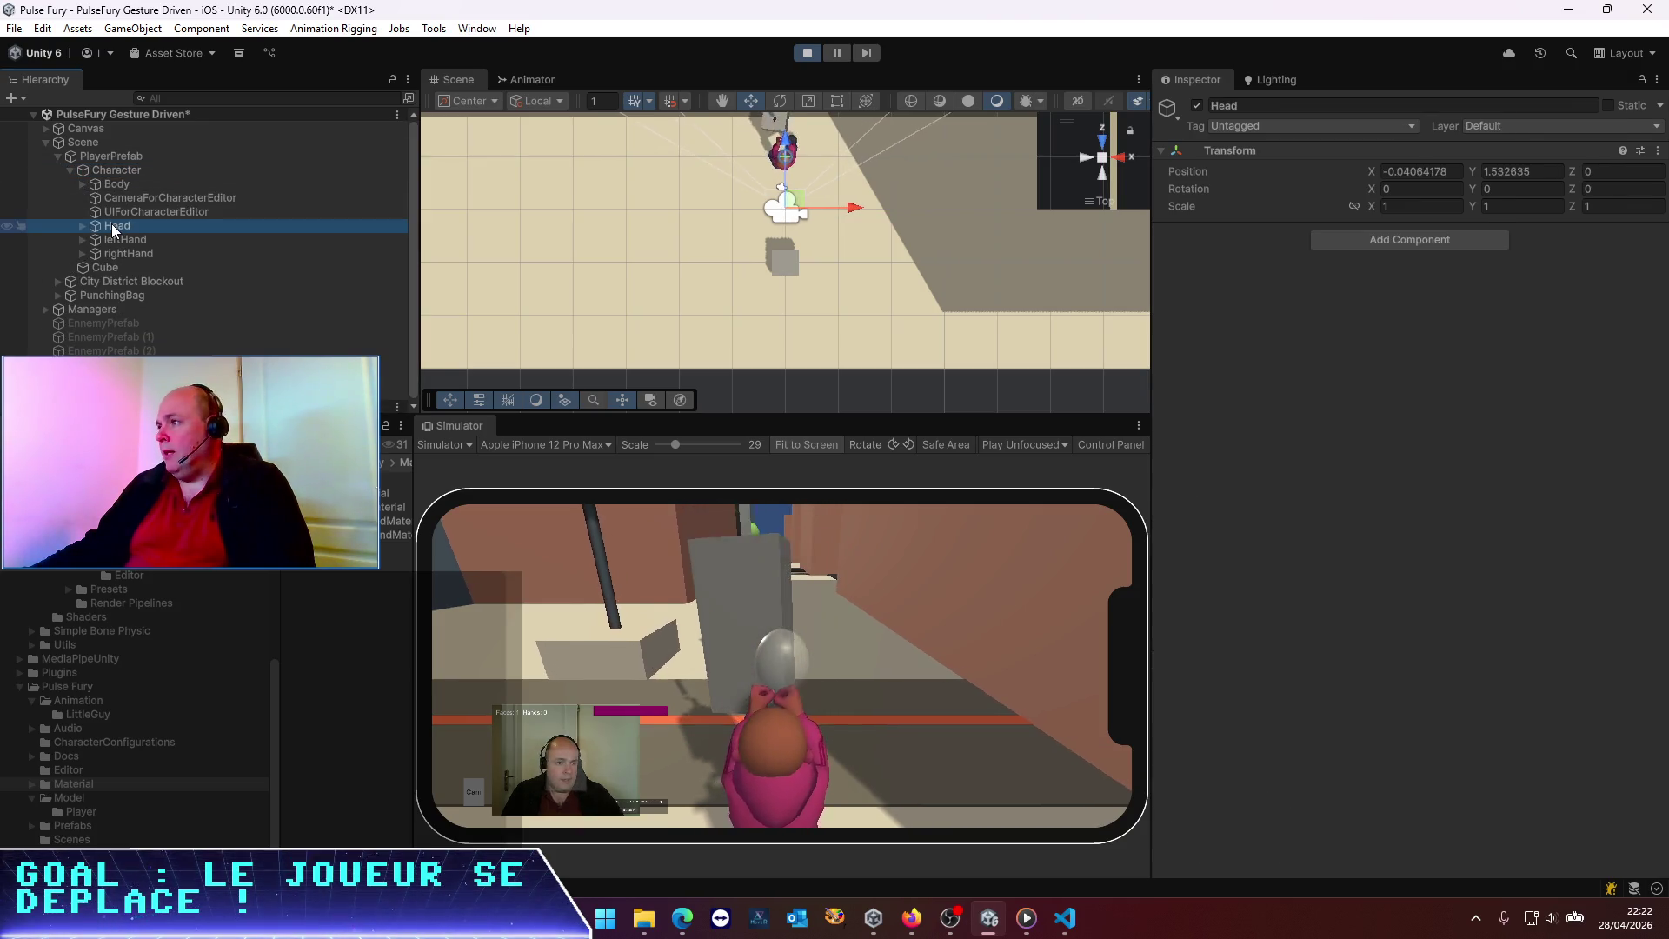
pyautogui.click(106, 168)
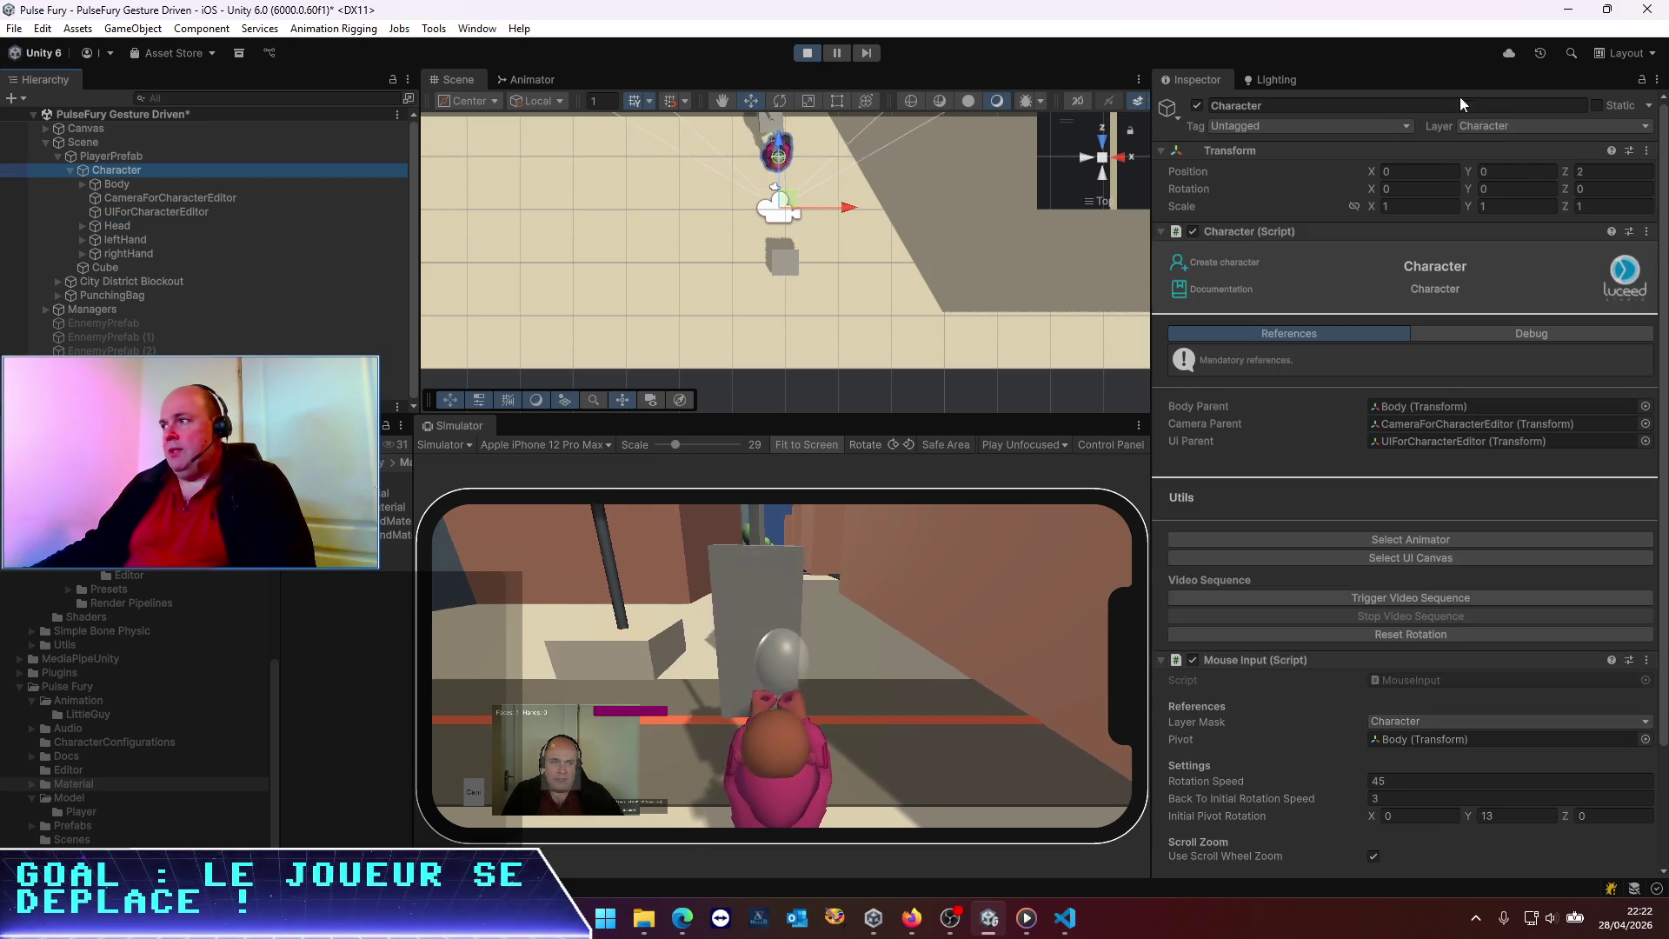
# Zero the Character's Z position and type 40.8 as PlayerPrefab's Y rotation
pyautogui.write('0')
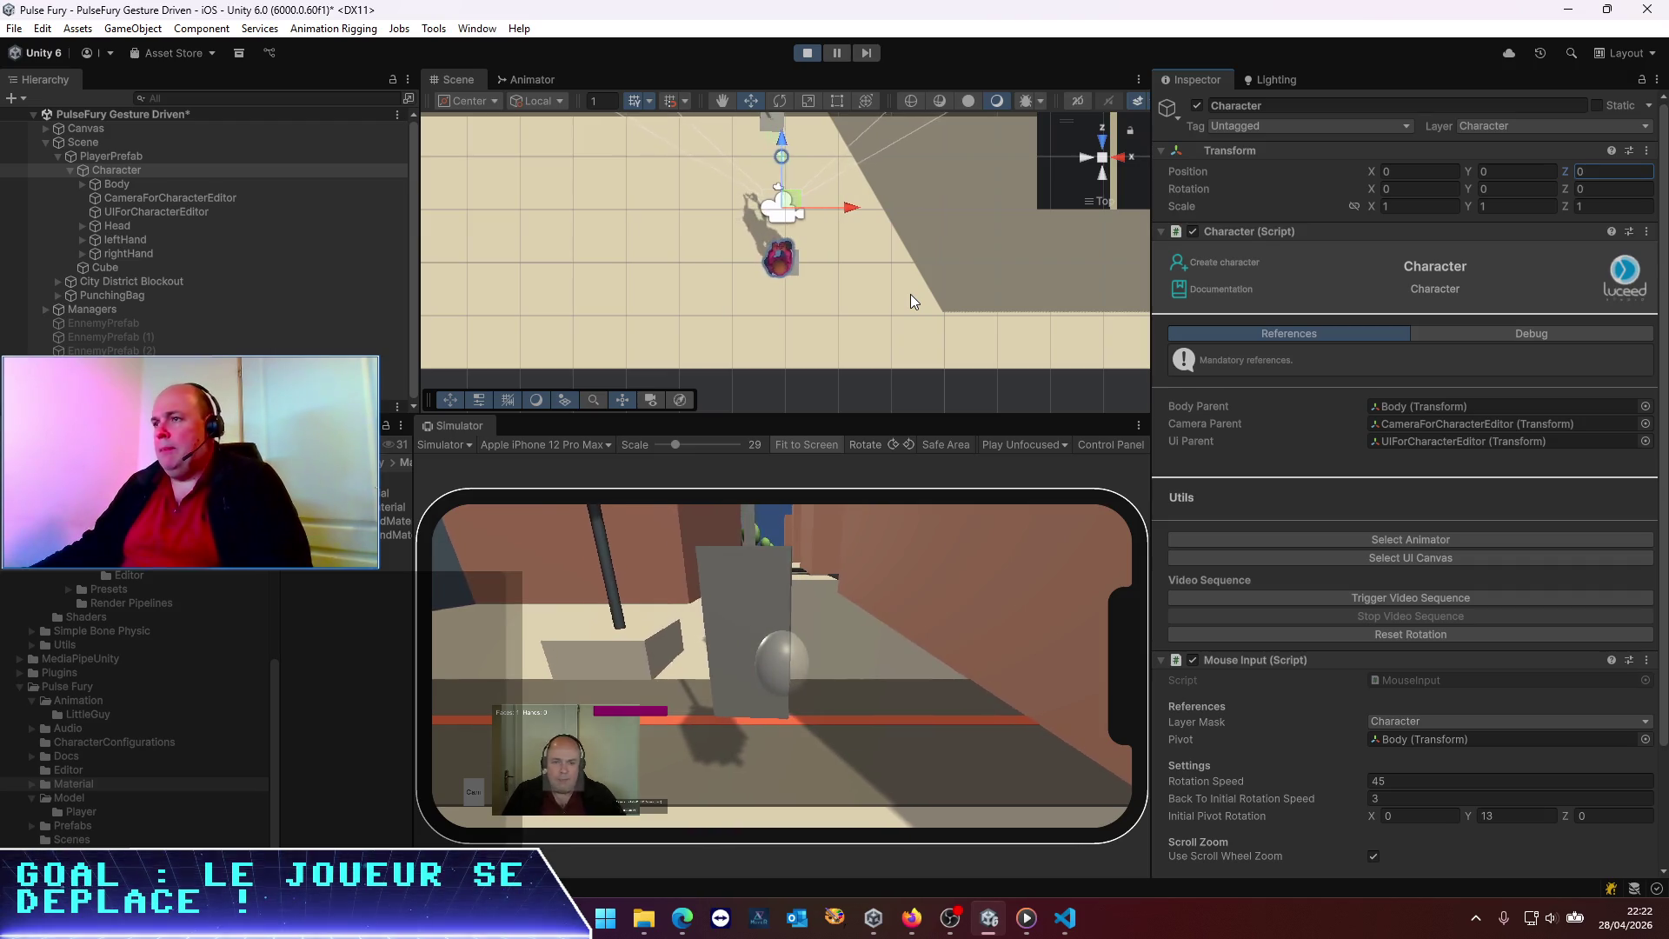
pyautogui.click(108, 157)
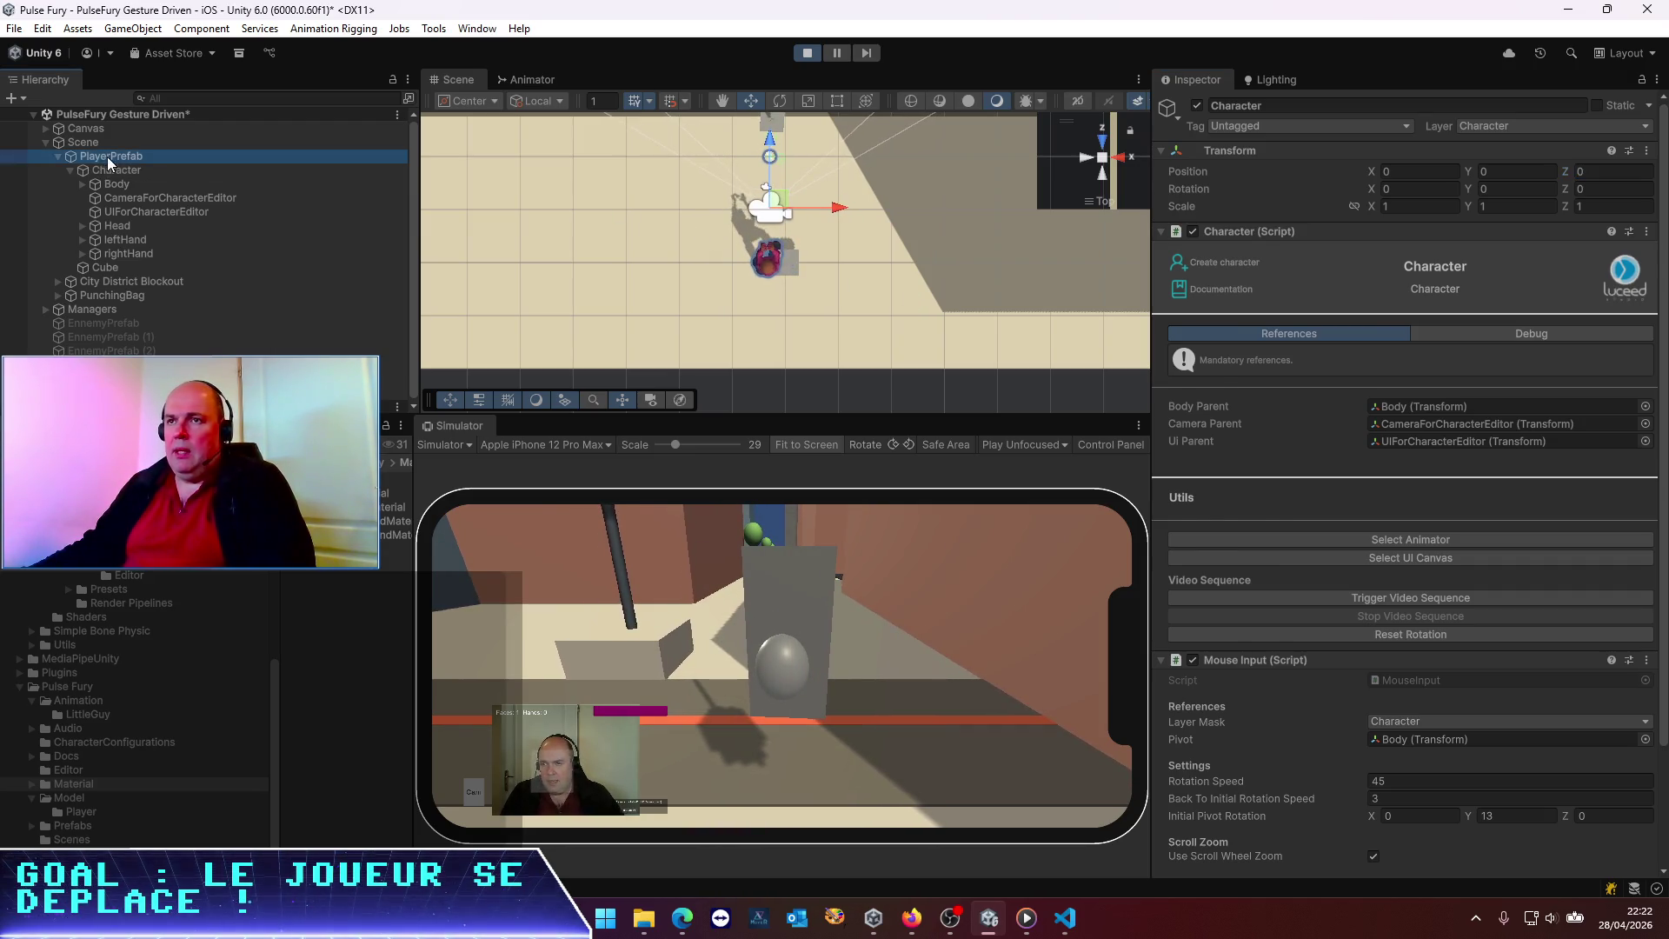
pyautogui.click(1470, 192)
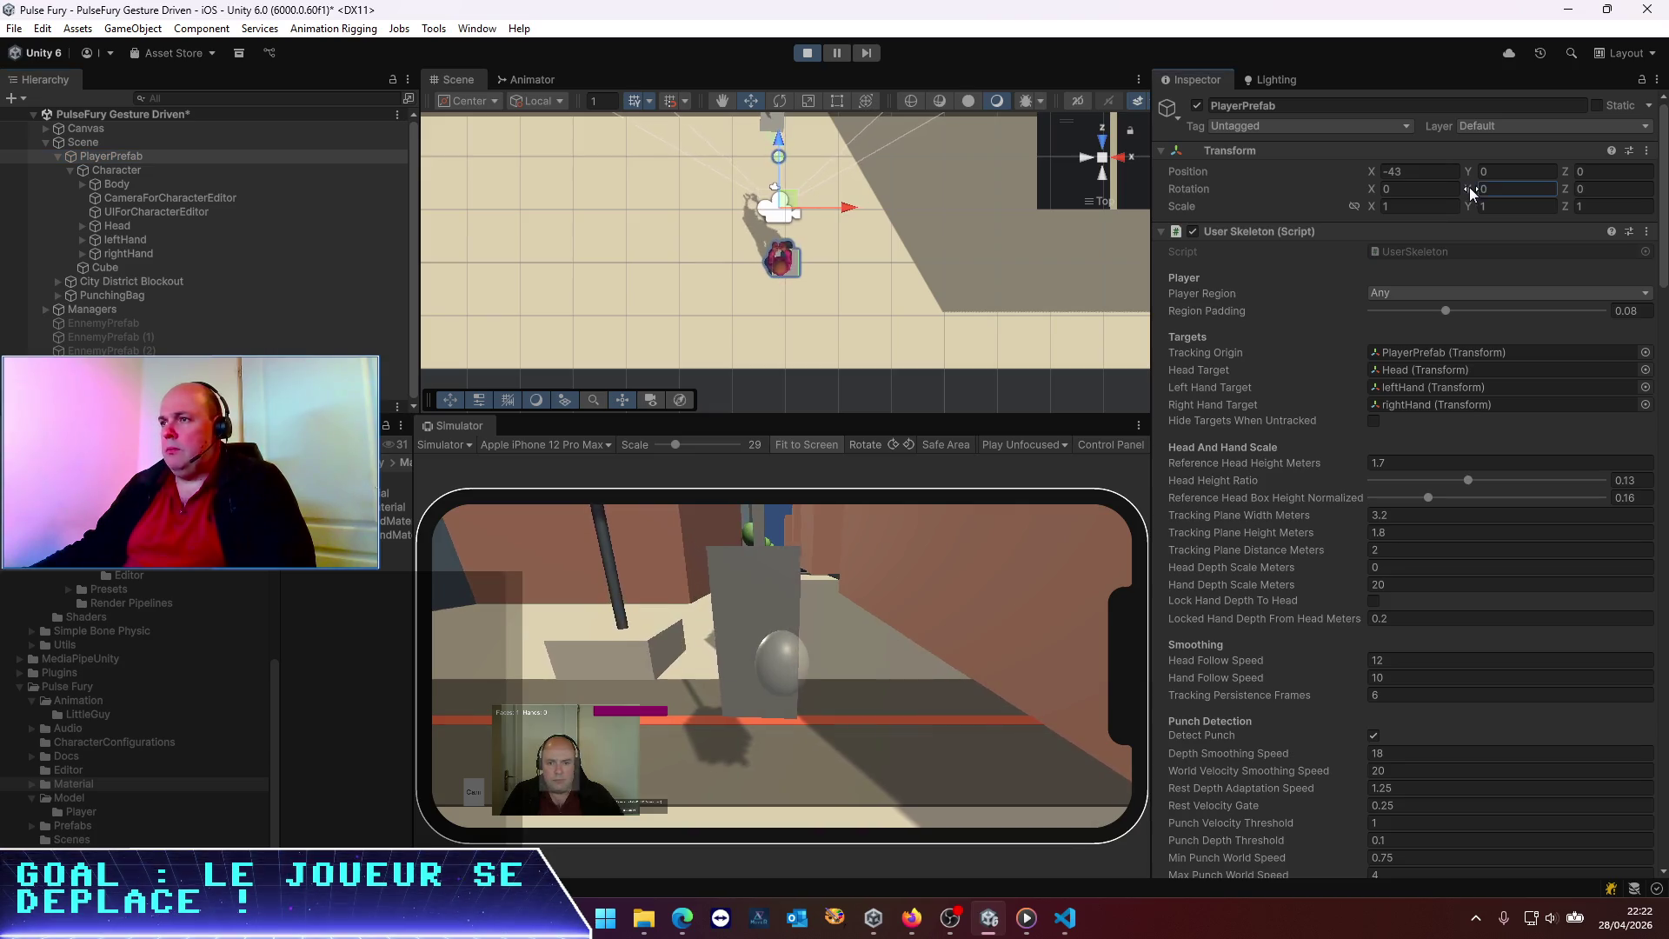
pyautogui.write('40.8')
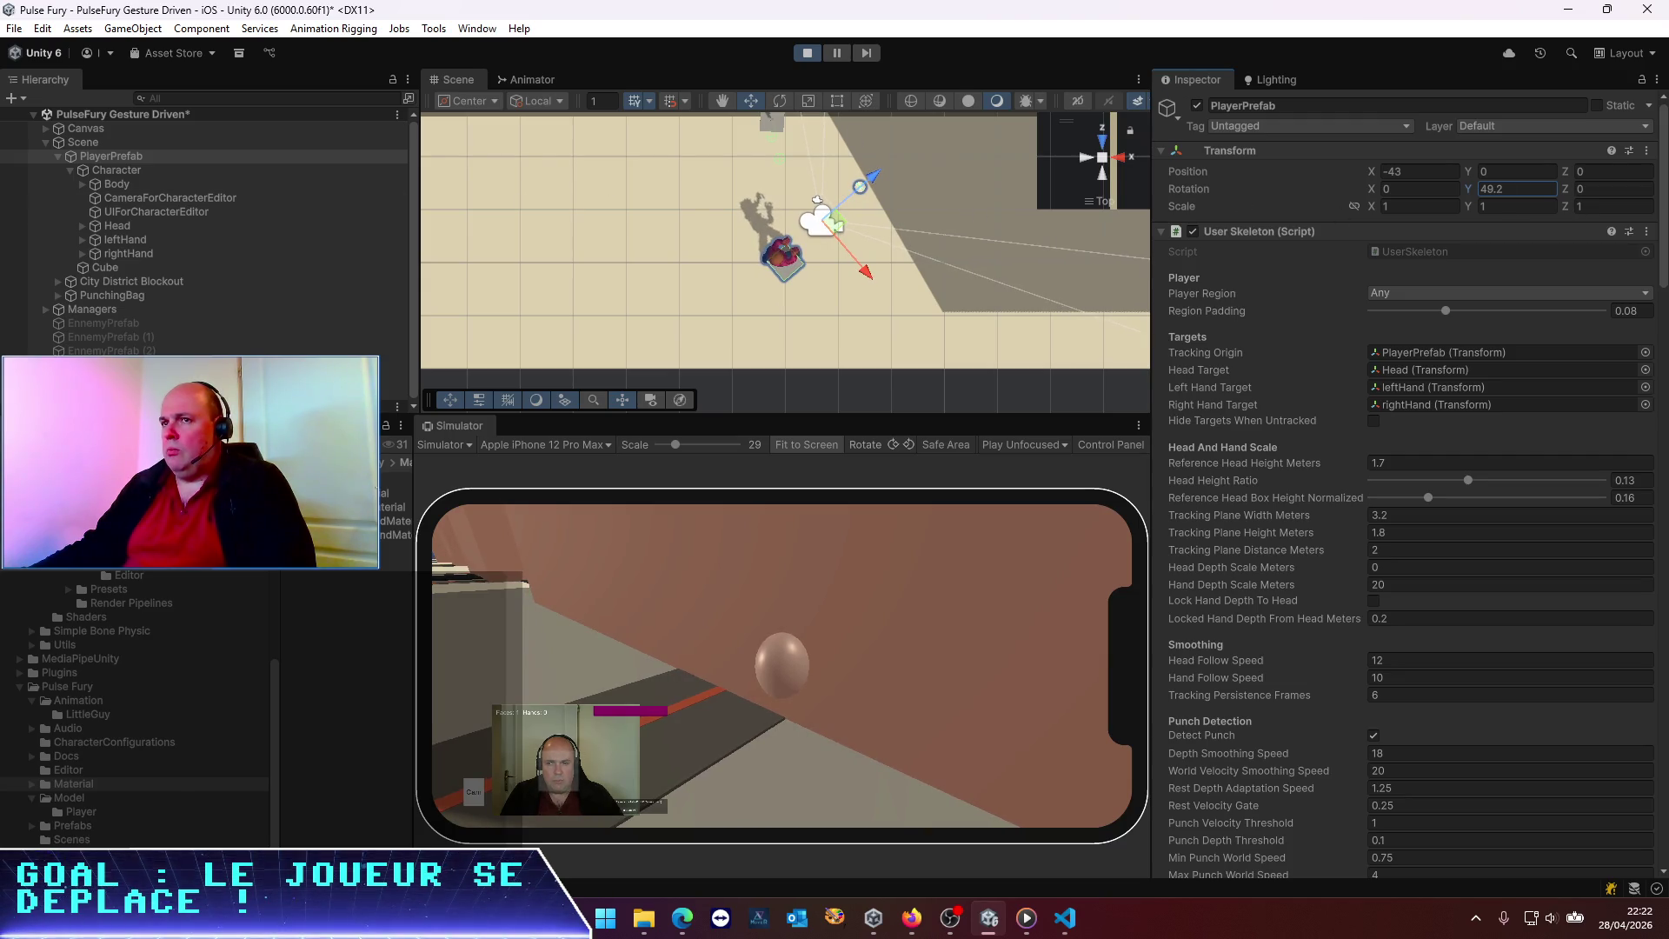
# Set the Character's Z position back to 2
pyautogui.click(139, 171)
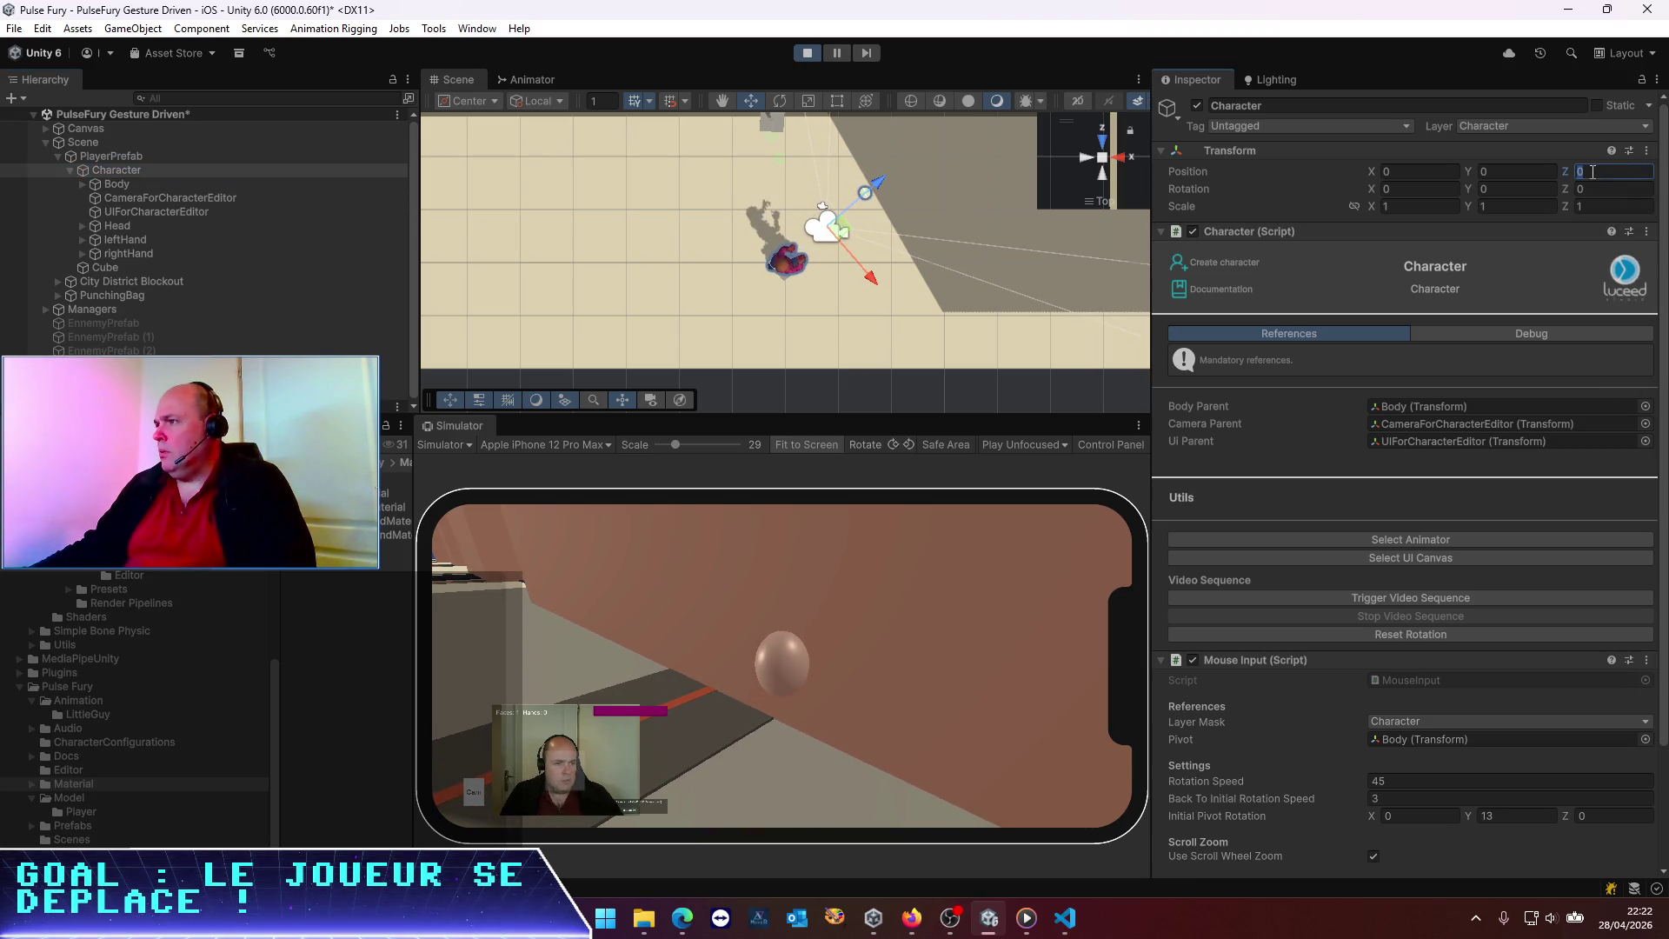
pyautogui.write('2')
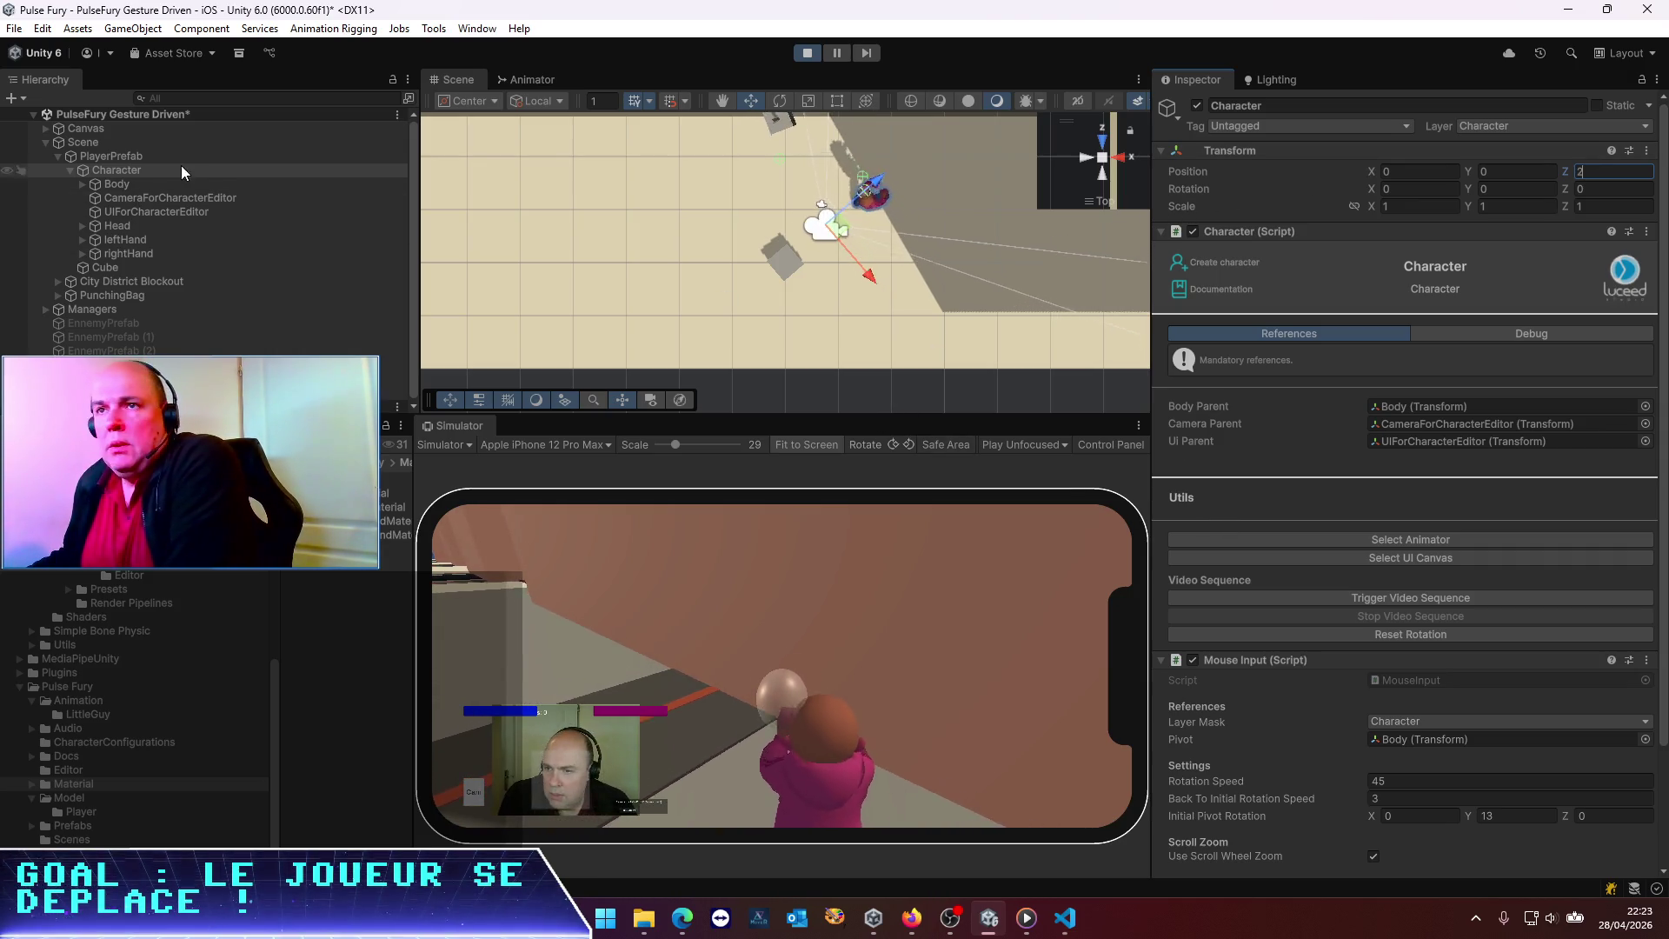
pyautogui.click(138, 154)
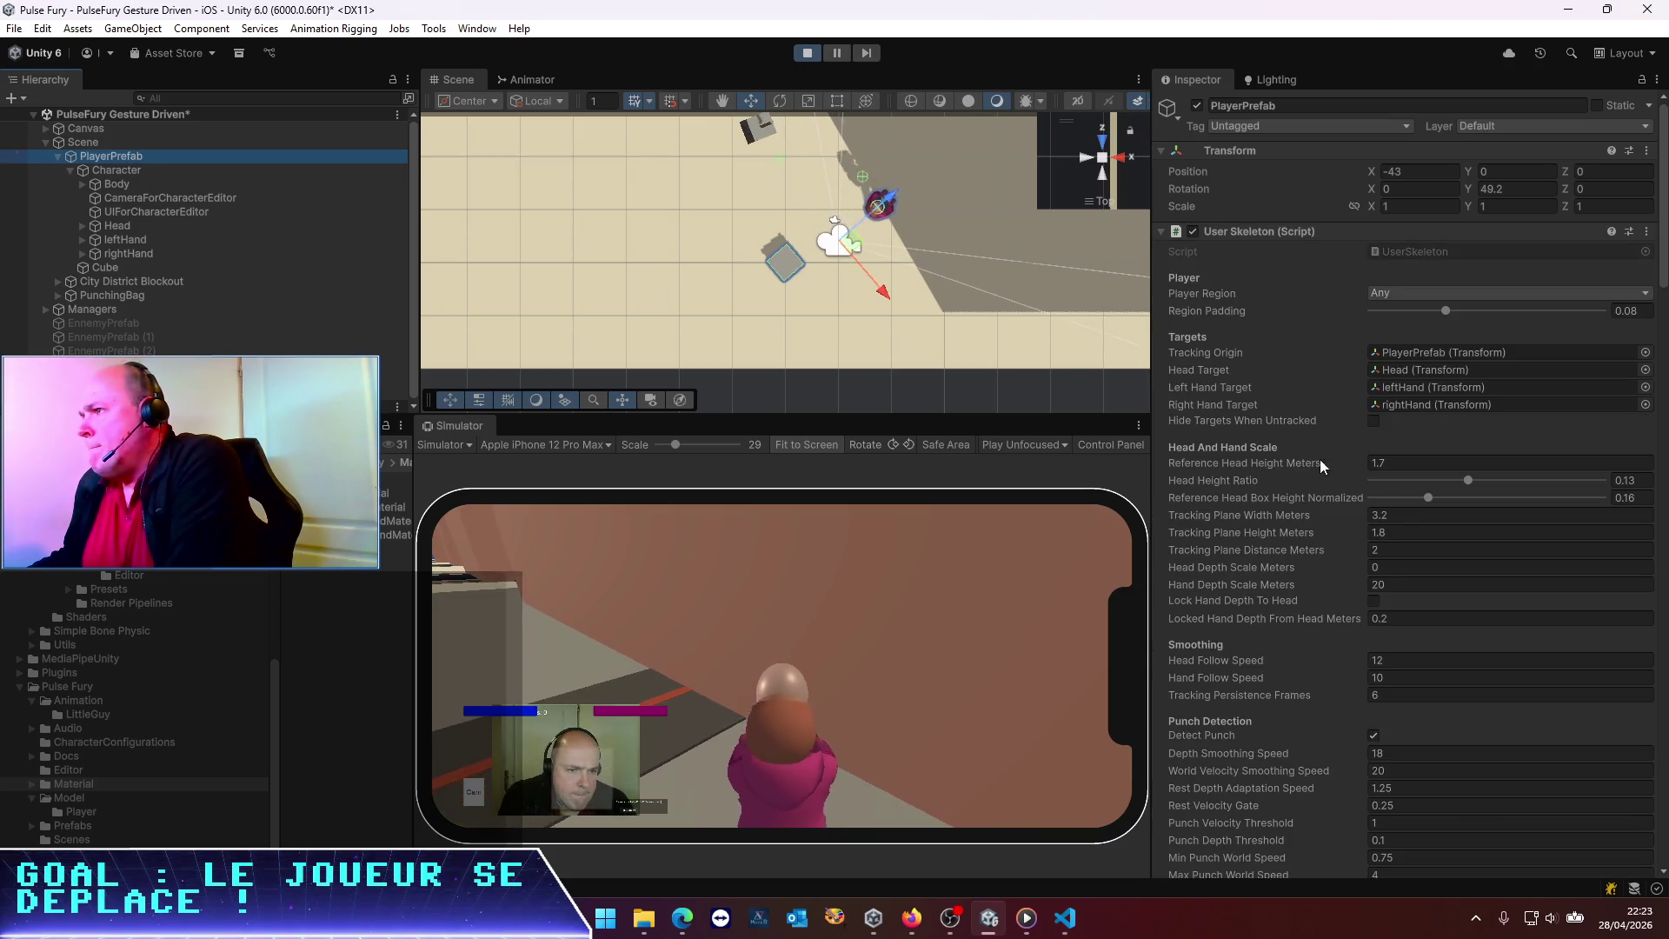
# Lower Tracking Plane Distance Meters, stop play mode, and re-enter the value as 0.1
pyautogui.scroll(-3, 1312, 609)
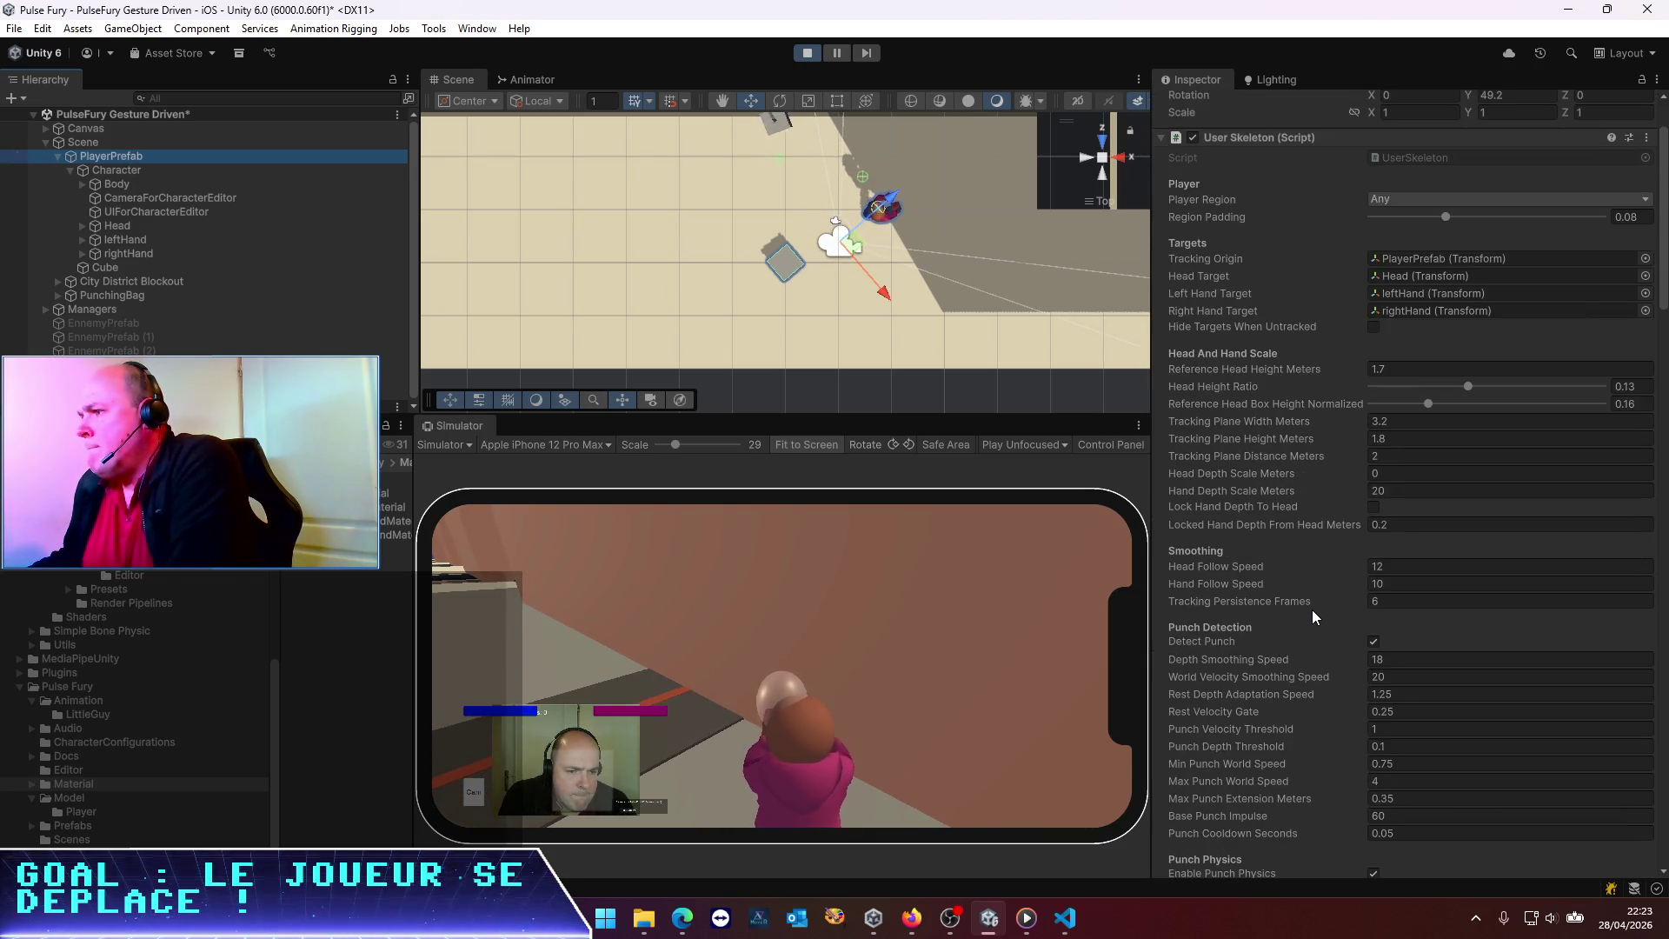
pyautogui.moveTo(1279, 452); pyautogui.dragTo(1187, 473)
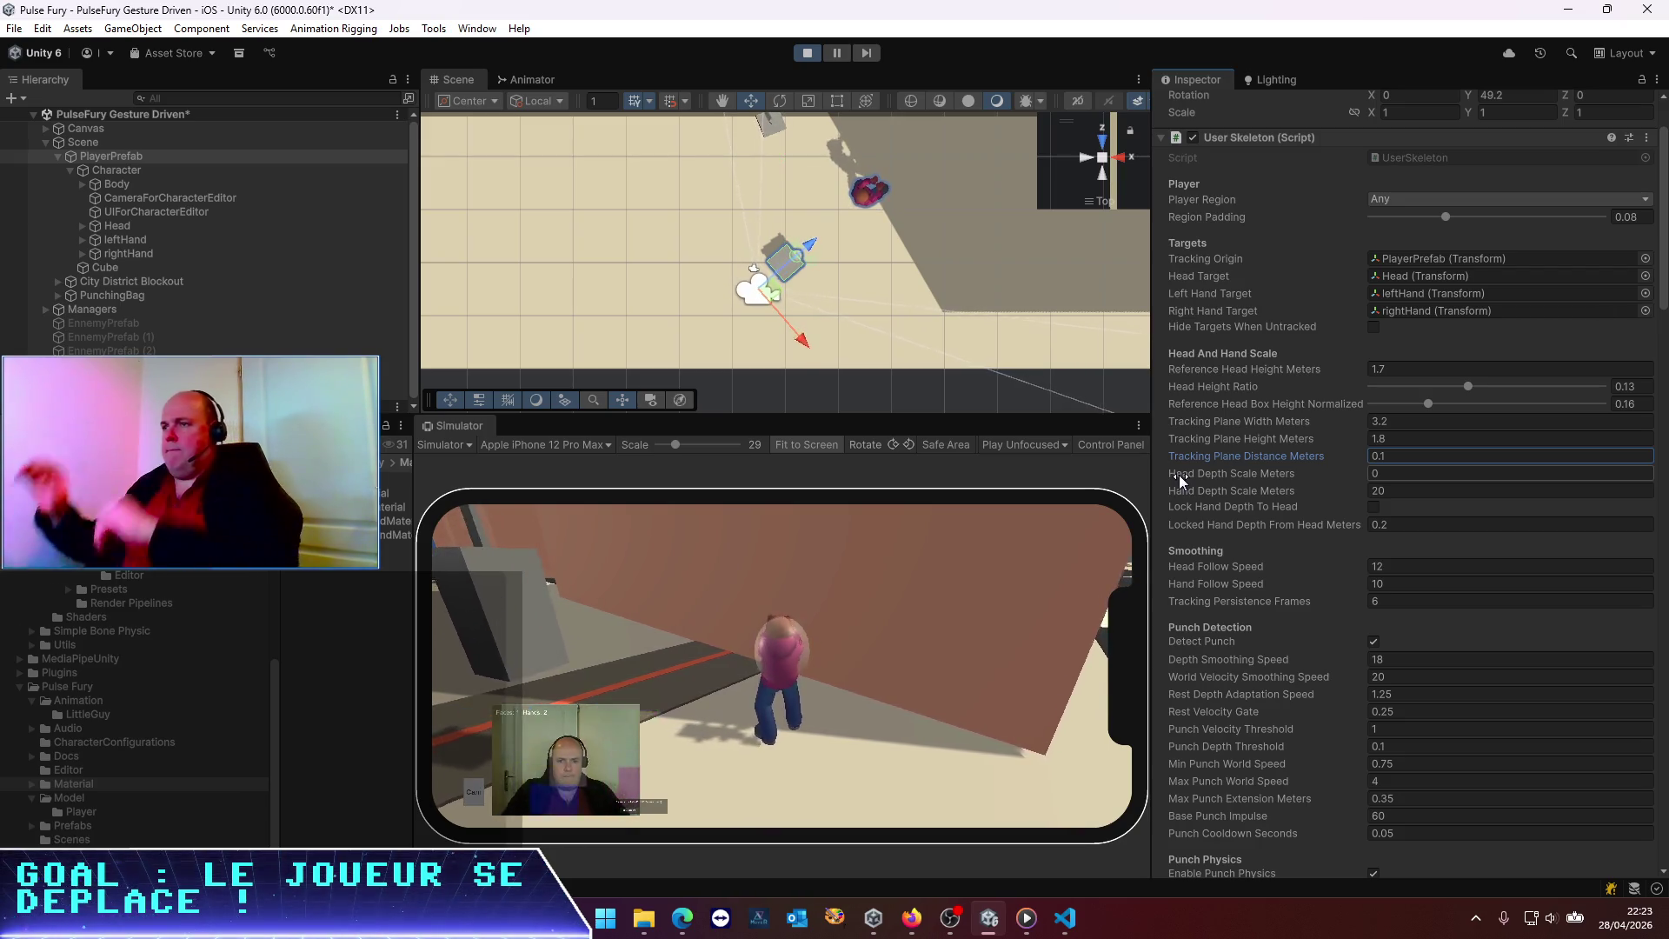
pyautogui.click(811, 56)
pyautogui.click(1400, 501)
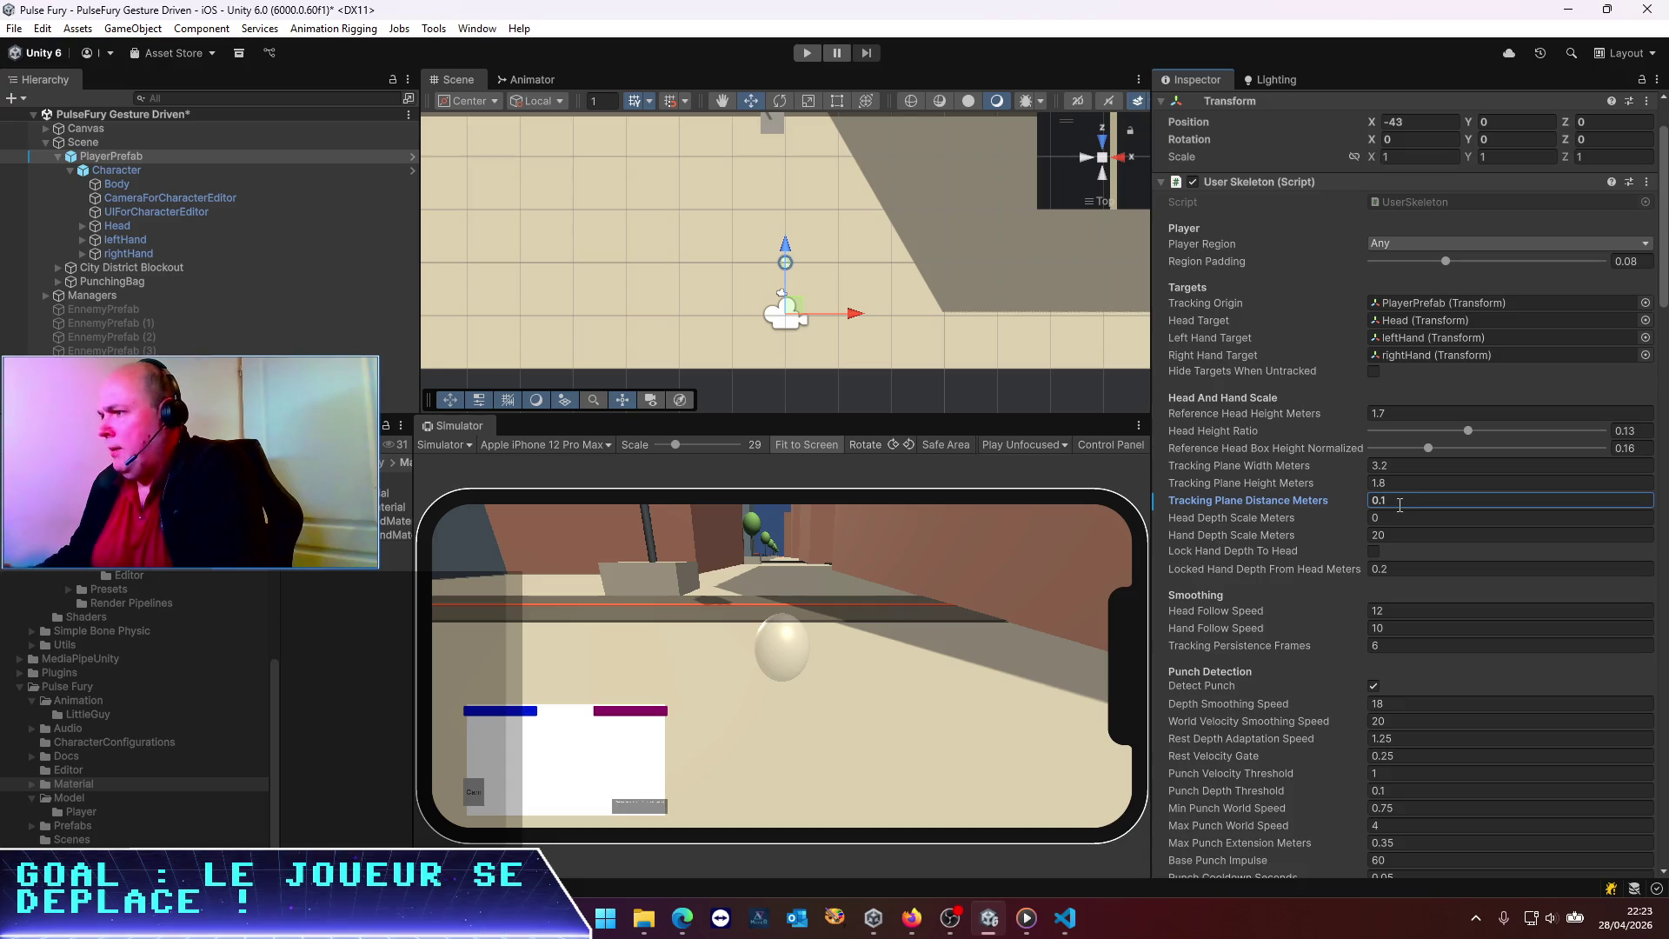
# Set the Character's Z position to 0, check the Head transform, and restart play mode
pyautogui.click(116, 169)
pyautogui.click(1593, 126)
pyautogui.write('0')
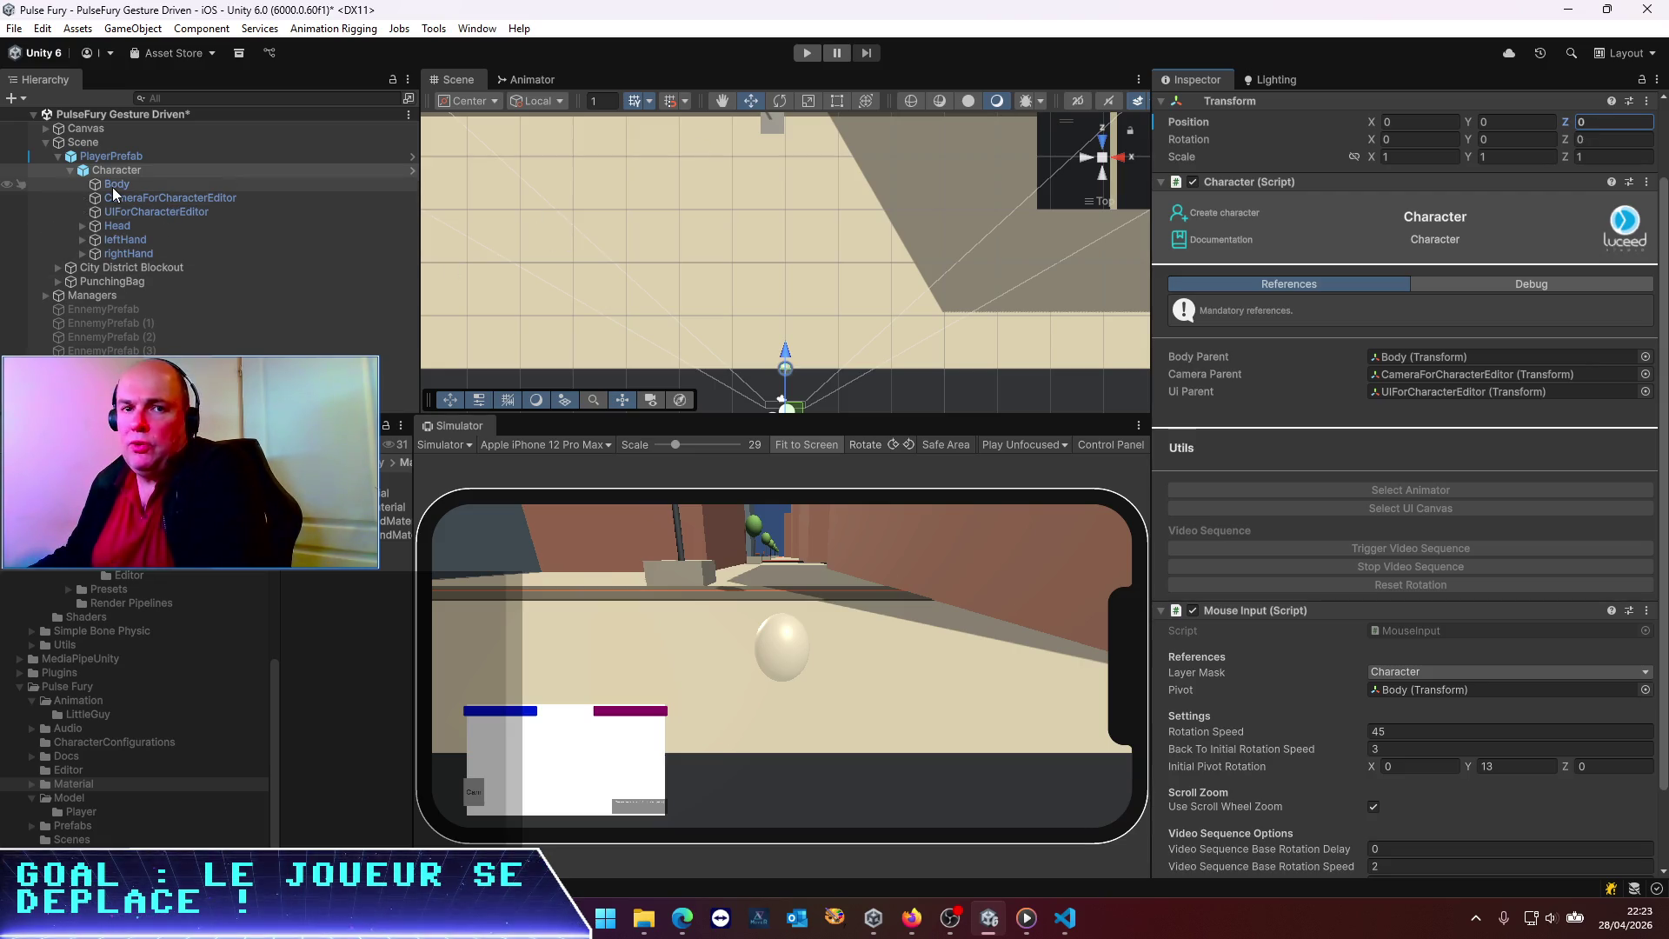
pyautogui.click(113, 226)
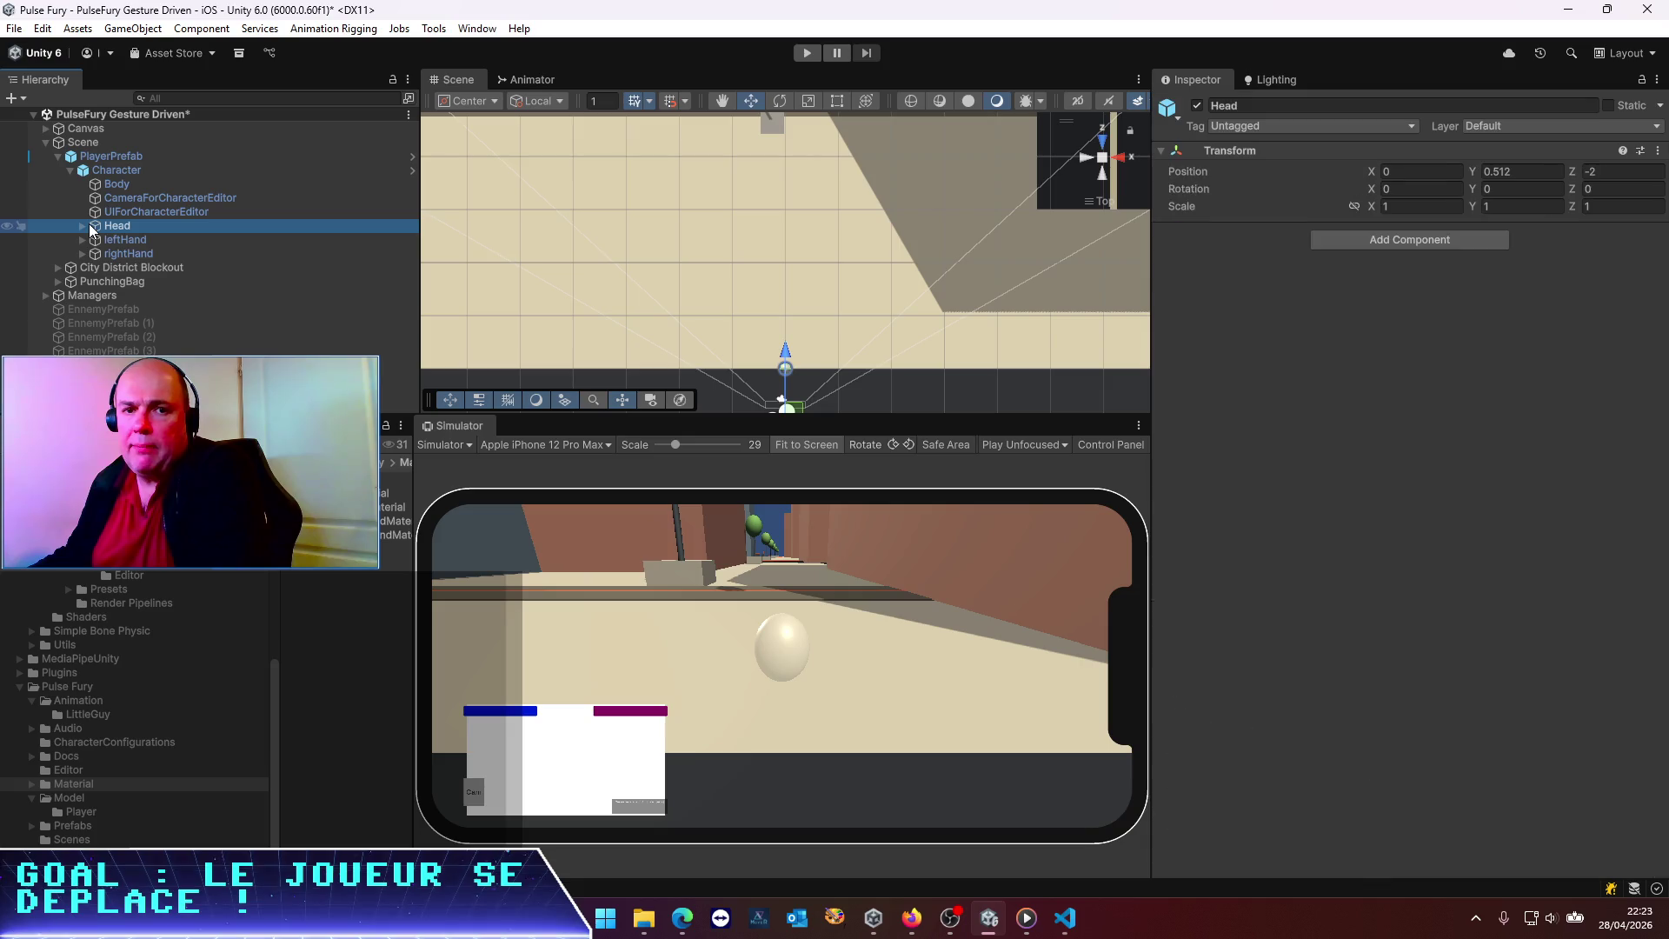
pyautogui.click(807, 53)
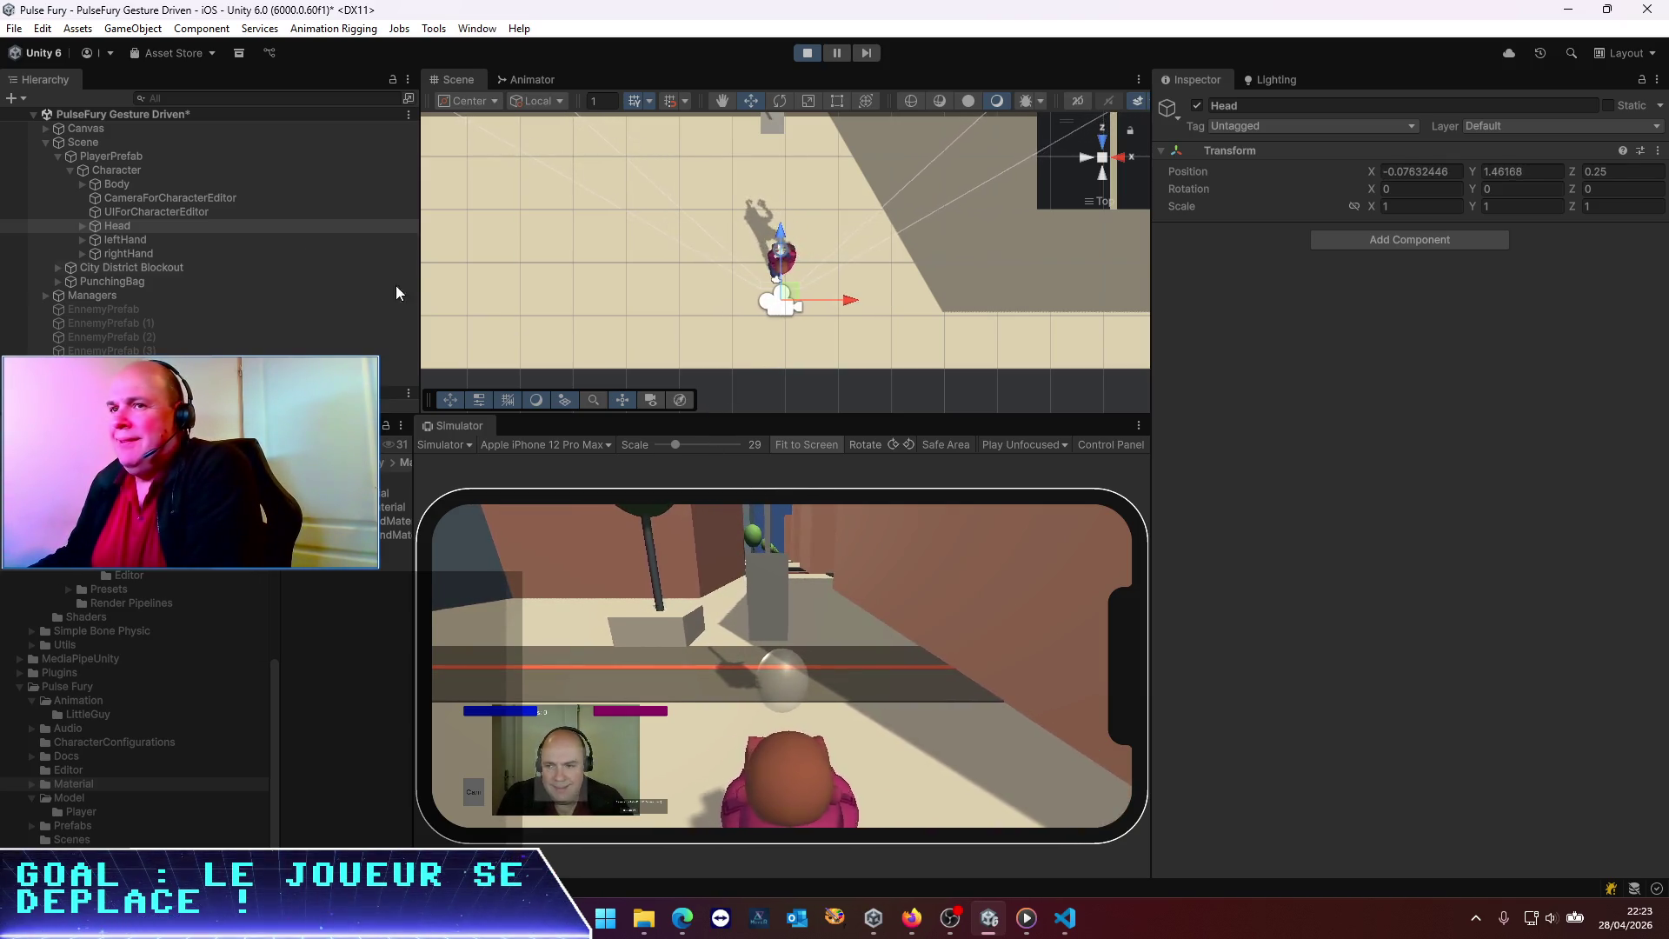
# Turn PlayerPrefab to a Y rotation of -59.37, then select all six EnnemyPrefab spheres together
pyautogui.click(118, 169)
pyautogui.click(136, 158)
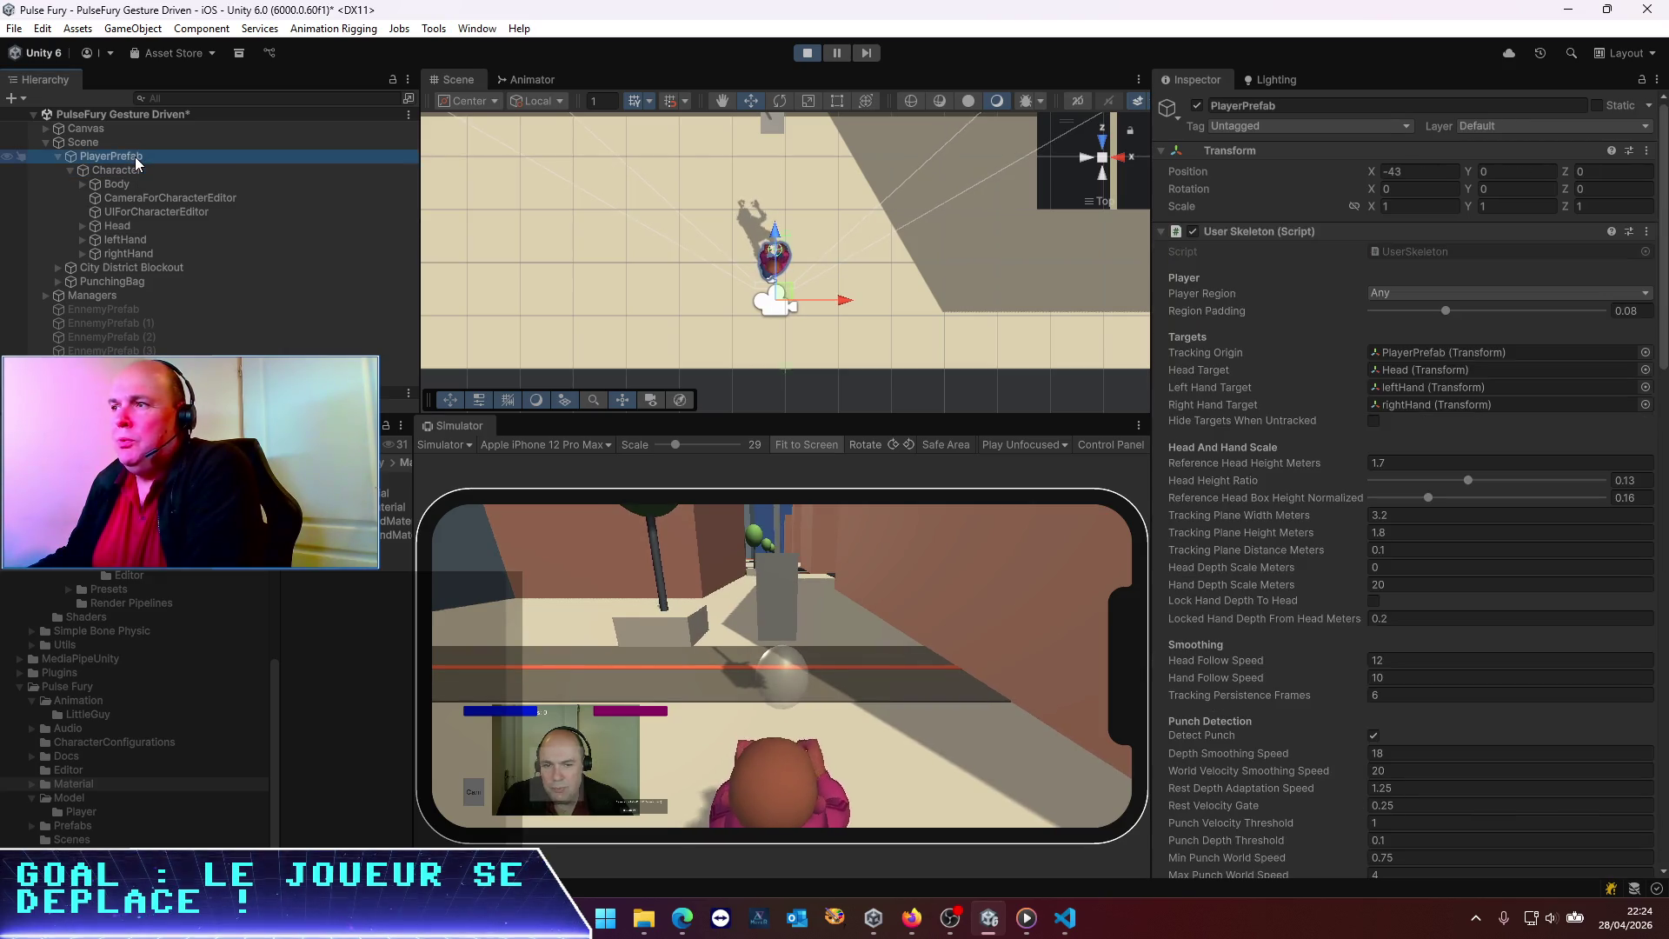
pyautogui.rightClick(136, 160)
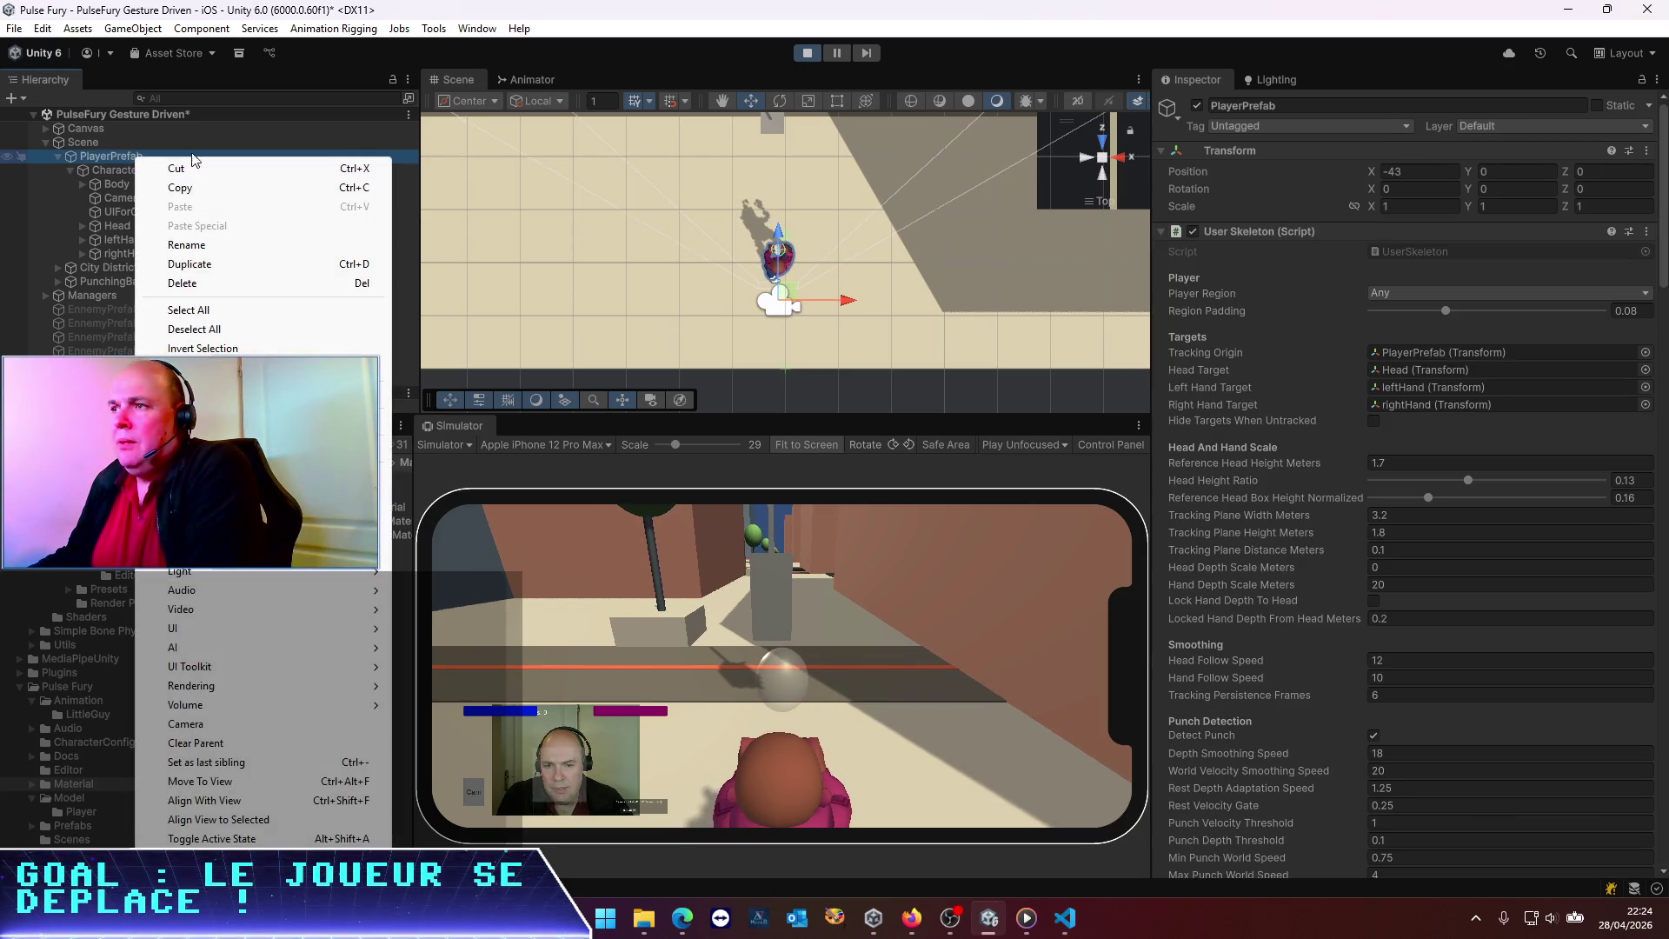
pyautogui.click(743, 39)
pyautogui.click(1475, 190)
pyautogui.moveTo(1475, 189)
pyautogui.mouseDown()
pyautogui.moveTo(452, 313)
pyautogui.moveTo(783, 374)
pyautogui.moveTo(467, 740)
pyautogui.moveTo(1350, 355)
pyautogui.moveTo(1397, 351)
pyautogui.mouseUp()
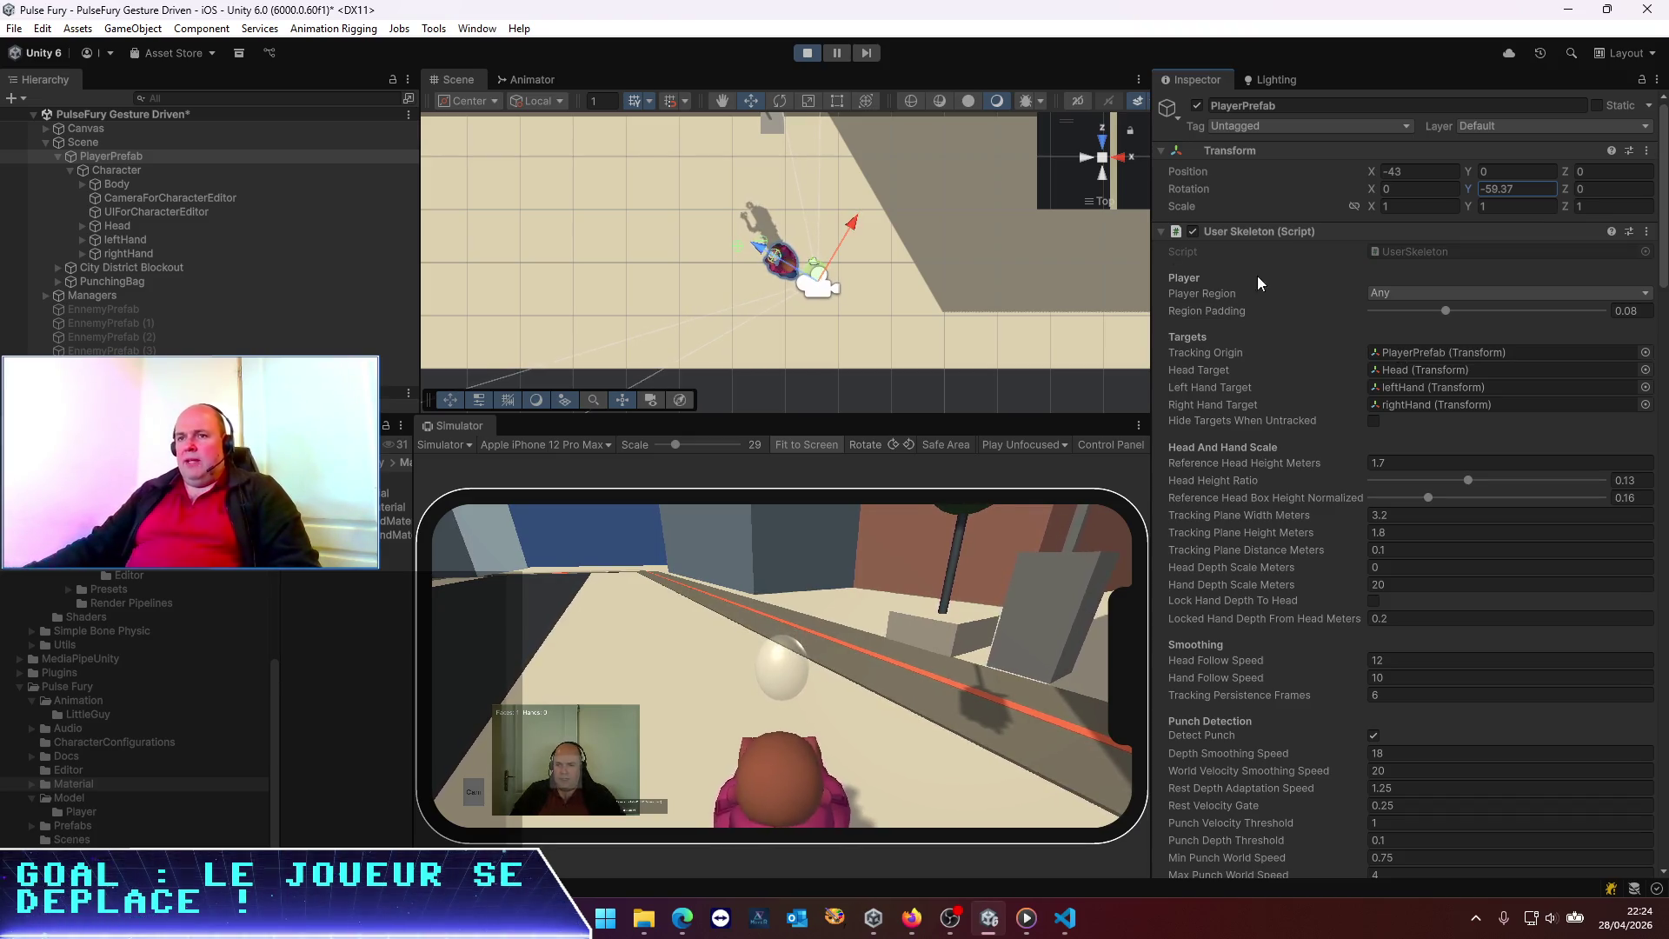
pyautogui.click(102, 310)
pyautogui.keyDown('shift'); pyautogui.click(104, 378); pyautogui.keyUp('shift')
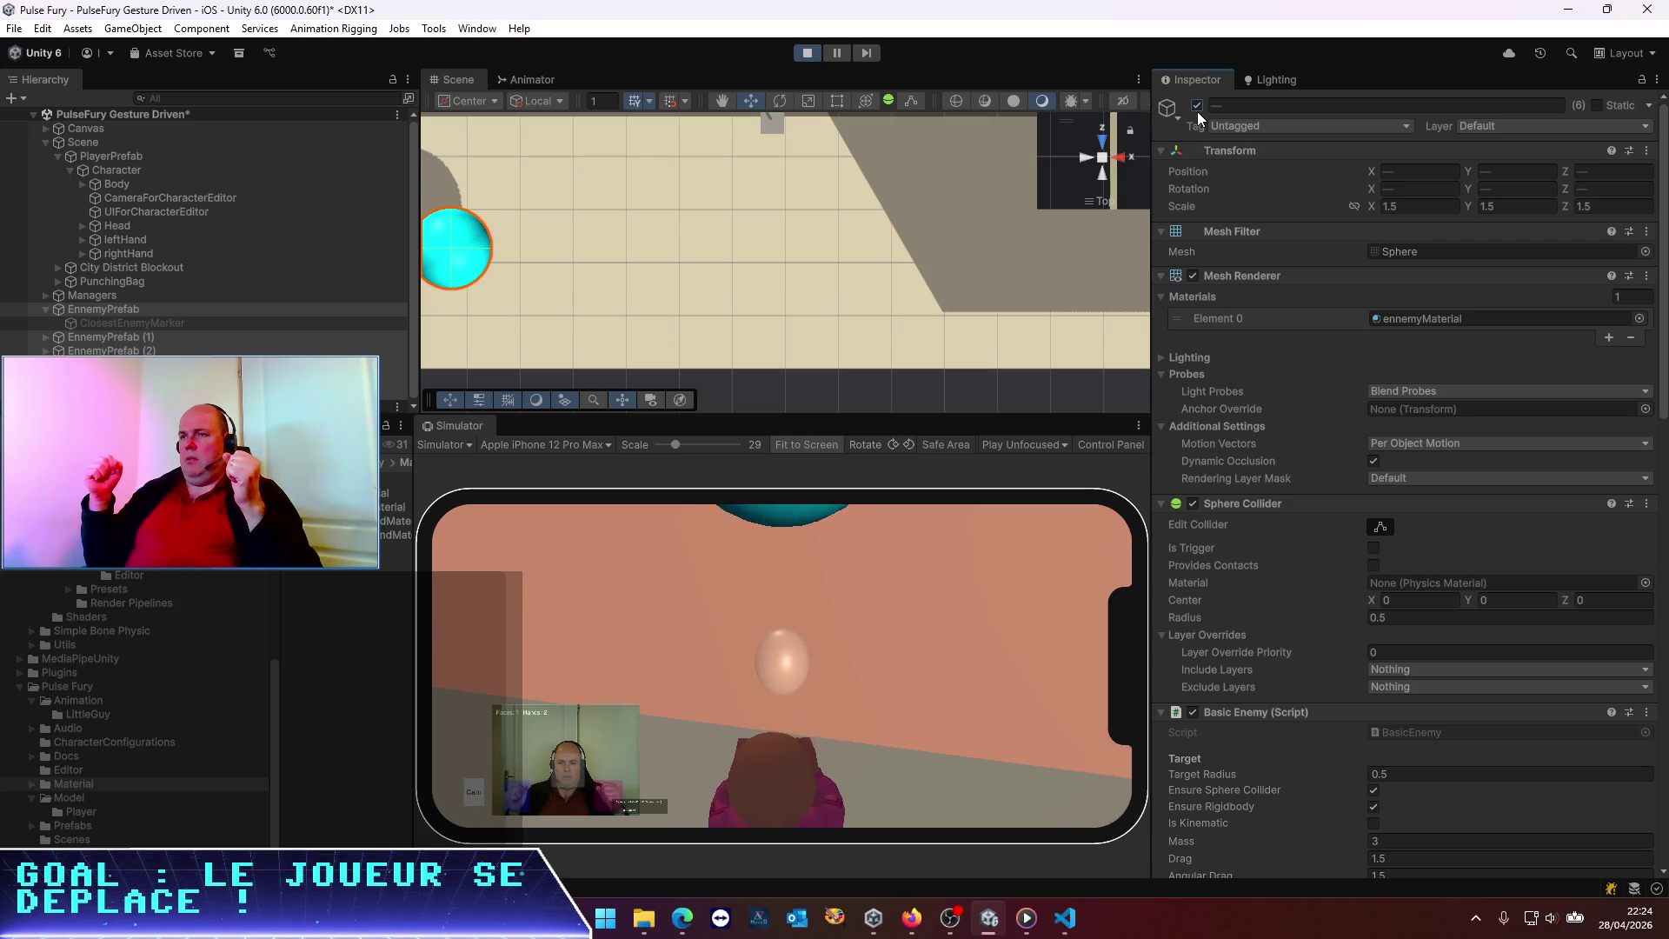
# Select the six EnnemyPrefab entries together and edit their shared Position Y value
pyautogui.click(176, 350)
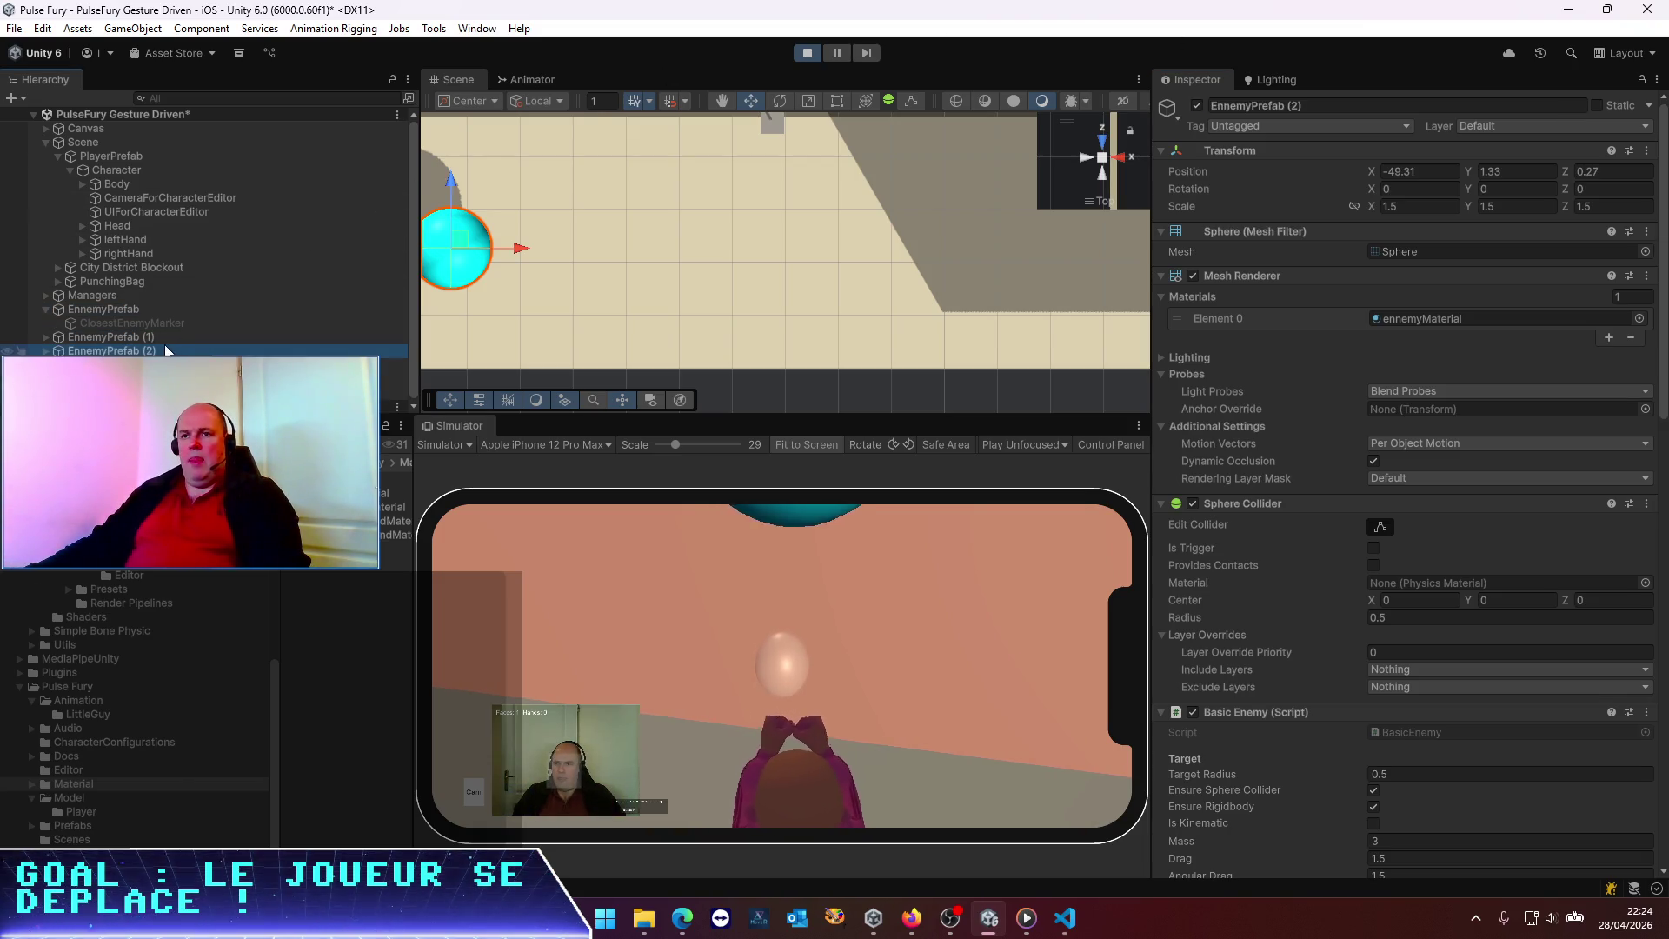
pyautogui.scroll(-3, 497, 278)
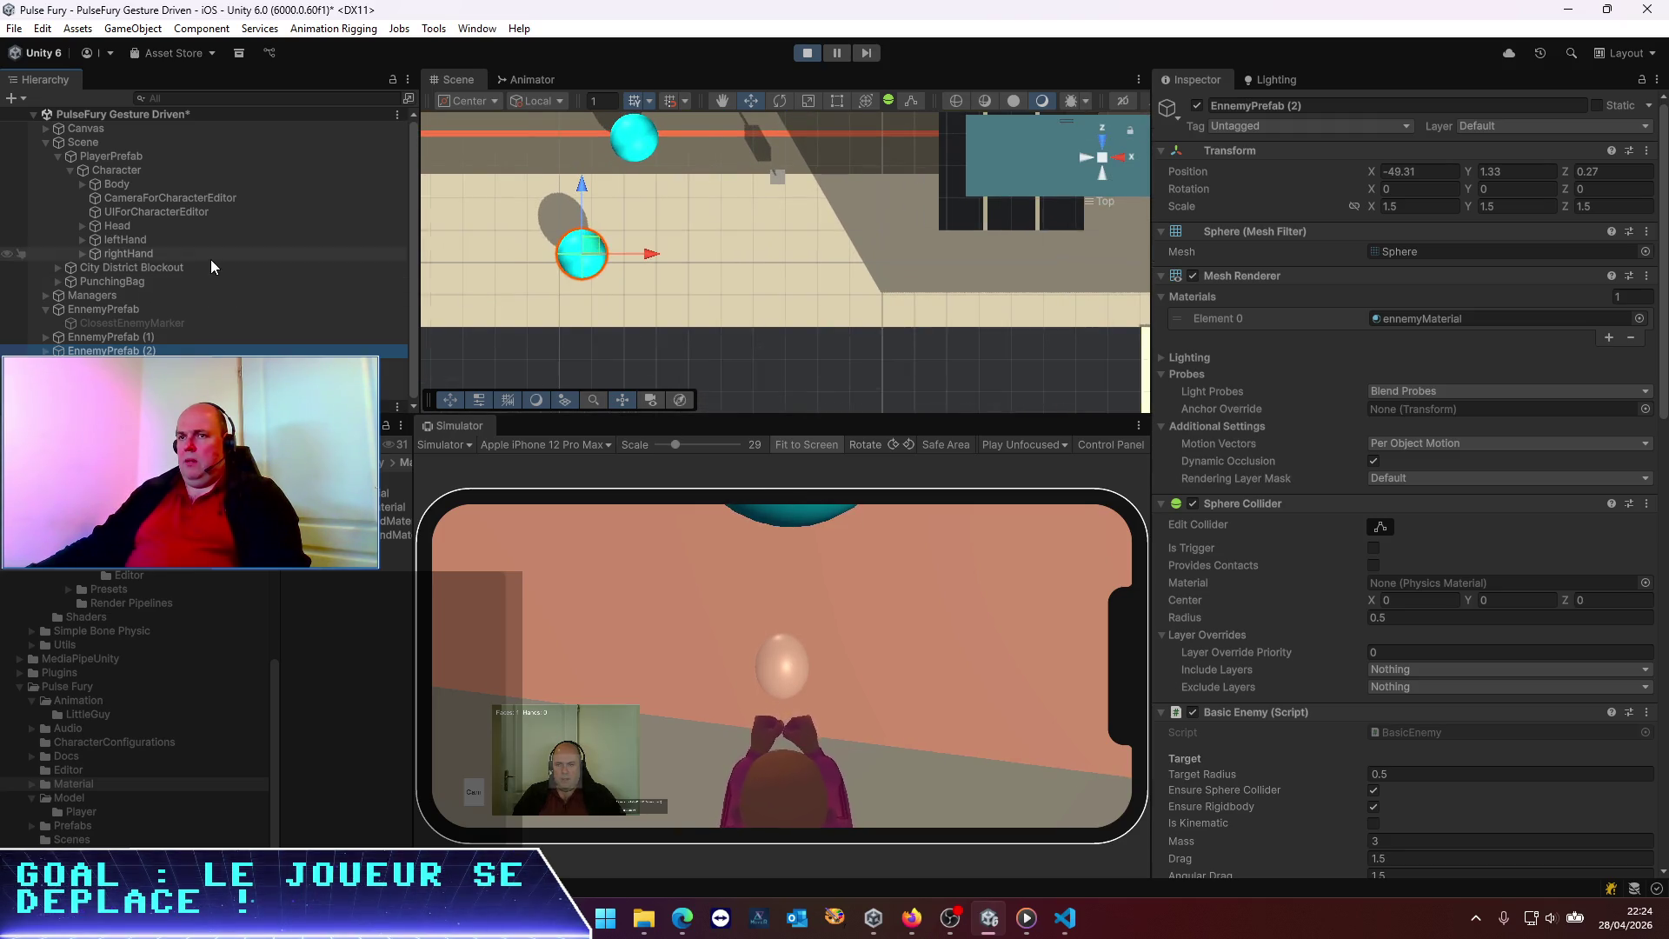
pyautogui.click(128, 337)
pyautogui.click(117, 298)
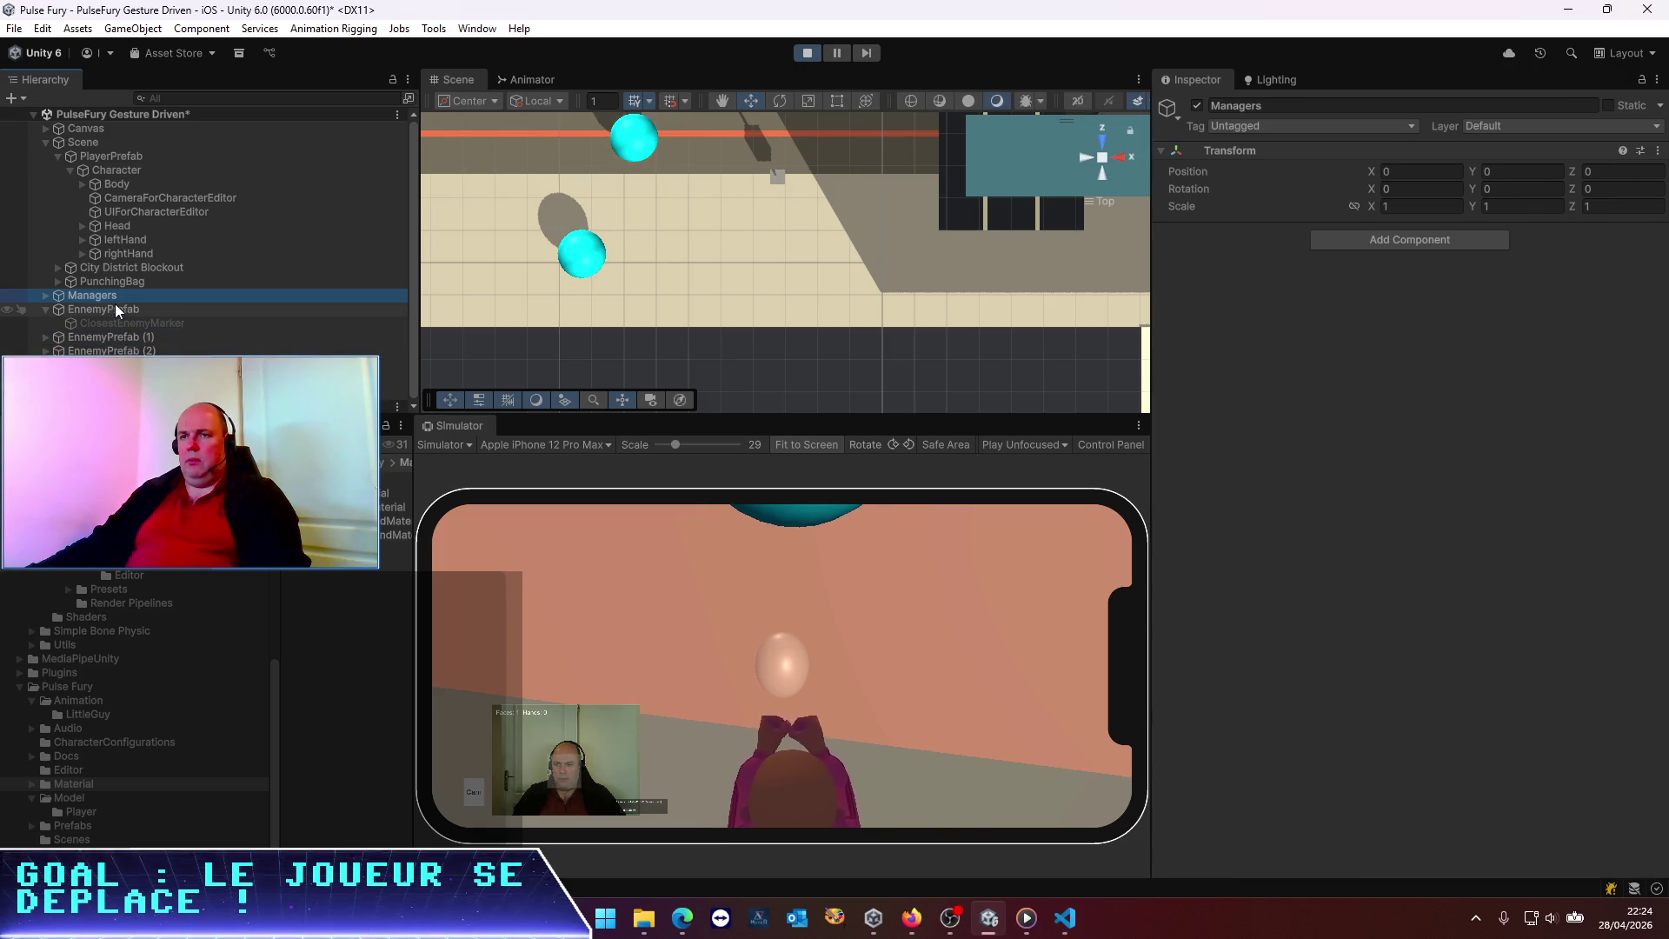
pyautogui.click(42, 309)
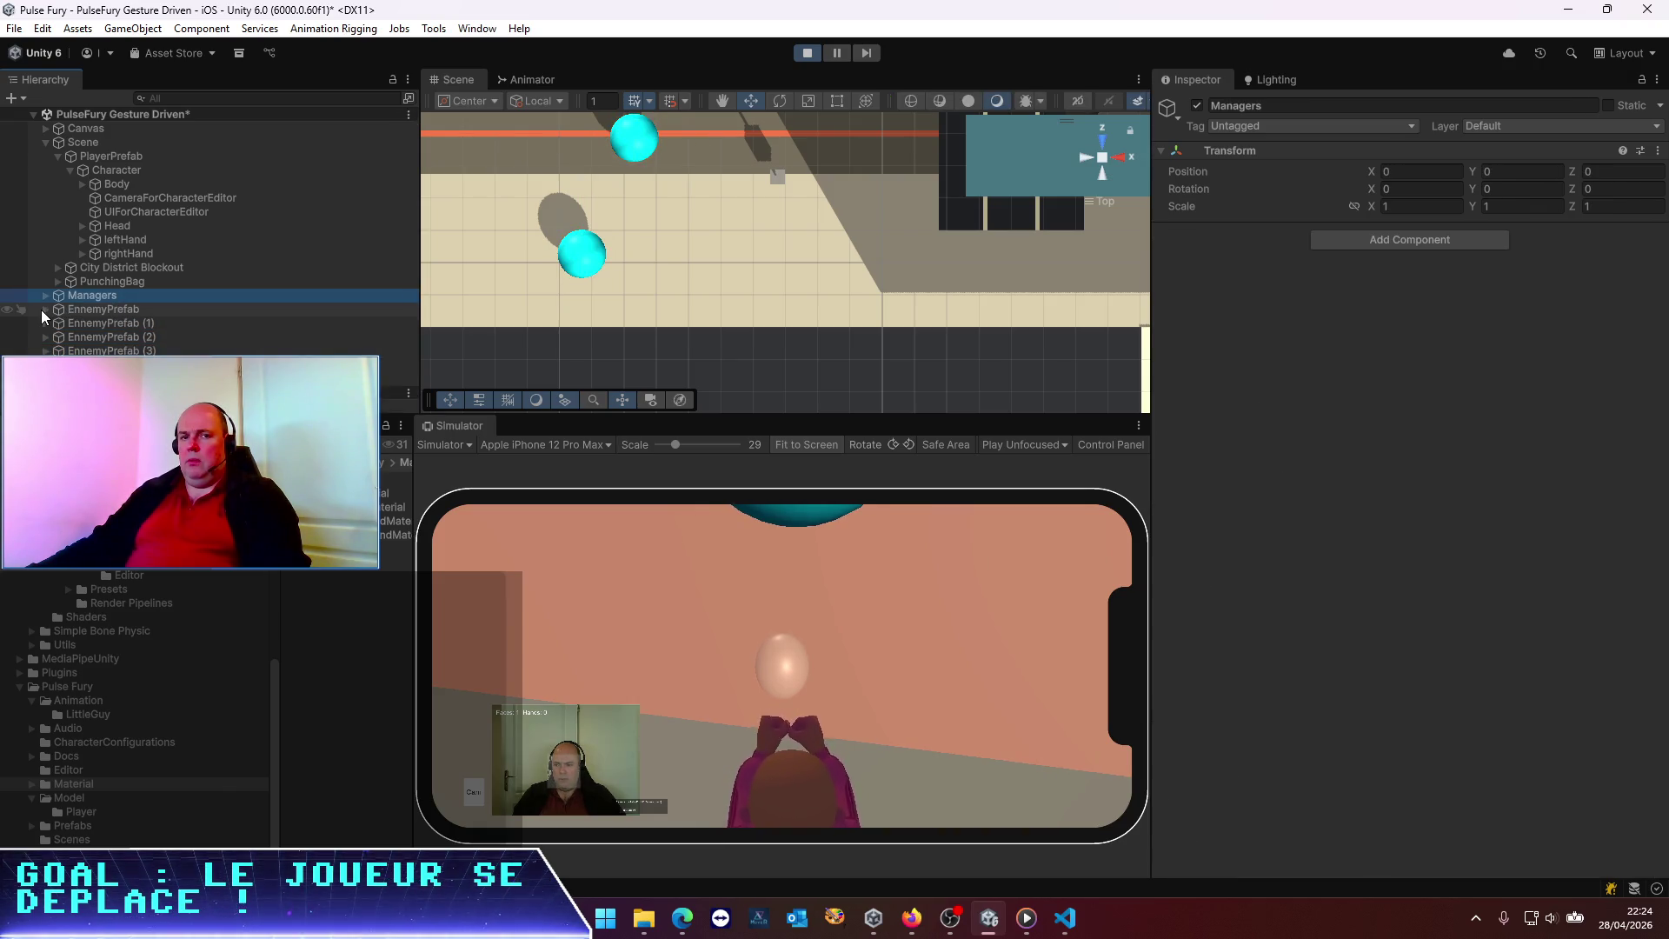
pyautogui.click(103, 311)
pyautogui.keyDown('shift'); pyautogui.click(120, 378); pyautogui.keyUp('shift')
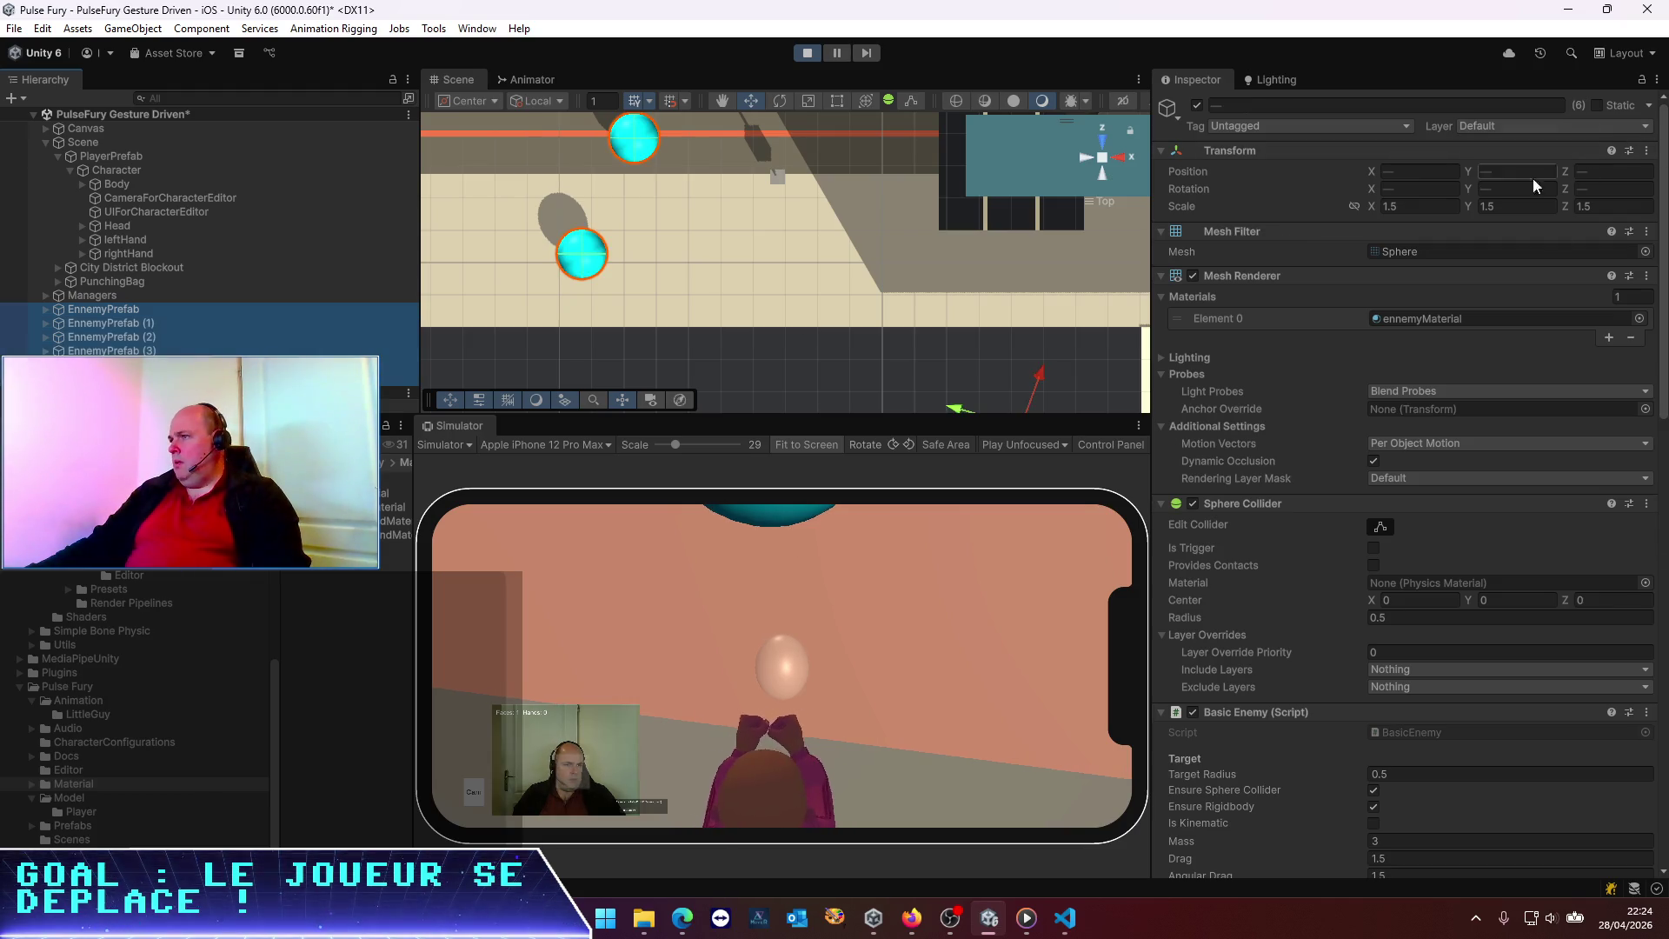
pyautogui.click(1463, 170)
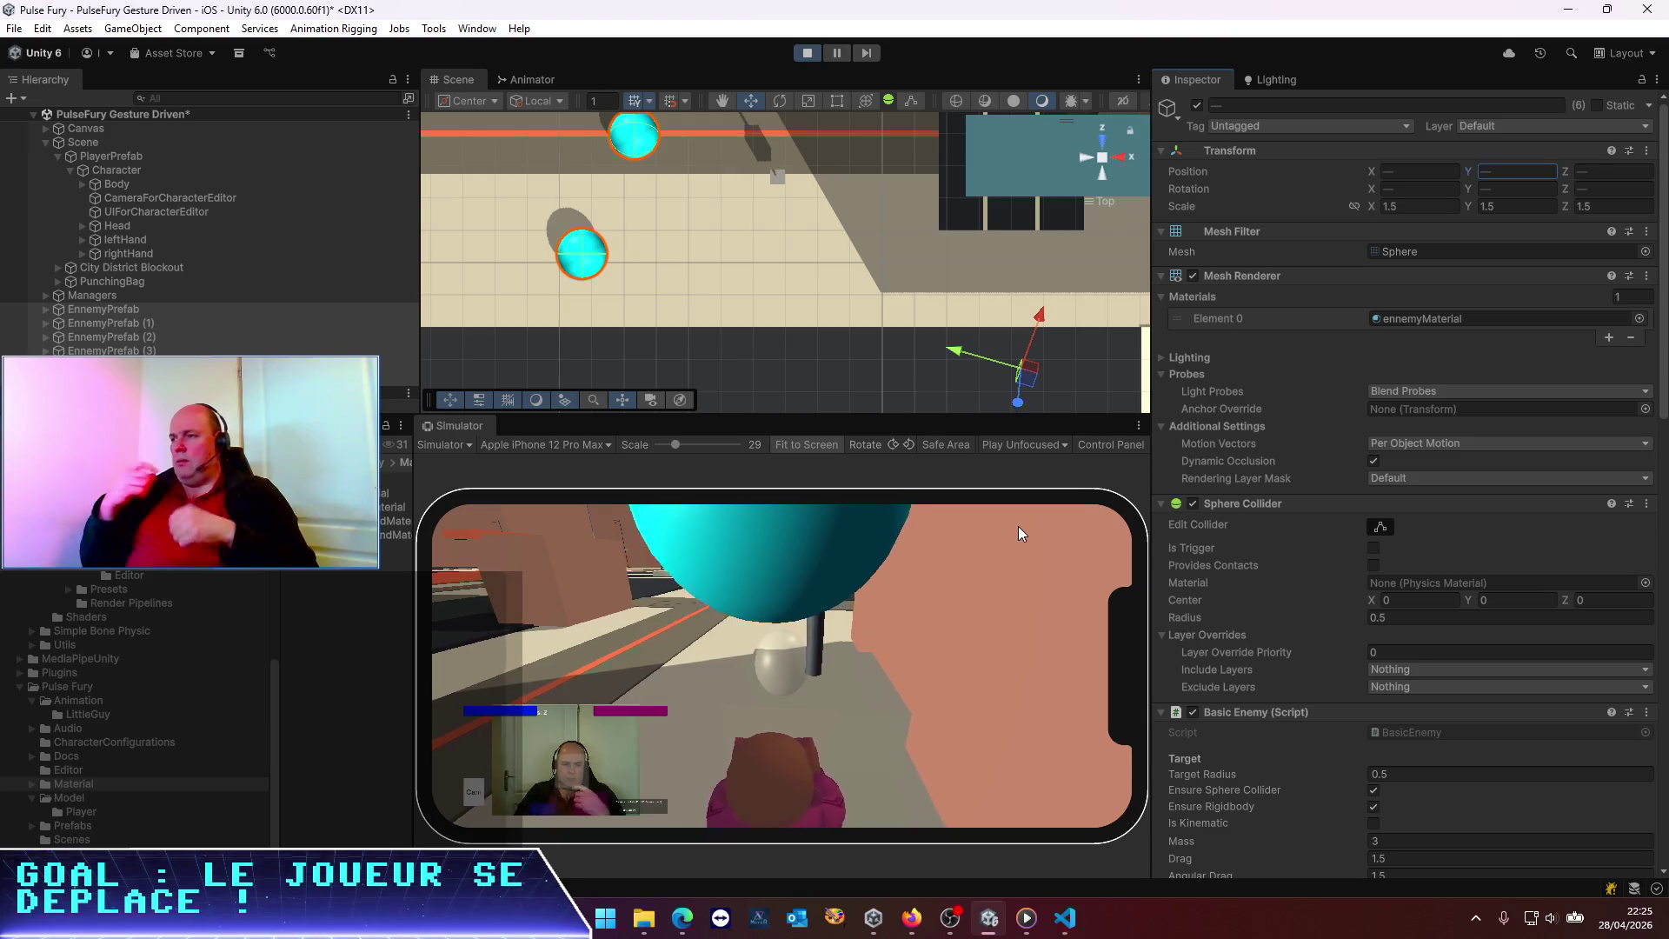
# Stop the game, re-activate the six enemy spheres, and save the scene
pyautogui.click(807, 58)
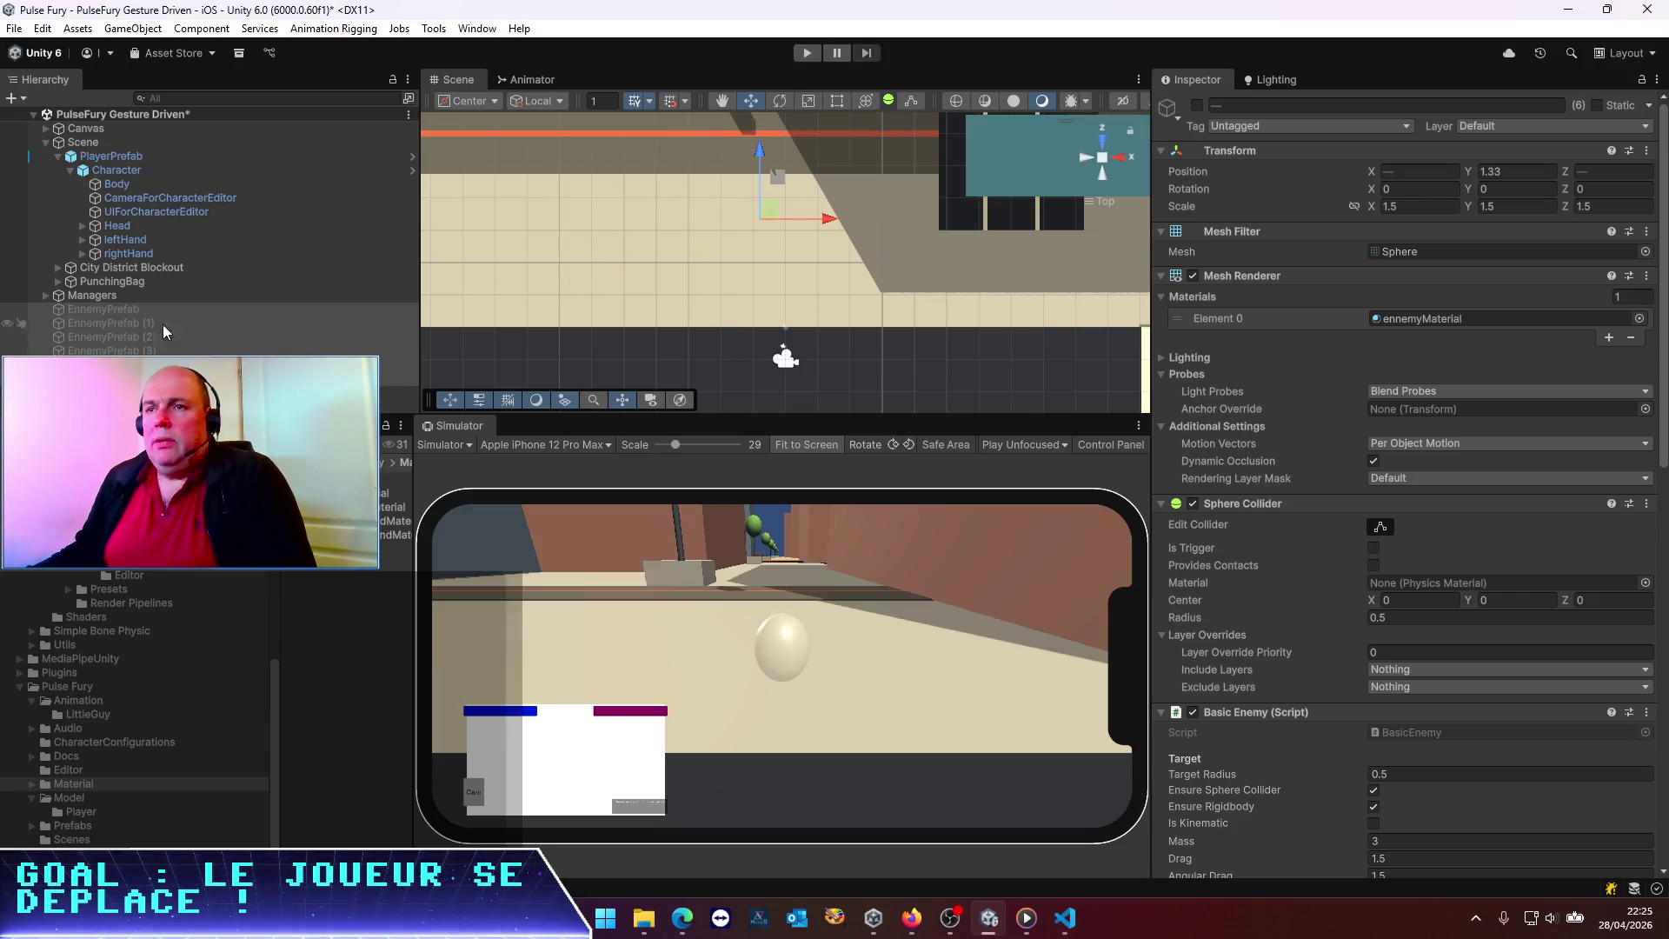
pyautogui.click(1197, 106)
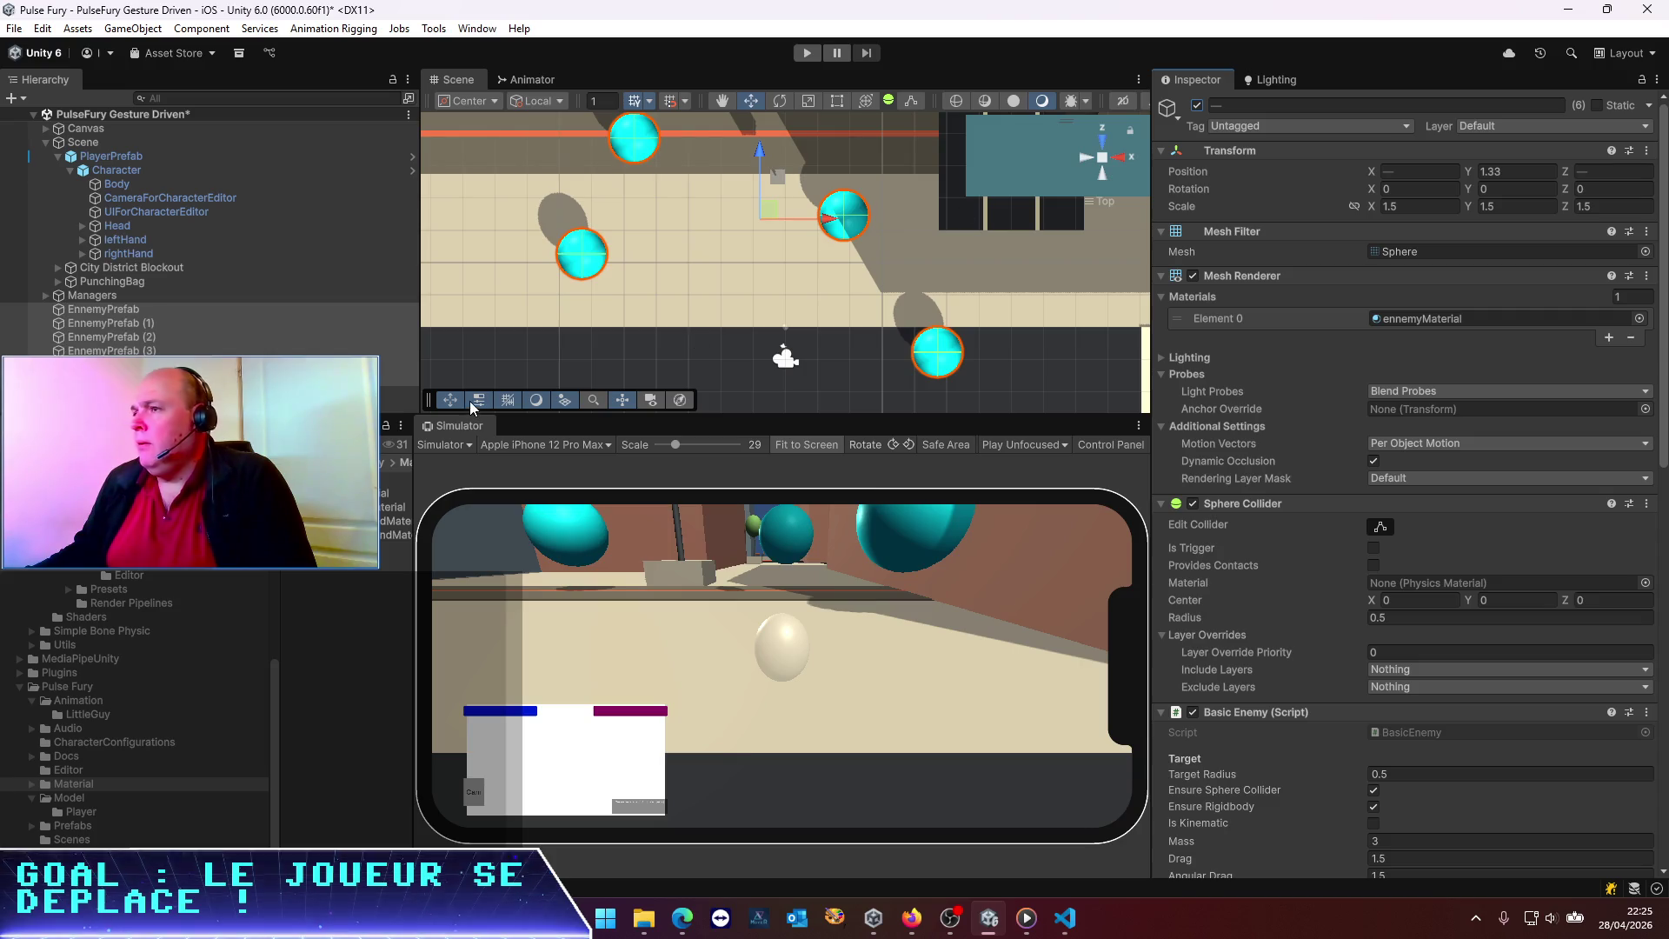
pyautogui.moveTo(816, 288); pyautogui.dragTo(738, 185)
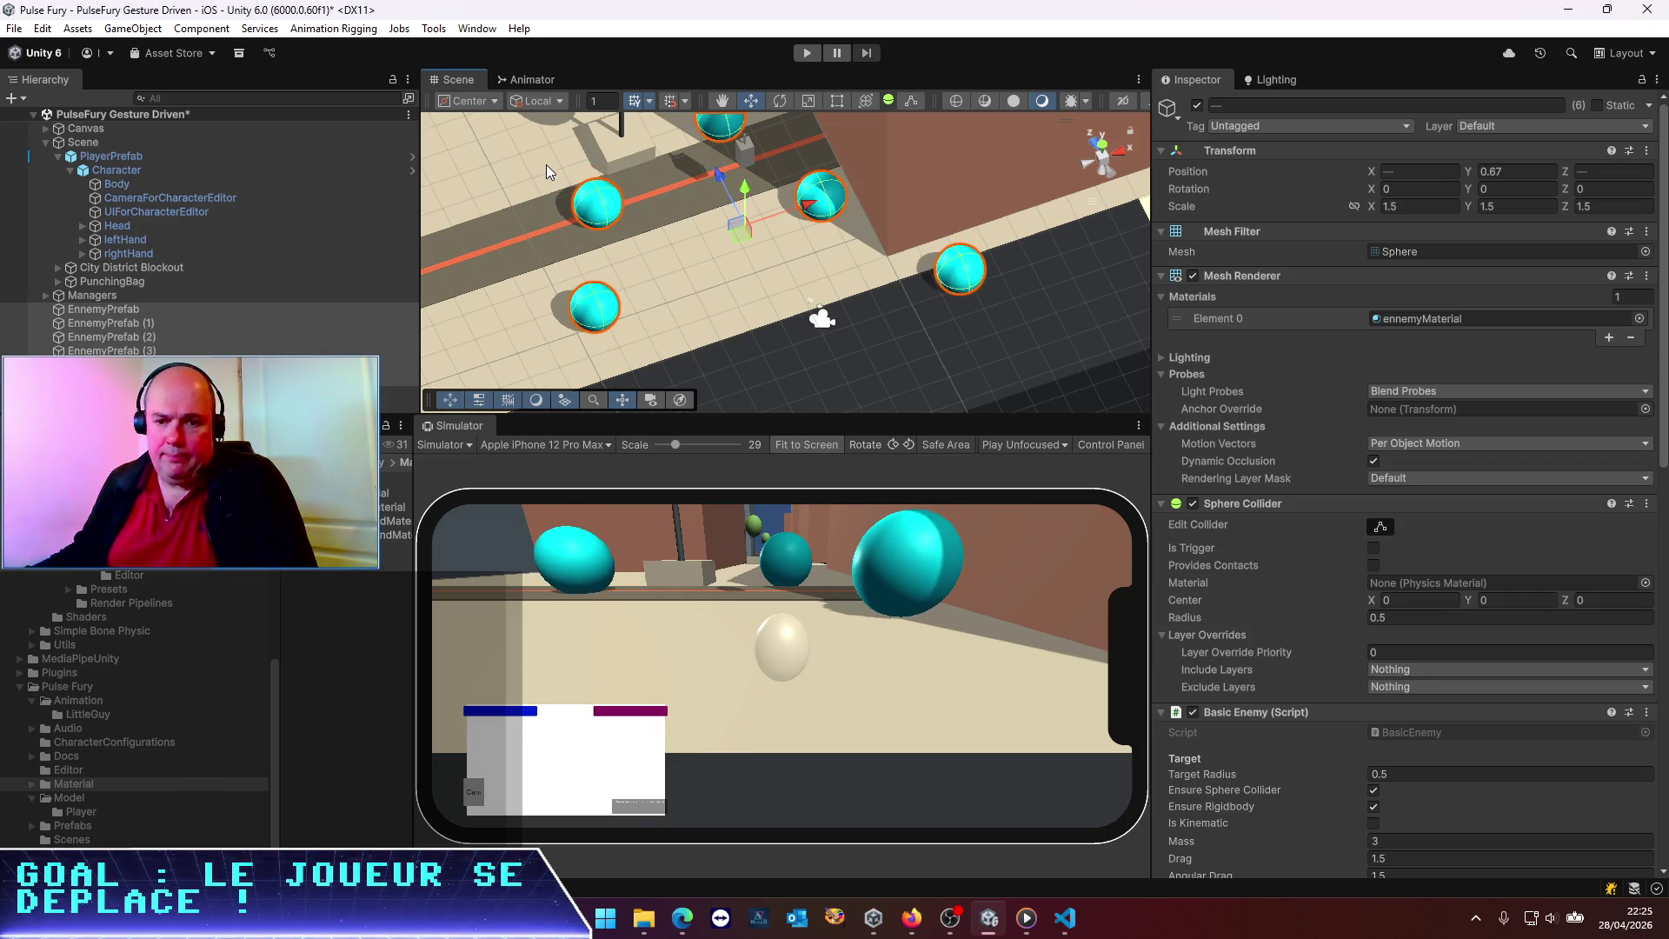
pyautogui.hotkey('ctrl', 's')
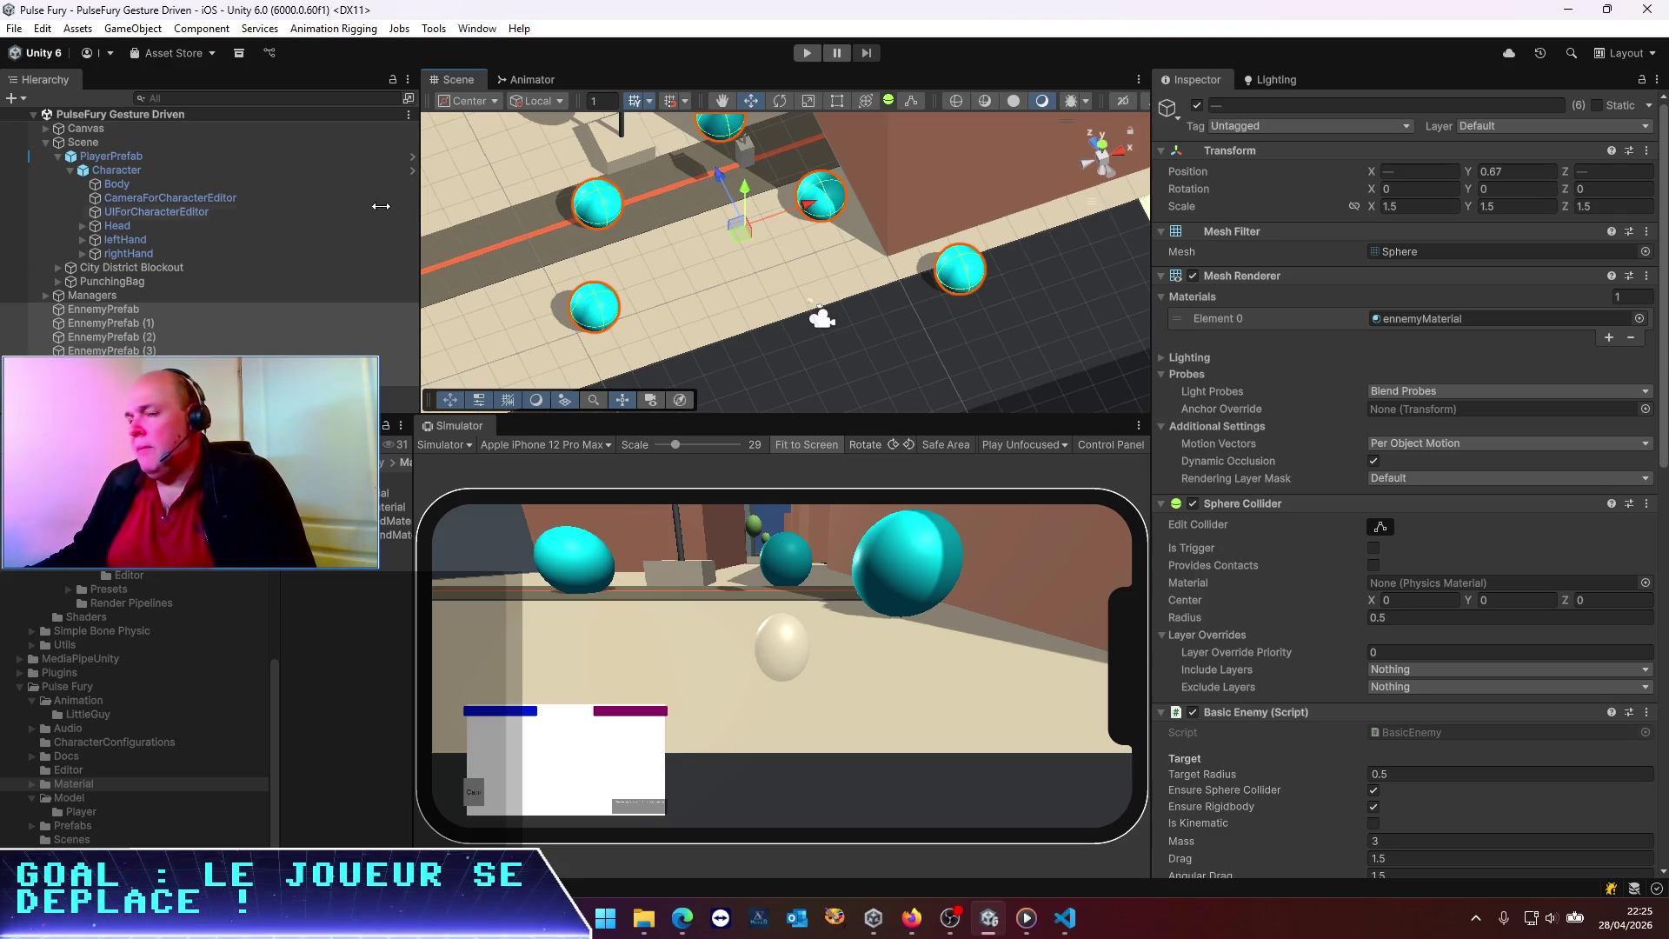
# Open BasicEnemy.cs in Visual Studio Code from the Inspector's Script field
pyautogui.scroll(-15, 1349, 595)
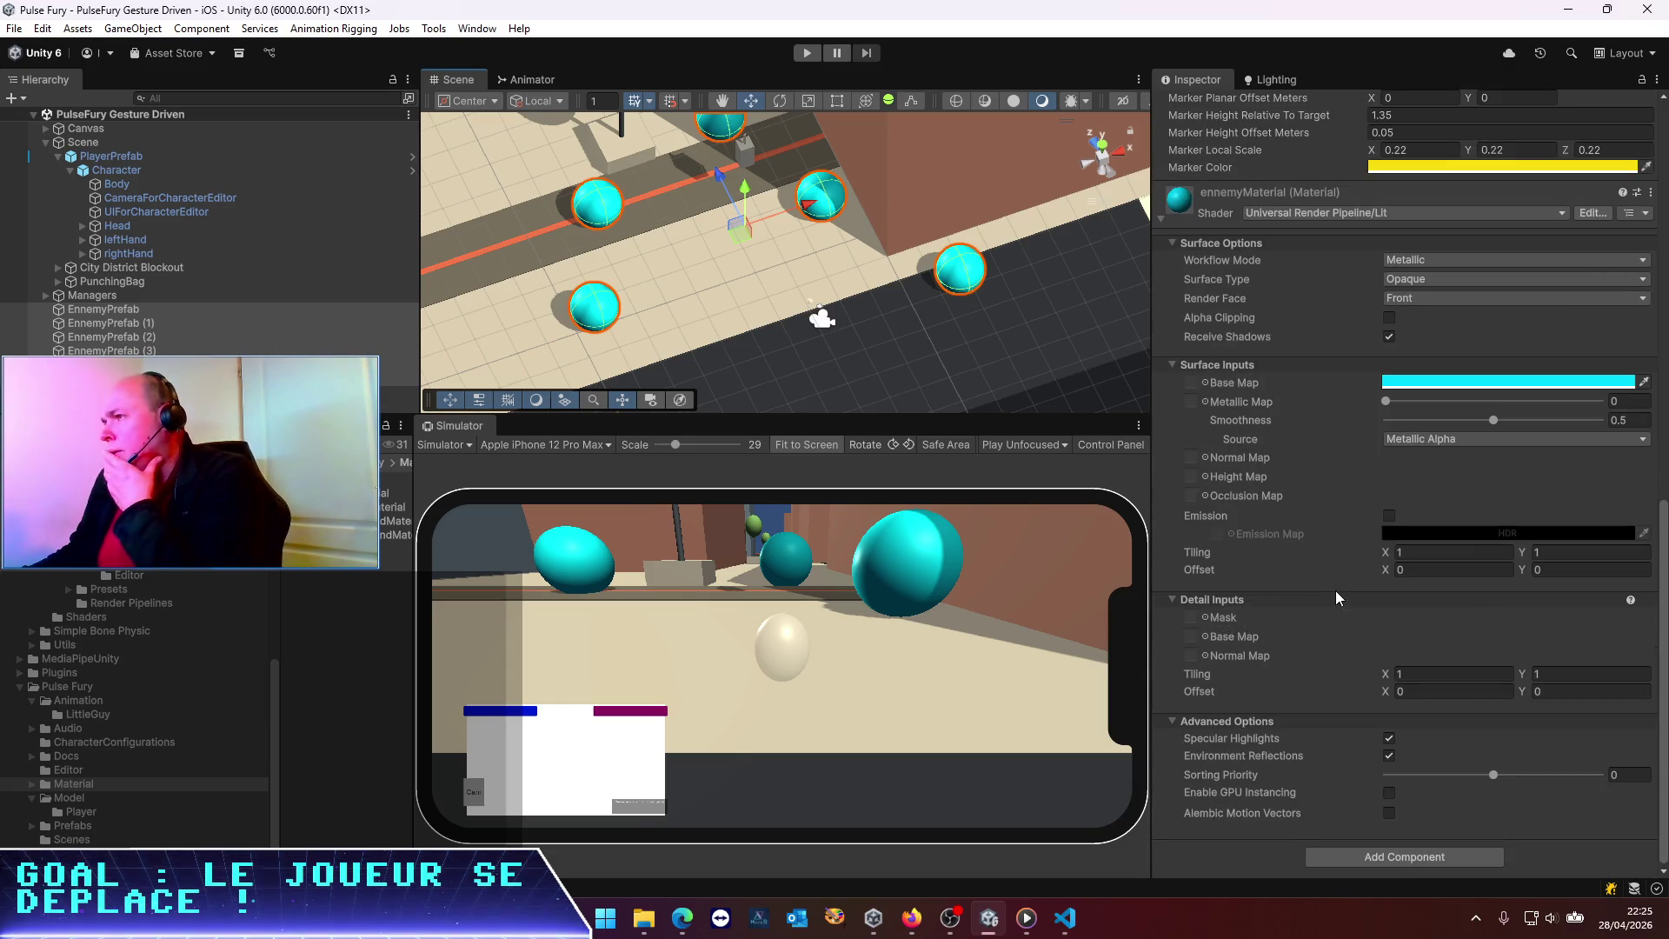
pyautogui.scroll(5, 1321, 597)
pyautogui.scroll(6, 1318, 598)
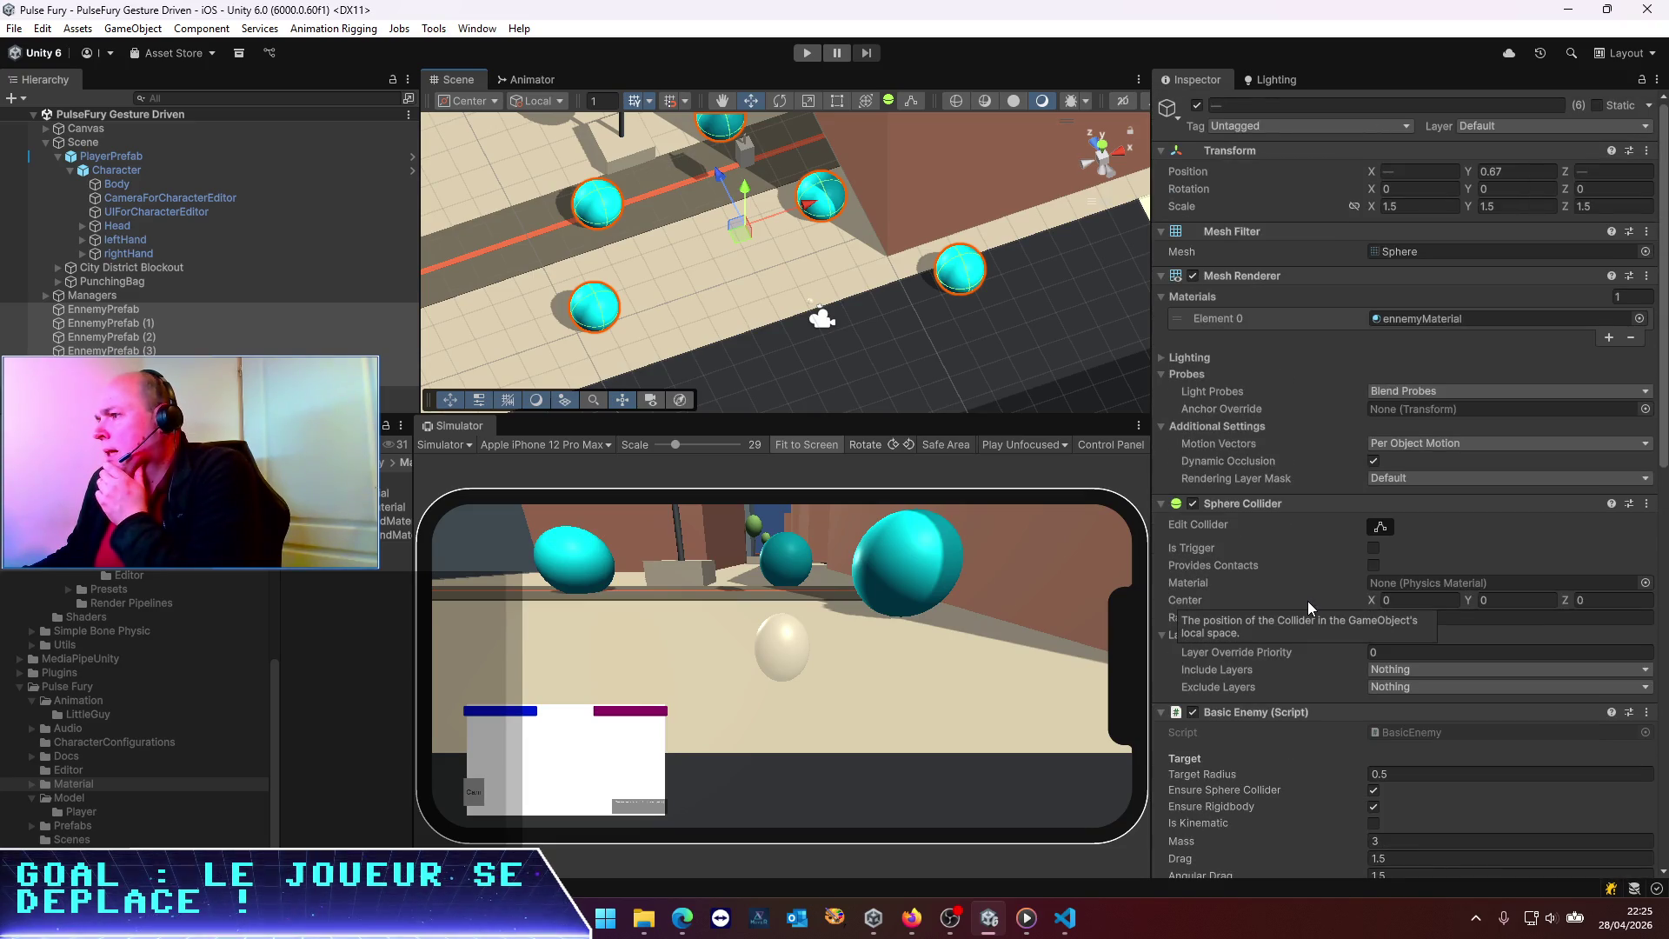
pyautogui.scroll(-2, 1308, 602)
pyautogui.scroll(-3, 1307, 601)
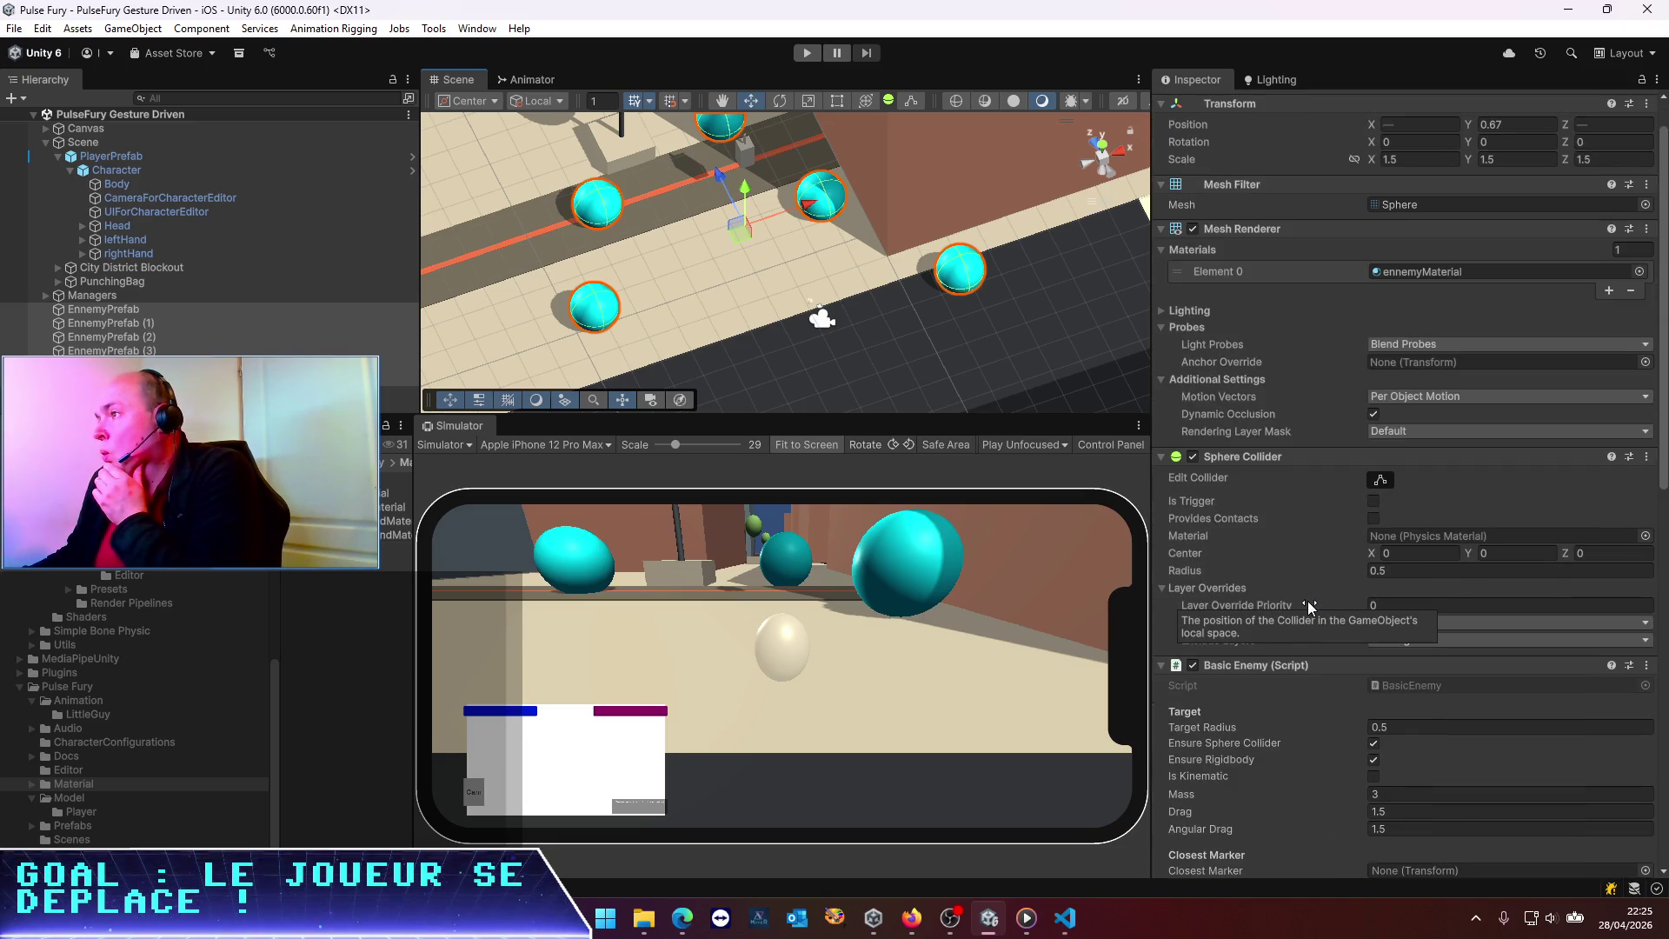
pyautogui.scroll(-8, 1307, 602)
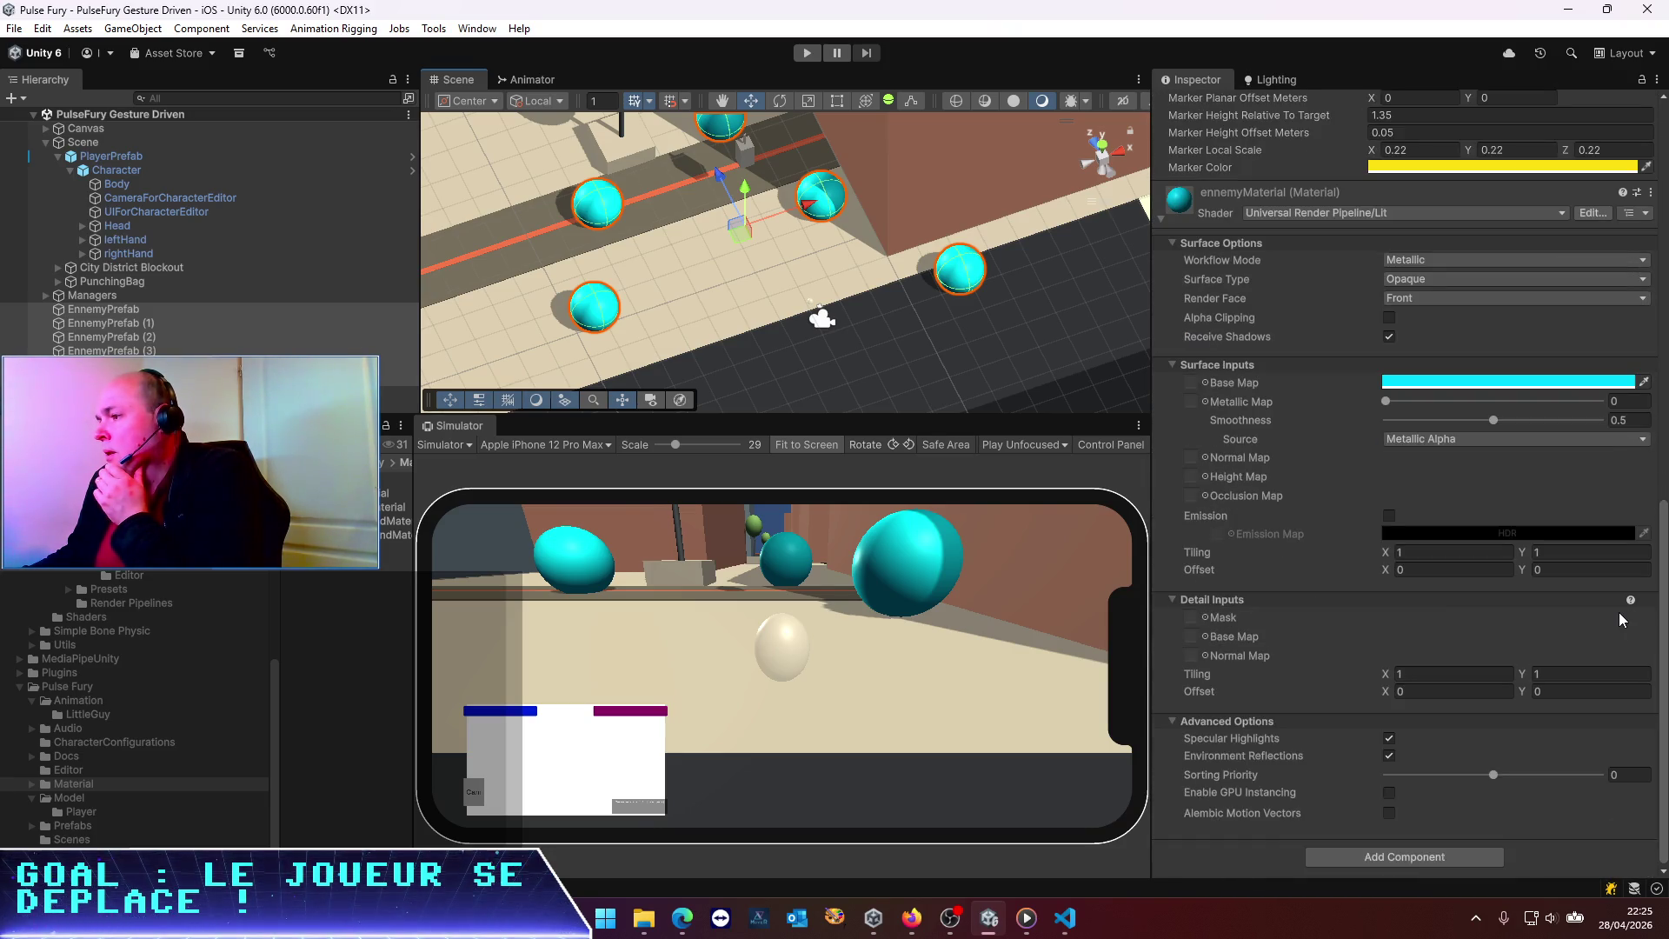
pyautogui.scroll(4, 1584, 608)
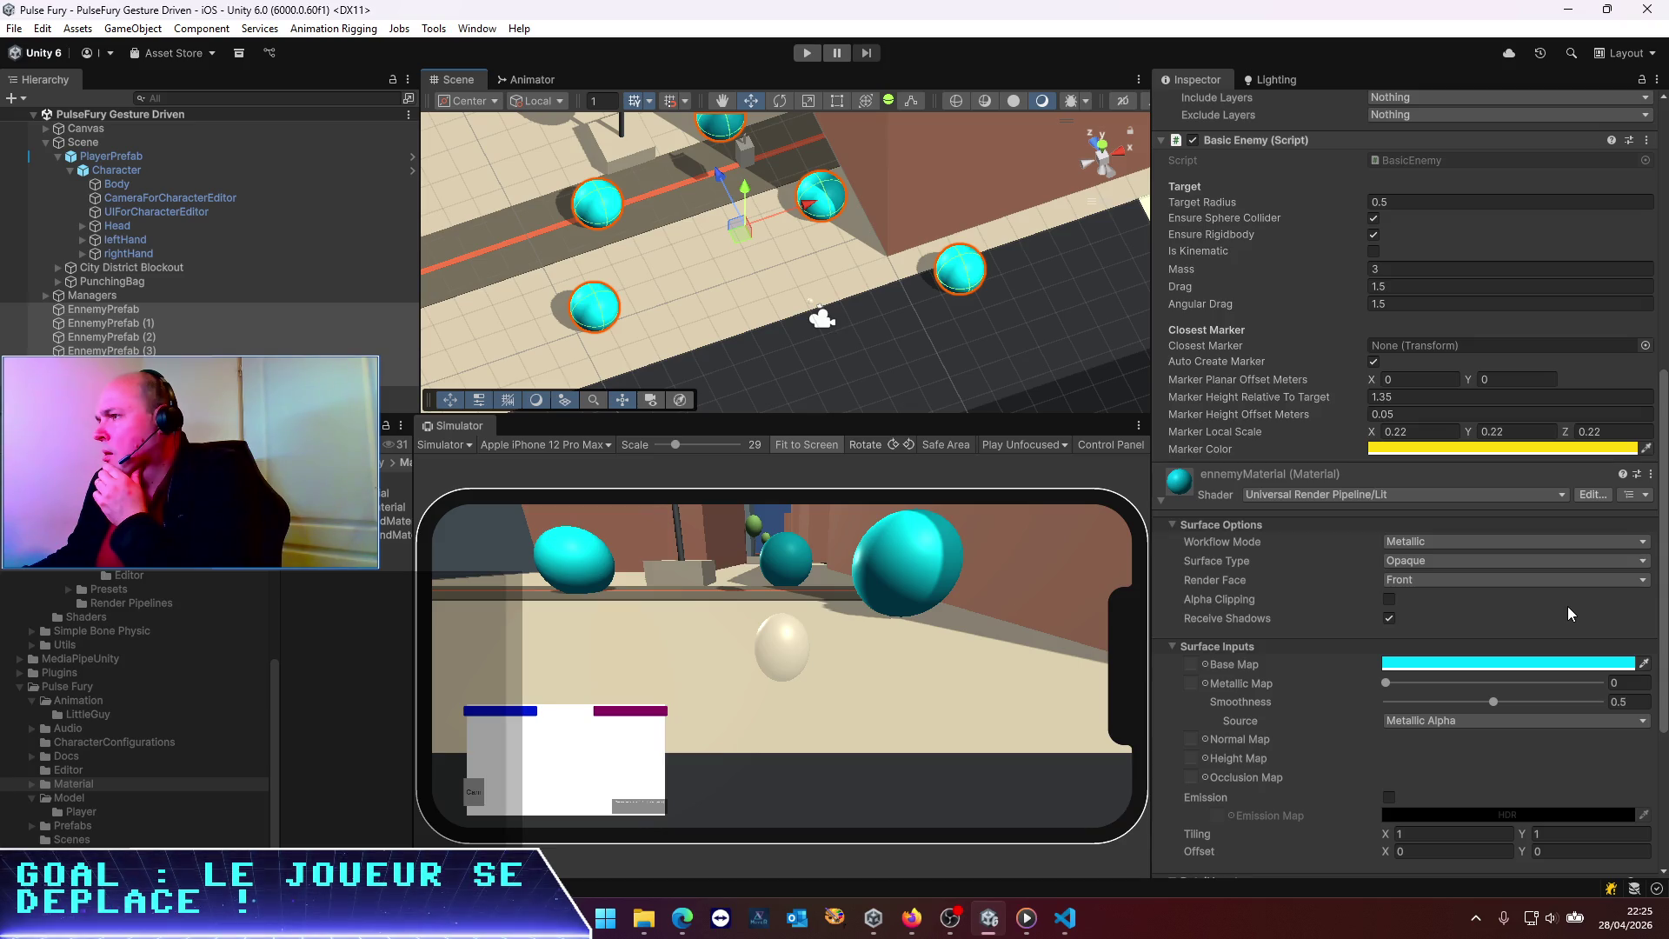
pyautogui.scroll(3, 1568, 607)
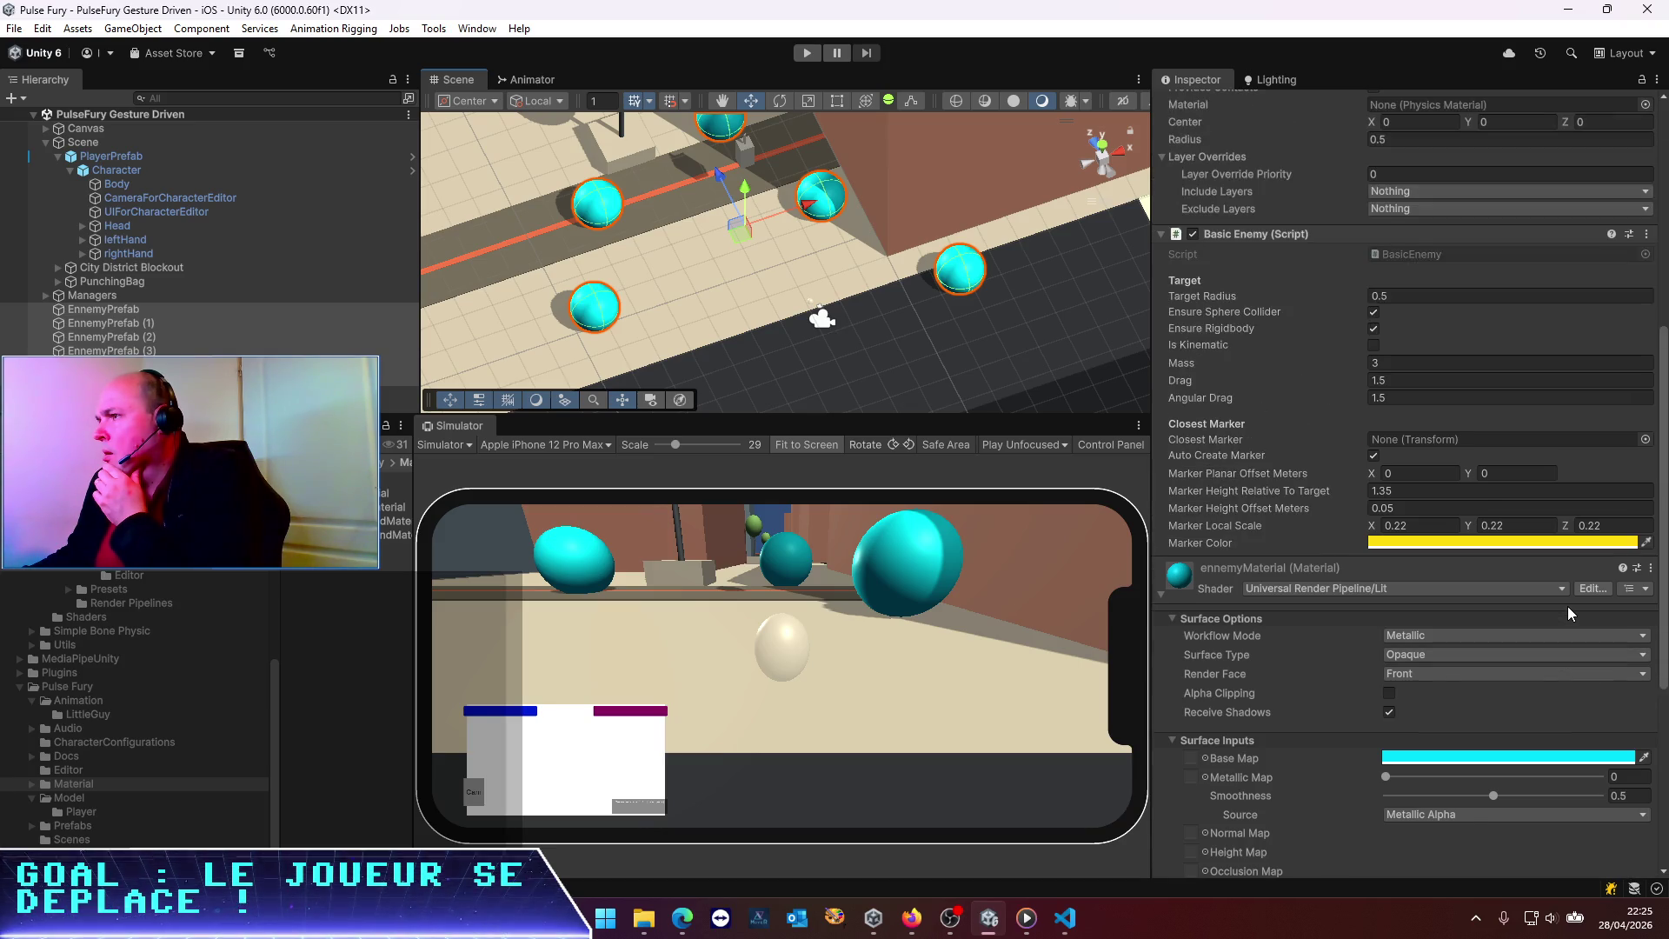
pyautogui.doubleClick(1445, 253)
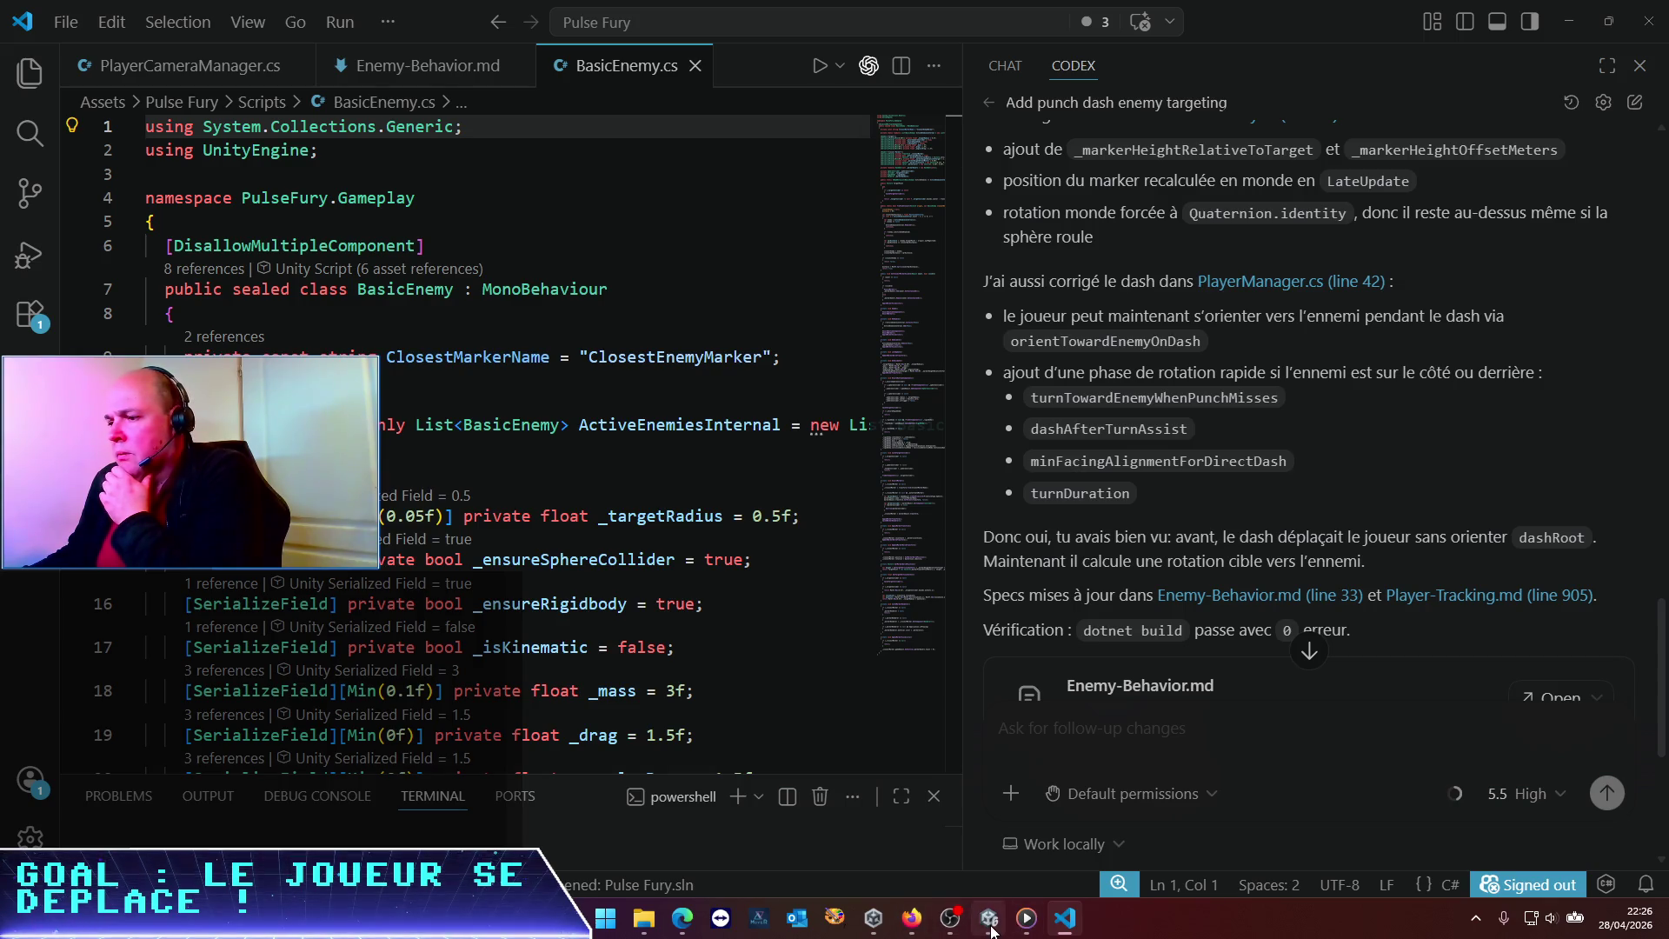
# Return to the Unity editor using its taskbar icon
pyautogui.click(988, 918)
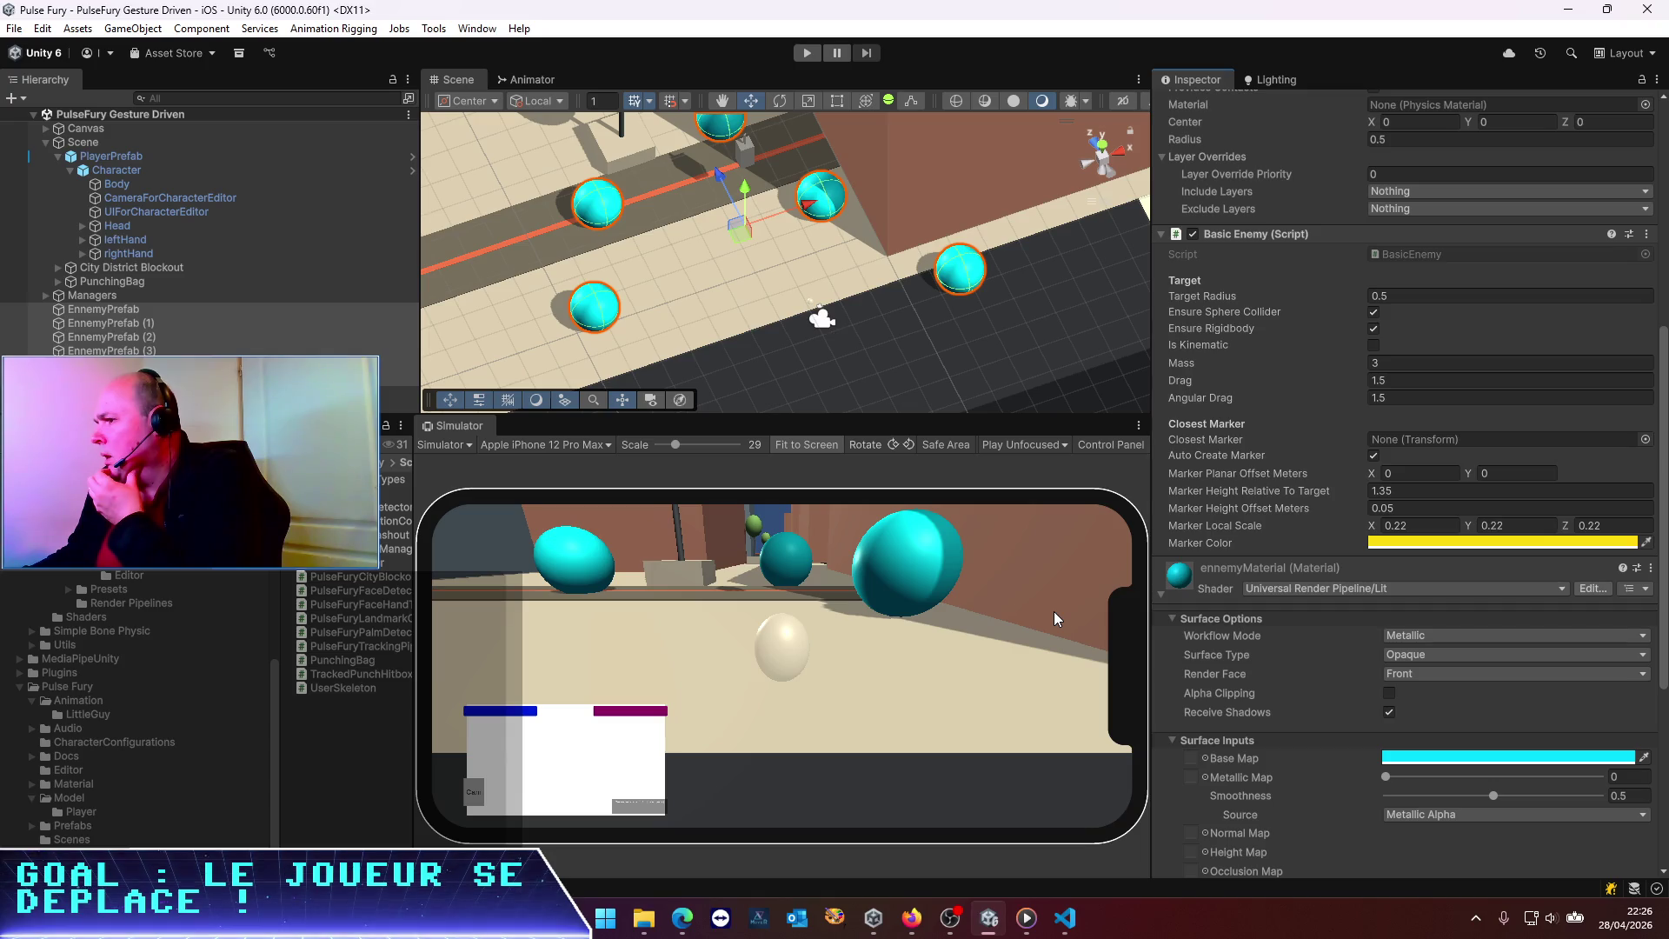
# Run the game briefly to check the enemies' Rigidbody, then stop and return to BasicEnemy.cs
pyautogui.click(807, 52)
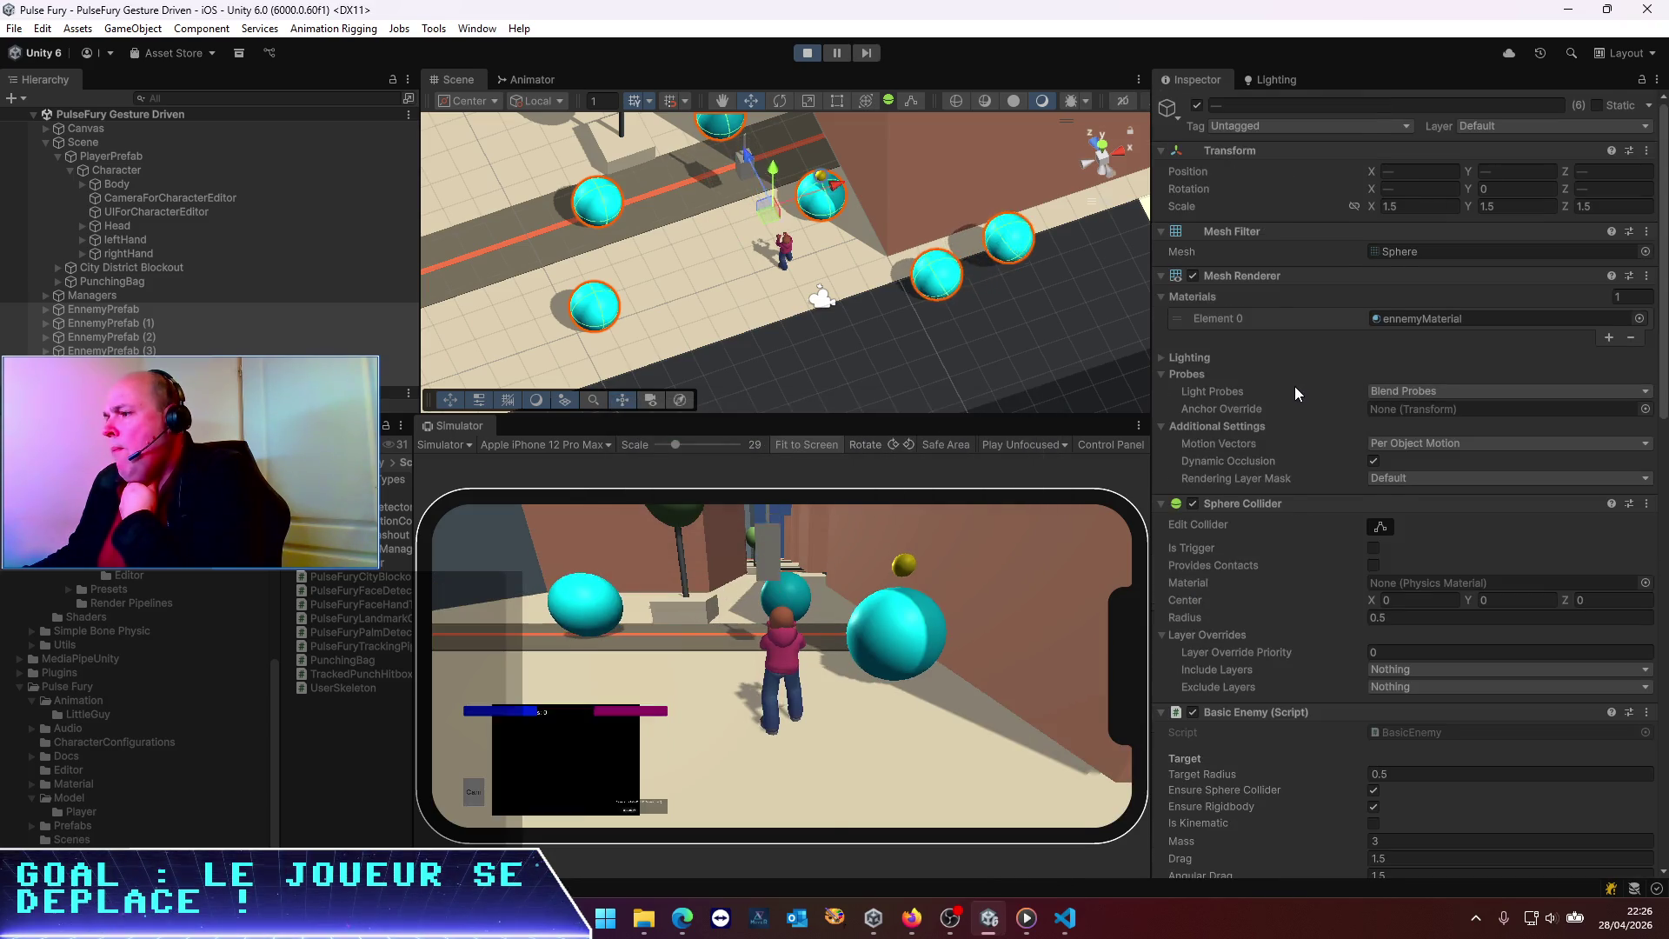
pyautogui.scroll(-5, 1295, 388)
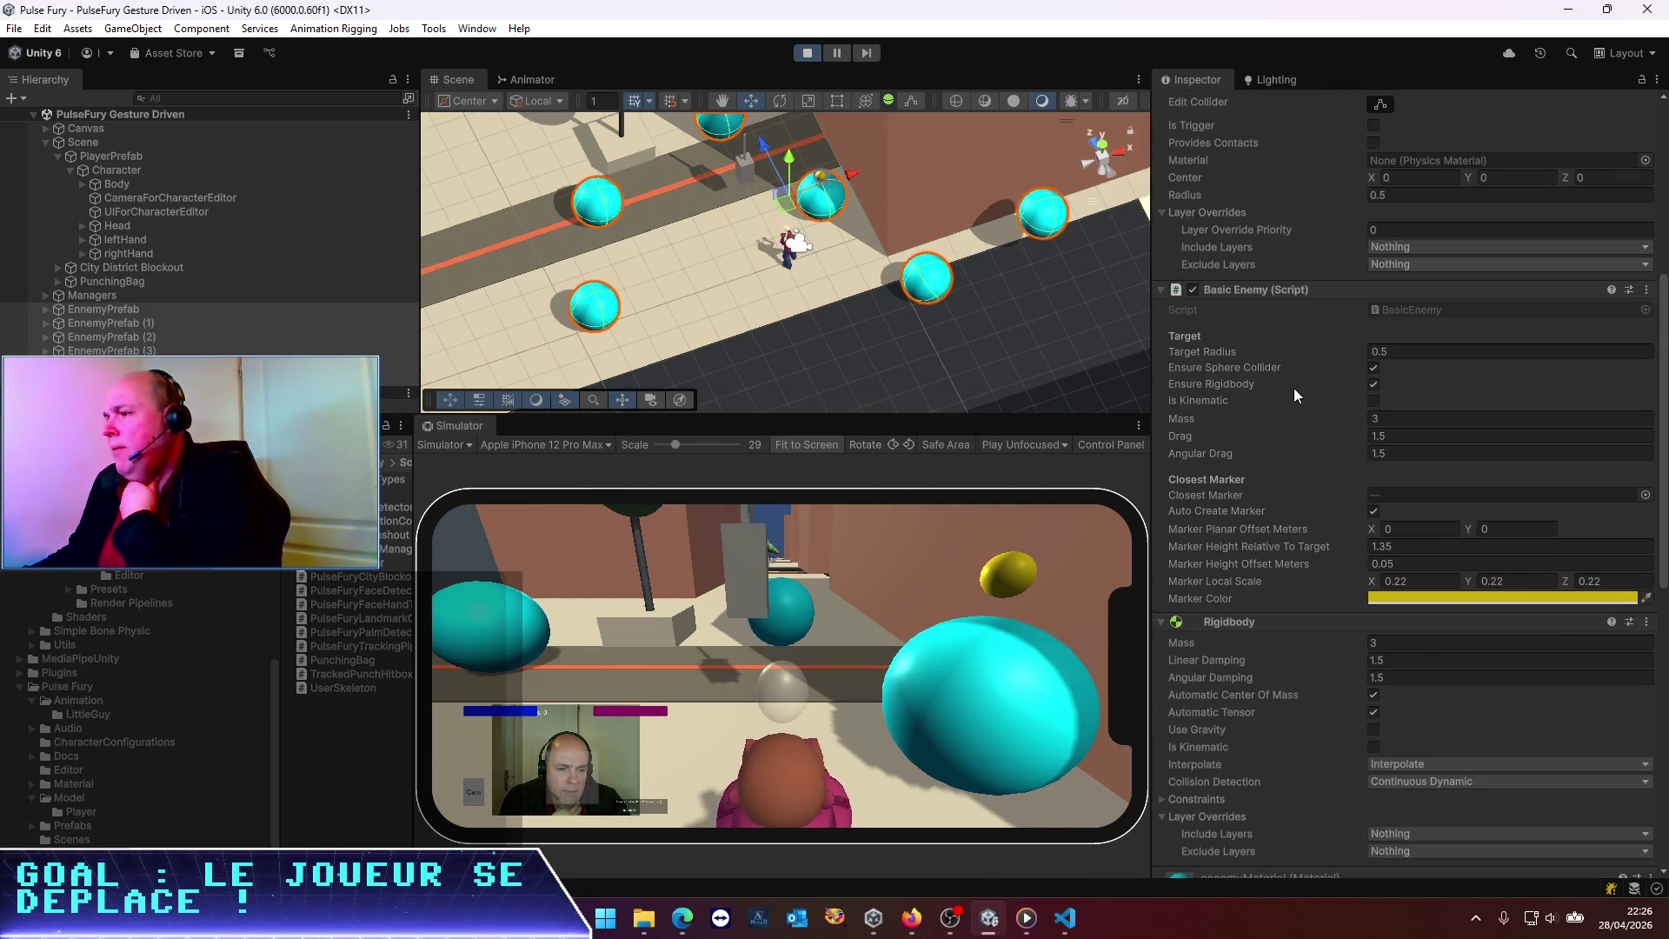
pyautogui.scroll(-2, 1302, 475)
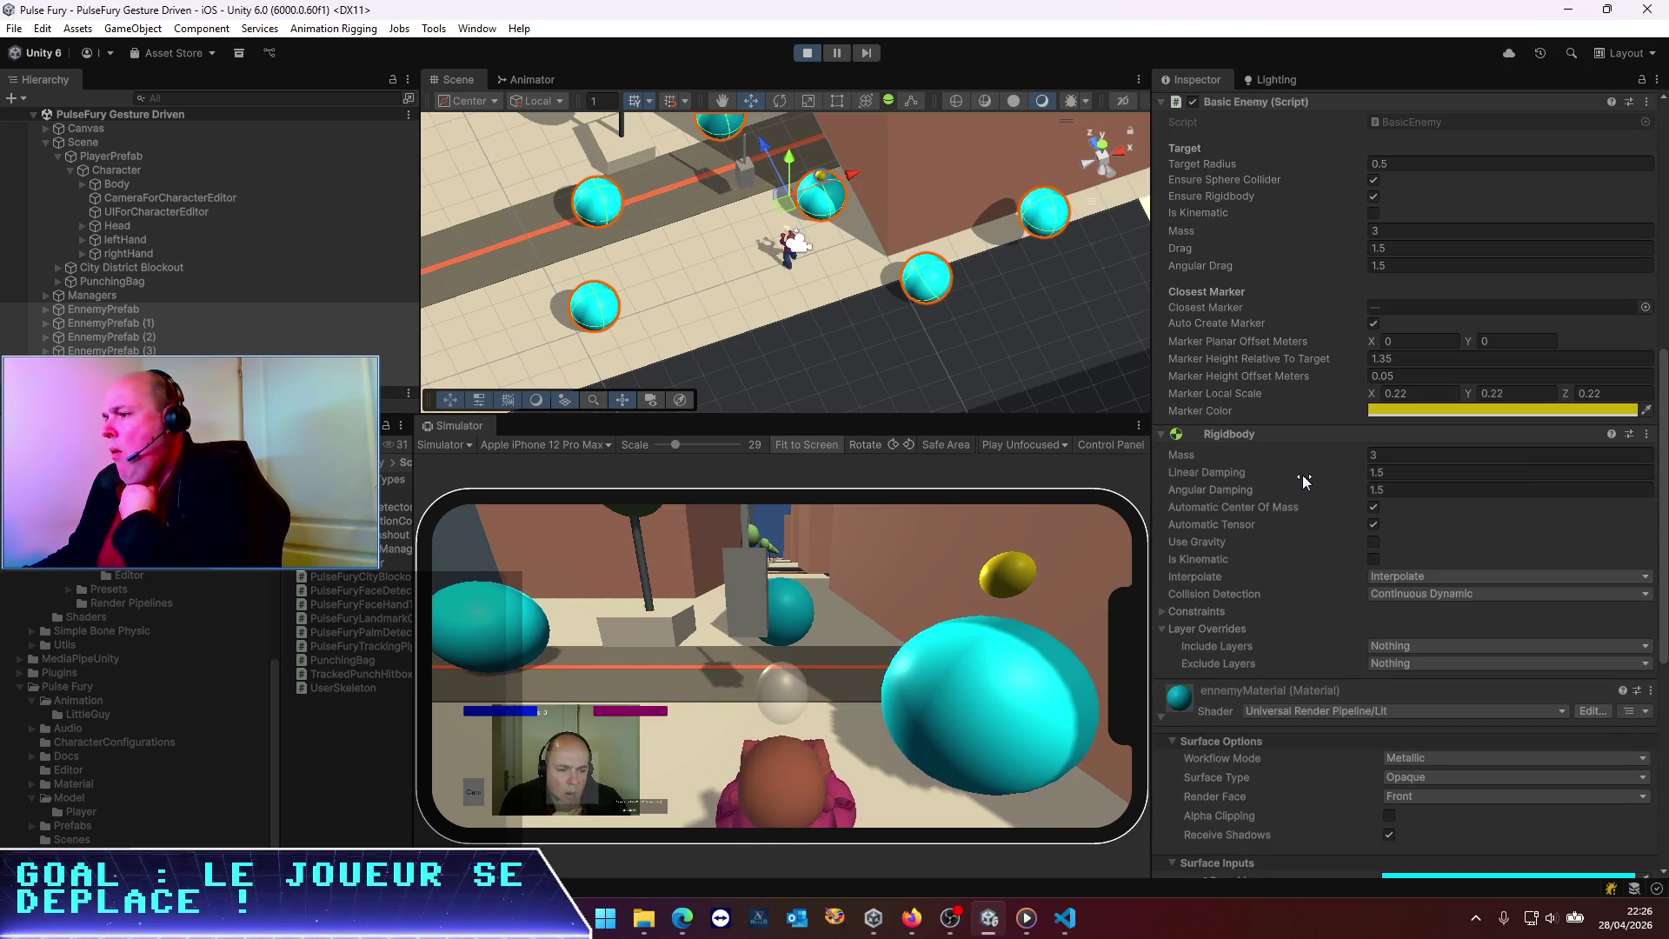
pyautogui.click(809, 54)
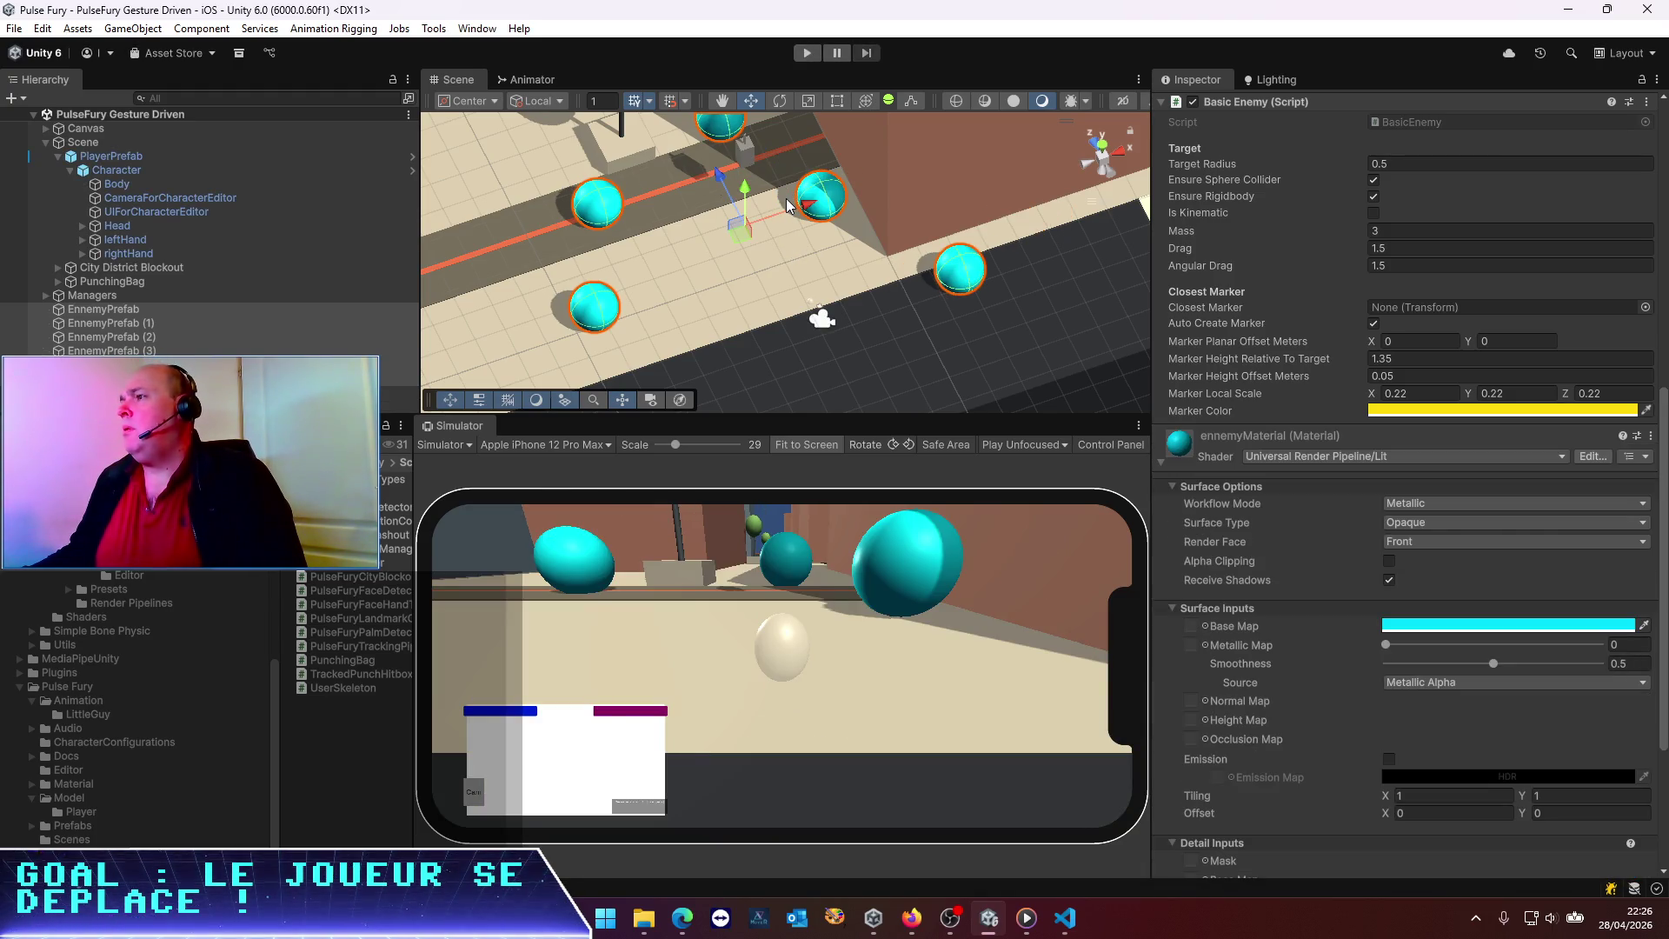
pyautogui.hotkey('alt', 'Tab')
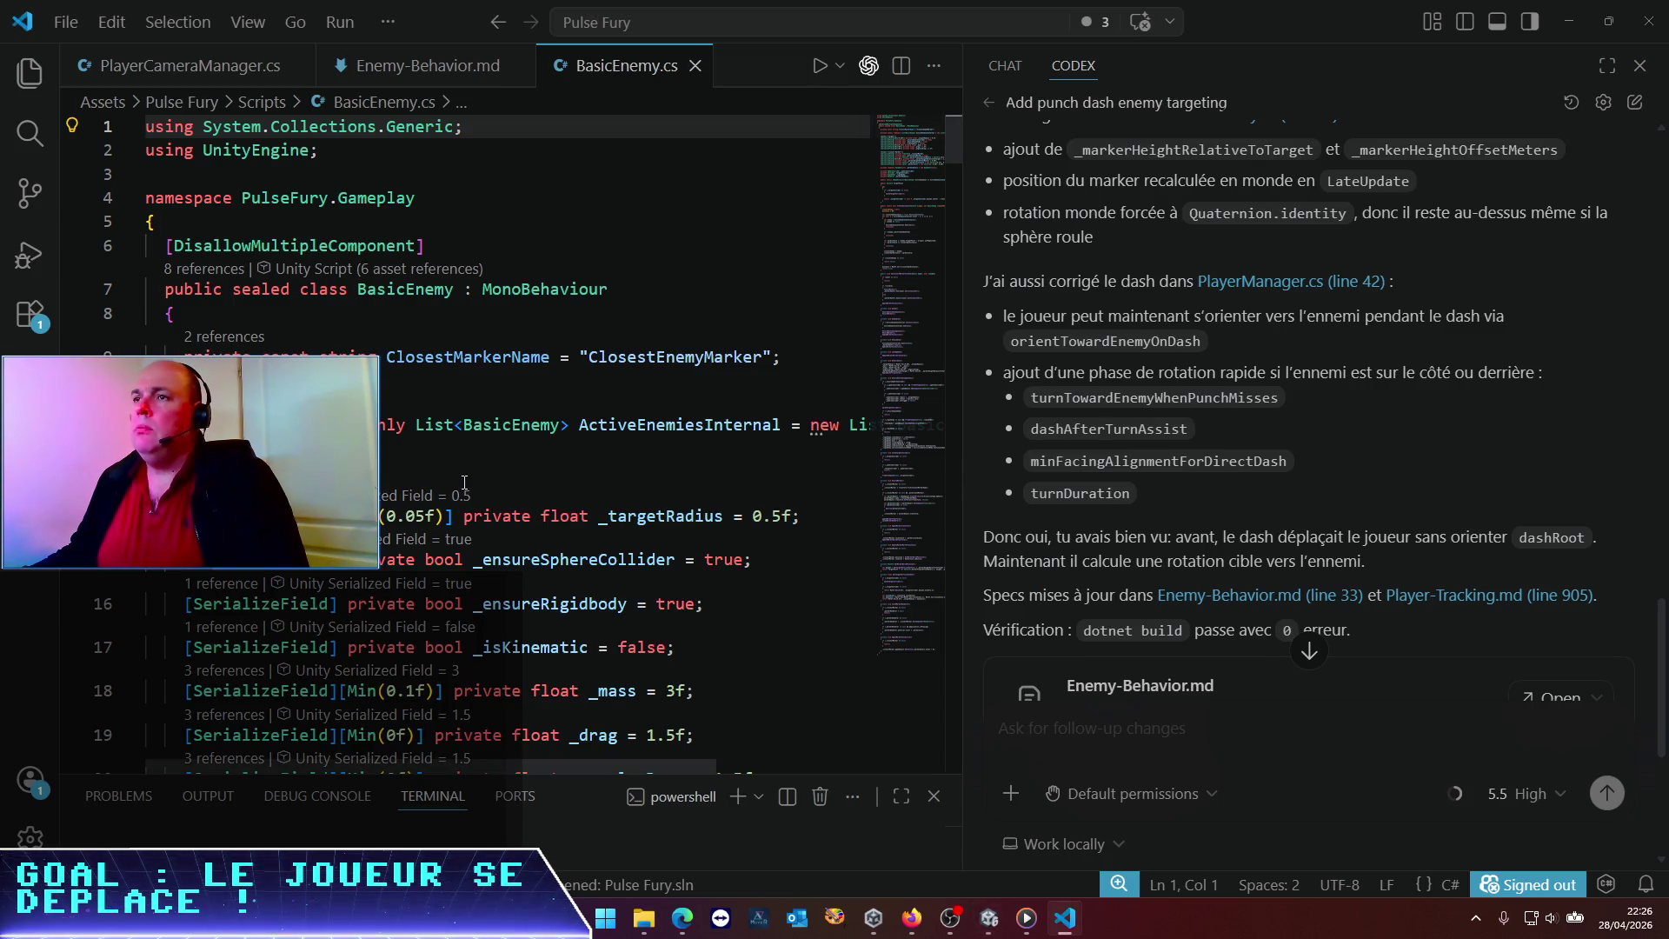
# Ask Codex to drop BasicEnemy's runtime Rigidbody creation and expose it as an assignable parameter
pyautogui.click(464, 482)
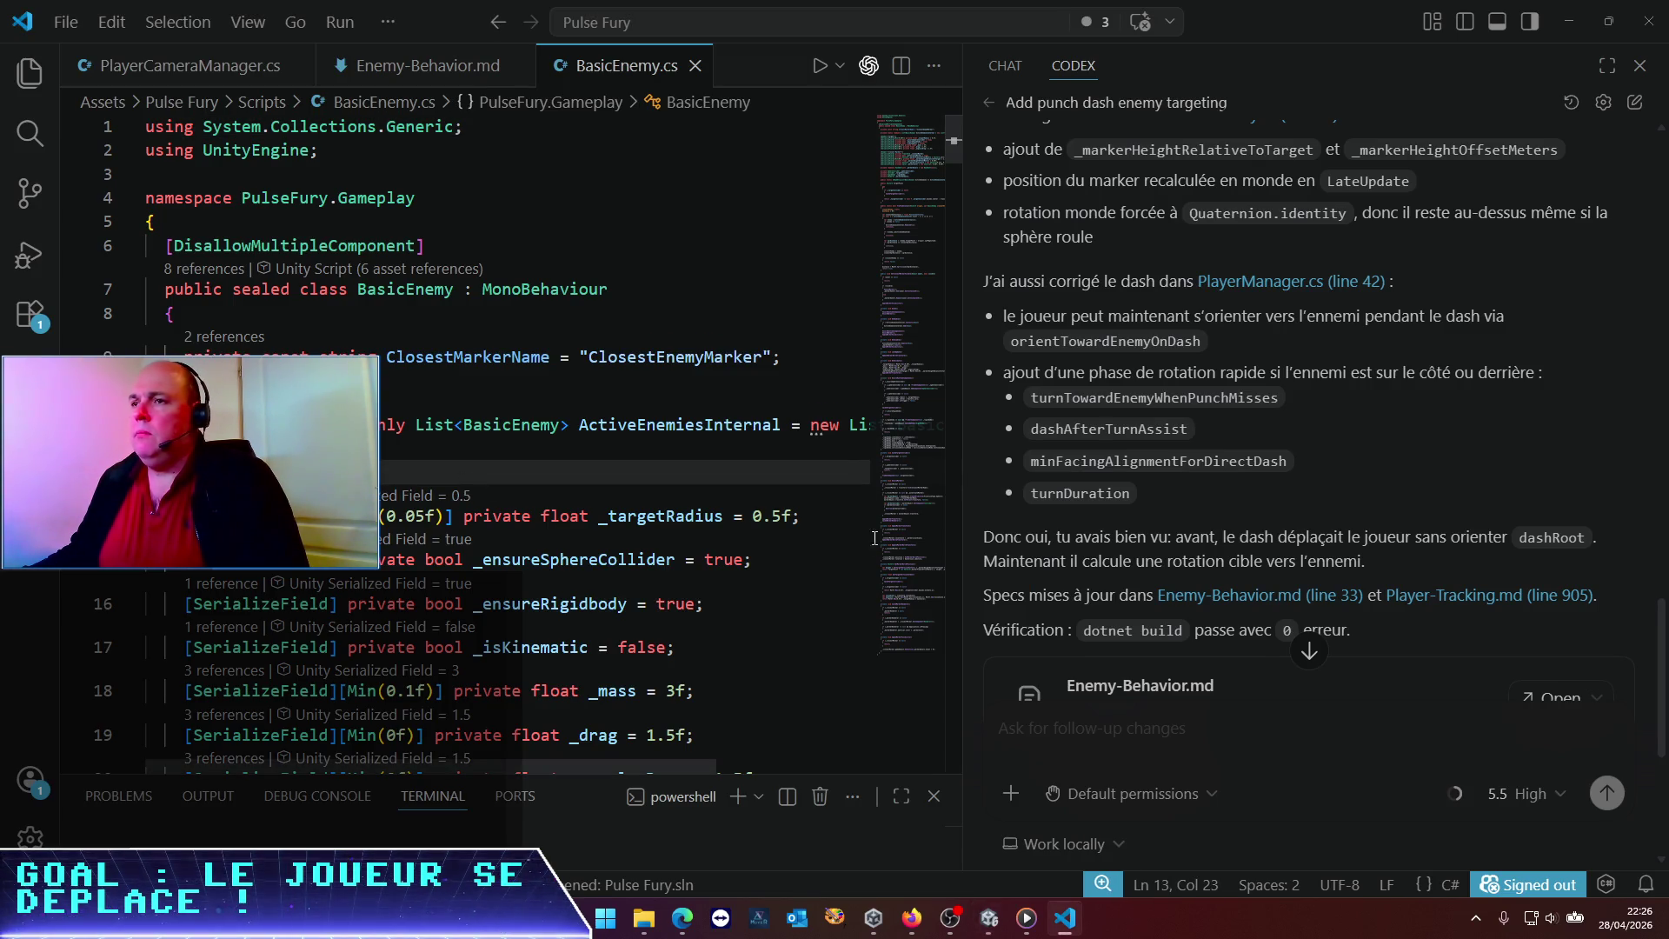
pyautogui.write('dans BasicEn')
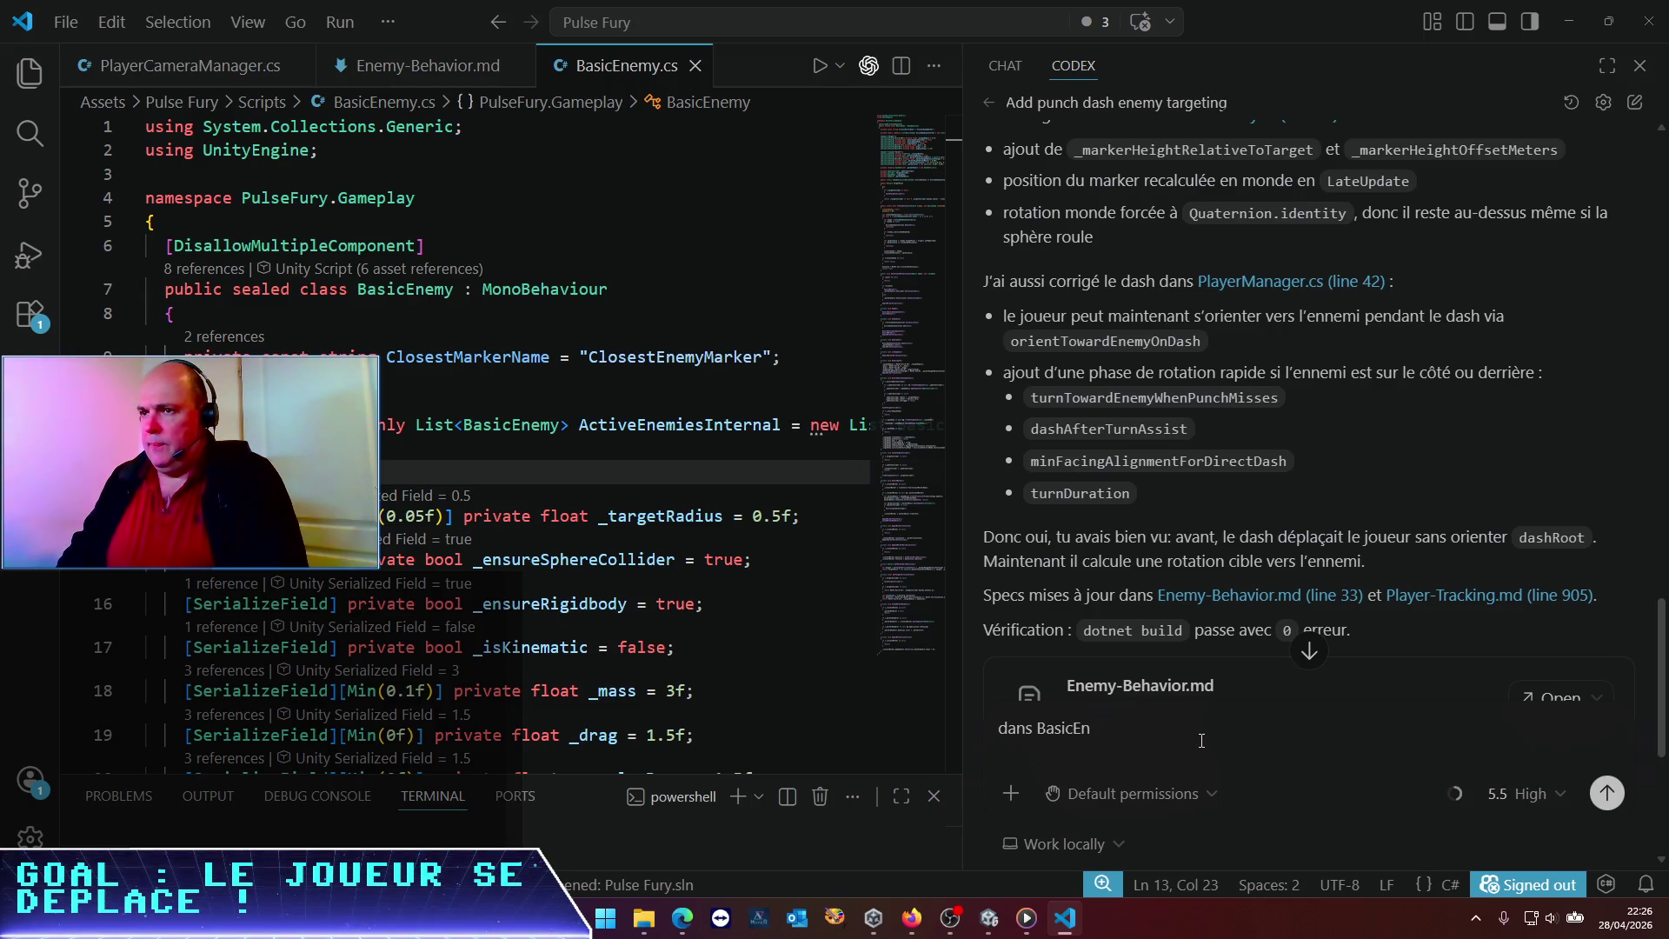
pyautogui.write('eù')
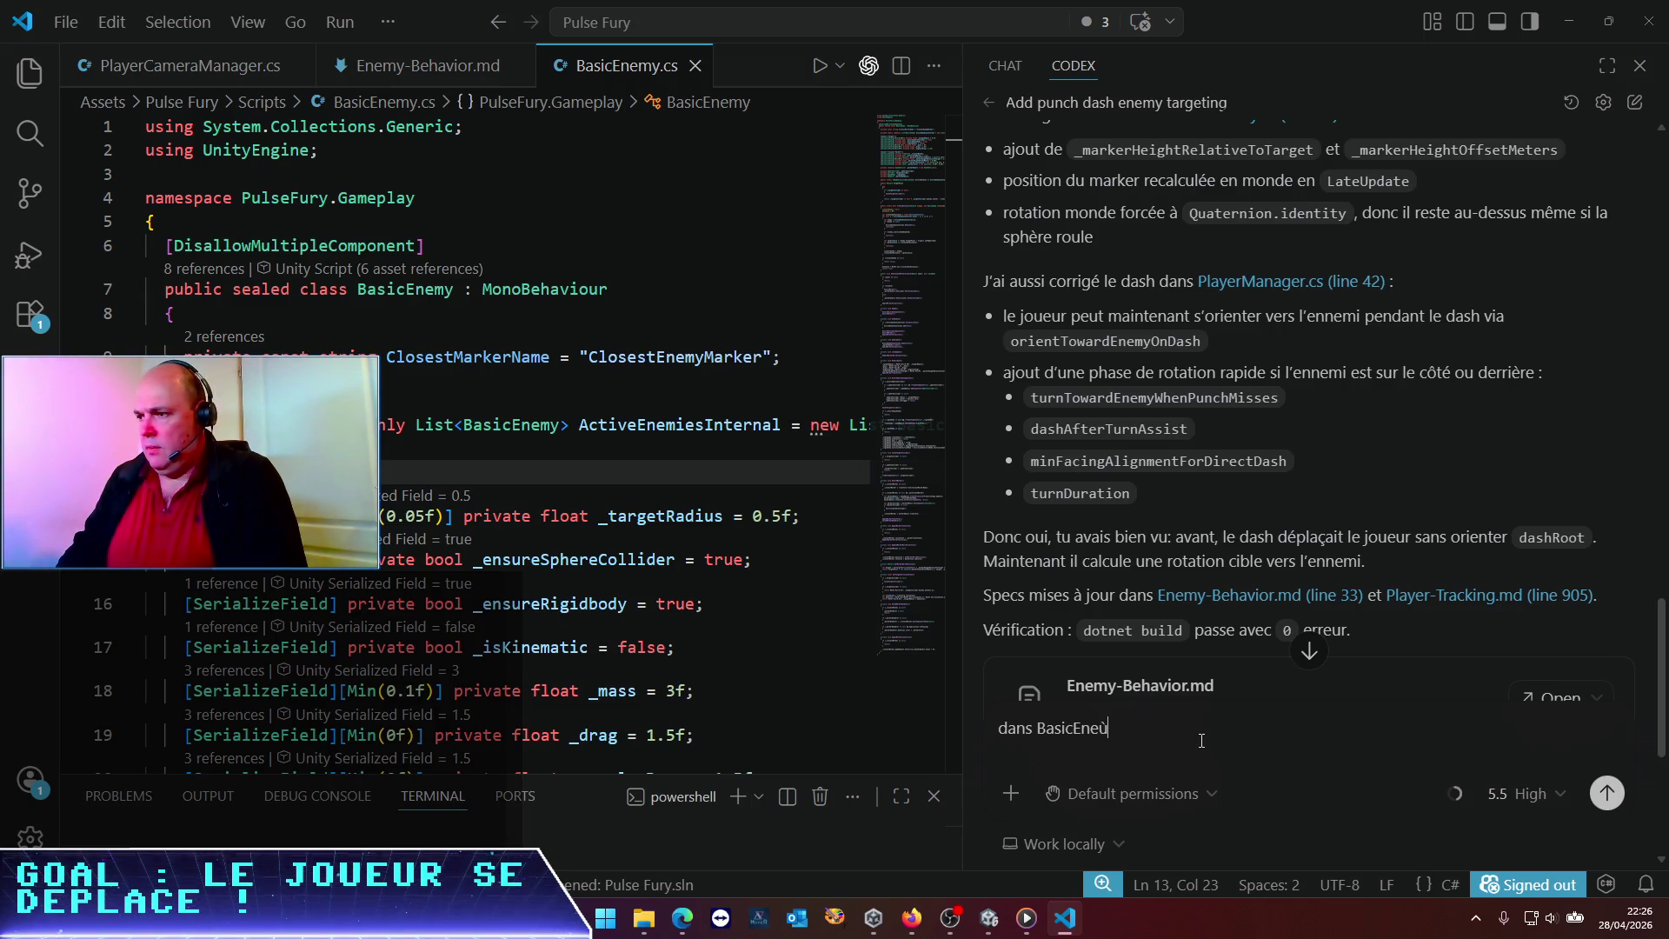
pyautogui.press('BackSpace')
pyautogui.write('my, peux')
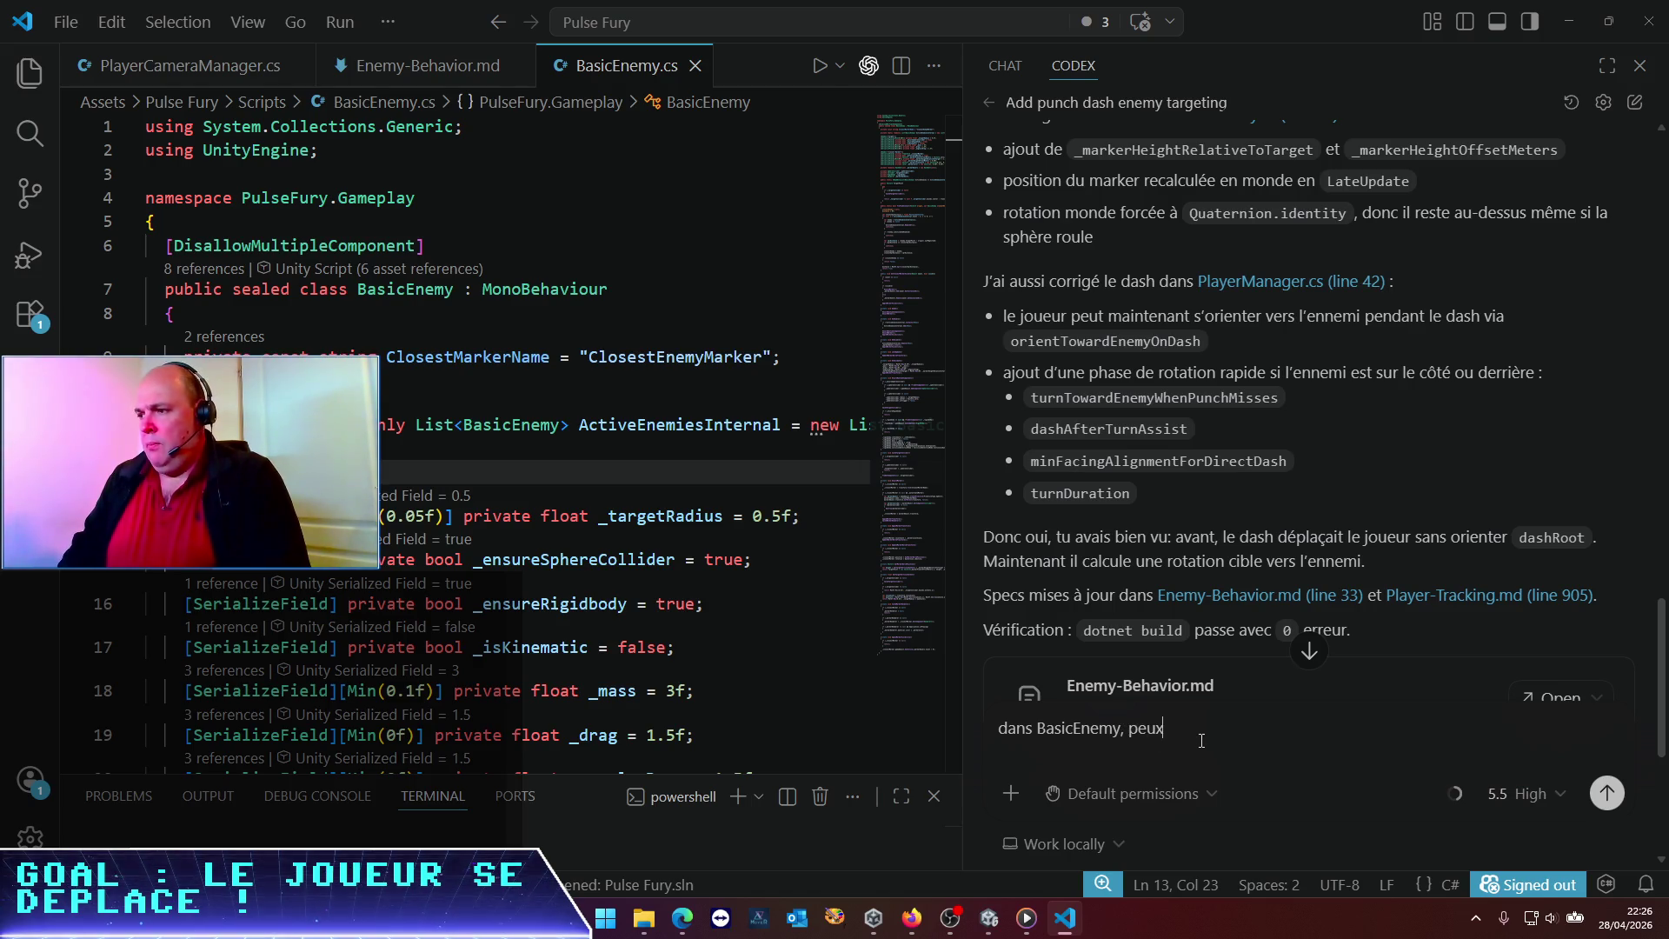
pyautogui.write('-tu vir')
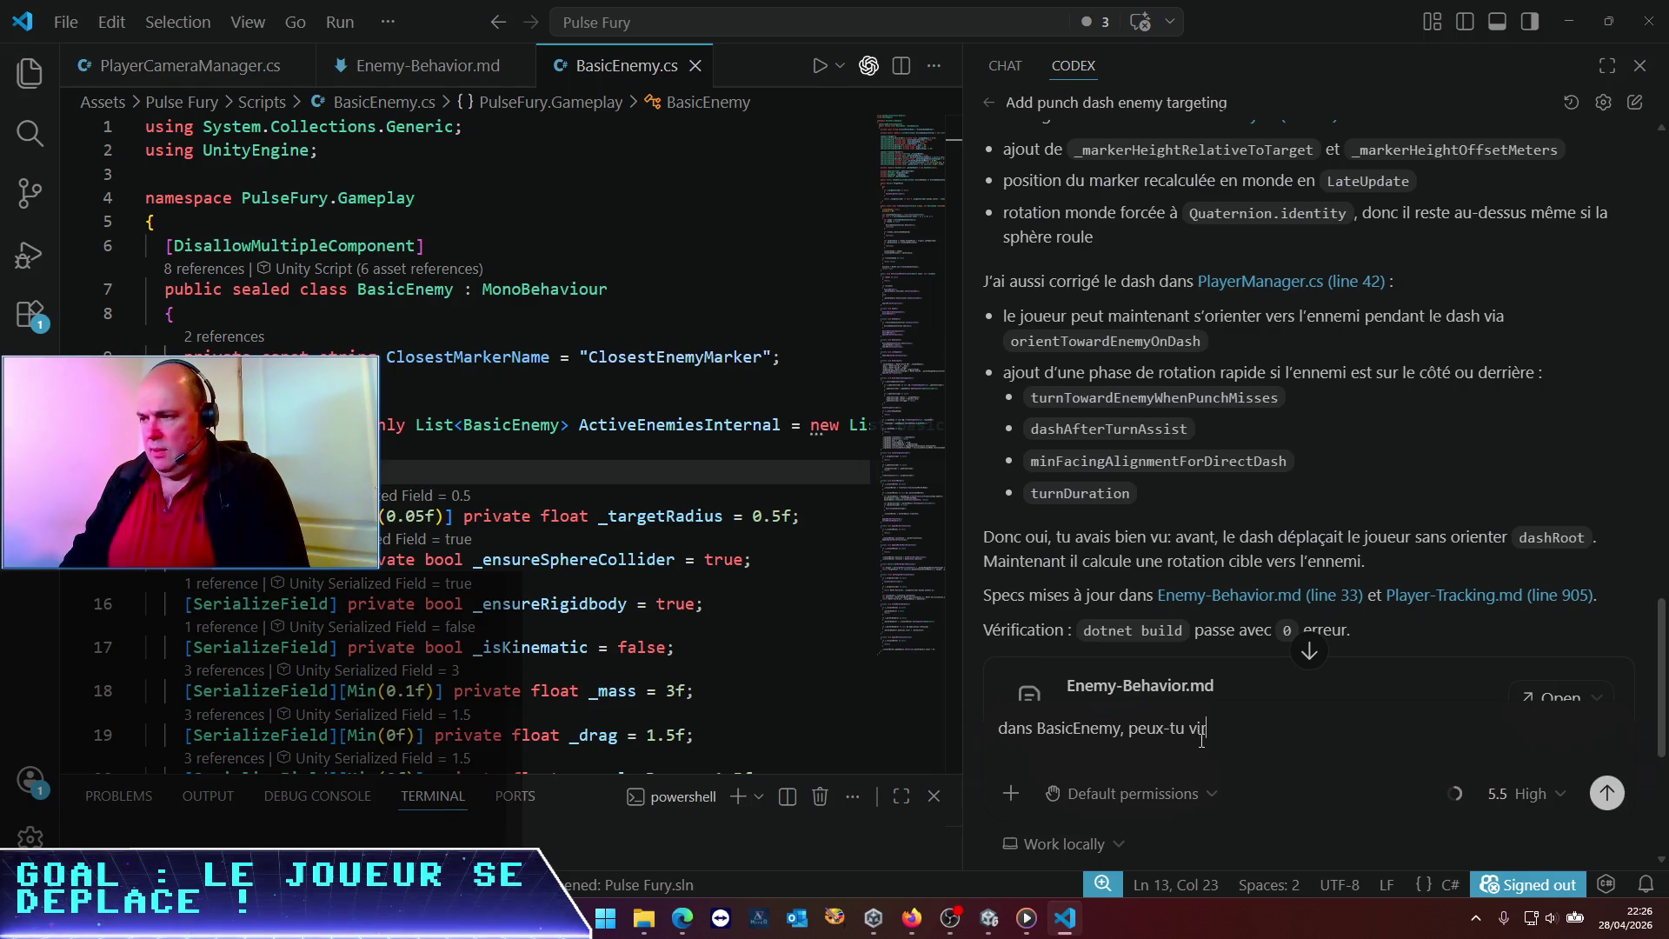
pyautogui.write('er la création')
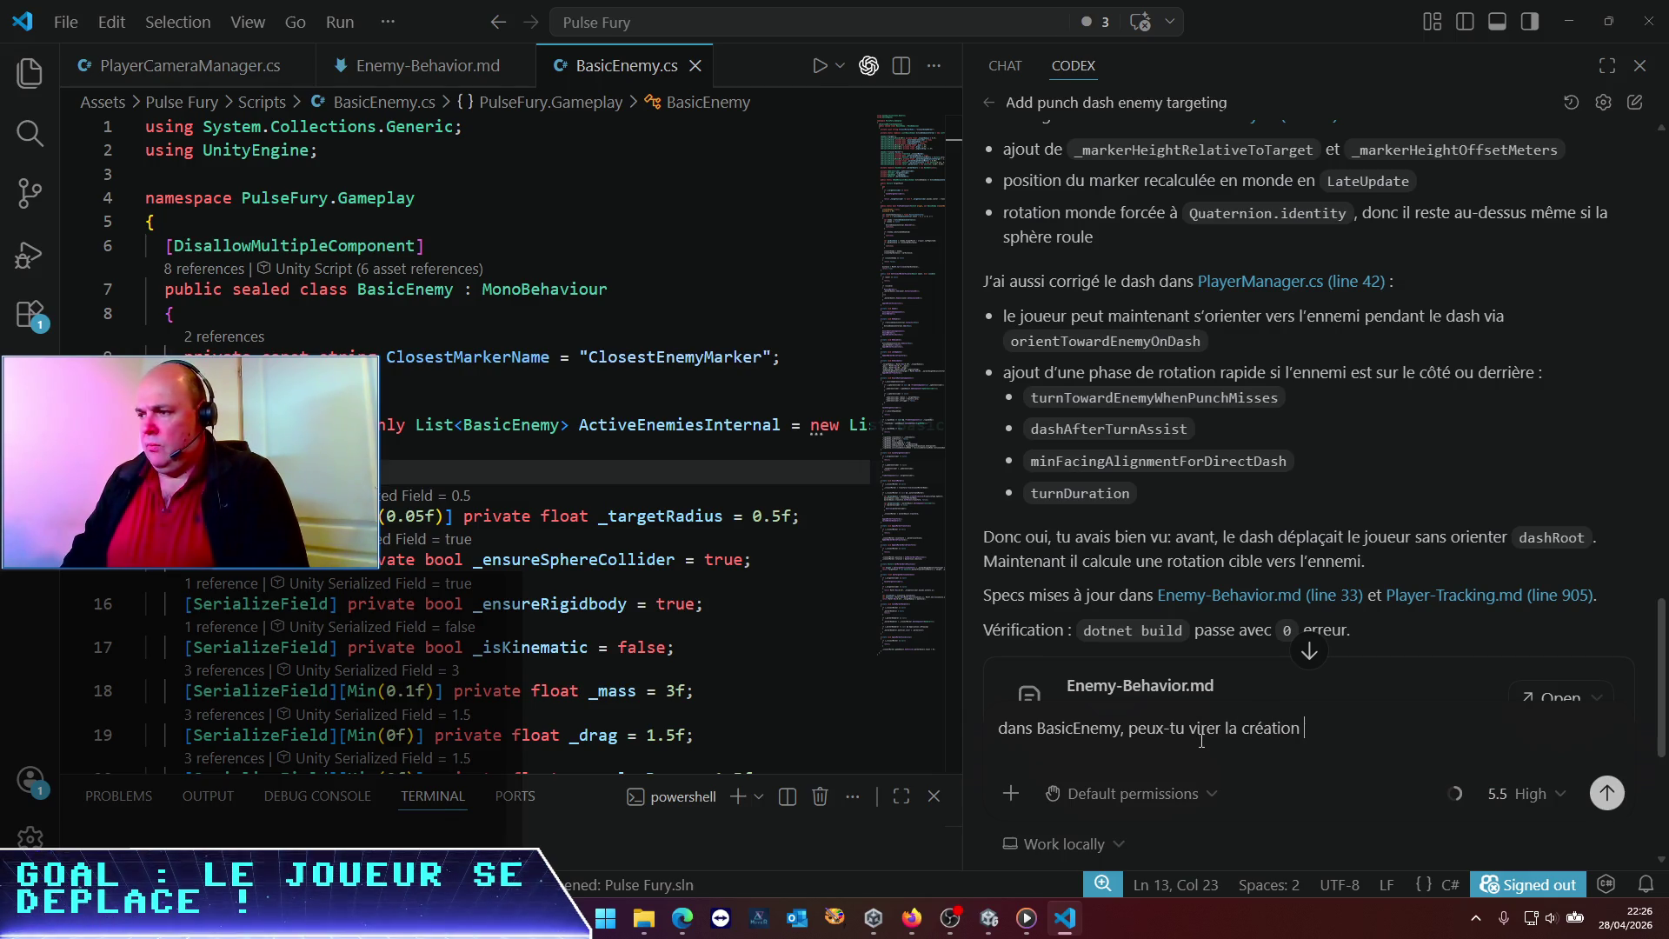
pyautogui.write(' duy')
pyautogui.write('ynamiq')
pyautogui.write('ue du Rigid')
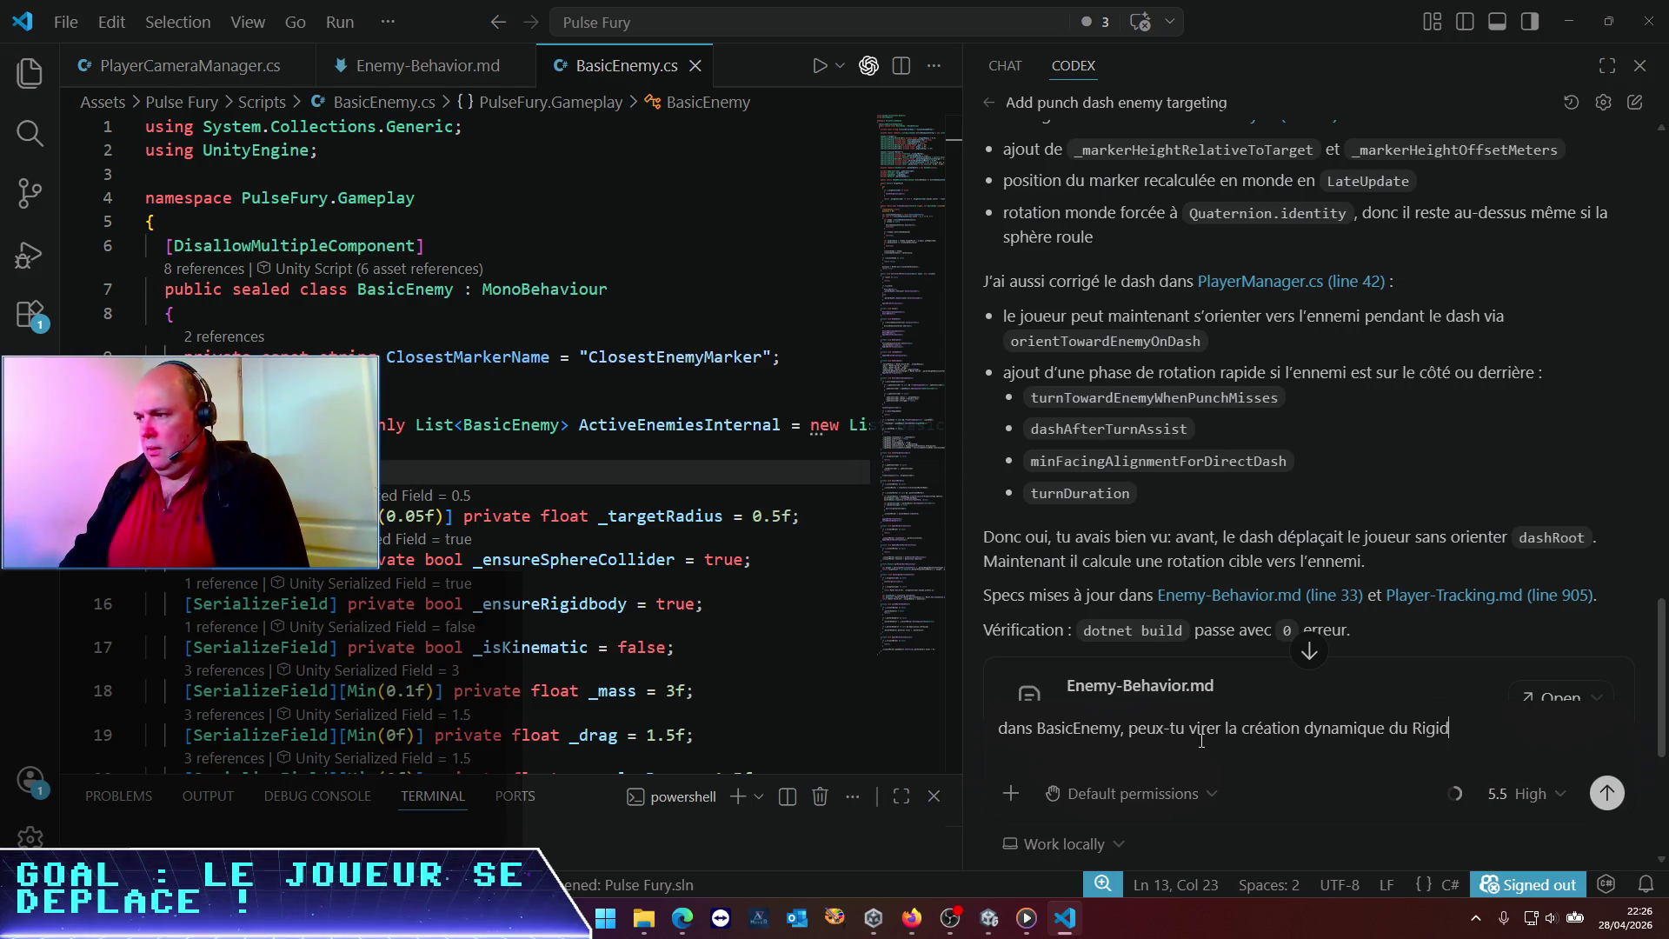
pyautogui.write('Body, et exposer le ')
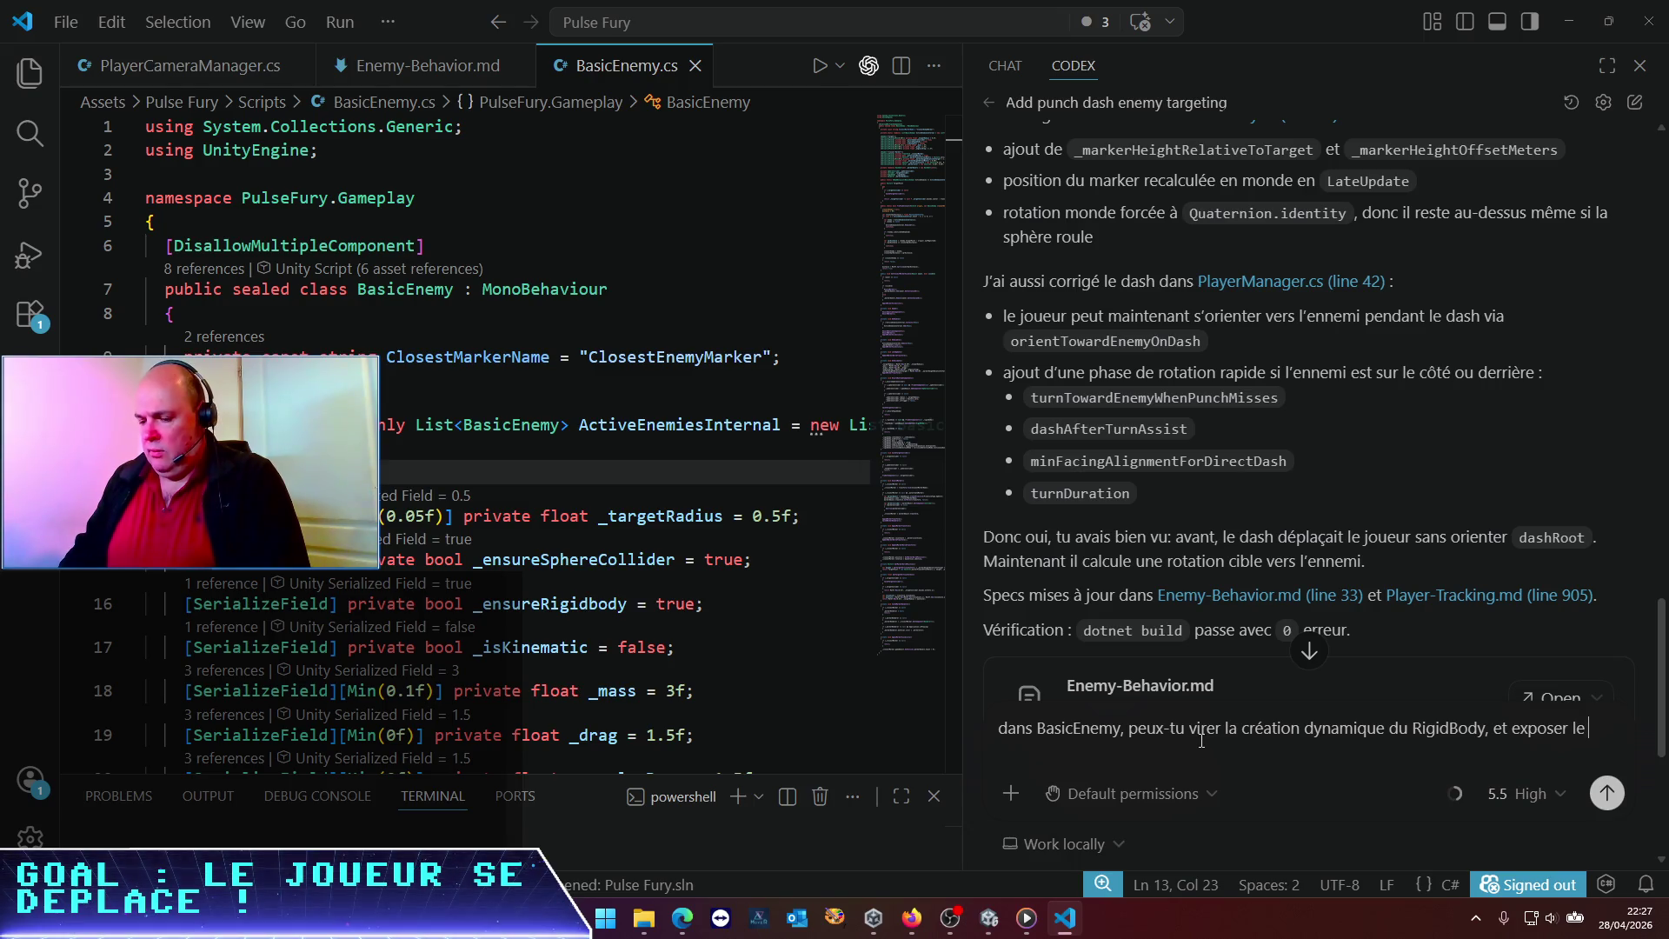
pyautogui.press('BackSpace')
pyautogui.press('BackSpace')
pyautogui.press('BackSpace')
pyautogui.write('ce rigidbody en paramètr')
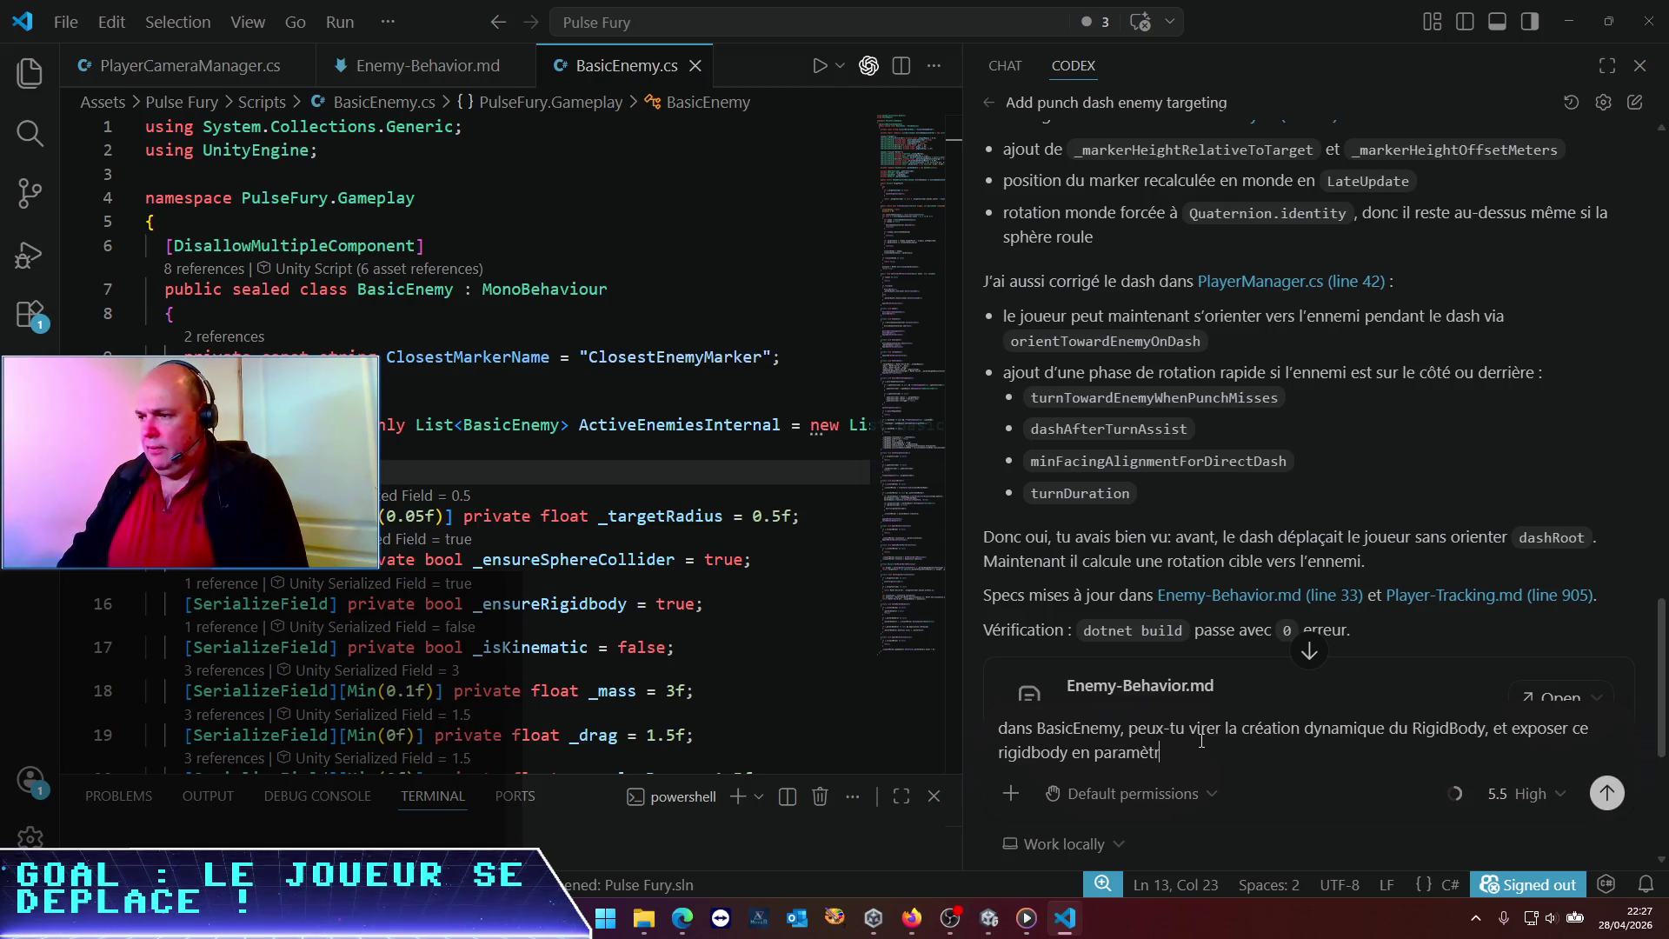
pyautogui.write('e - je va')
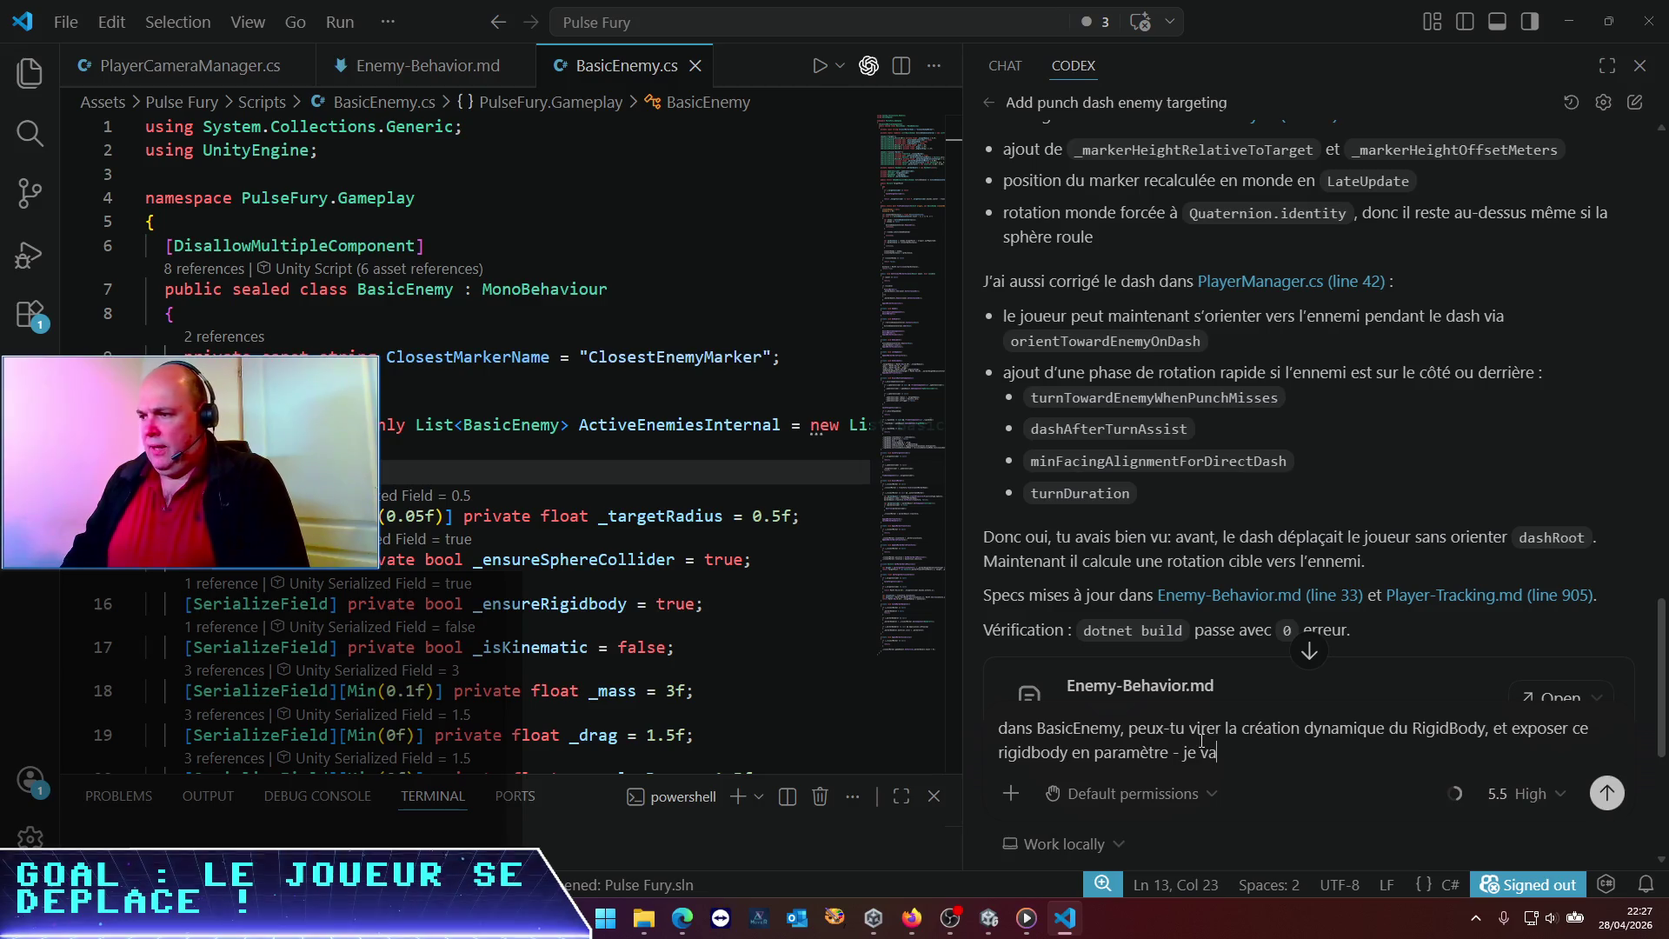
pyautogui.write("er et l'assigner dans l'ins")
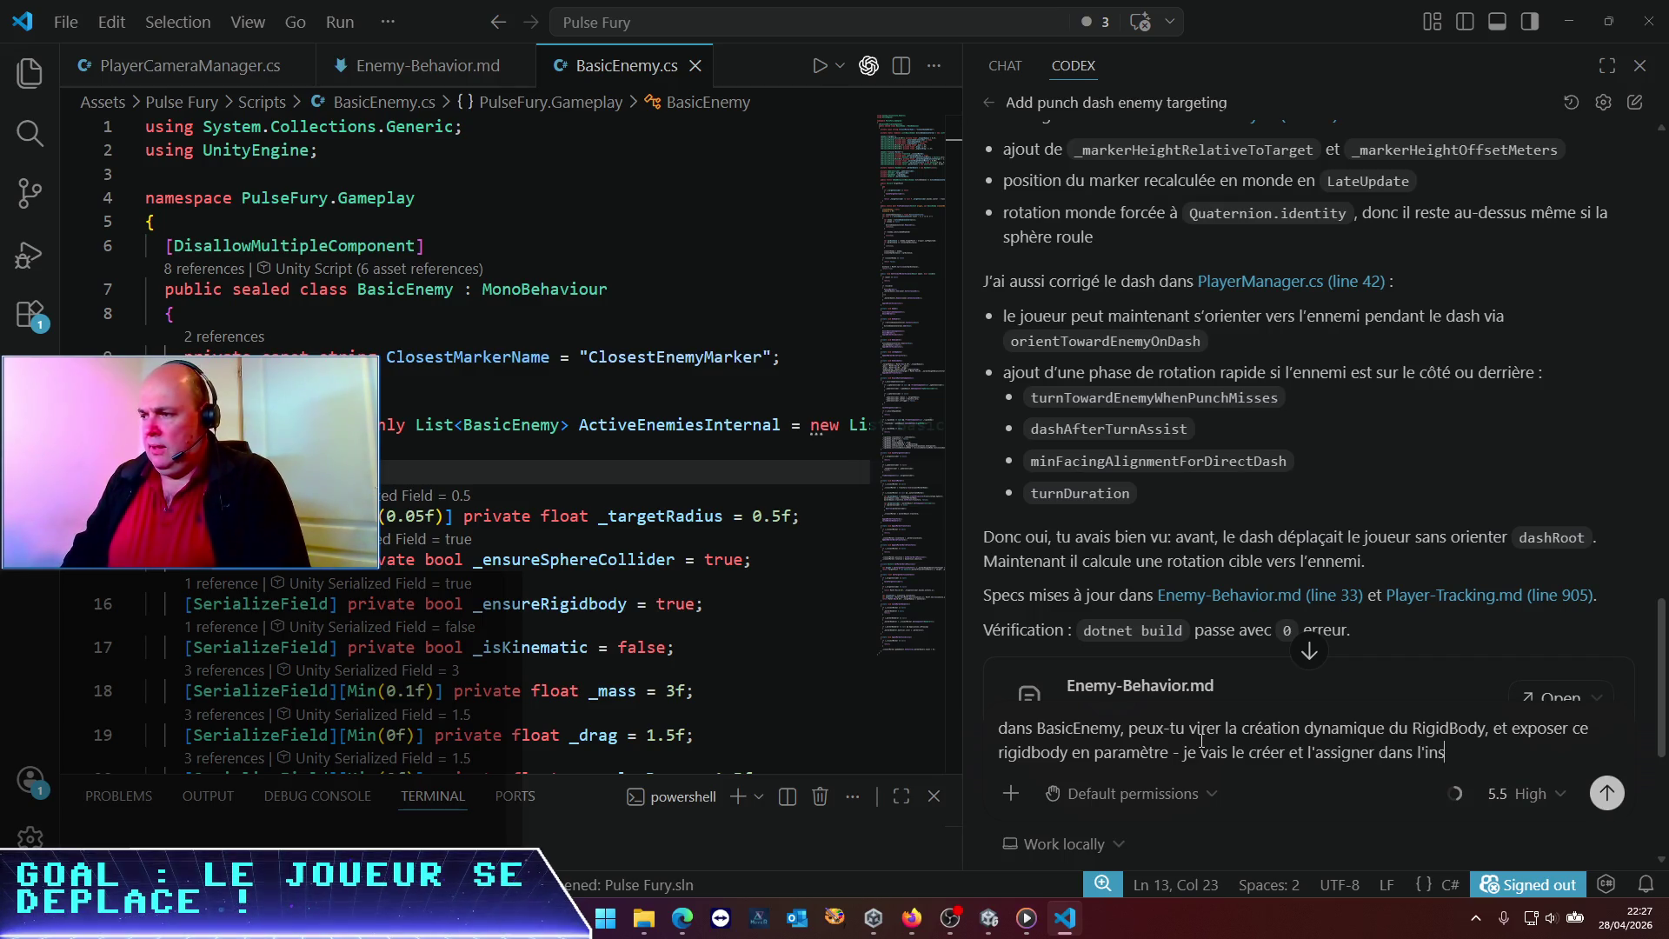
pyautogui.write('ctor')
pyautogui.press('Return')
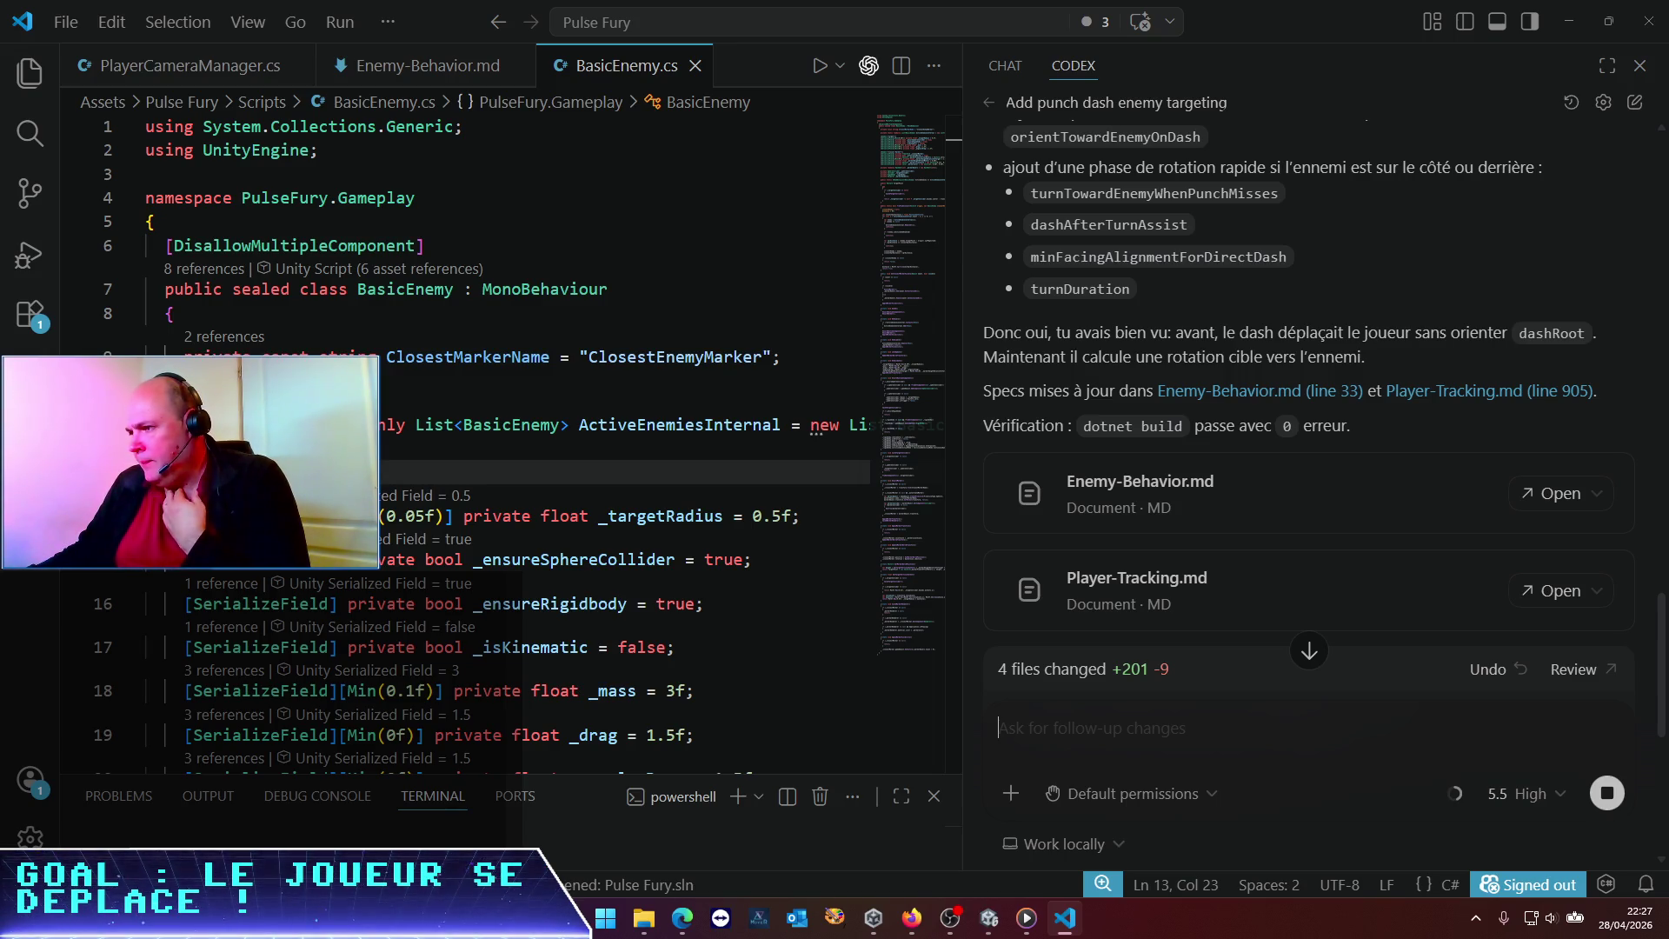
# Review Codex's BasicEnemy.cs changes adding a serialized _rigidbody field, then go back to Unity
pyautogui.scroll(-10, 1318, 427)
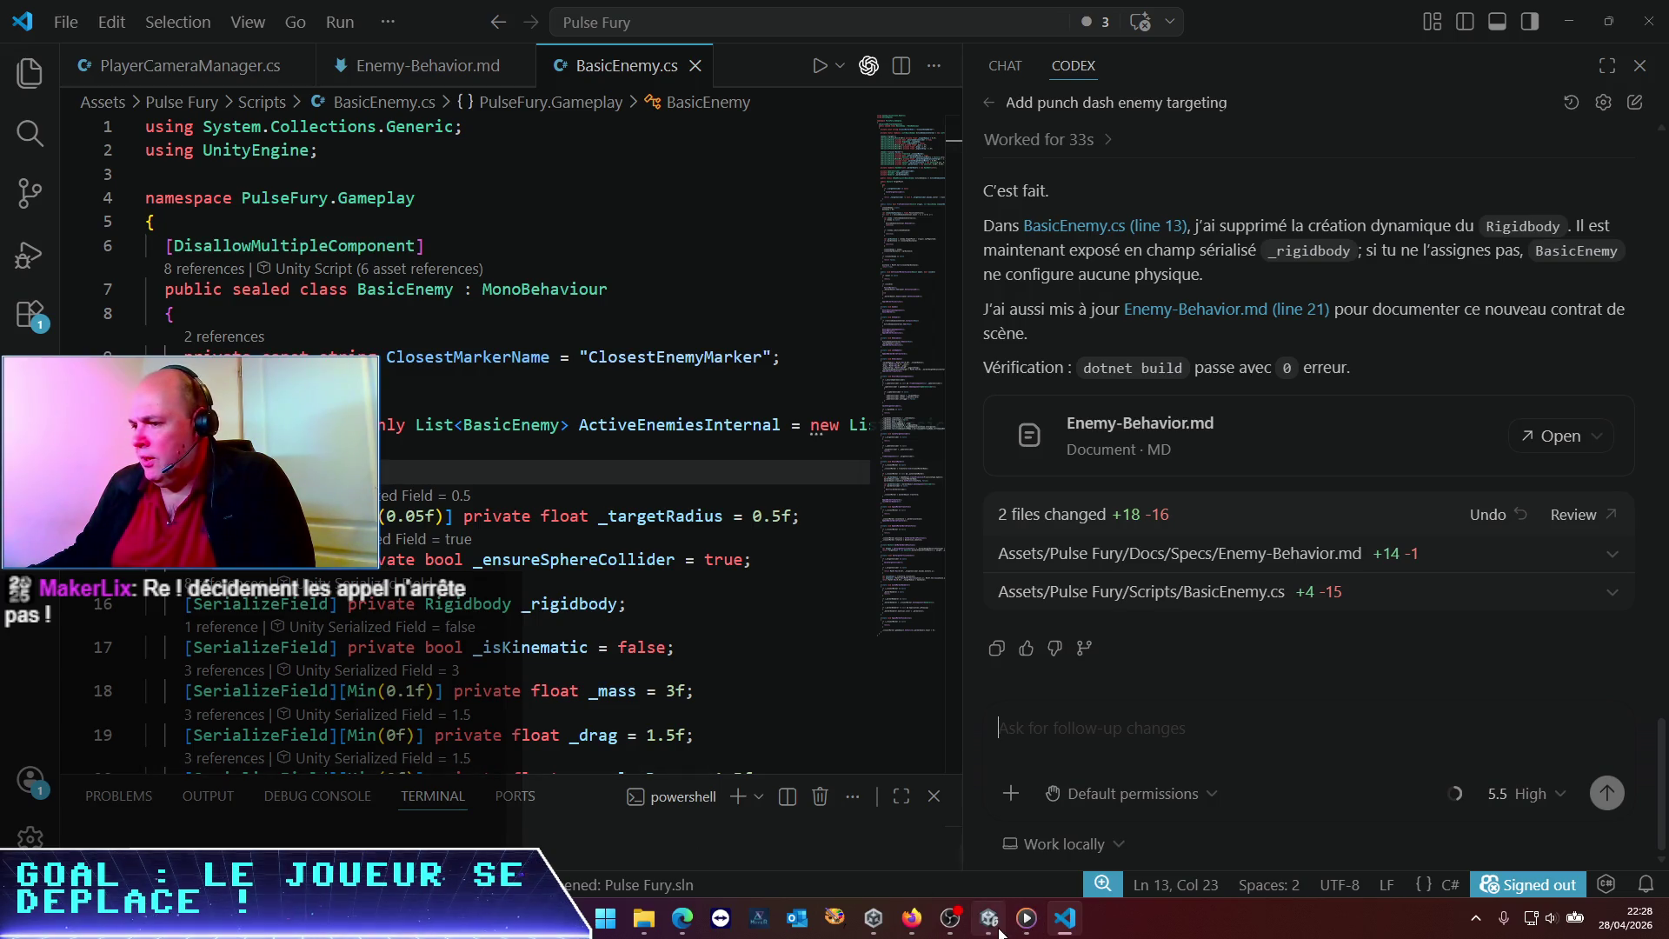
pyautogui.click(988, 918)
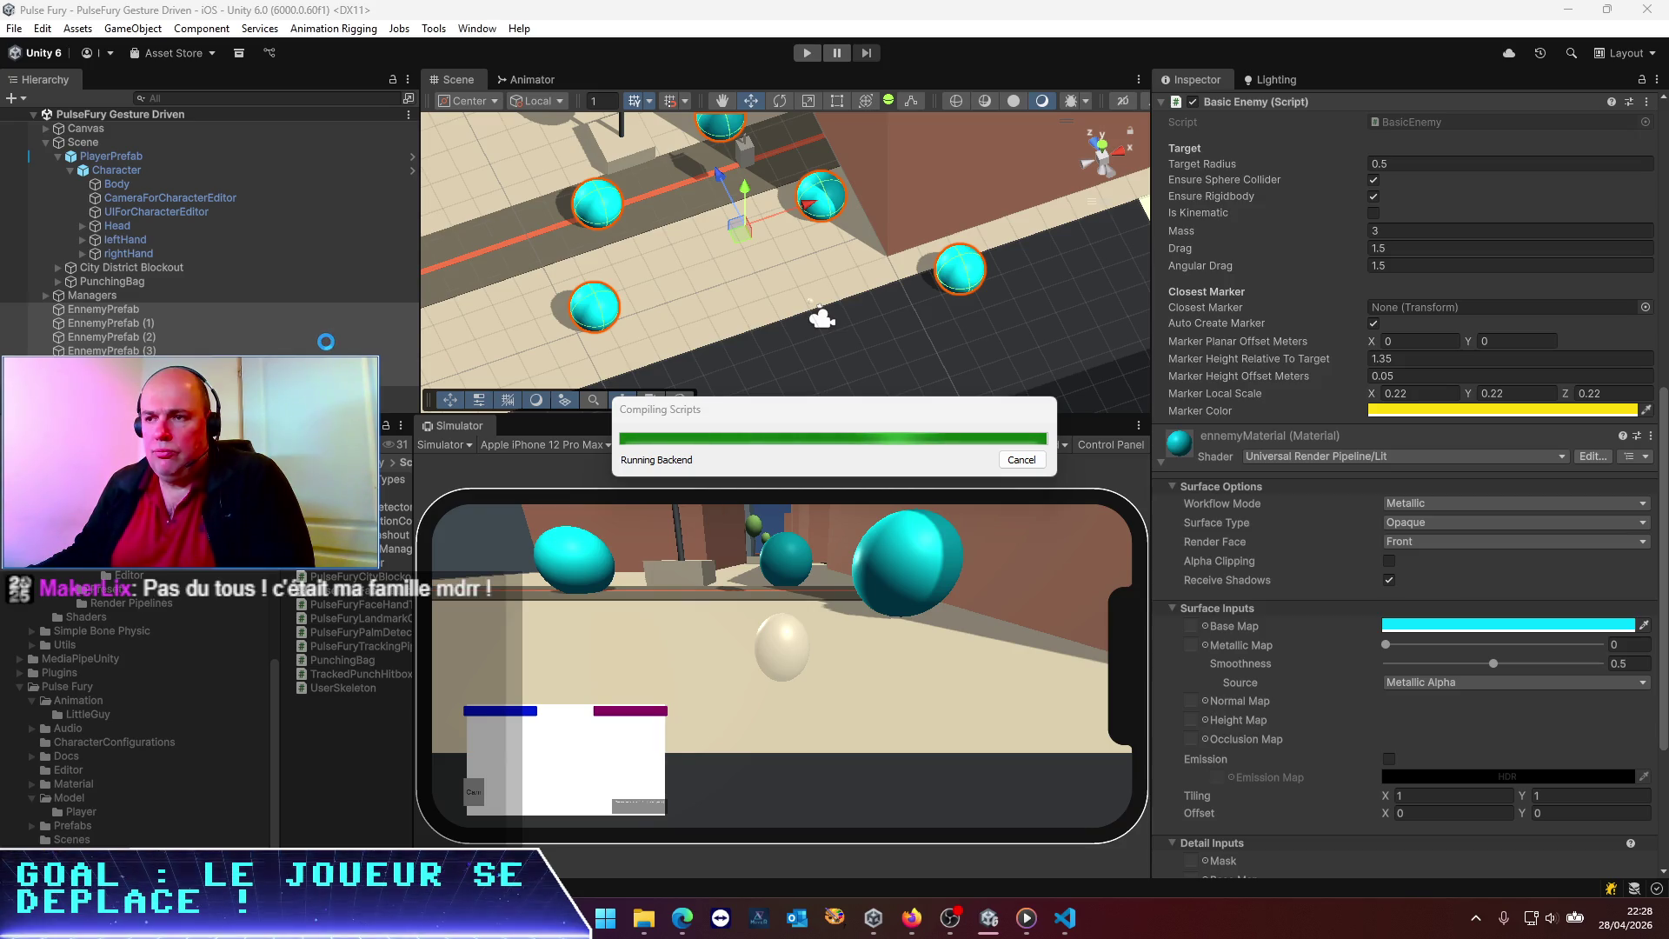
# Delete the enemy copies EnnemyPrefab (1) through (3)
pyautogui.click(173, 323)
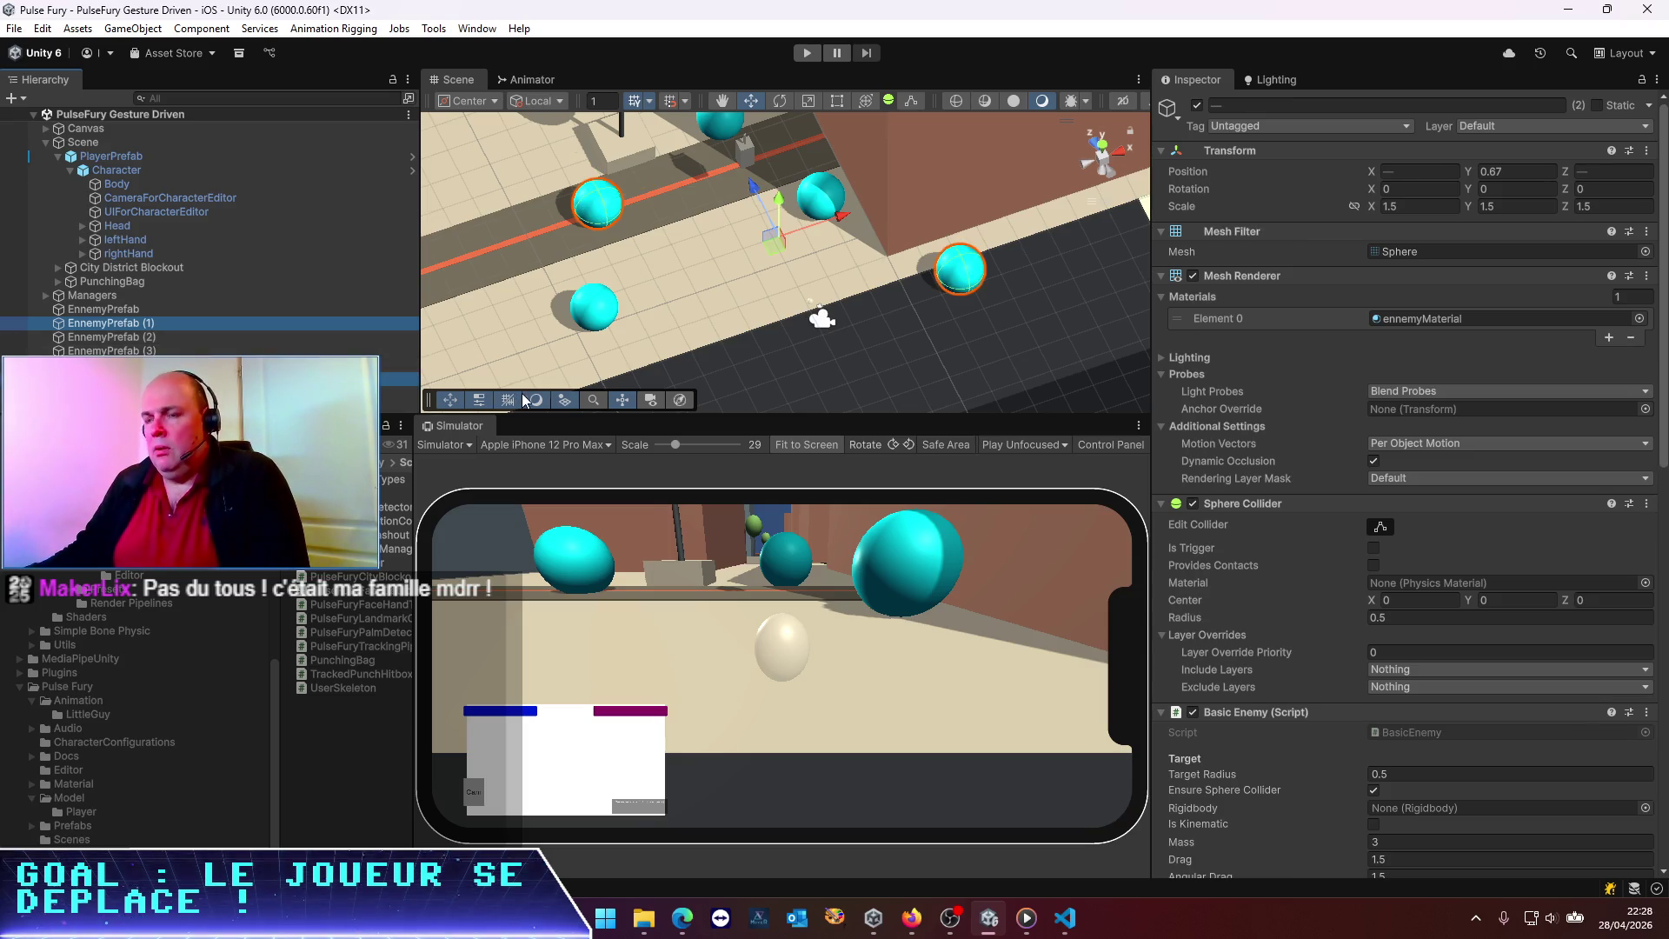
pyautogui.click(139, 321)
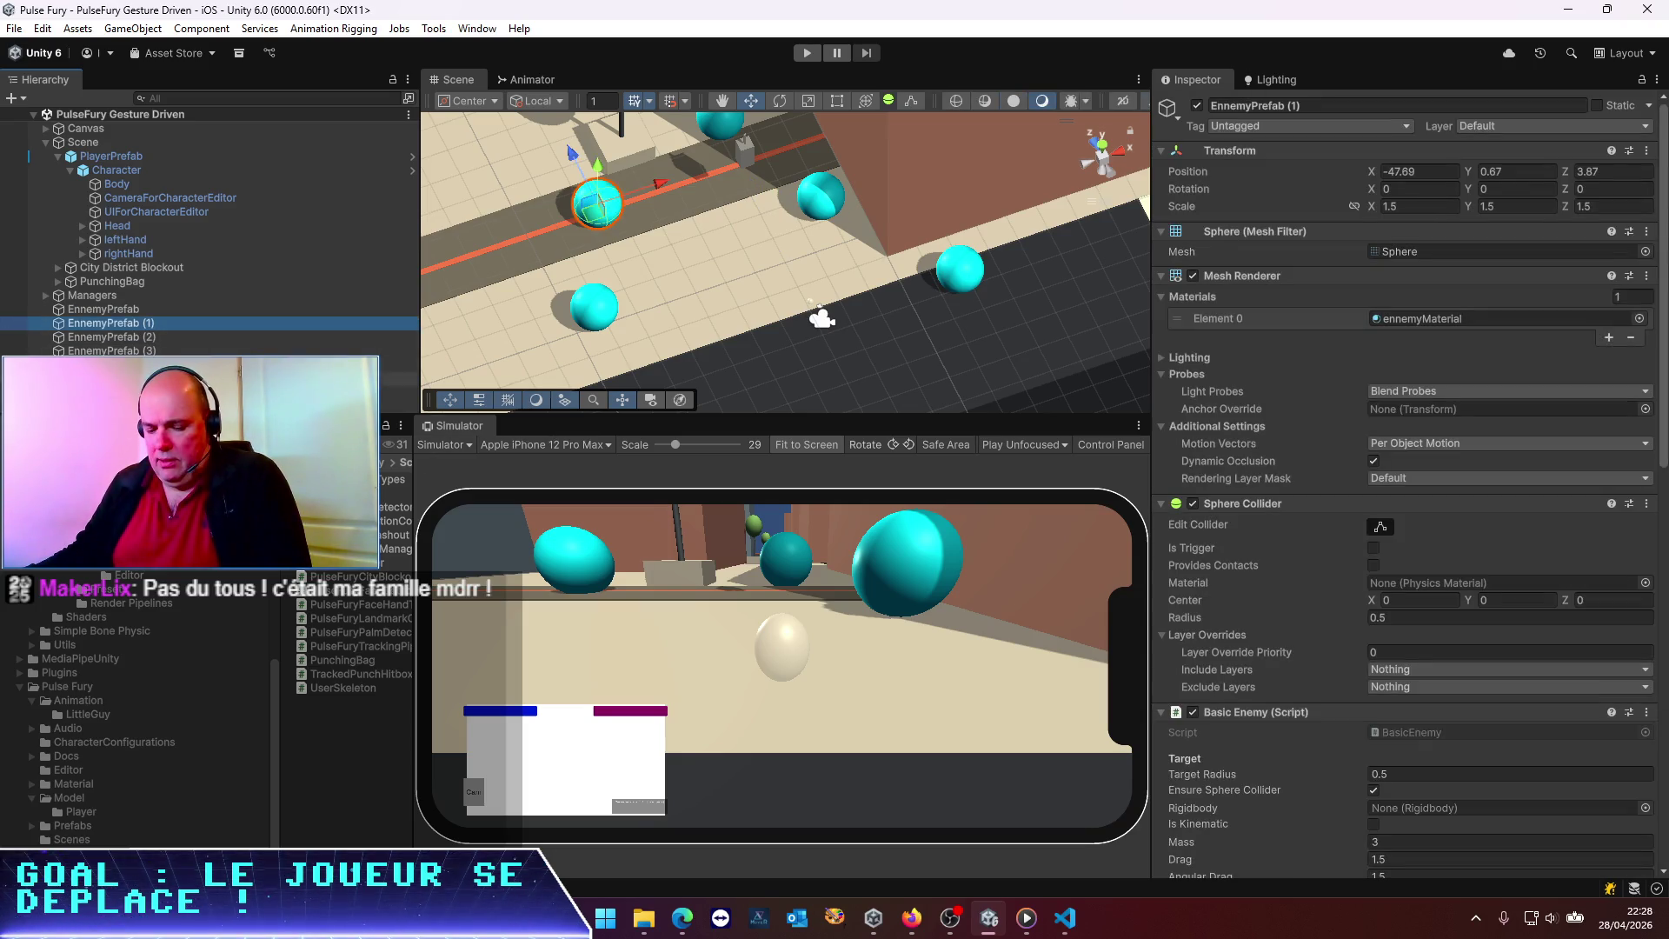
pyautogui.keyDown('shift'); pyautogui.click(111, 350); pyautogui.keyUp('shift')
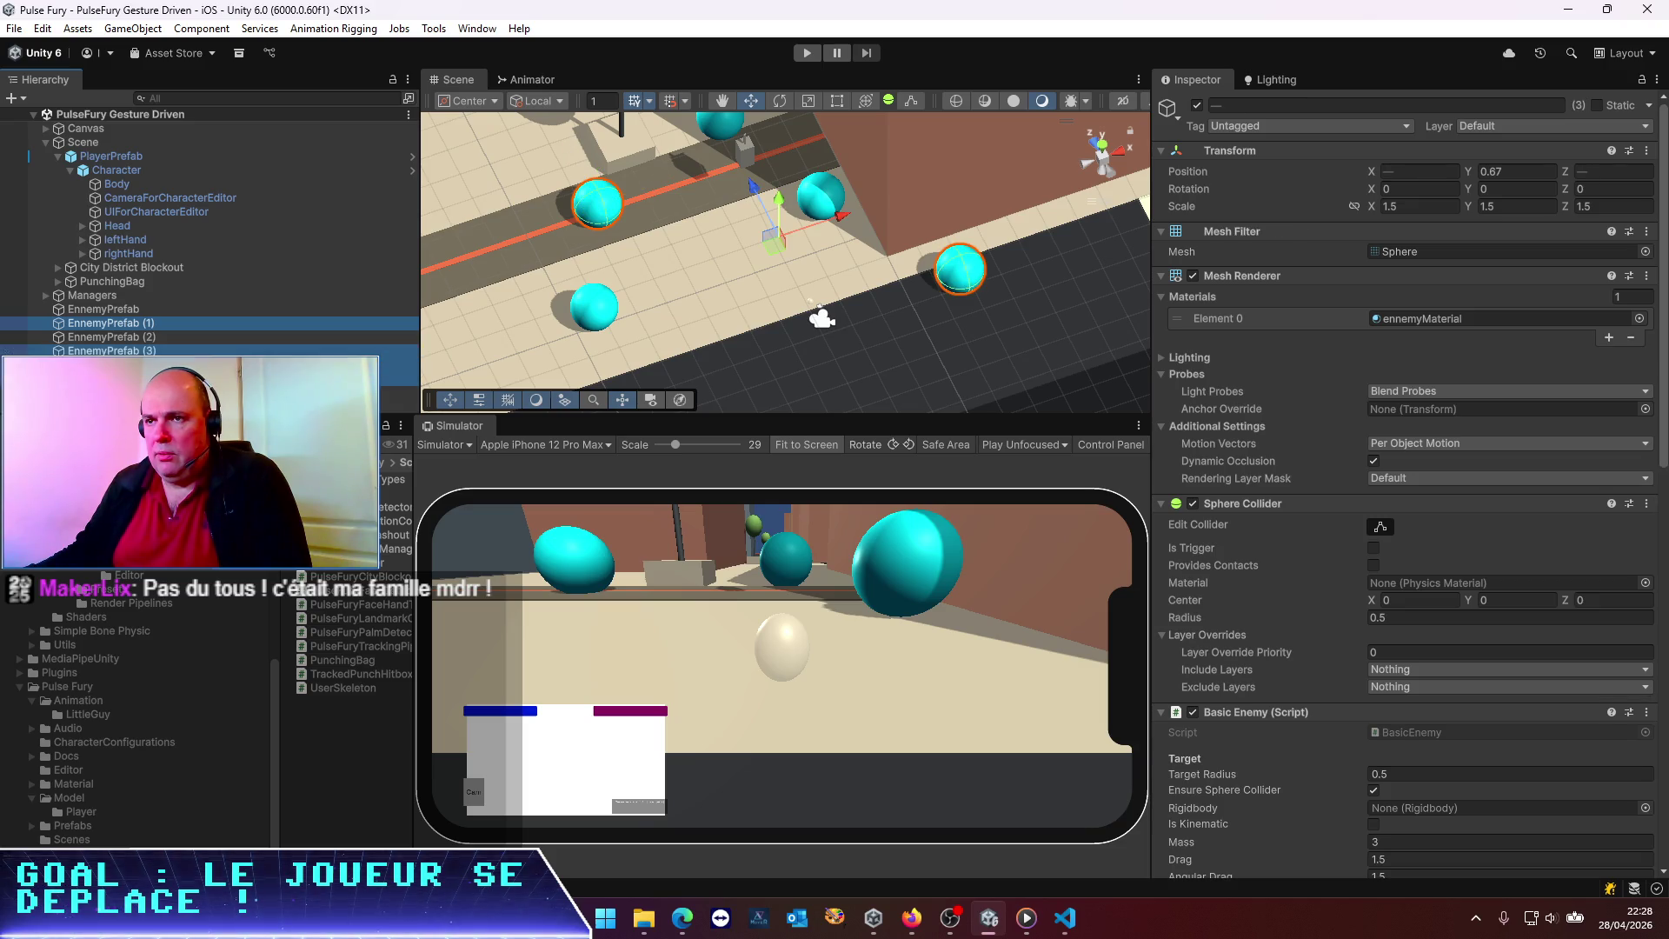
pyautogui.press('Delete')
# Add a Rigidbody to EnnemyPrefab, assign it to Basic Enemy's Rigidbody field, freeze Y position, and save
pyautogui.click(132, 310)
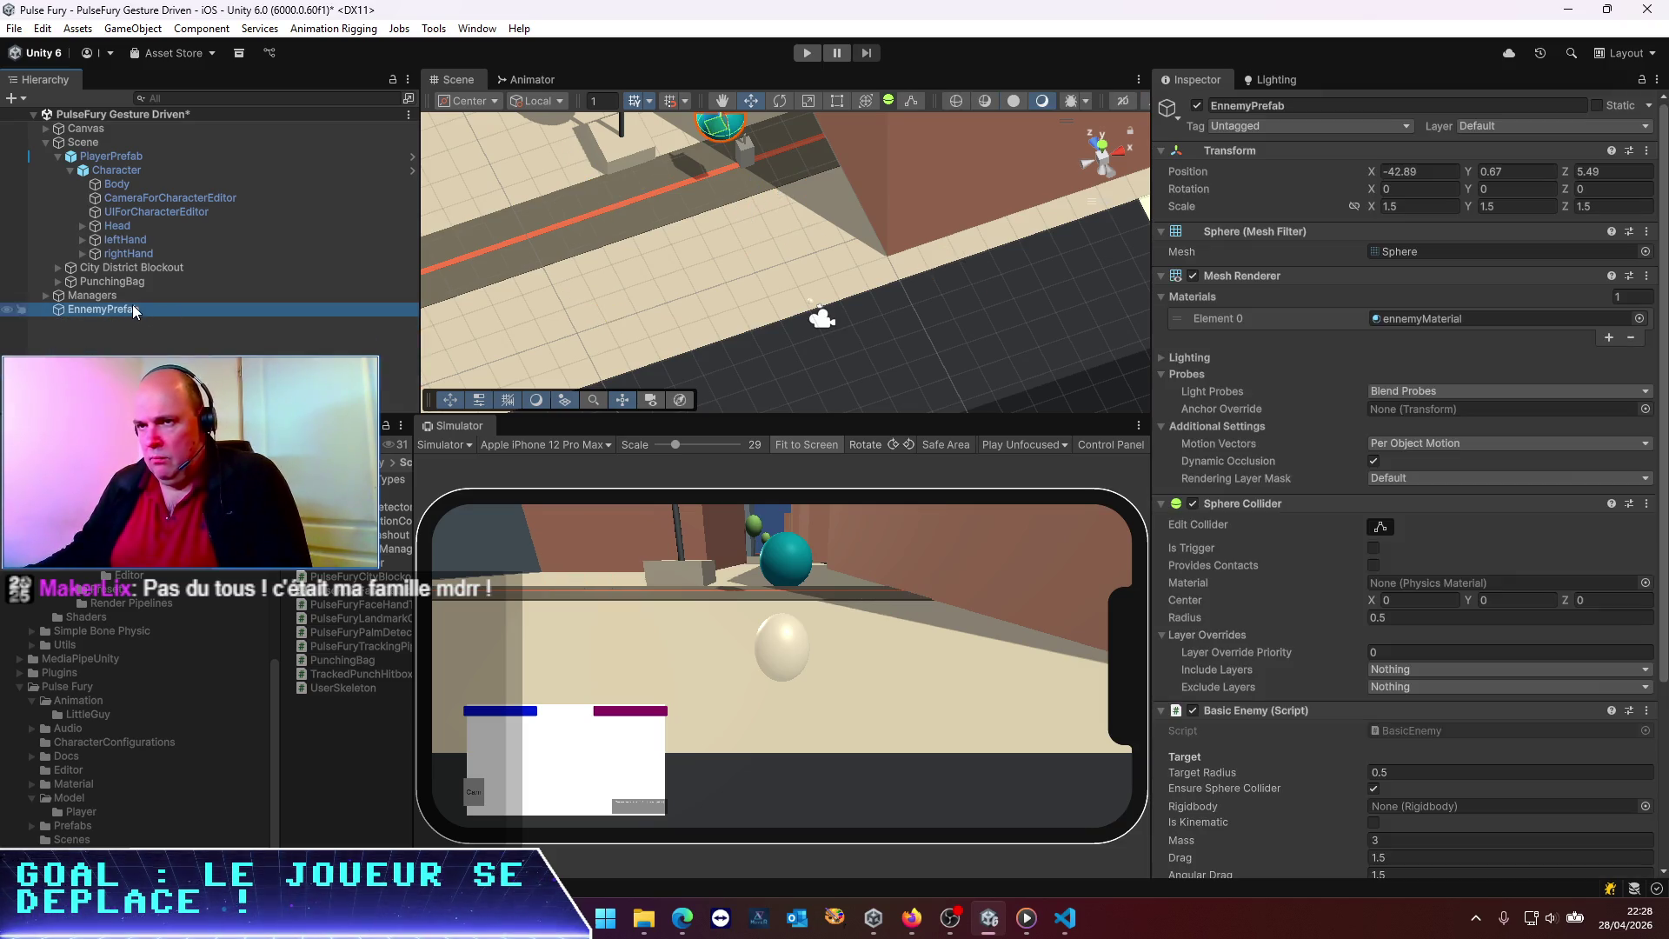
pyautogui.scroll(-5, 1448, 583)
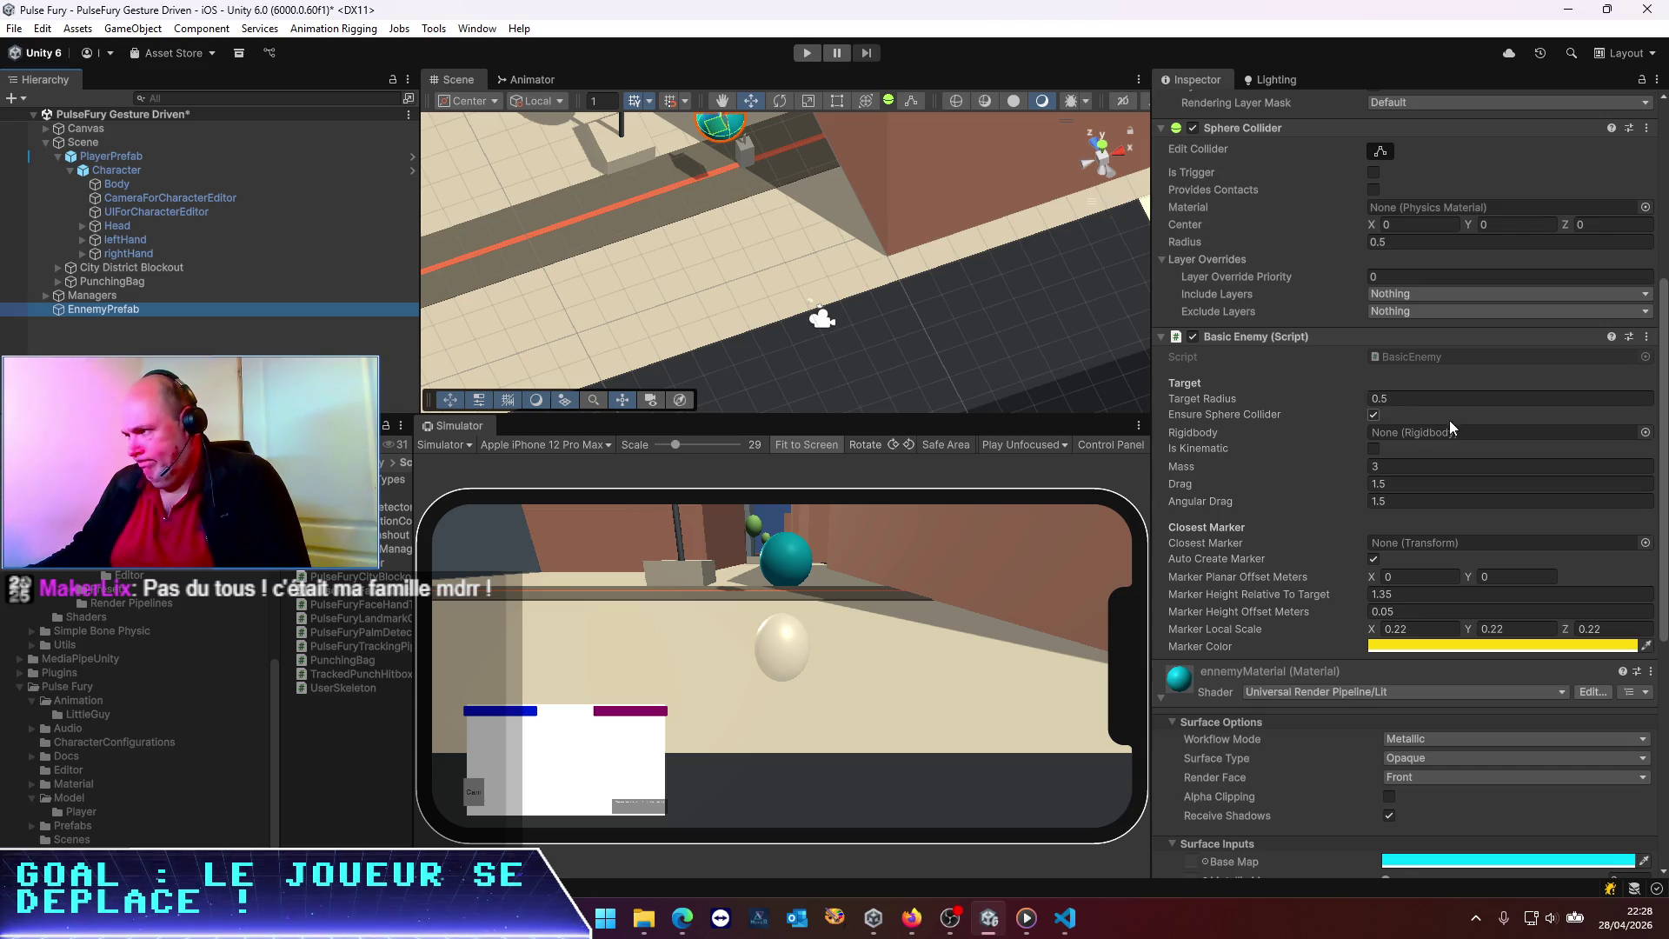
pyautogui.scroll(-6, 1430, 428)
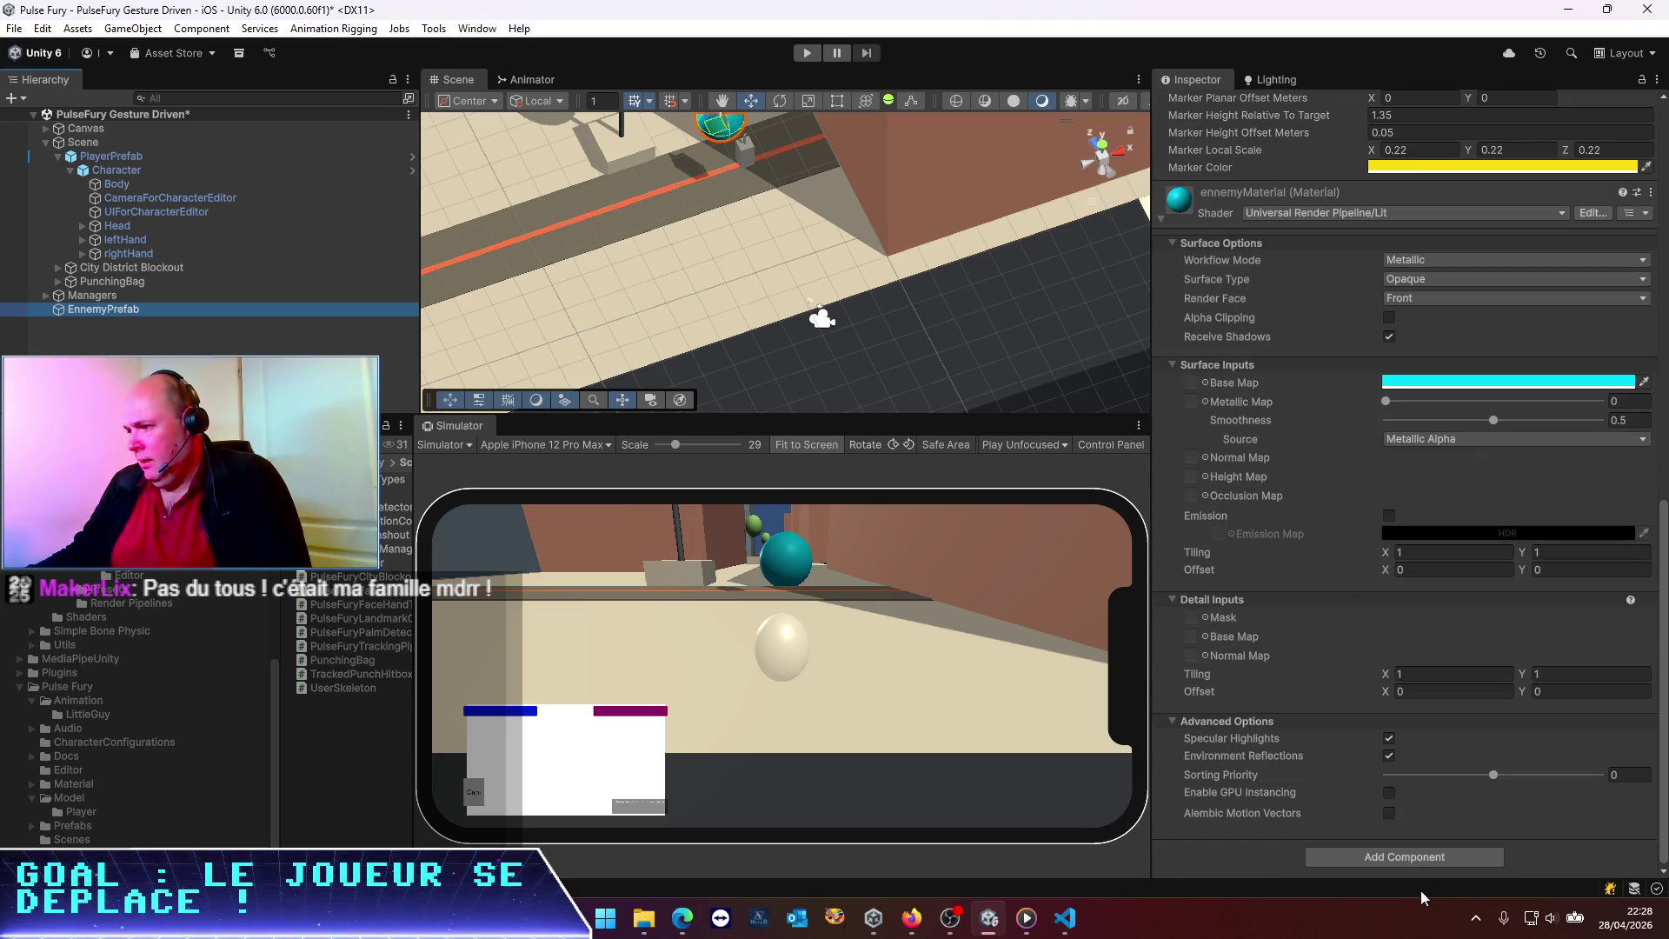
pyautogui.click(1412, 863)
pyautogui.write('rigid')
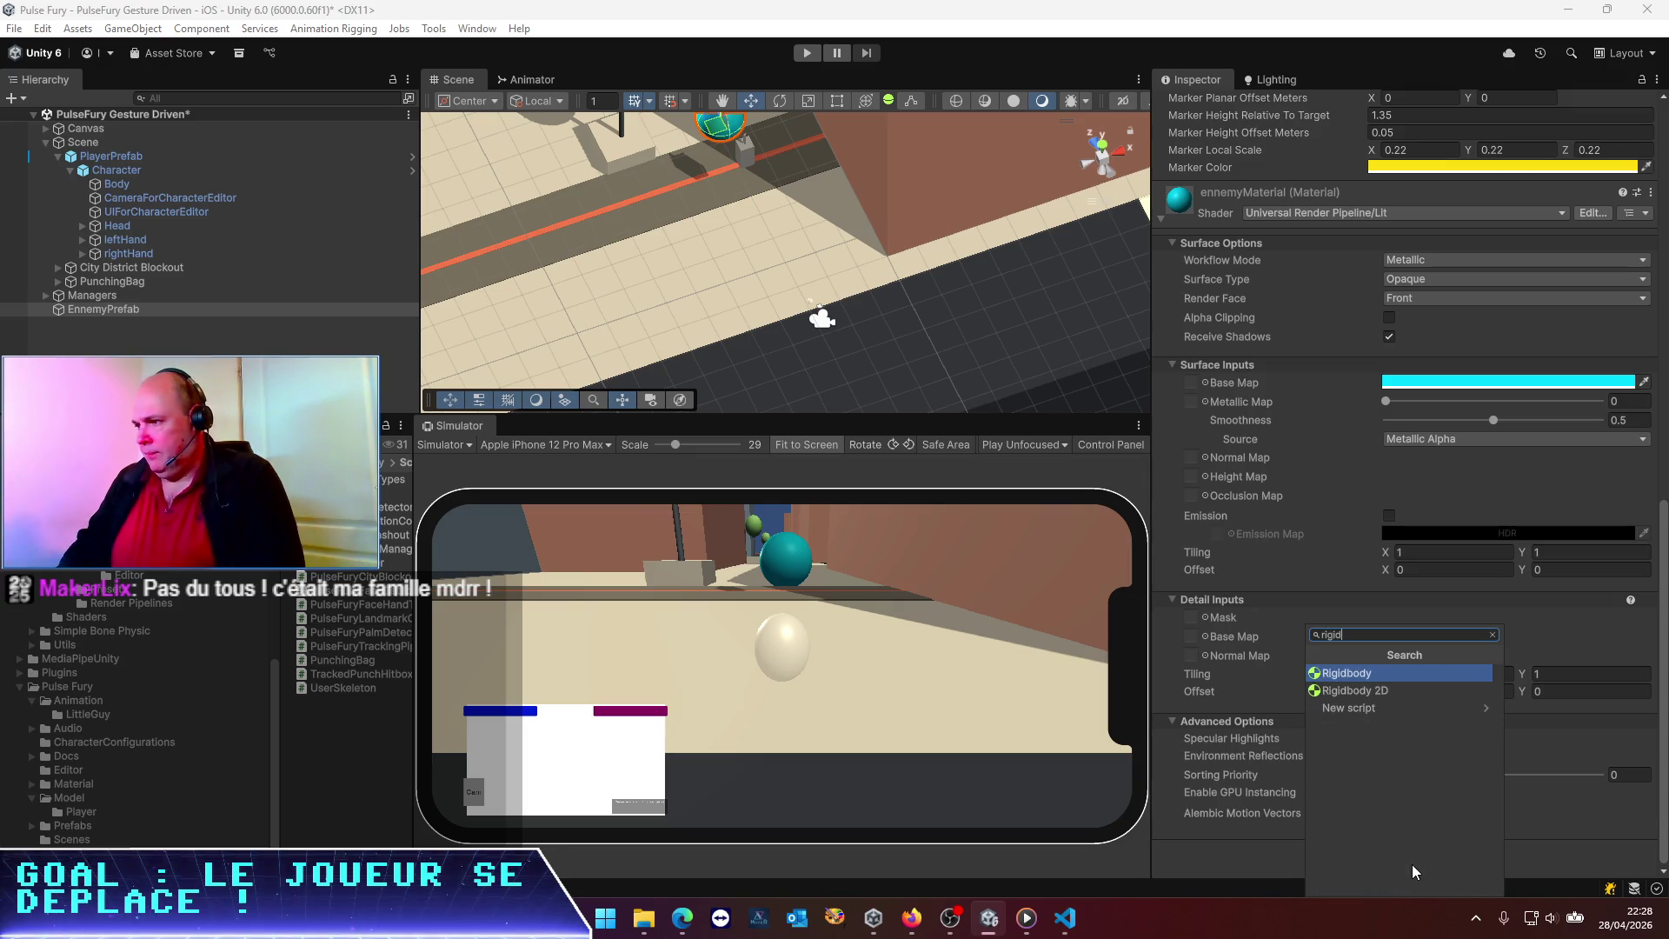
pyautogui.press('Return')
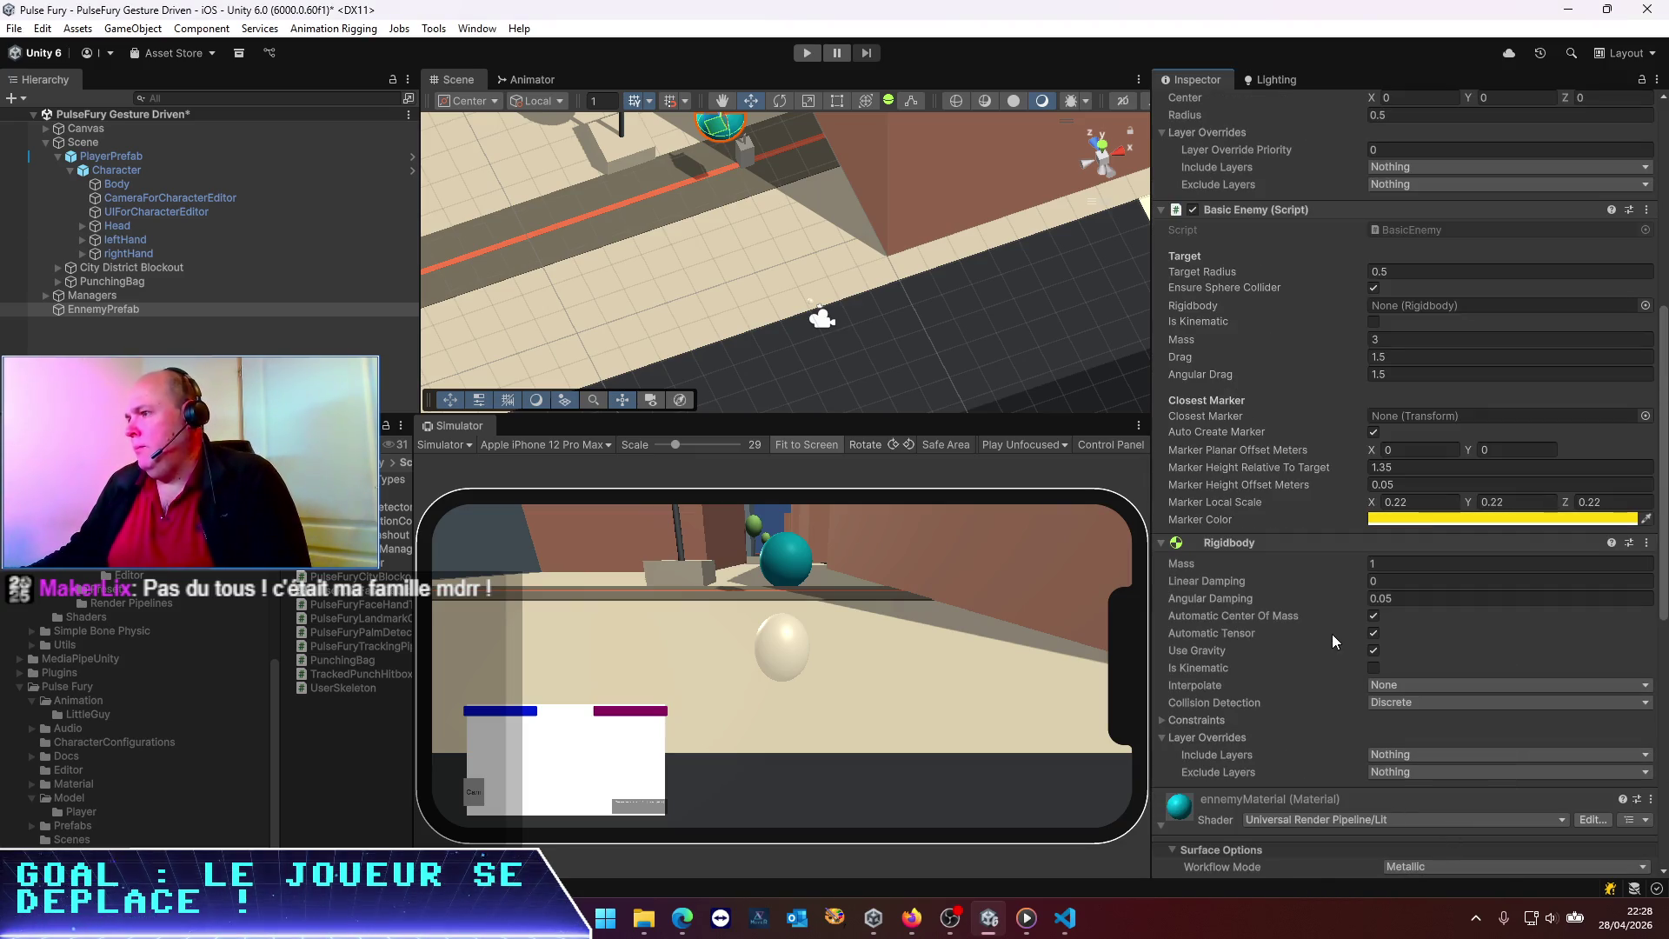
pyautogui.moveTo(1245, 546)
pyautogui.mouseDown()
pyautogui.moveTo(1290, 196)
pyautogui.moveTo(1370, 289)
pyautogui.moveTo(1428, 560)
pyautogui.mouseUp()
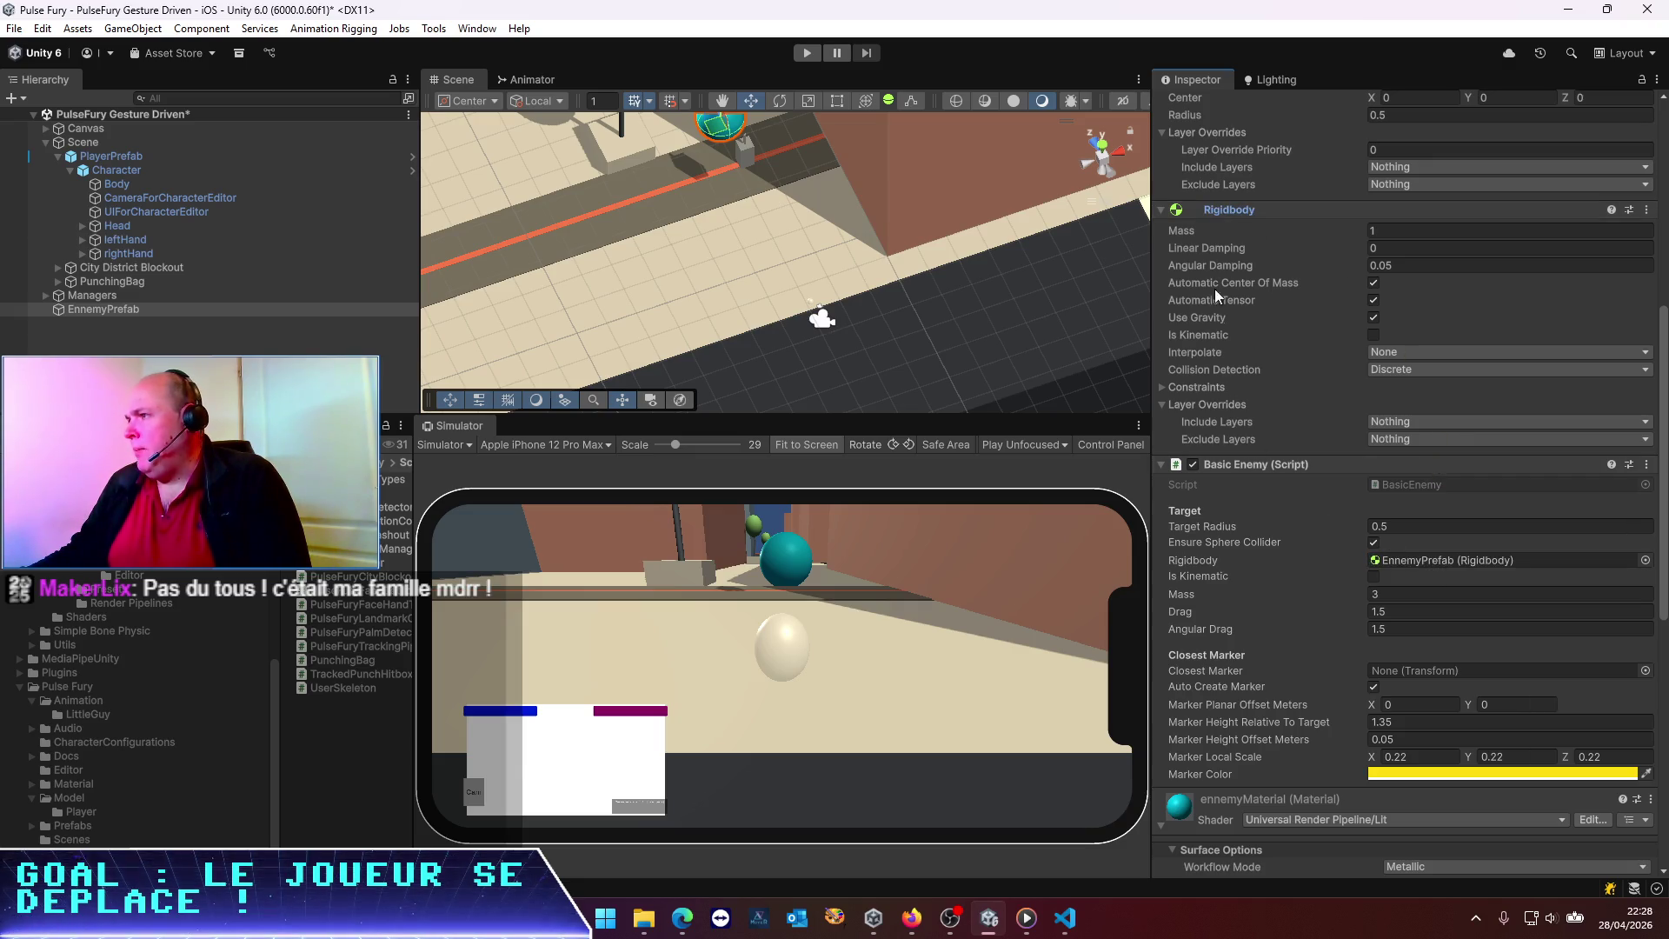
pyautogui.click(1164, 386)
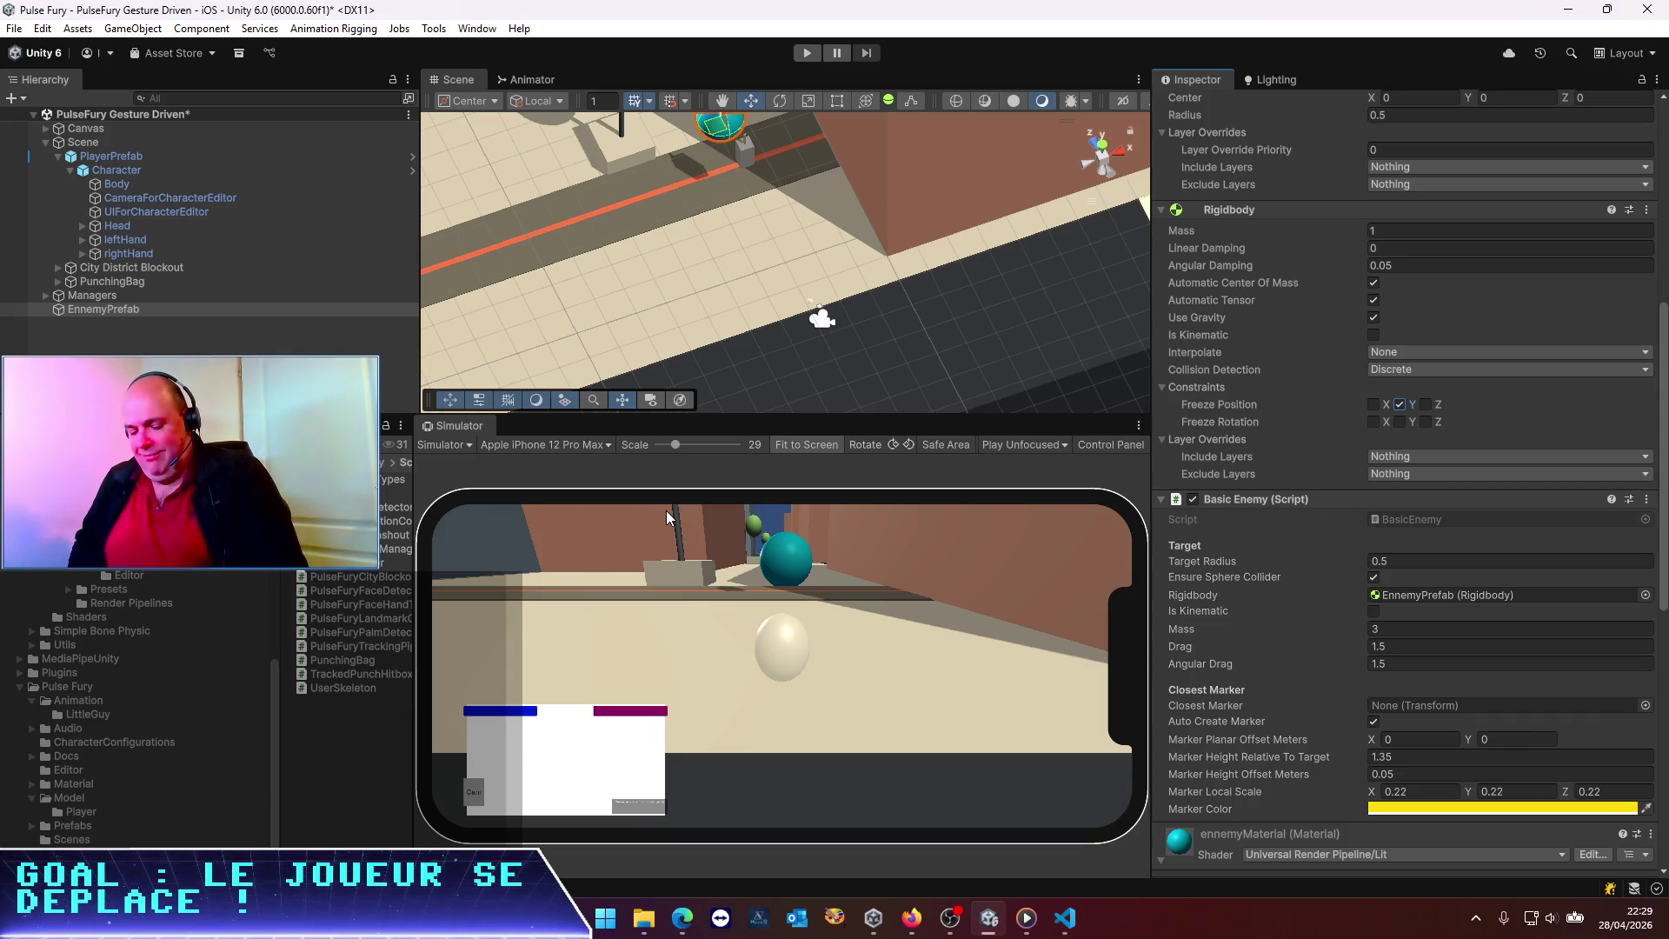
pyautogui.hotkey('ctrl', 's')
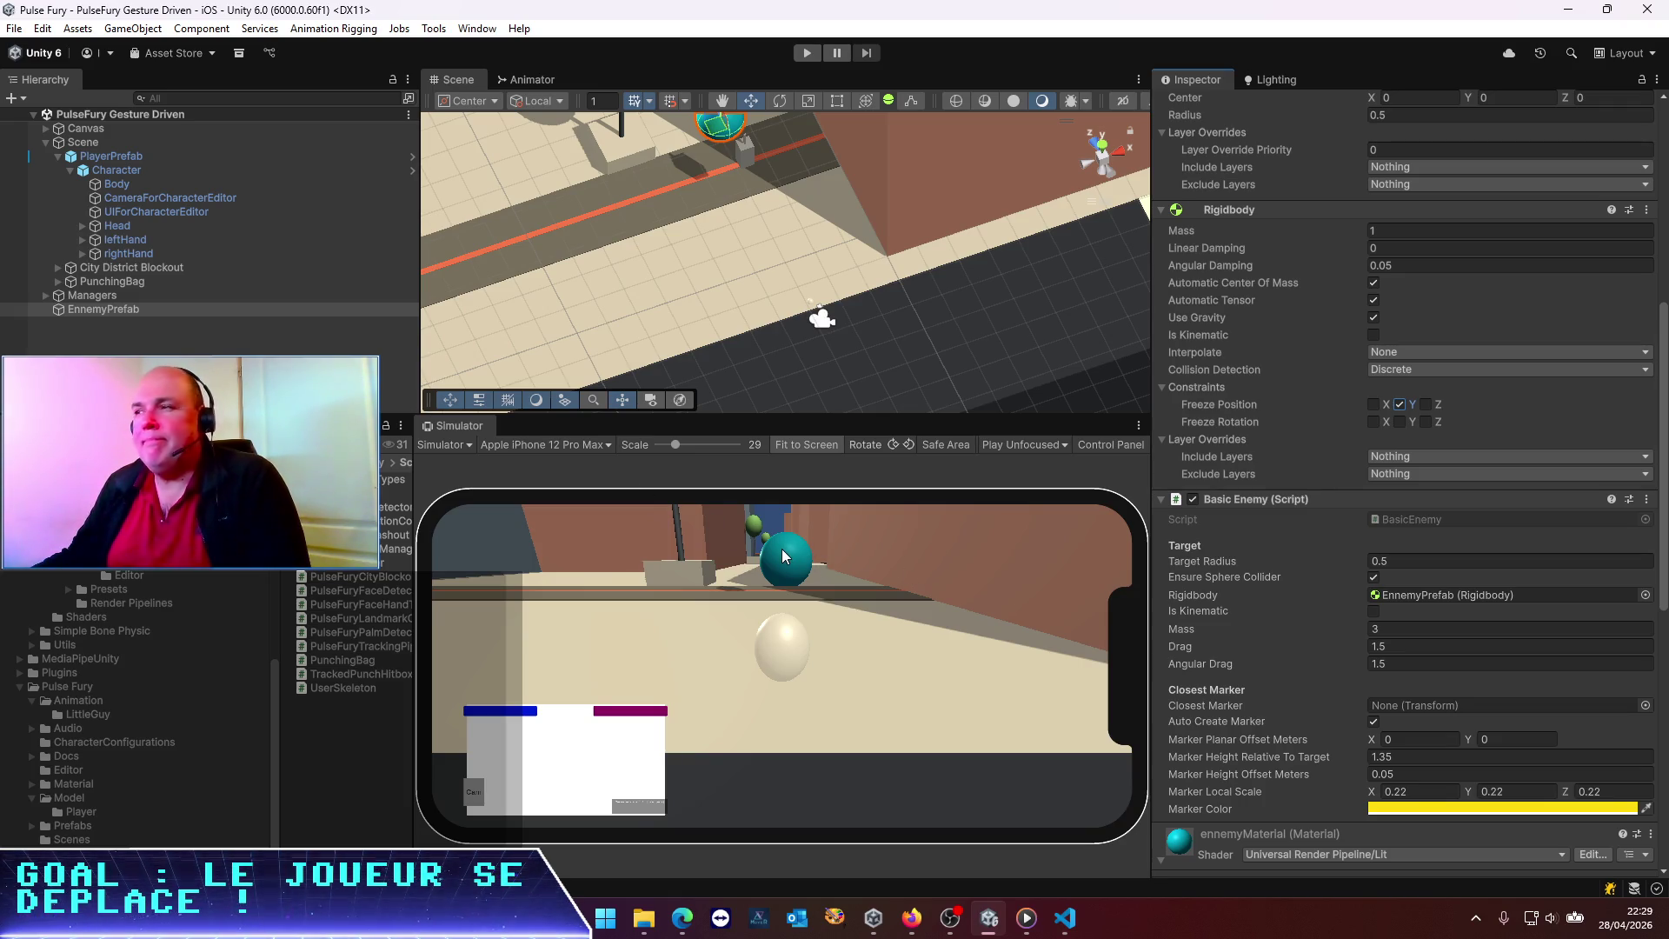
# Make EnnemyPrefab a prefab asset in the Prefabs folder
pyautogui.moveTo(995, 263); pyautogui.dragTo(739, 158)
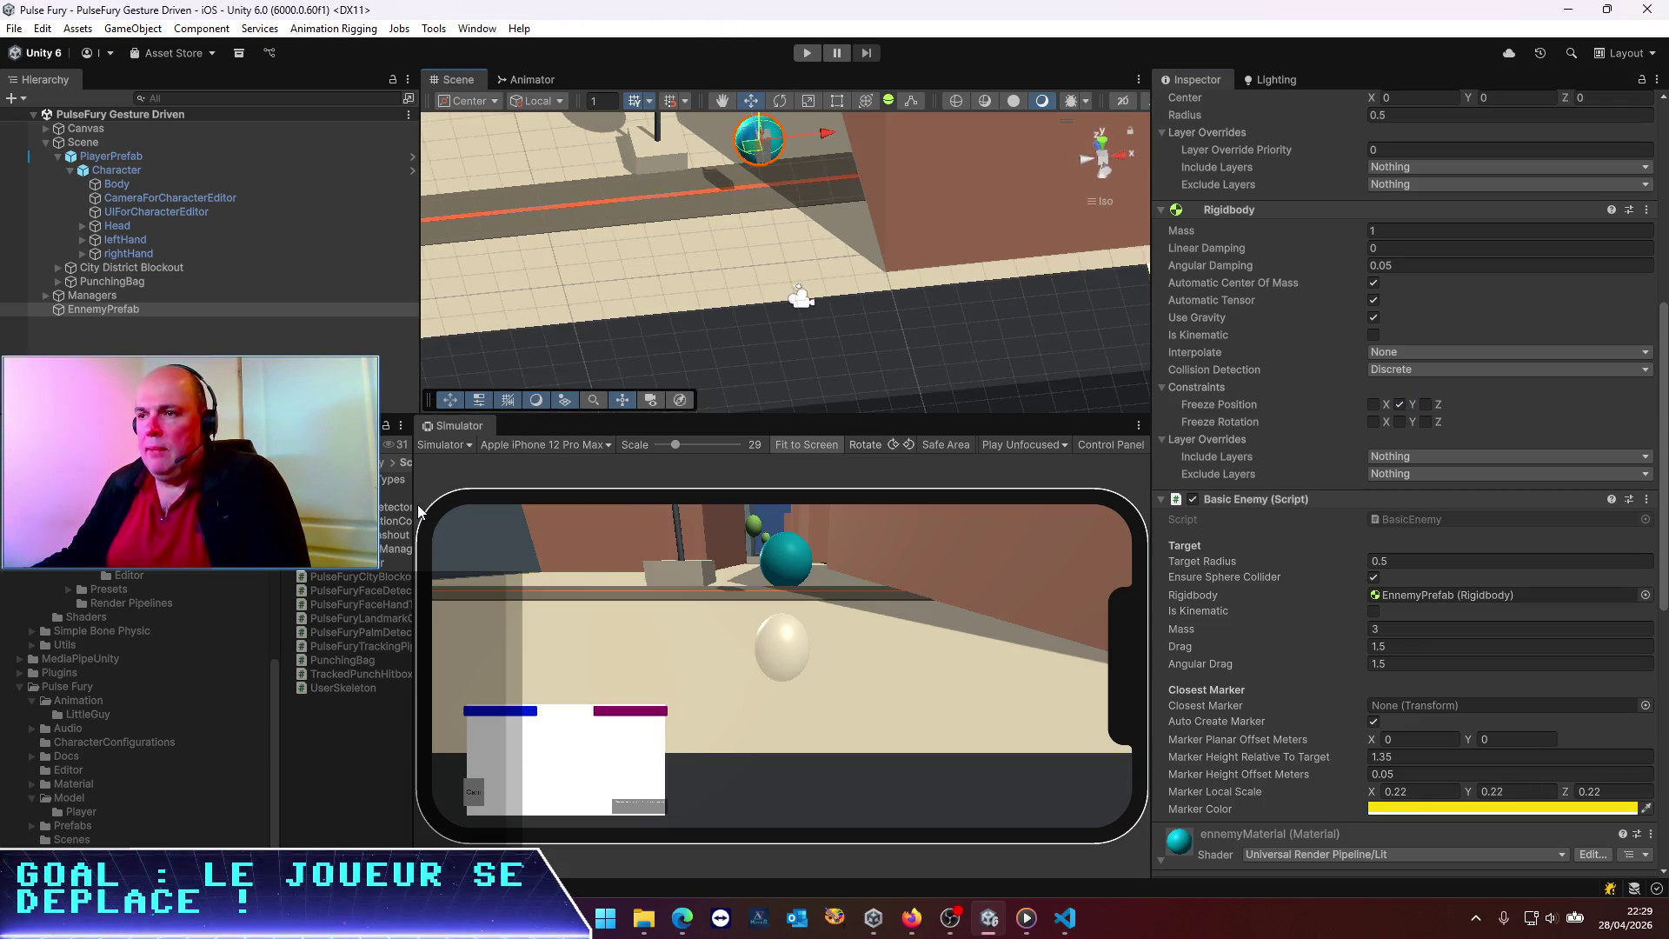
pyautogui.moveTo(410, 496); pyautogui.dragTo(666, 496)
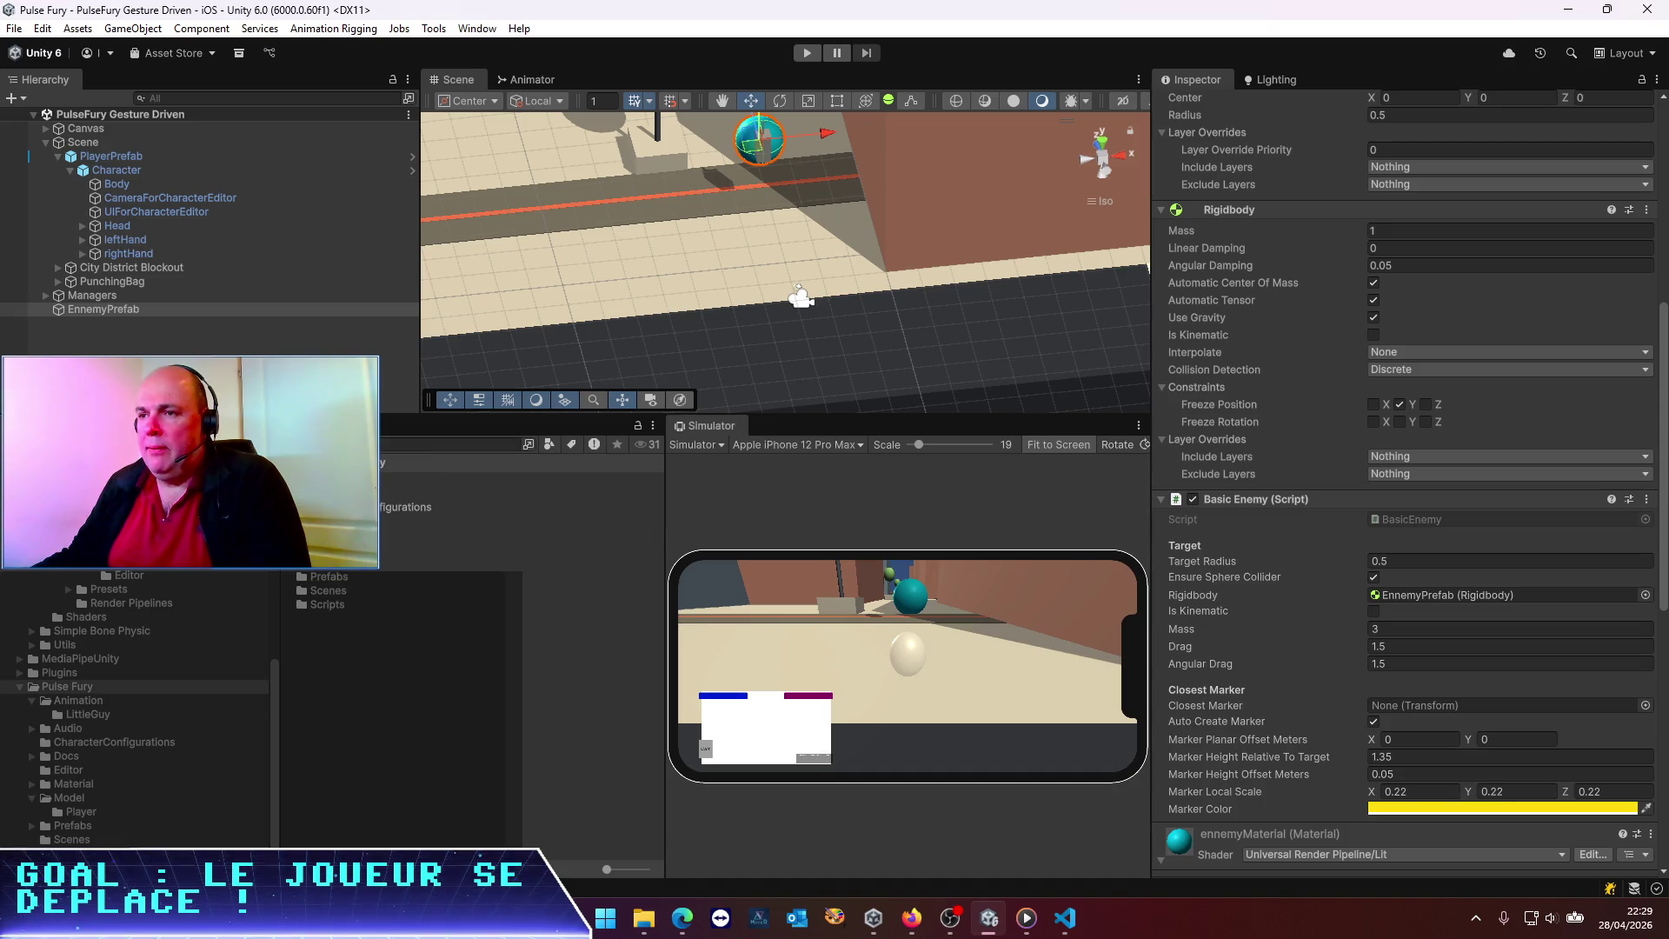
pyautogui.doubleClick(333, 578)
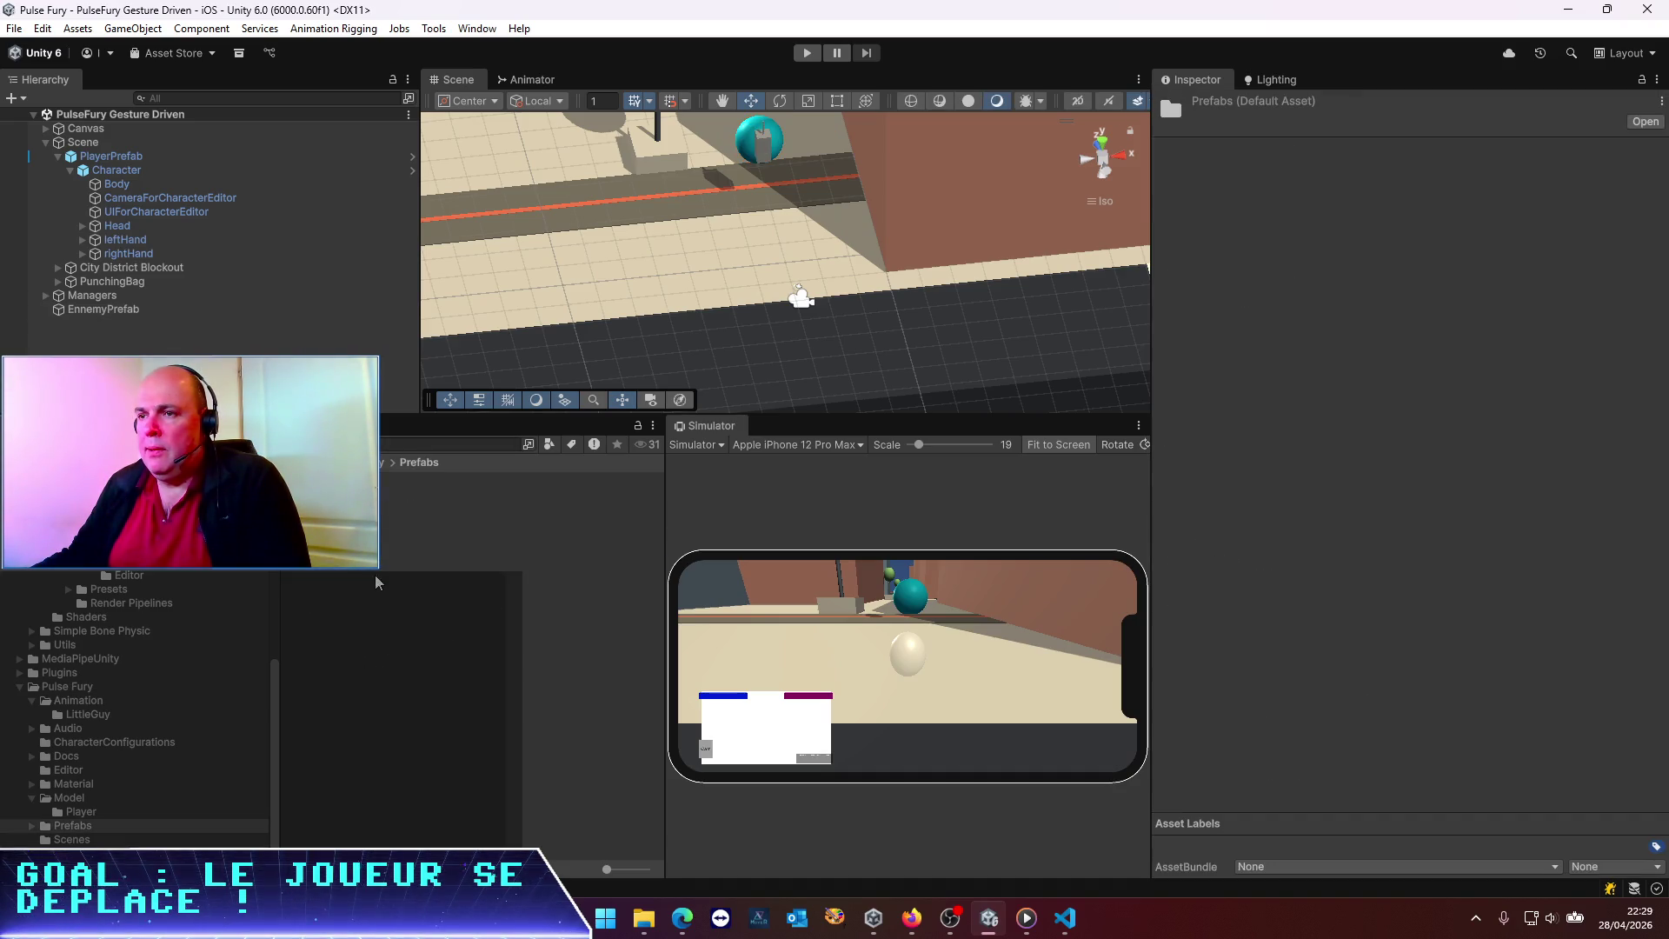
pyautogui.moveTo(111, 310); pyautogui.dragTo(417, 556)
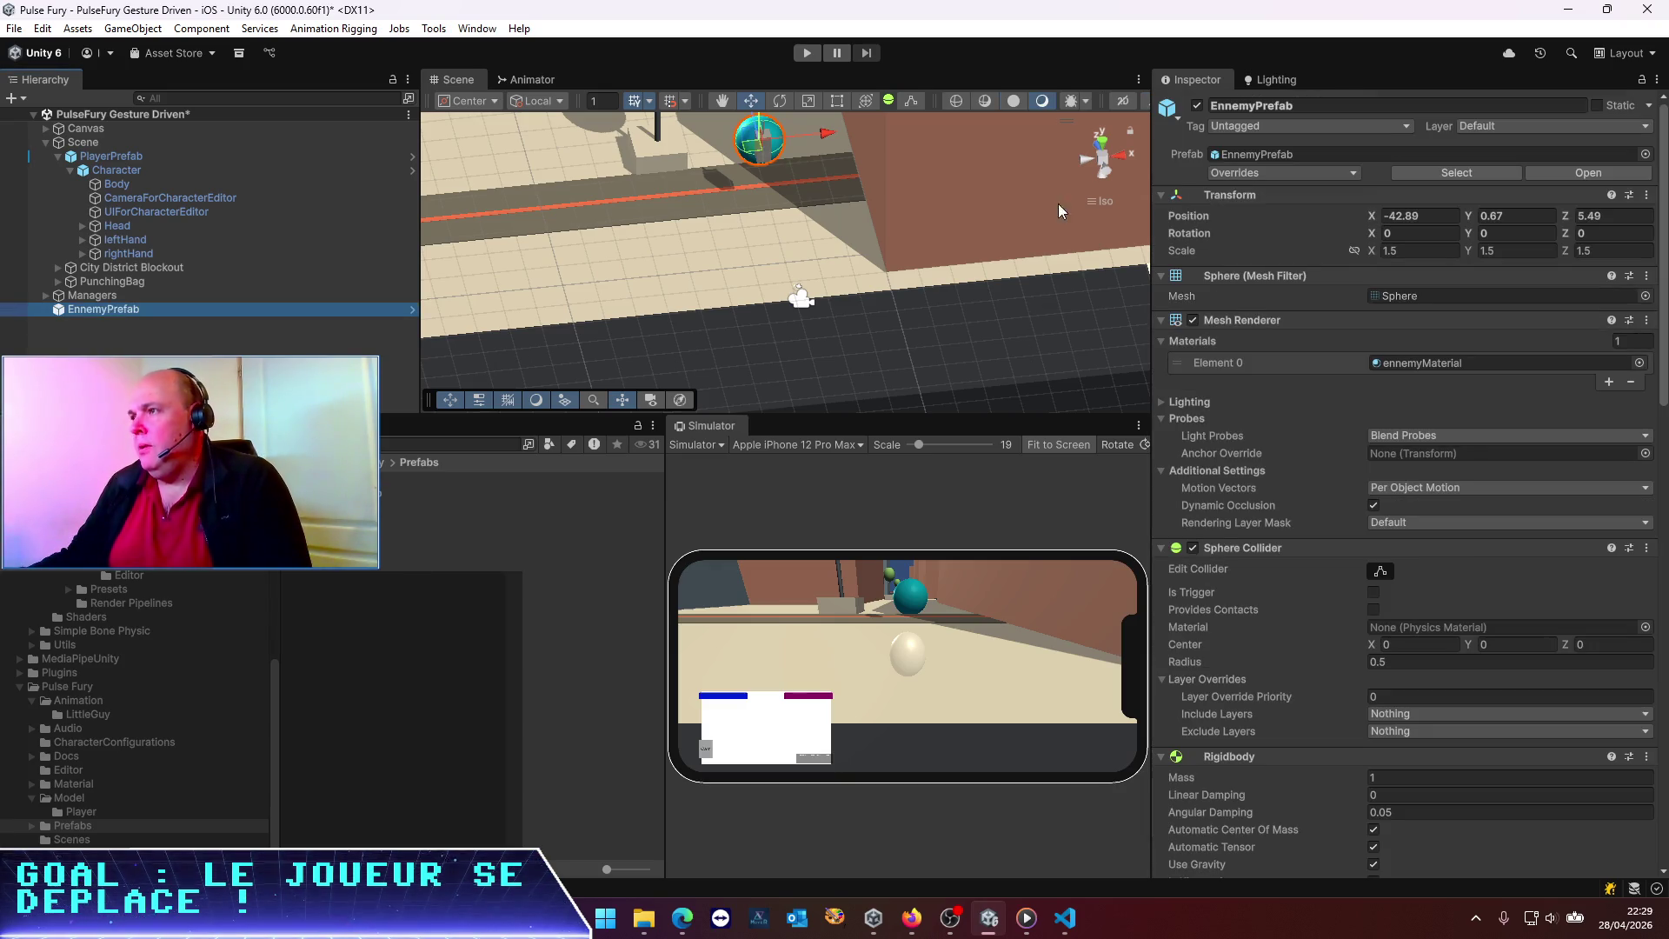
# In top view, duplicate the enemy and move the copies to new spots along the street
pyautogui.click(1101, 141)
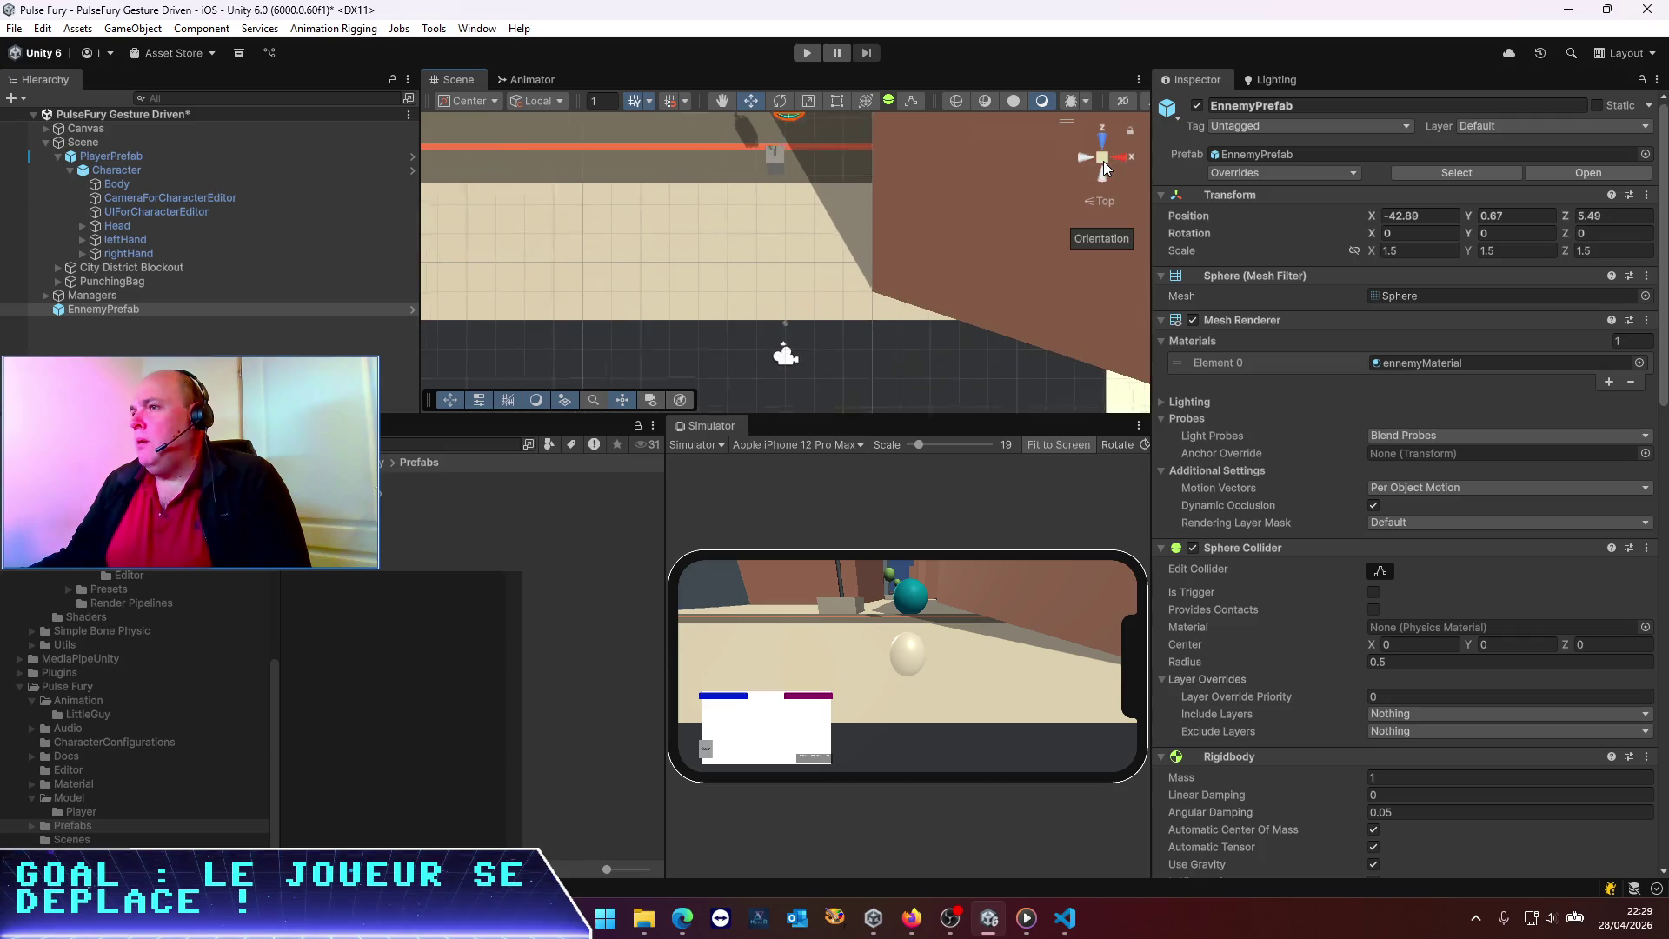
pyautogui.moveTo(759, 291); pyautogui.dragTo(728, 278)
pyautogui.hotkey('ctrl', 'd')
pyautogui.moveTo(802, 198)
pyautogui.mouseDown()
pyautogui.moveTo(753, 224)
pyautogui.moveTo(736, 259)
pyautogui.moveTo(812, 278)
pyautogui.moveTo(648, 246)
pyautogui.moveTo(665, 246)
pyautogui.moveTo(696, 128)
pyautogui.moveTo(708, 268)
pyautogui.mouseUp()
pyautogui.hotkey('ctrl', 'd')
pyautogui.hotkey('ctrl', 'd')
pyautogui.hotkey('ctrl', 'd')
pyautogui.hotkey('ctrl', 'd')
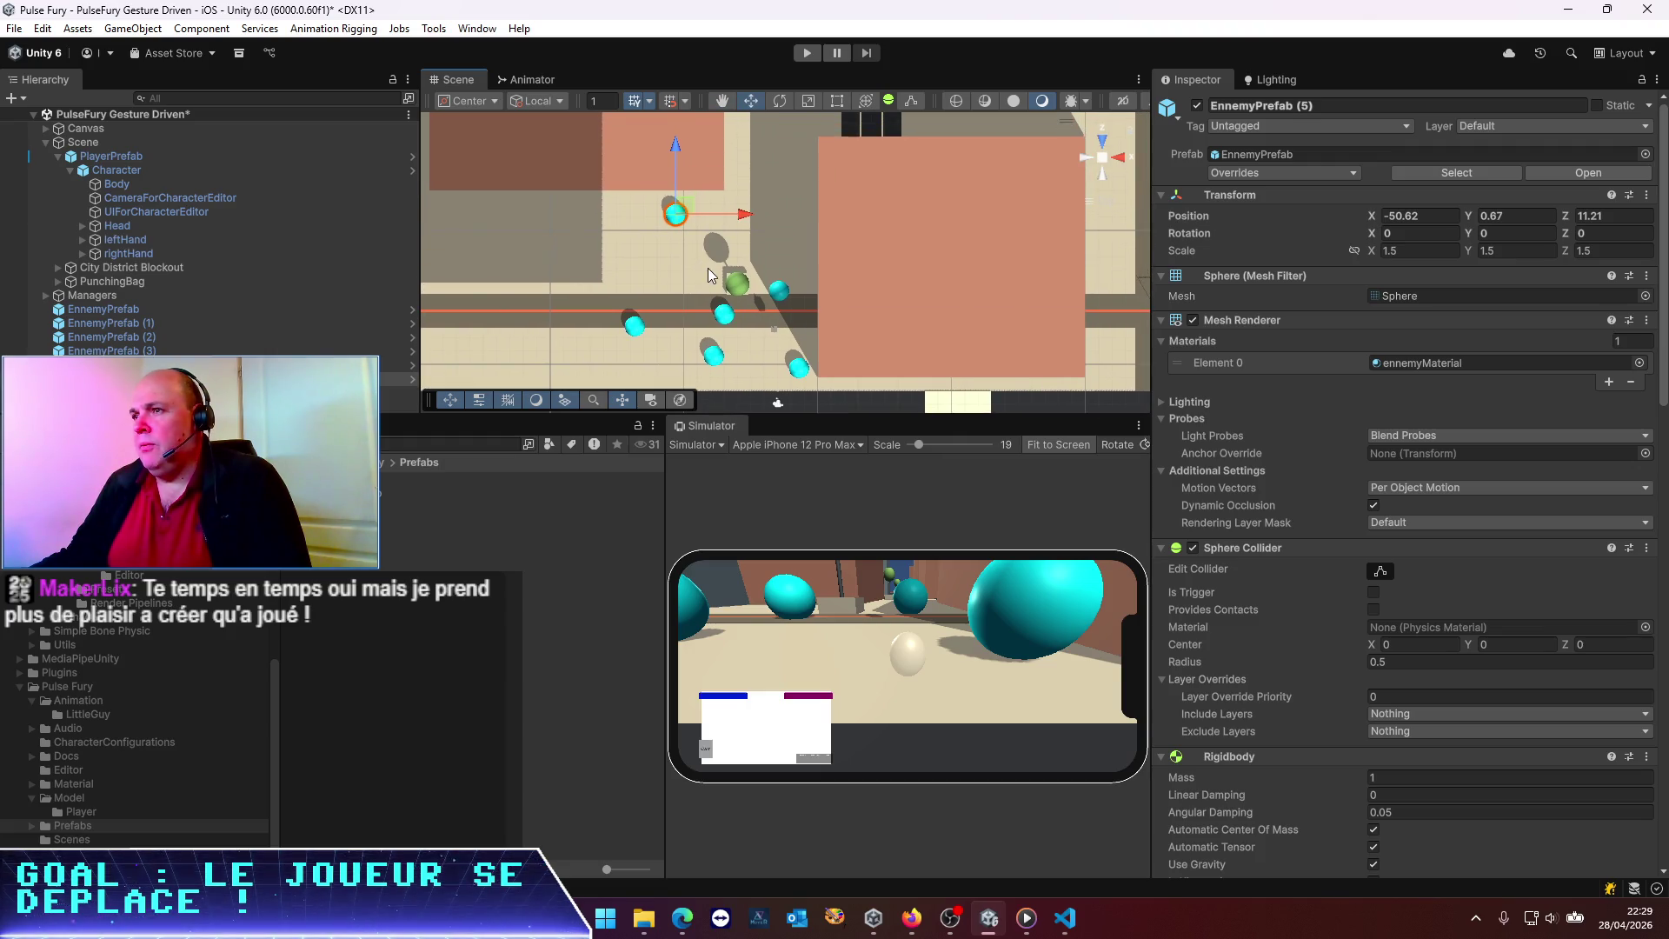
# Move EnnemyPrefab (5) to Z 7.31 near the other enemies and start play mode
pyautogui.moveTo(680, 201); pyautogui.dragTo(691, 259)
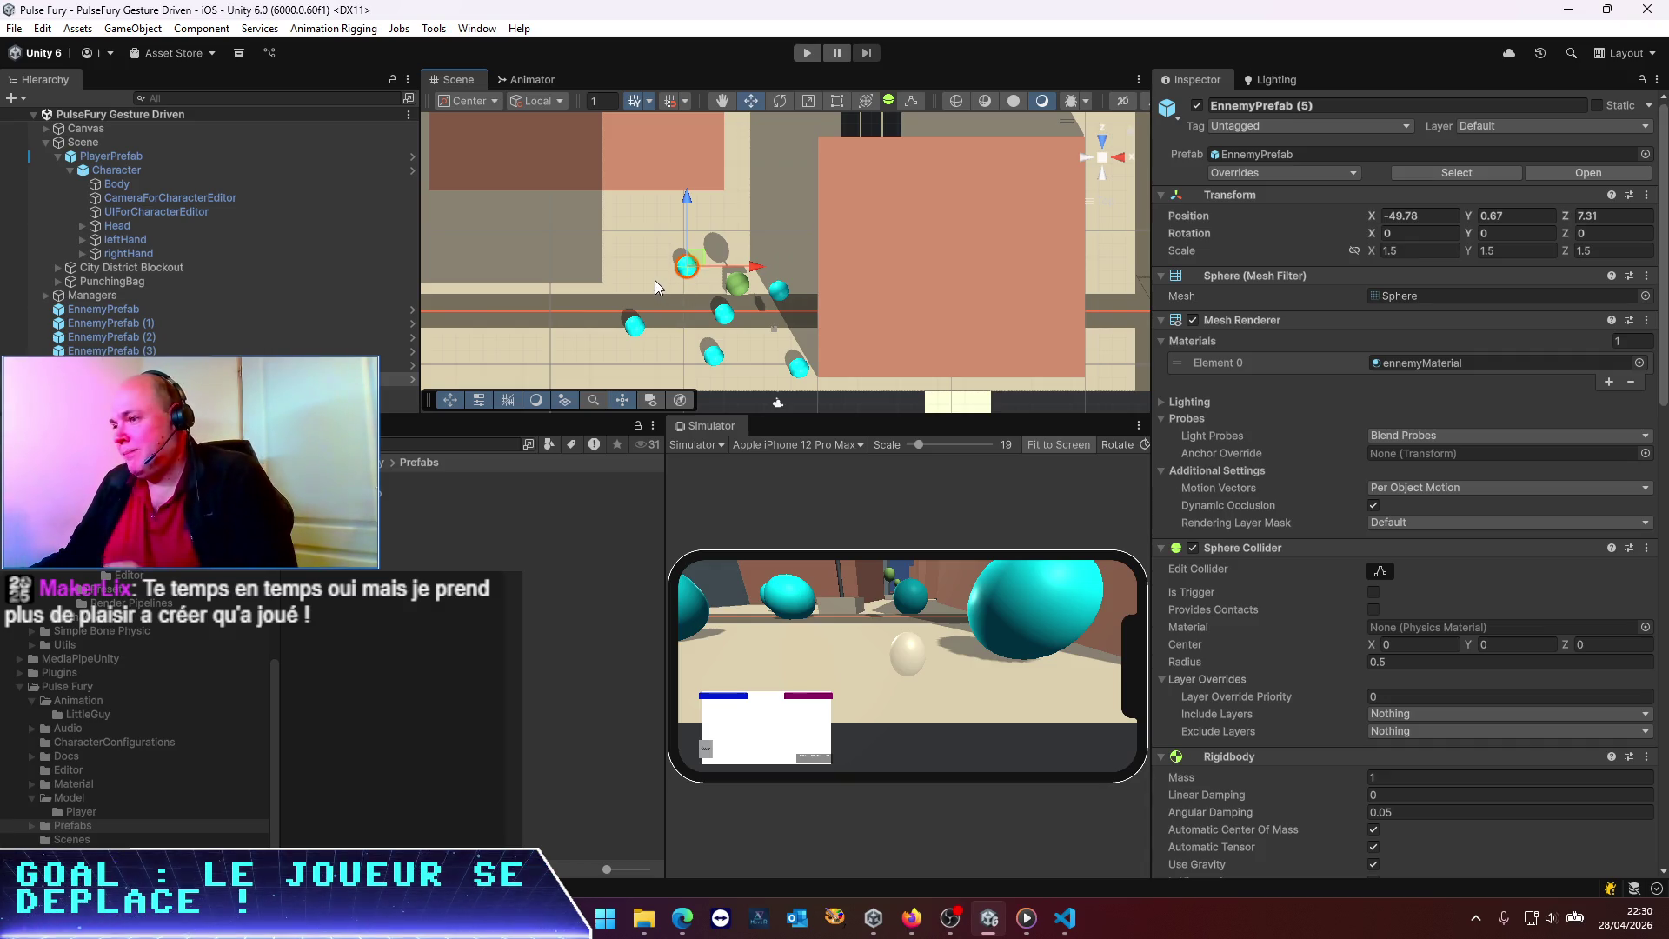
pyautogui.click(807, 53)
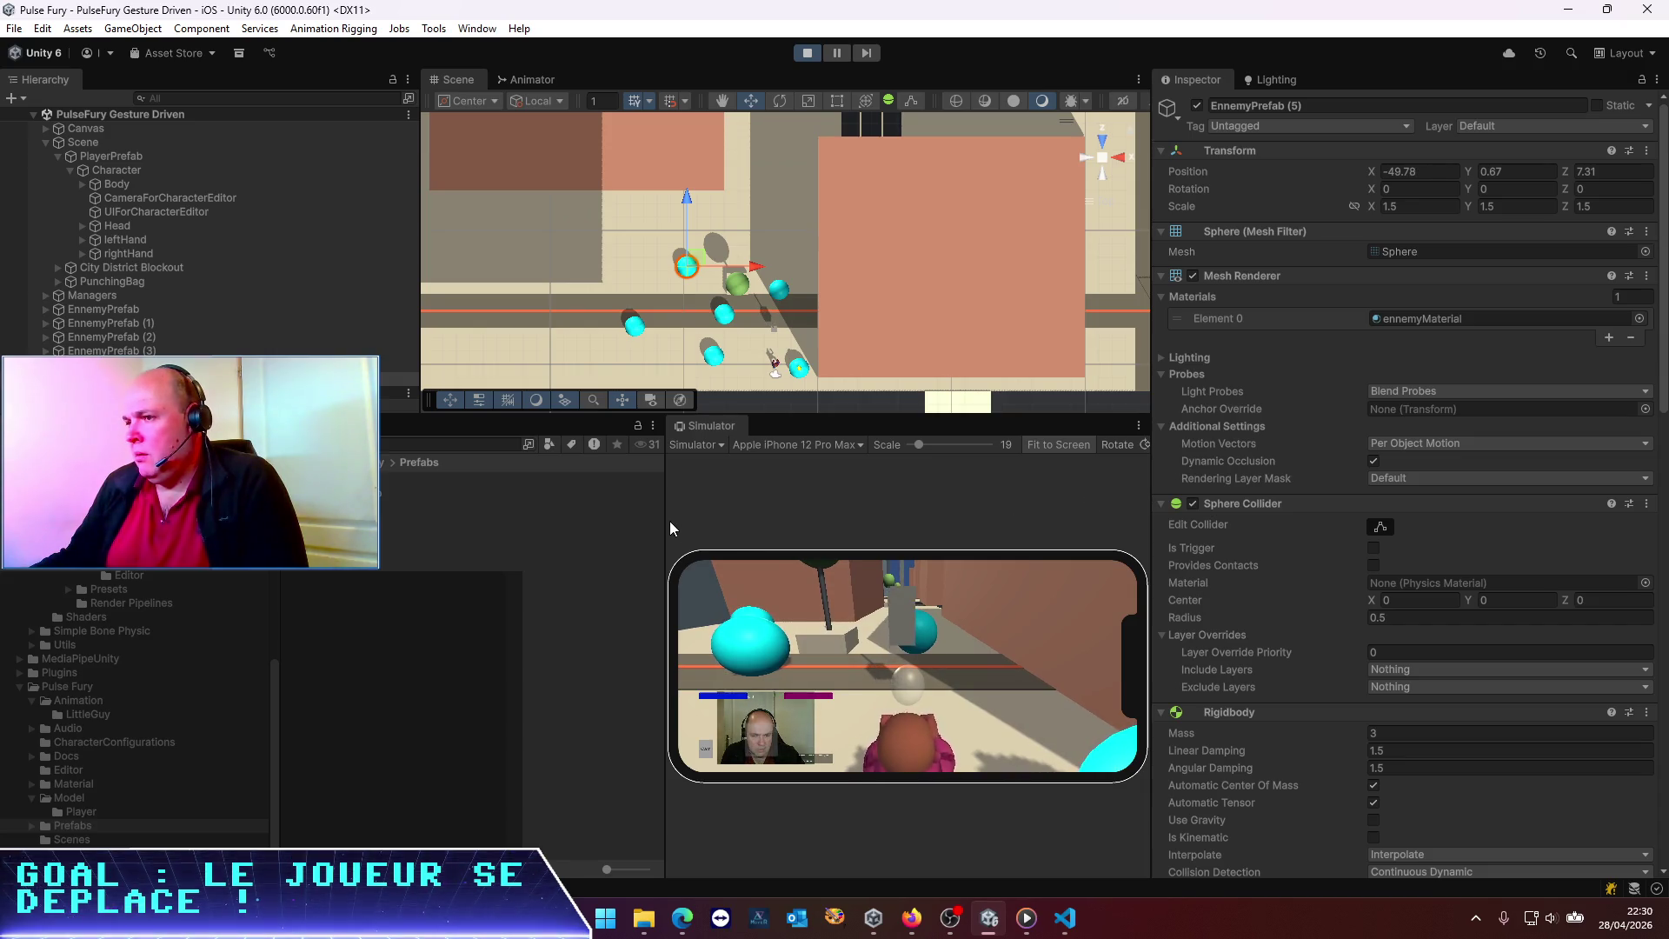
# Widen the Simulator view, play-test until the player reaches a cyan enemy sphere, then stop play mode
pyautogui.moveTo(666, 523); pyautogui.dragTo(302, 523)
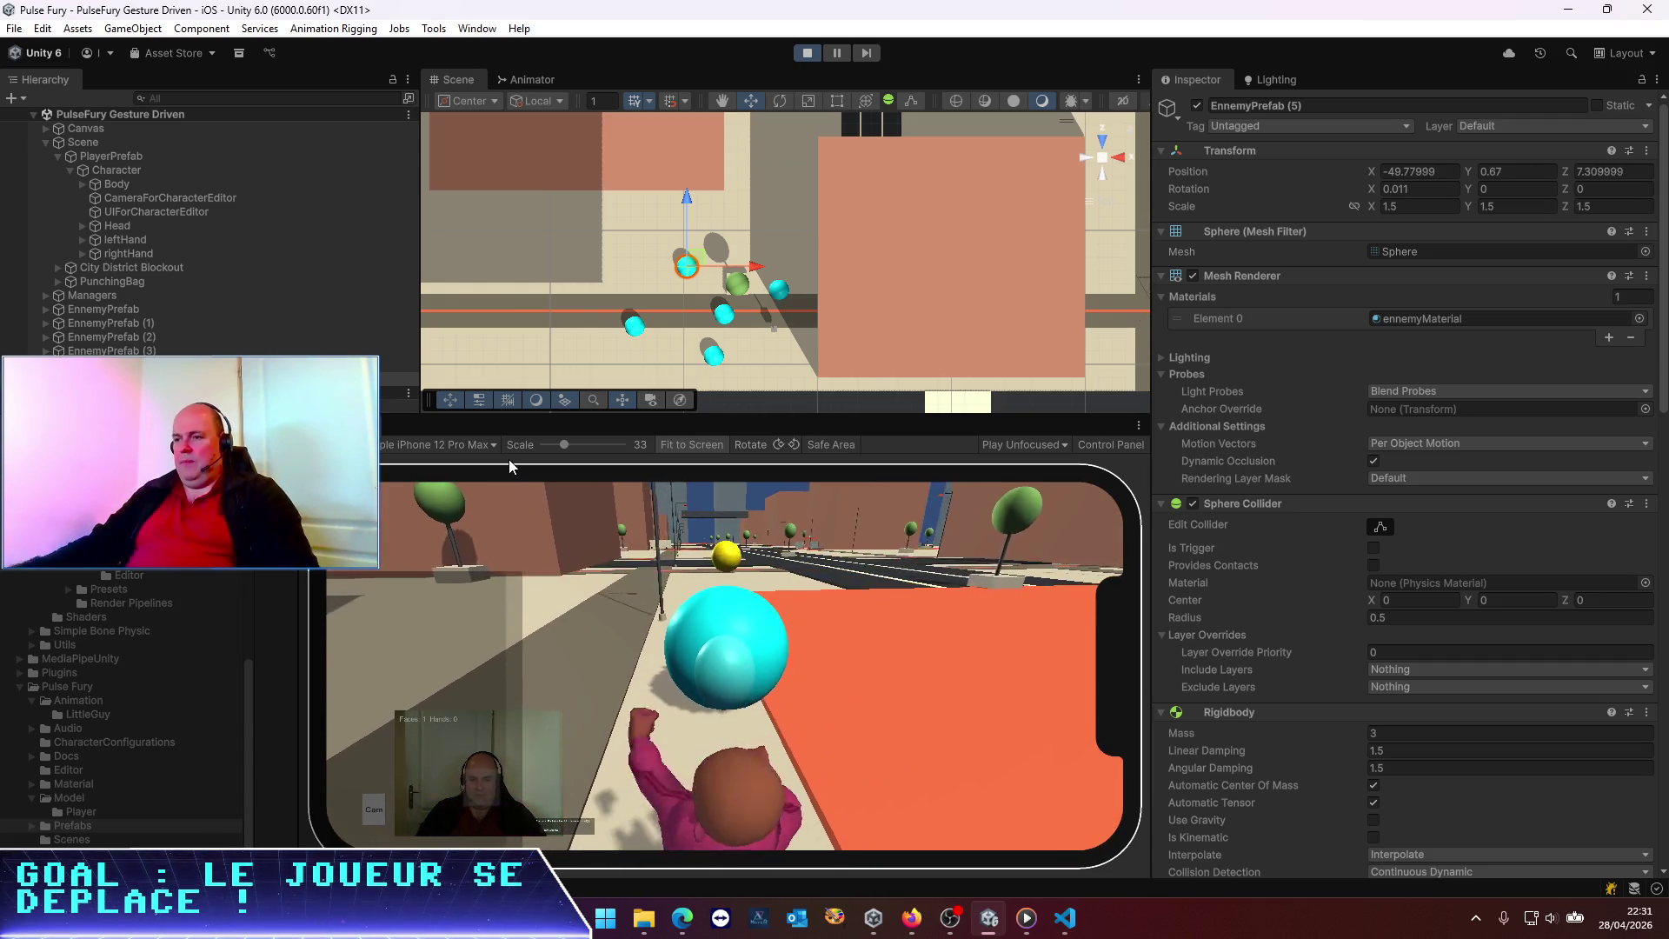
pyautogui.click(806, 52)
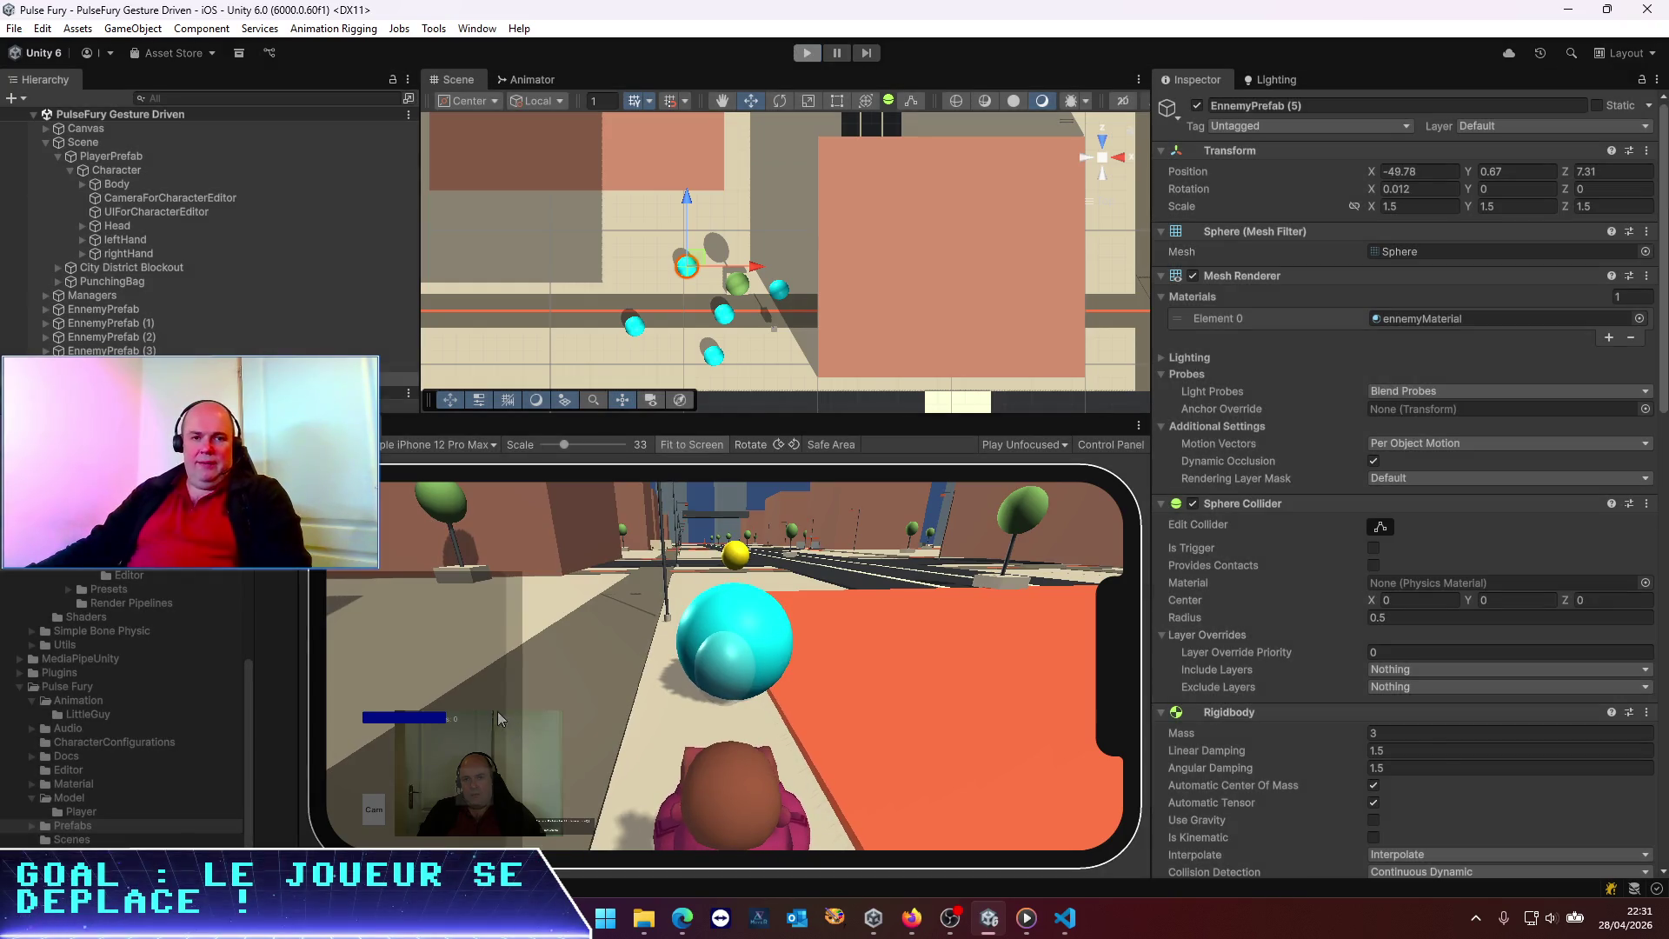
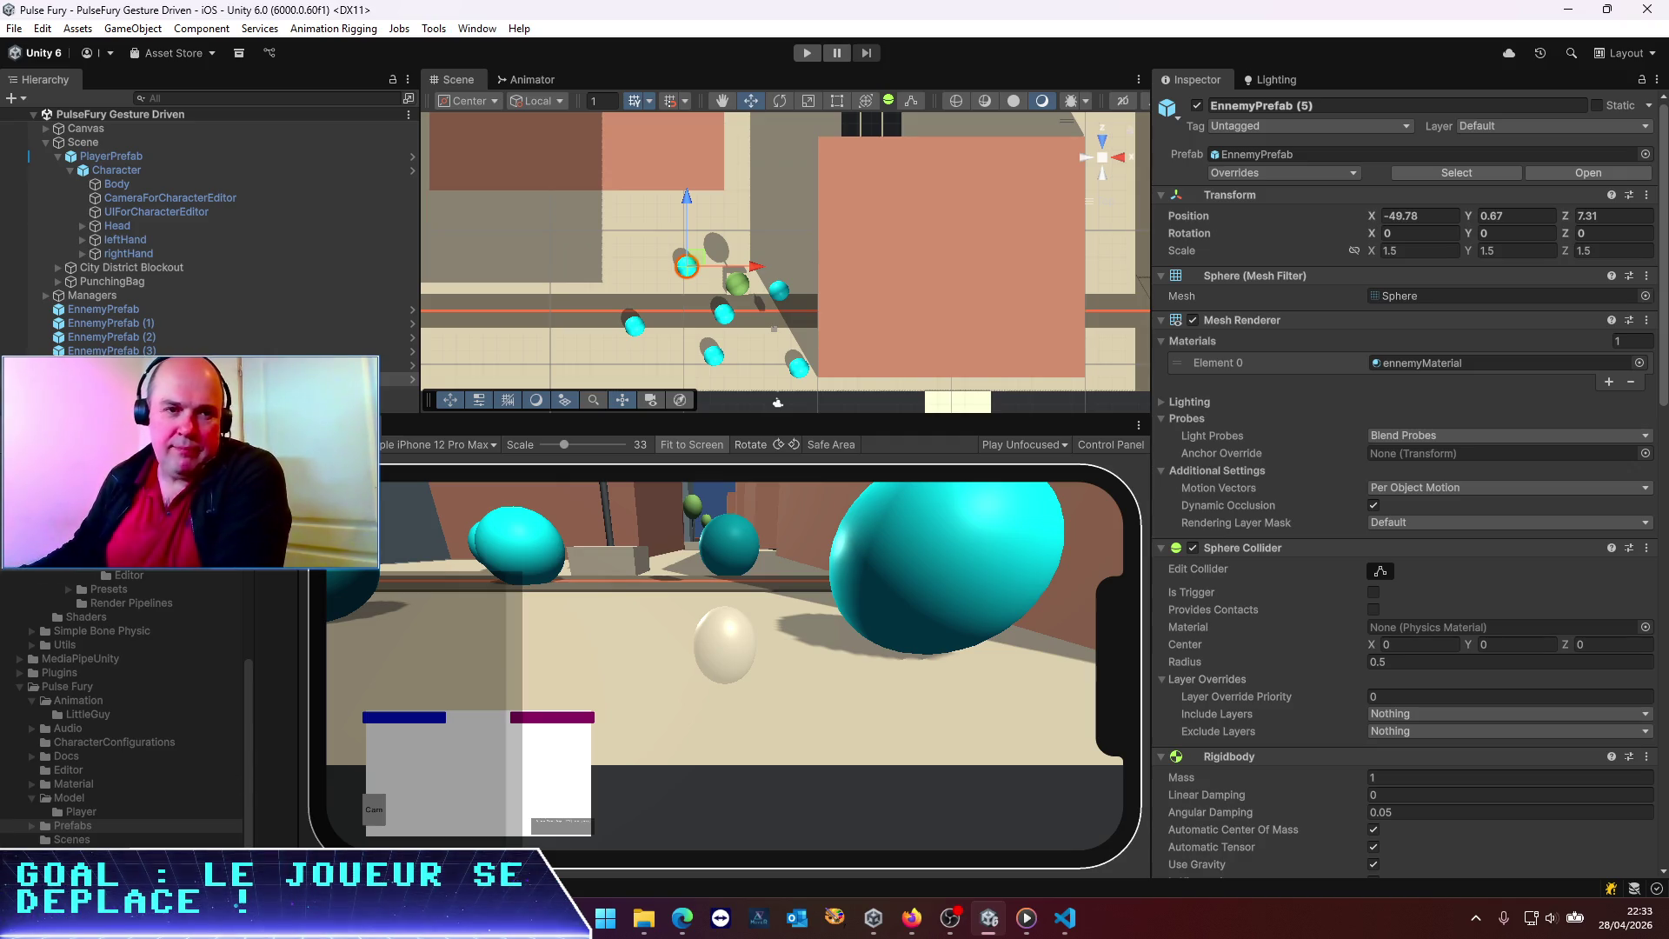
# Leave the Unity editor and bring the Edge window showing YouTube to the front
pyautogui.hotkey('alt', 'Tab')
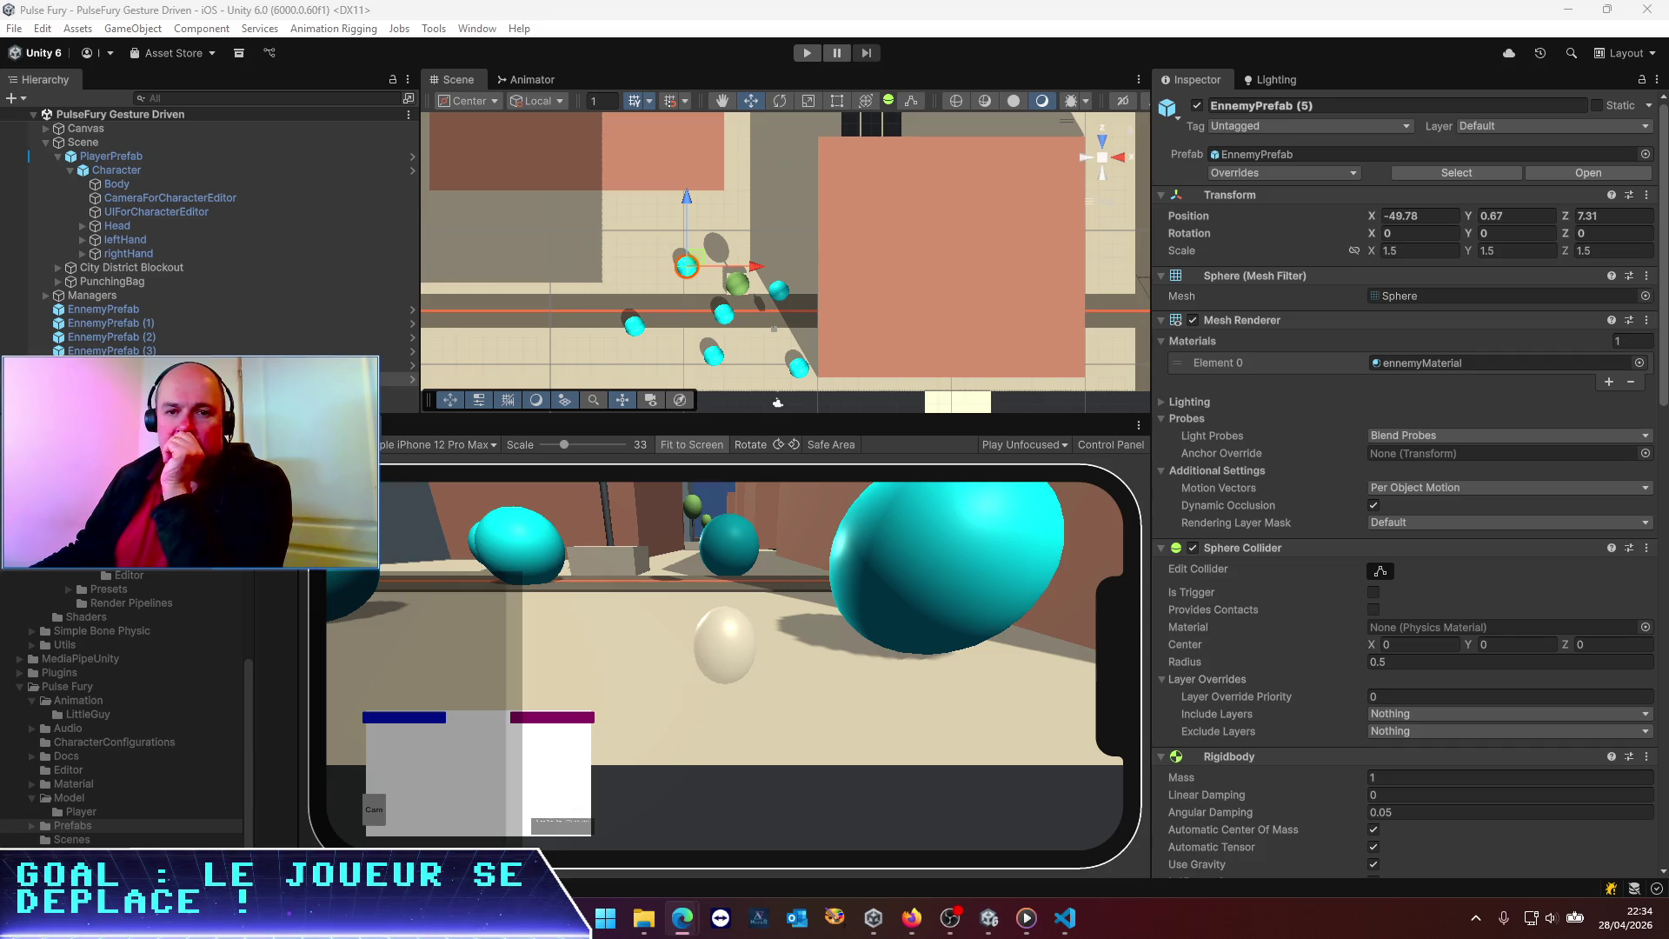
pyautogui.hotkey('alt', 'Tab')
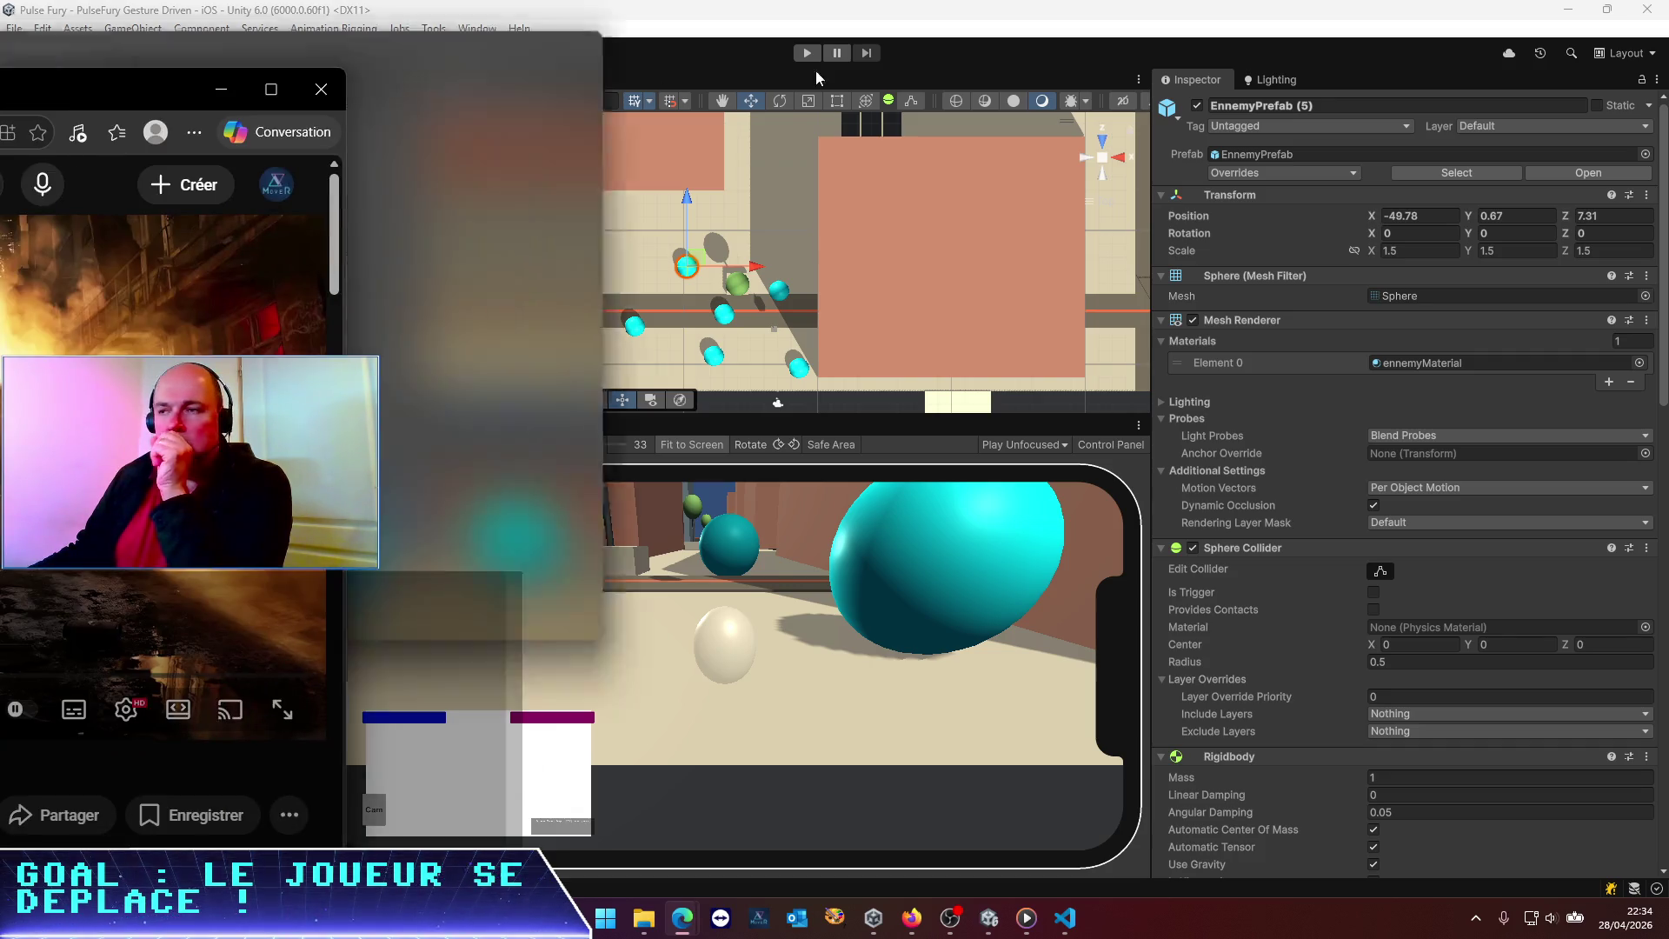
# Maximize the browser and play the Batman Arkham Shadow Gameplay FR video full screen
pyautogui.press('super+Up')
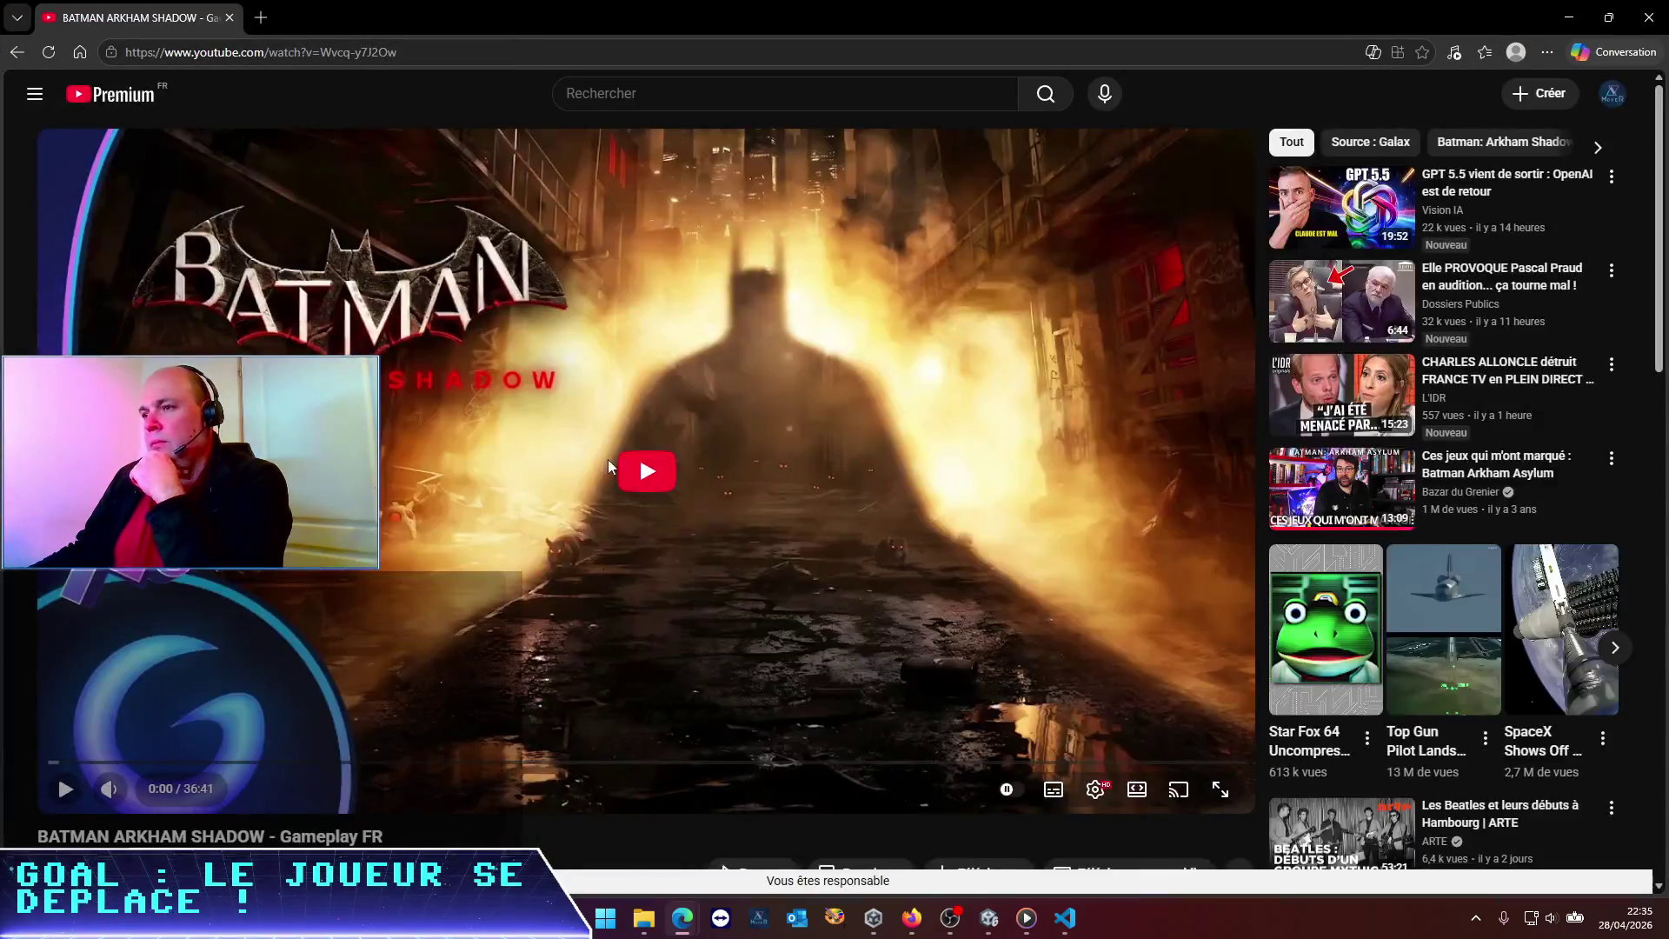
pyautogui.click(651, 474)
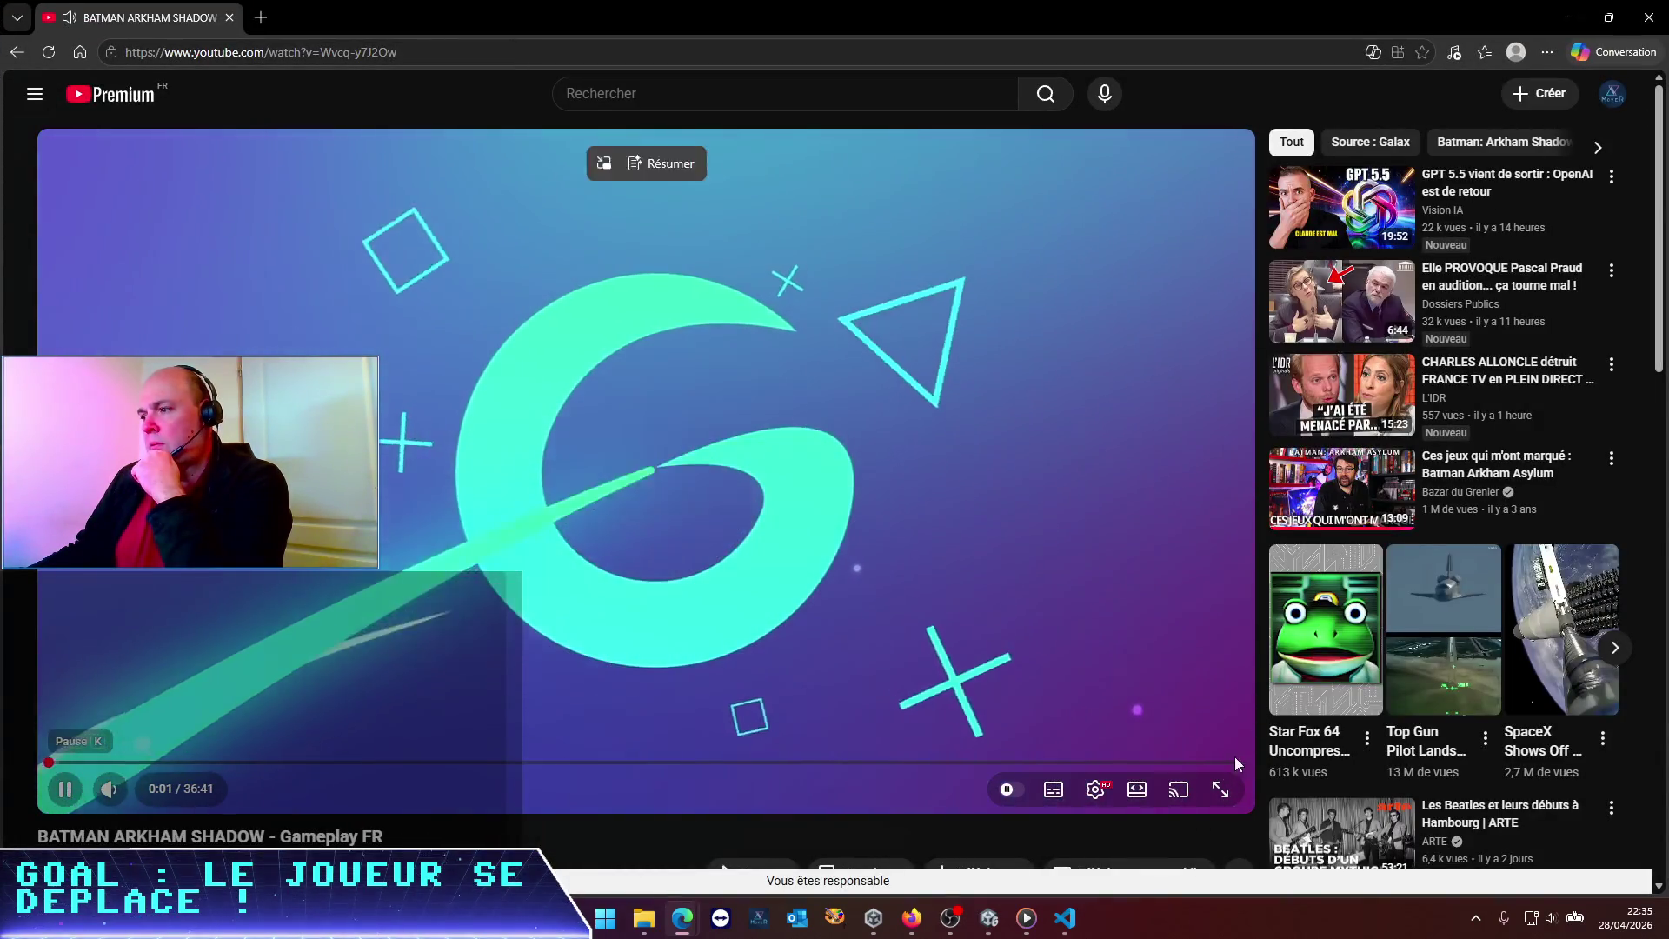
pyautogui.click(1219, 786)
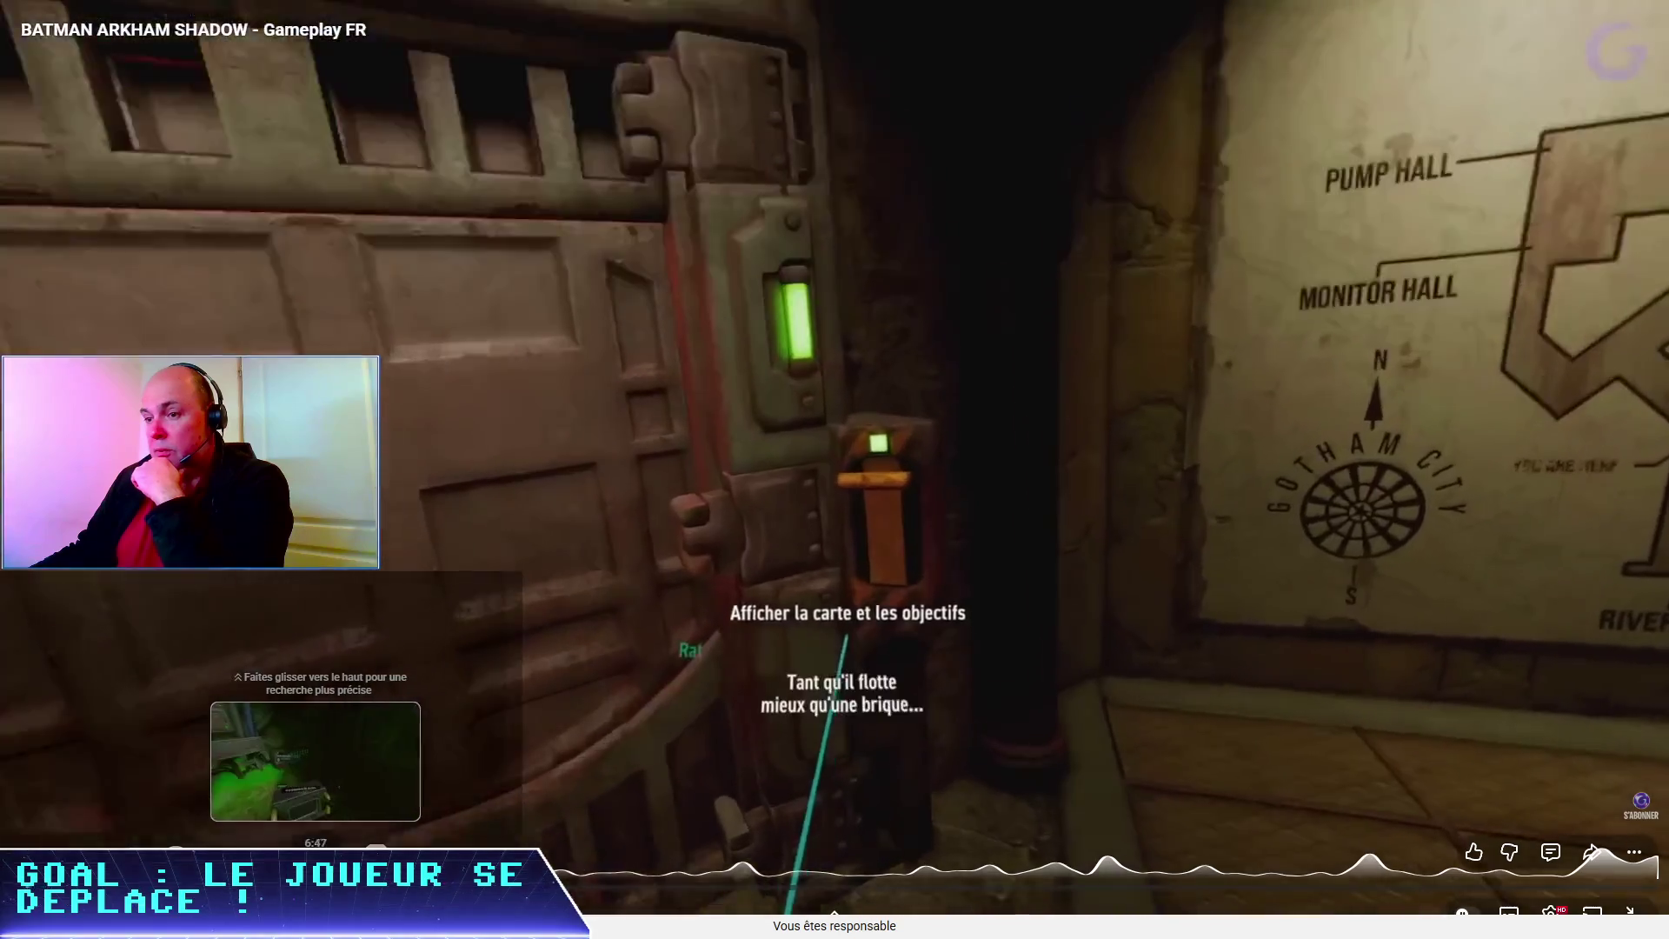
# Skip the video ahead to about 15:35, then exit full screen
pyautogui.moveTo(315, 889); pyautogui.dragTo(839, 889)
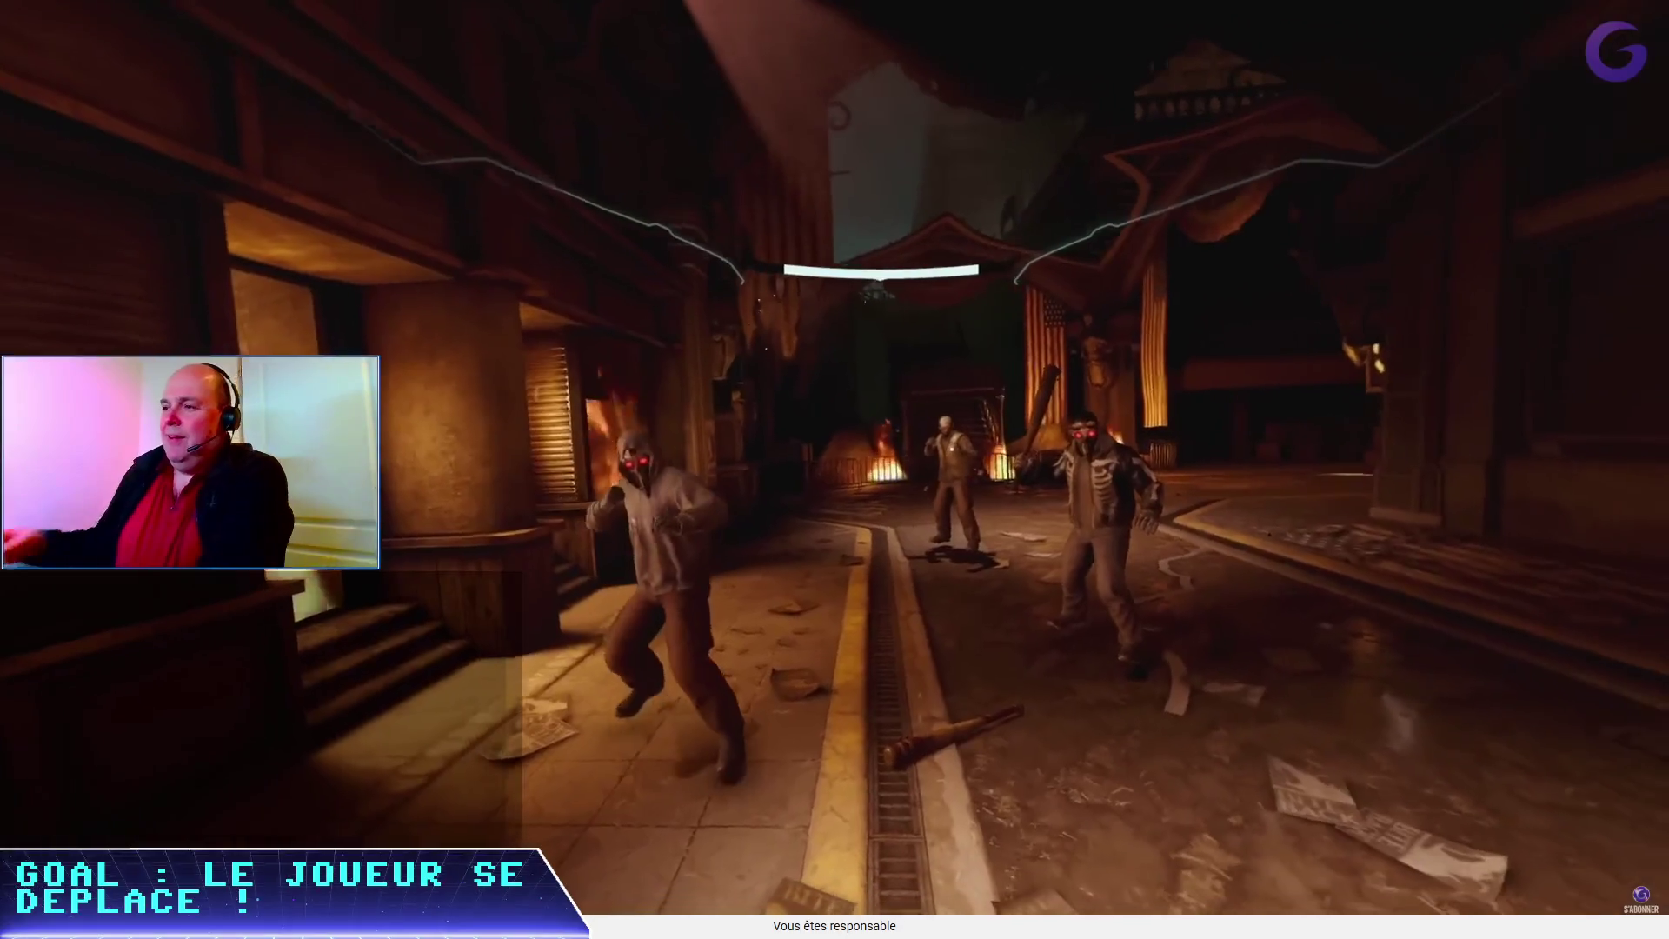
pyautogui.moveTo(229, 756)
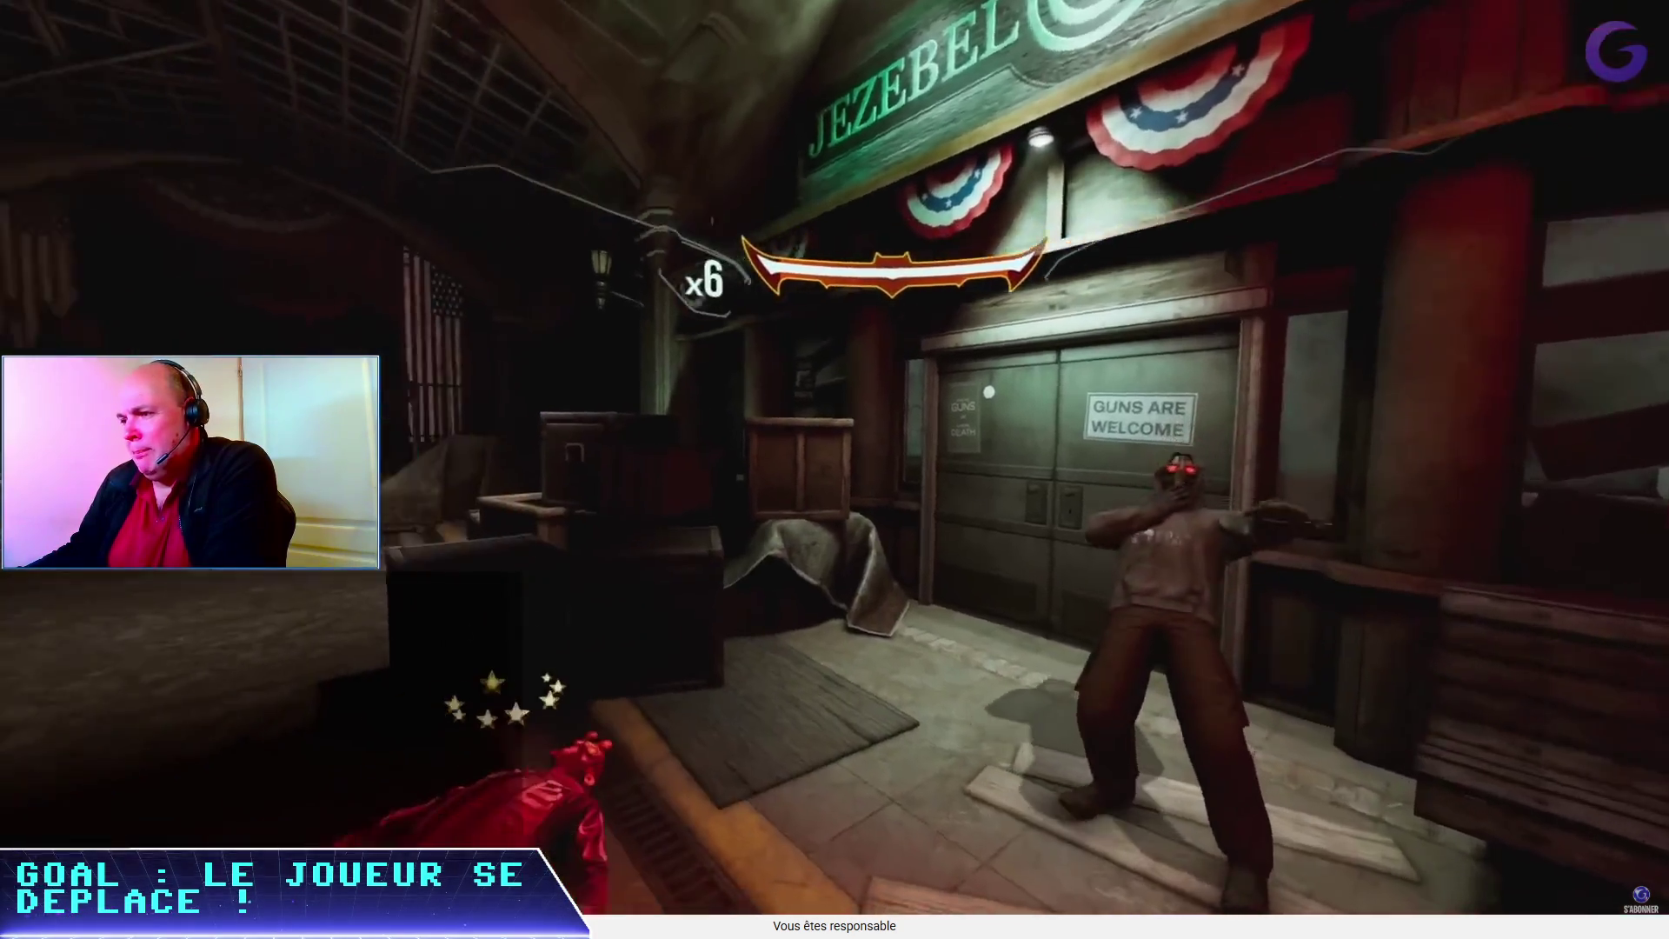
pyautogui.moveTo(769, 681)
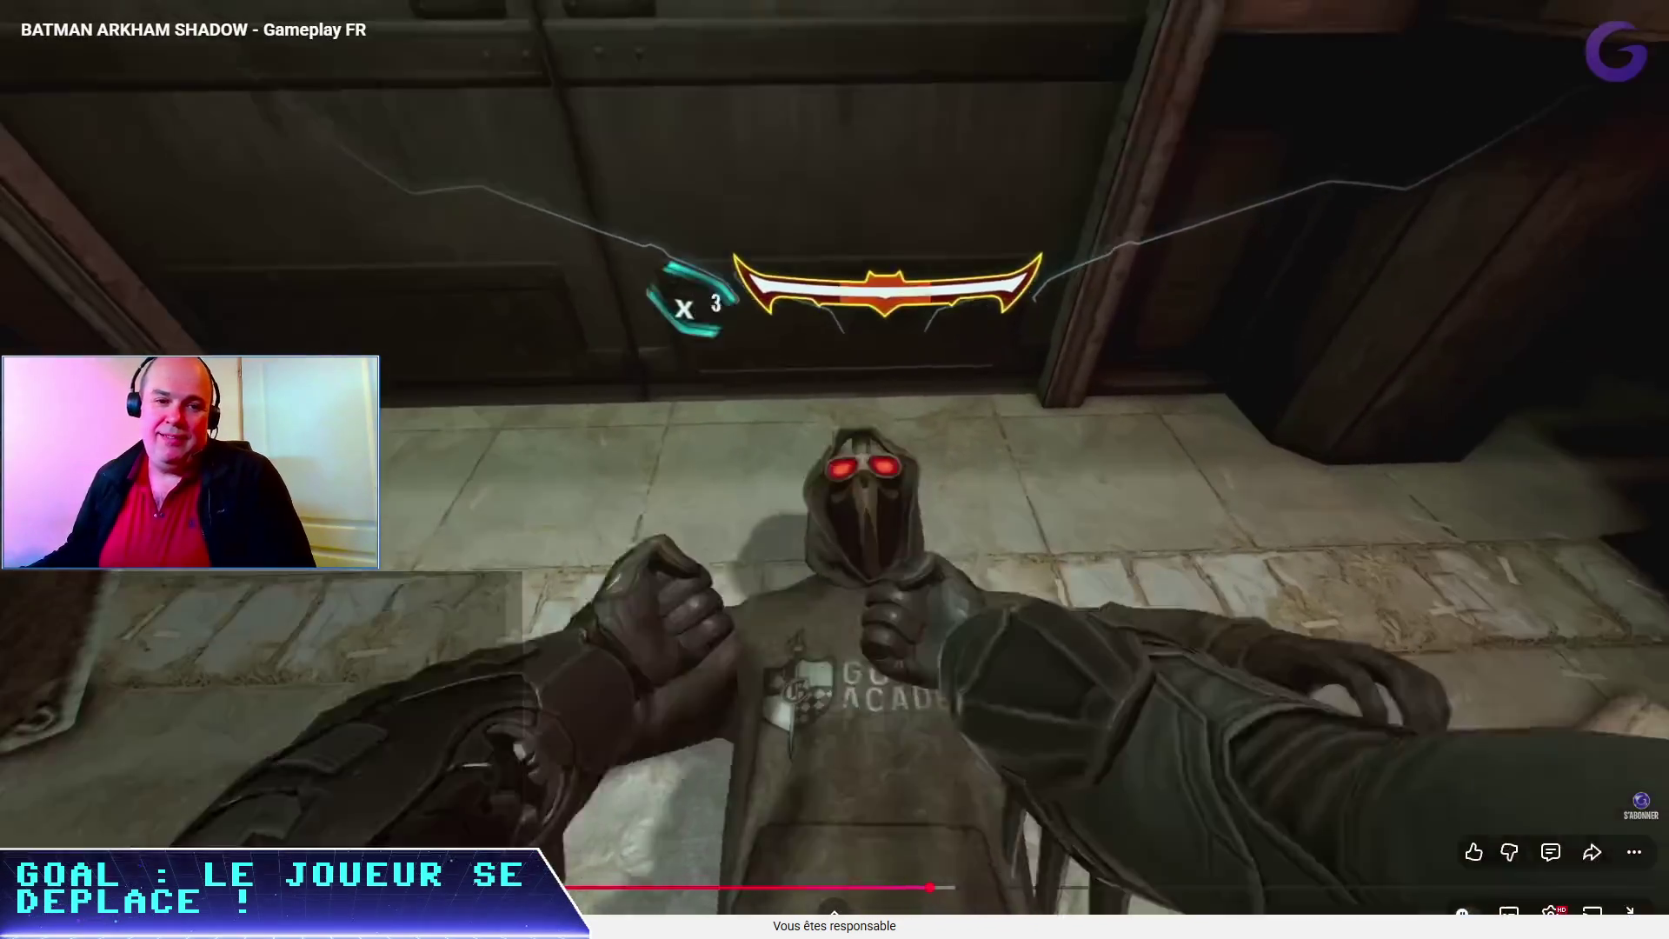
pyautogui.press('Escape')
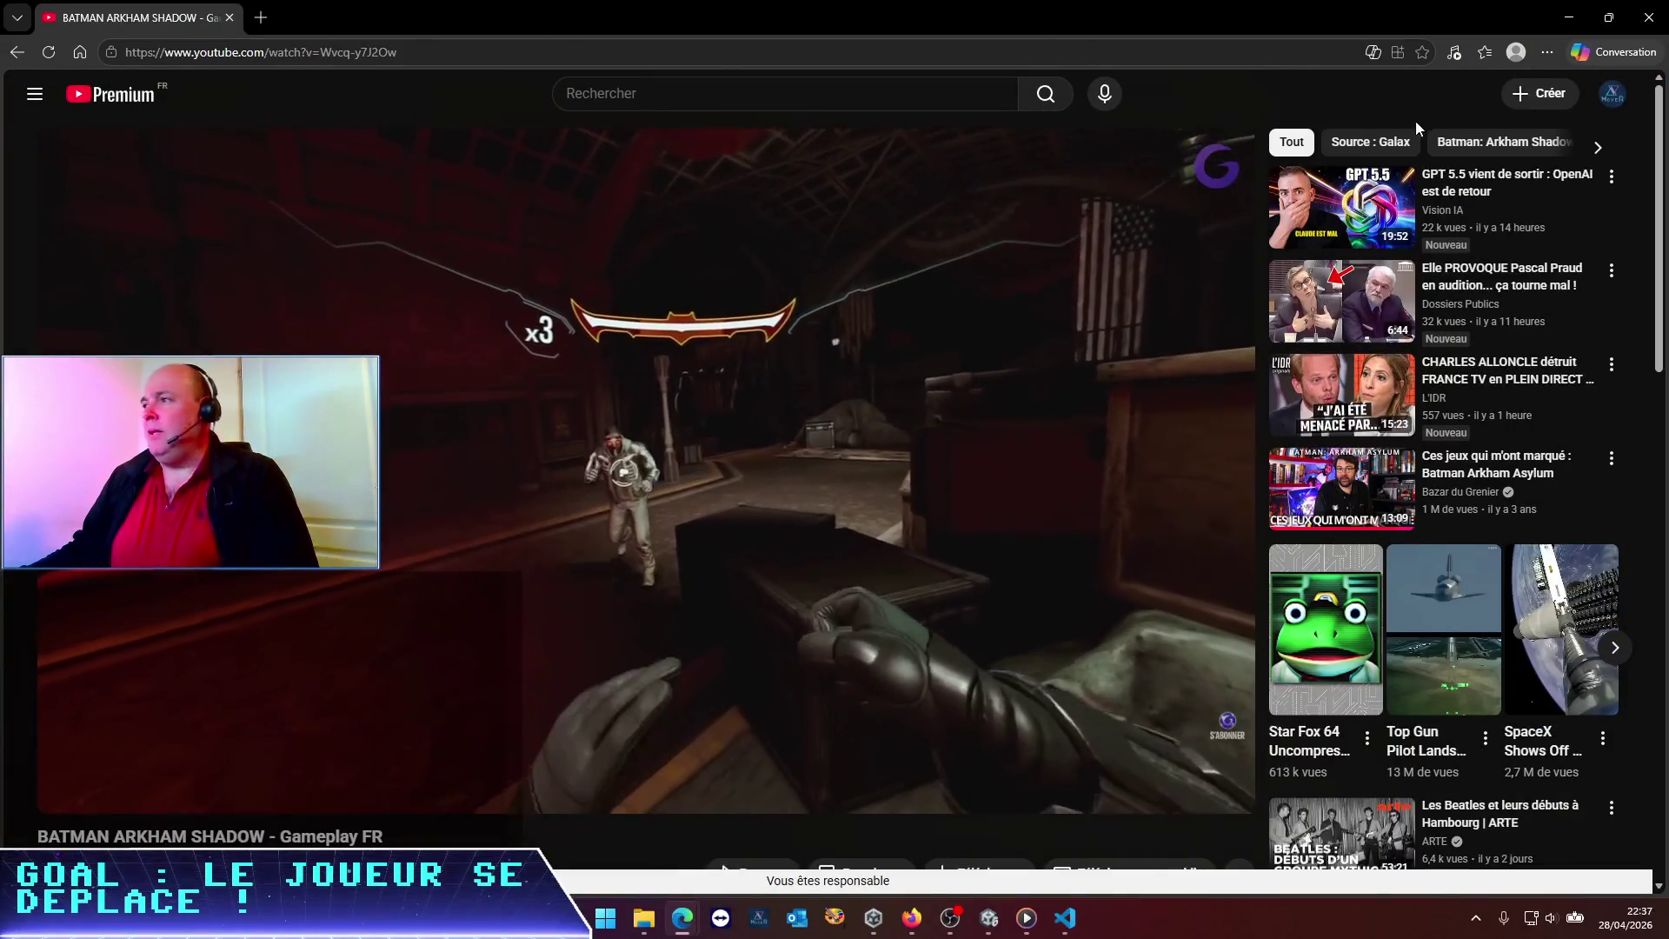
# Close the browser and switch to VS Code showing BasicEnemy.cs
pyautogui.click(1656, 21)
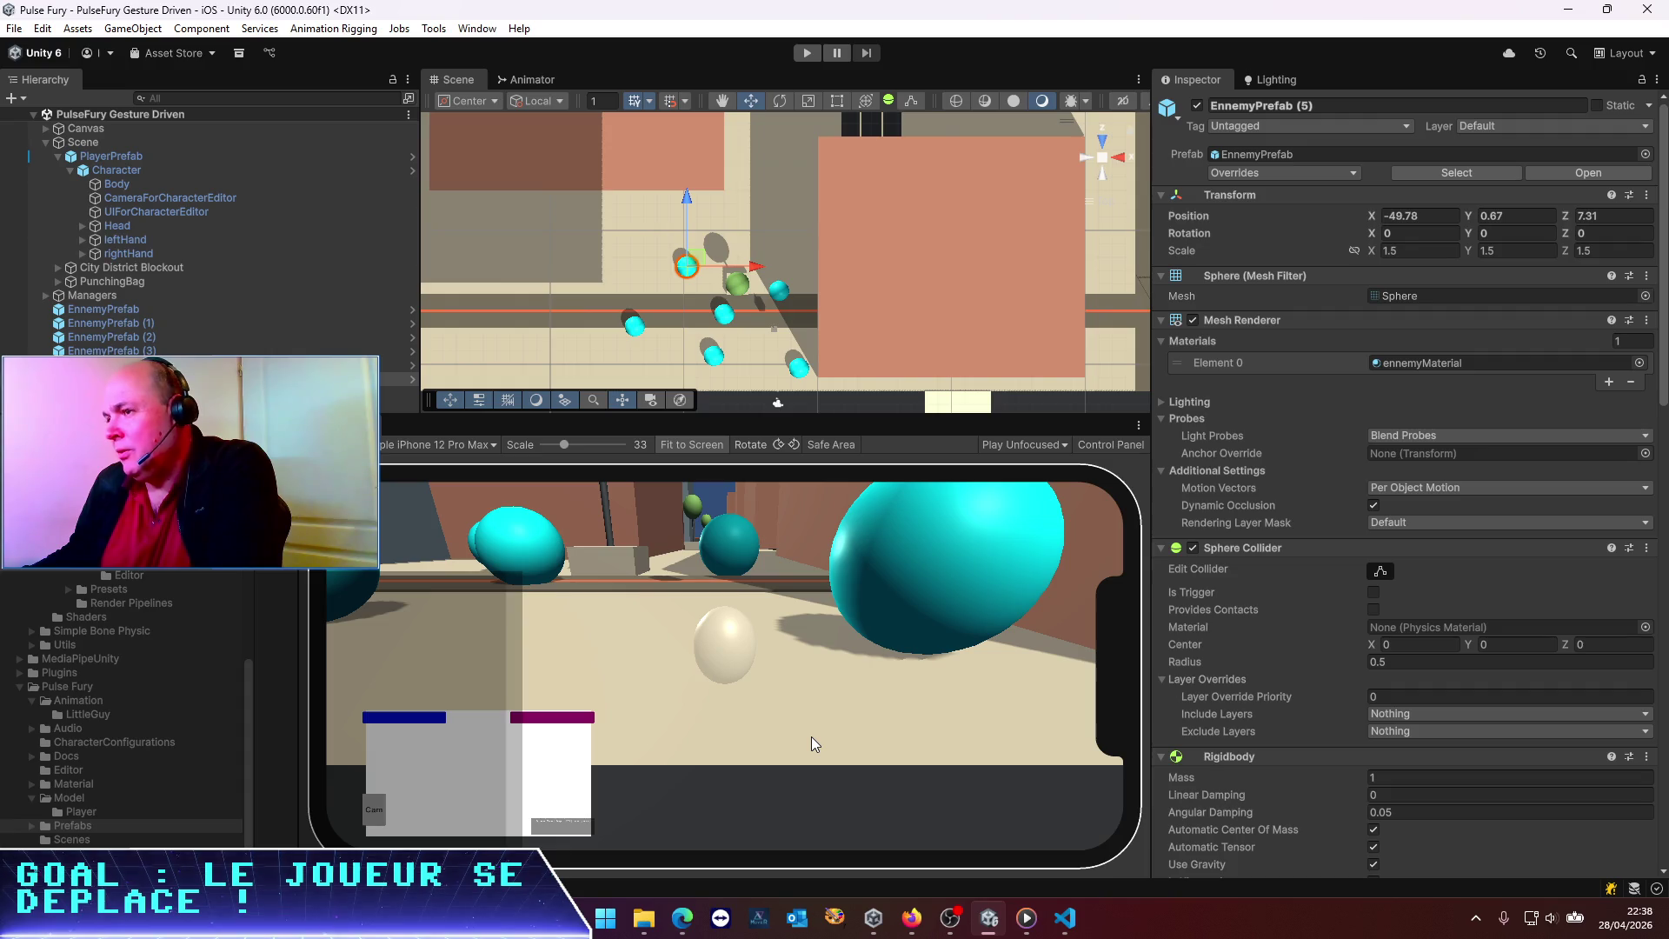
pyautogui.click(1059, 920)
# Widen and enlarge the Codex panel, then write feedback asking to factor dash speed into movement
pyautogui.moveTo(962, 685)
pyautogui.mouseDown()
pyautogui.moveTo(487, 687)
pyautogui.moveTo(537, 688)
pyautogui.mouseUp()
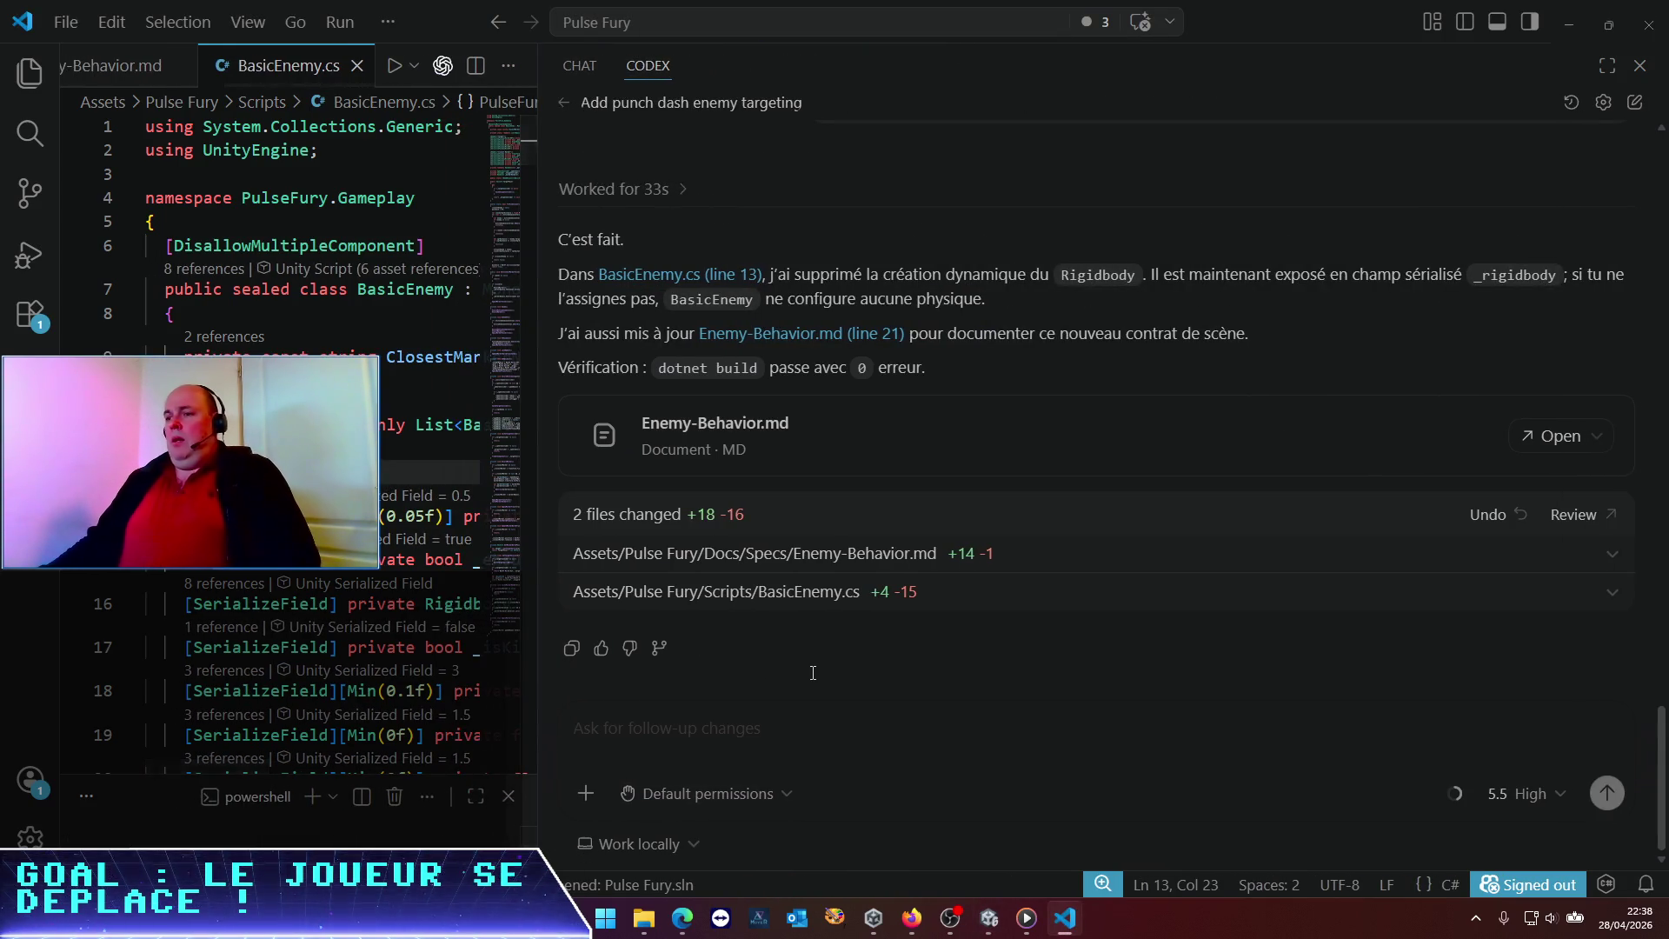
pyautogui.hotkey('ctrl', '=')
pyautogui.write('ok il ')
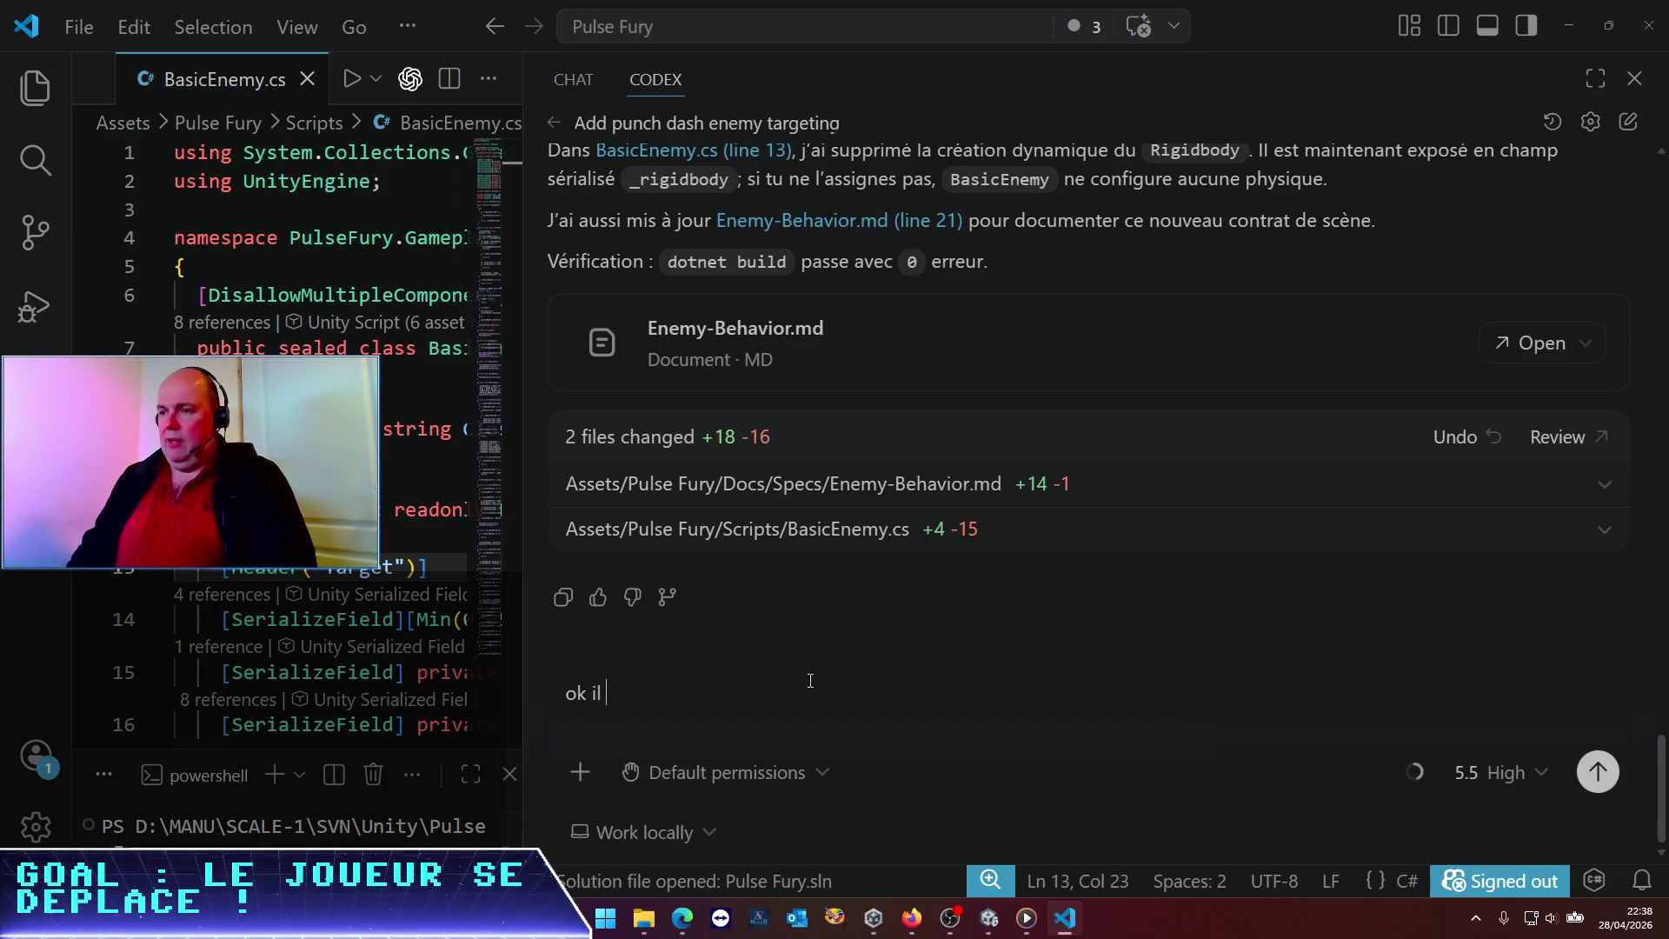
pyautogui.write('faut modifier ')
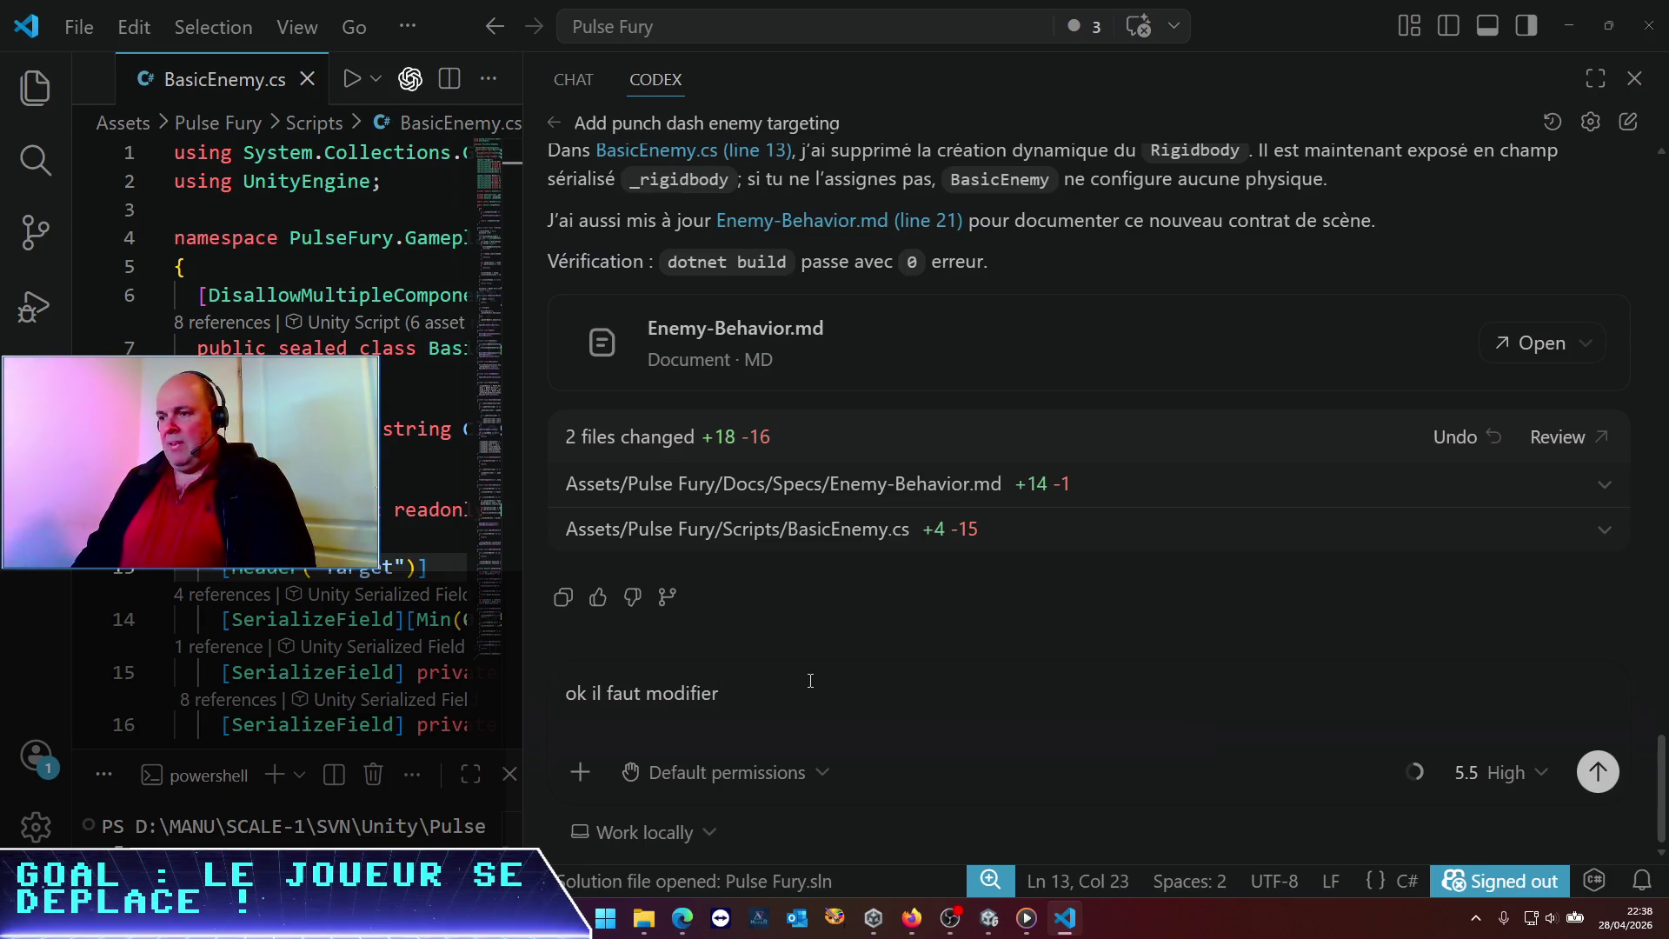
pyautogui.write('le mod')
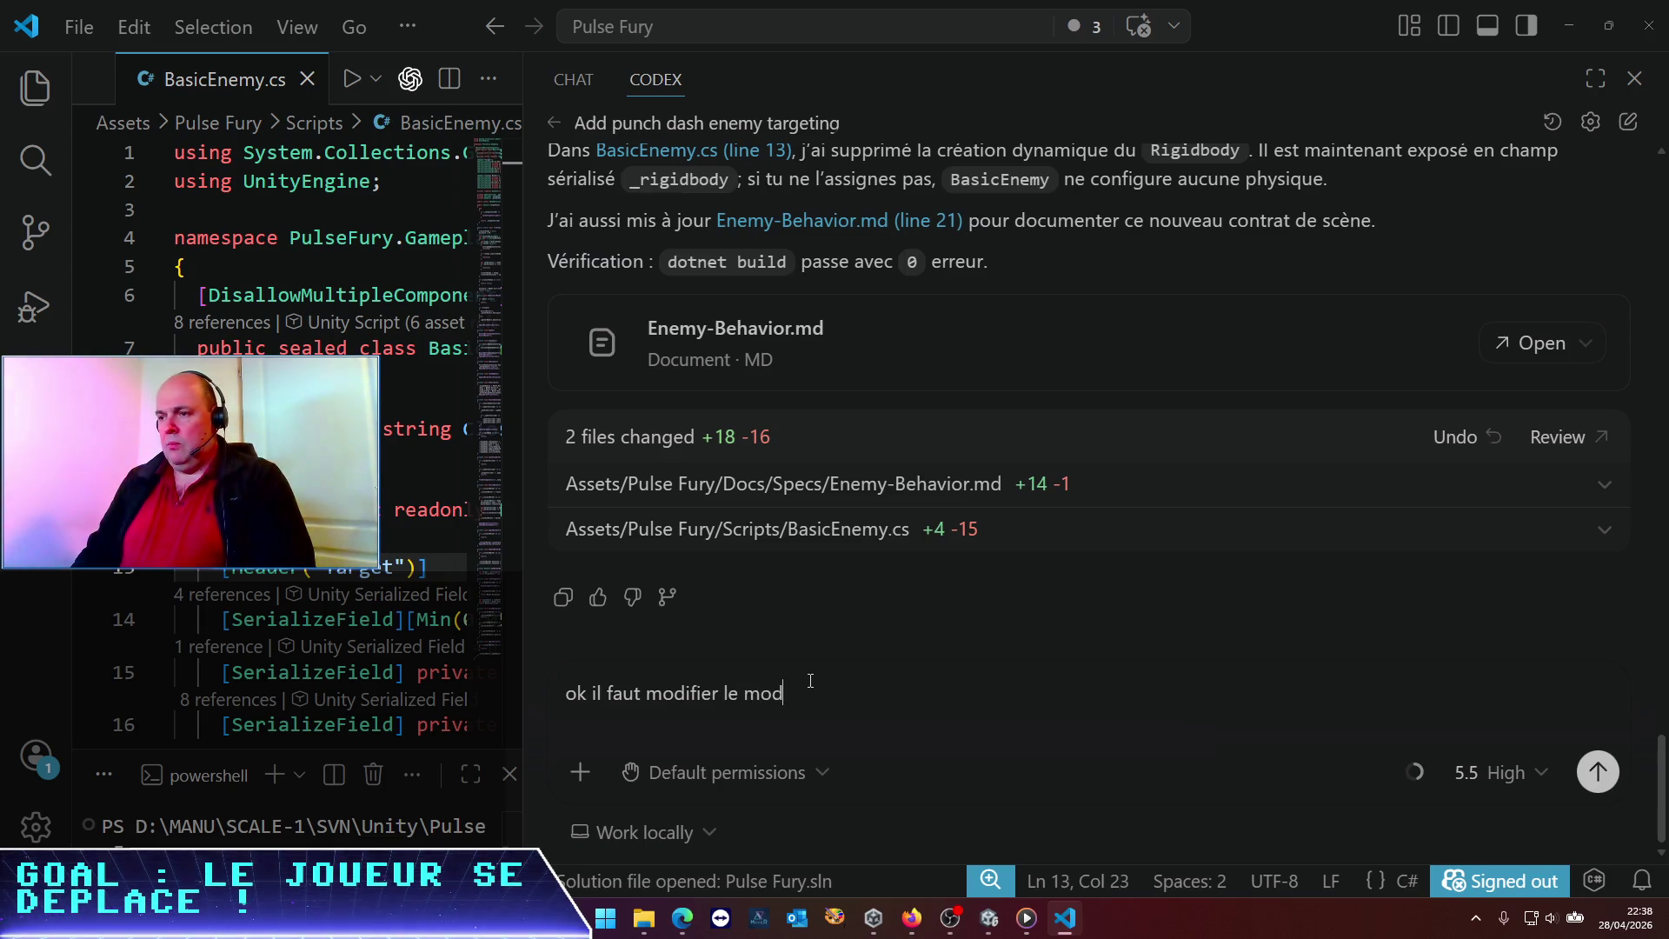
pyautogui.write('e de déplacement, ')
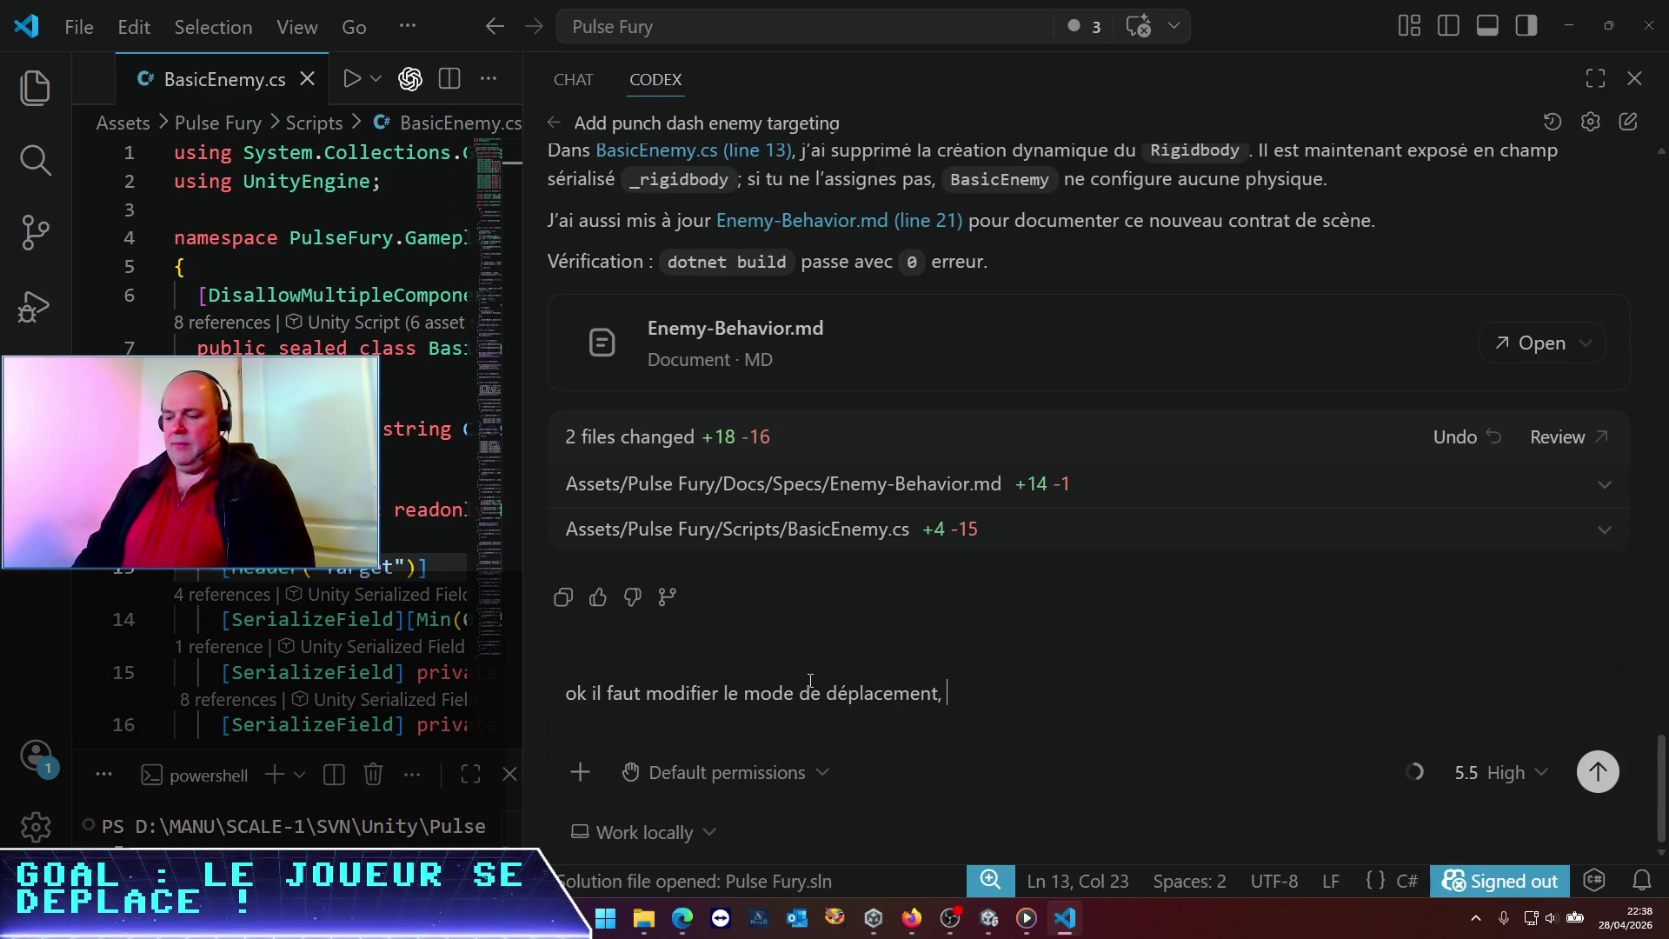
pyautogui.write('ça fonctionne bien q')
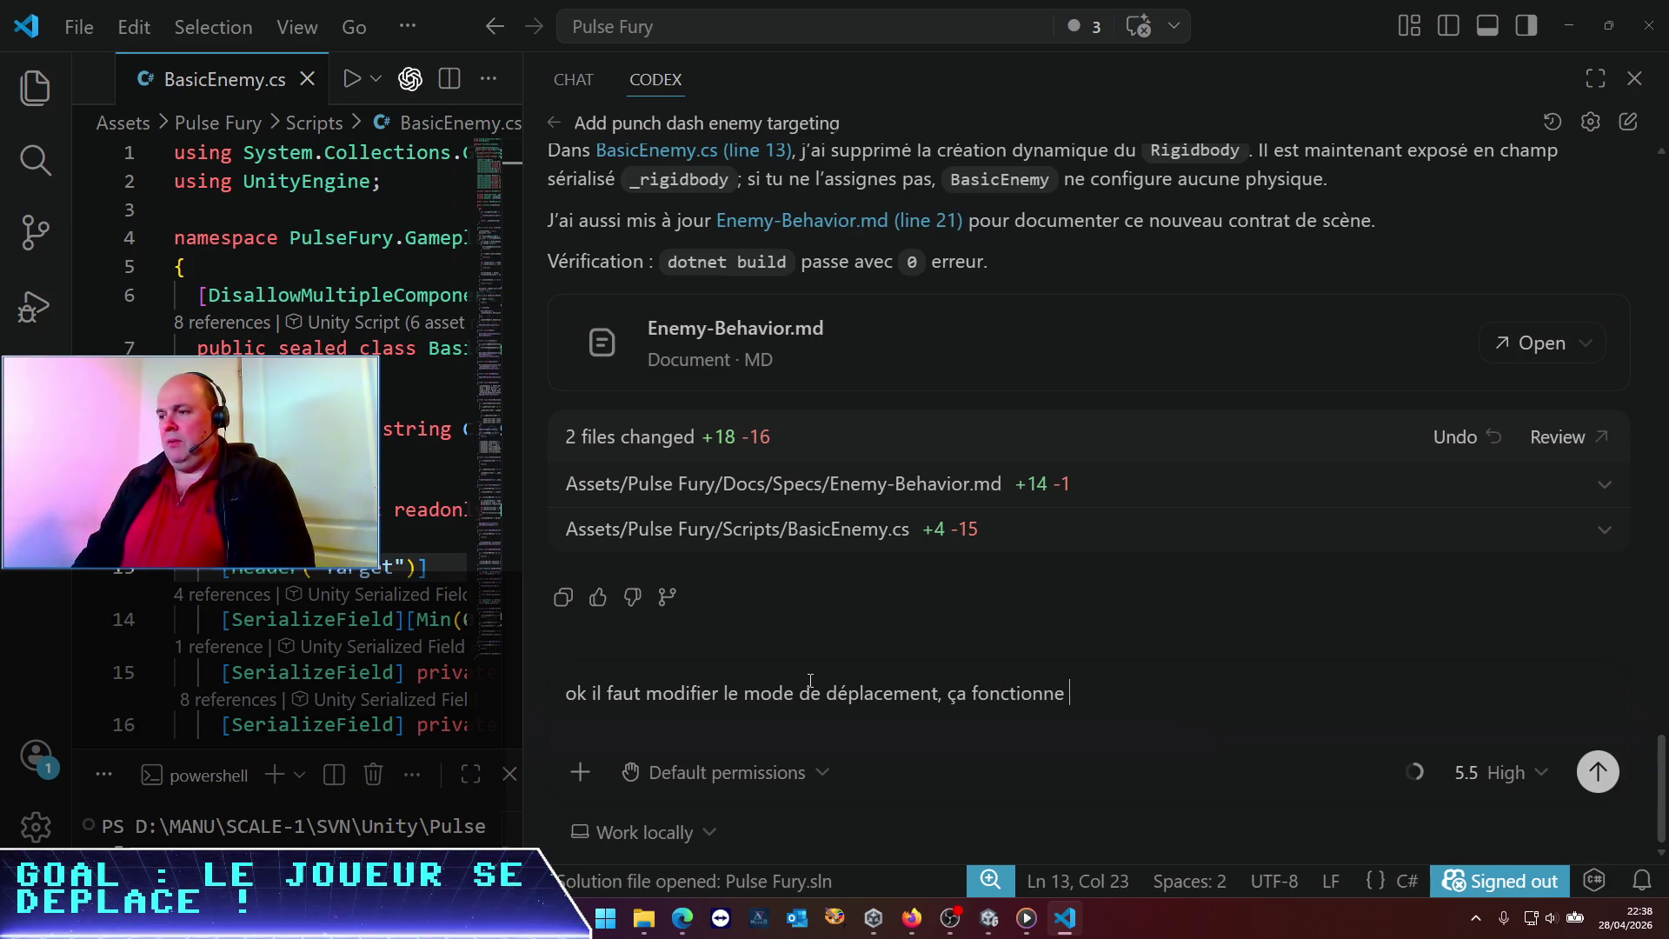
pyautogui.press('BackSpace')
pyautogui.write('comme je ')
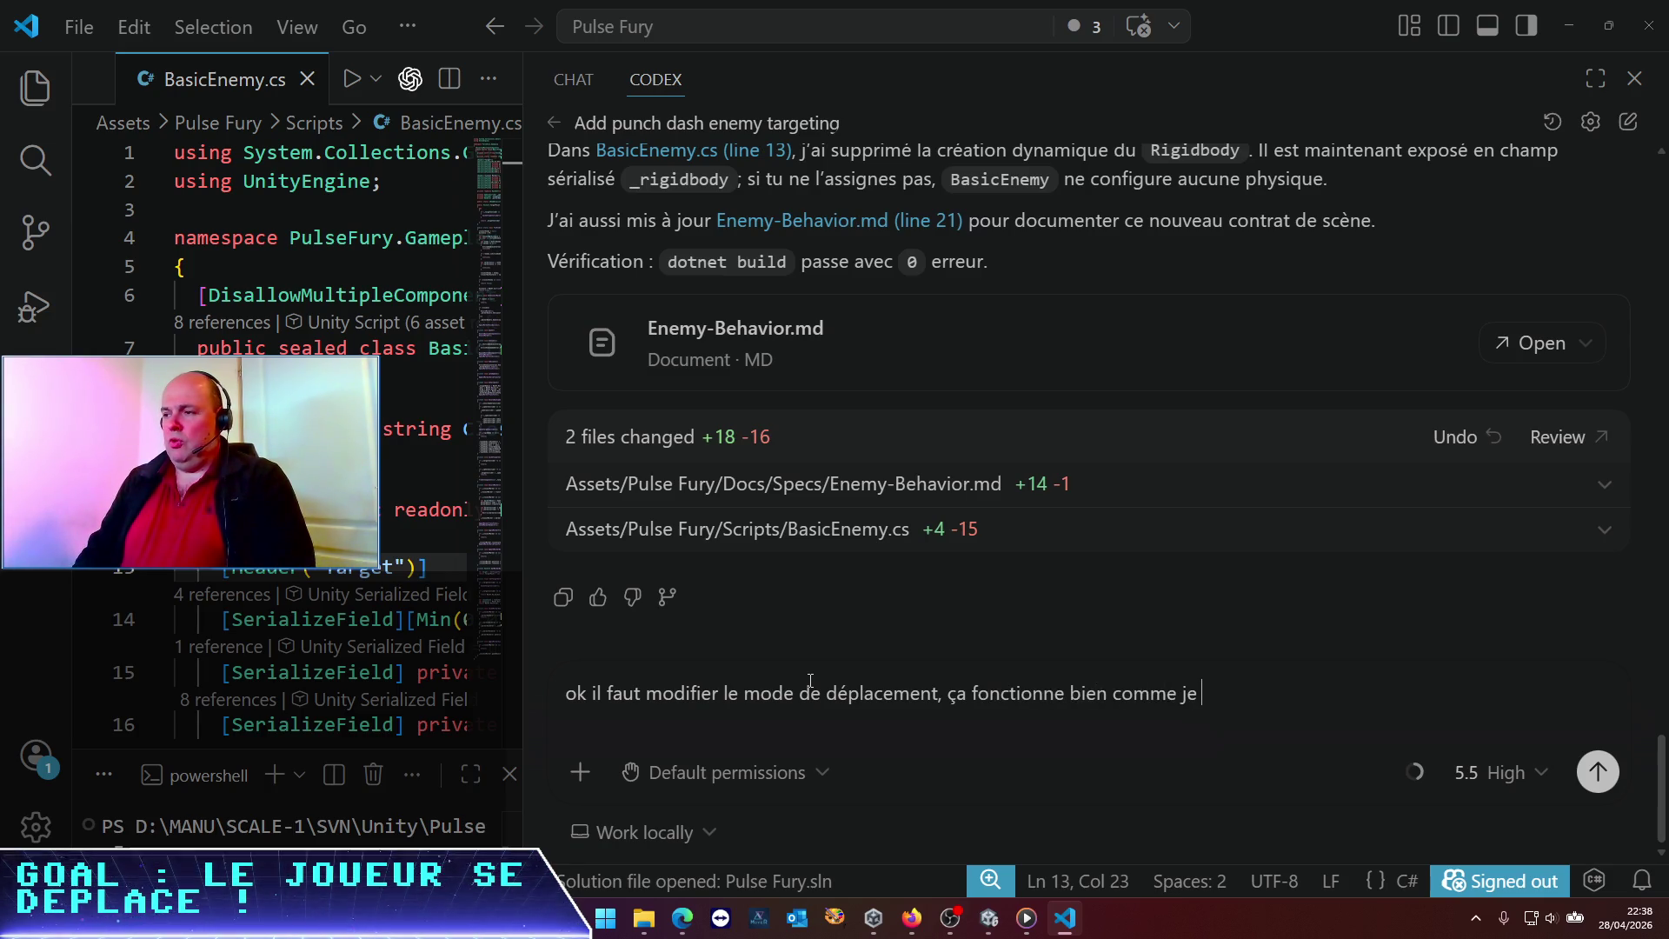
pyautogui.write('te l\'ai spécifié"')
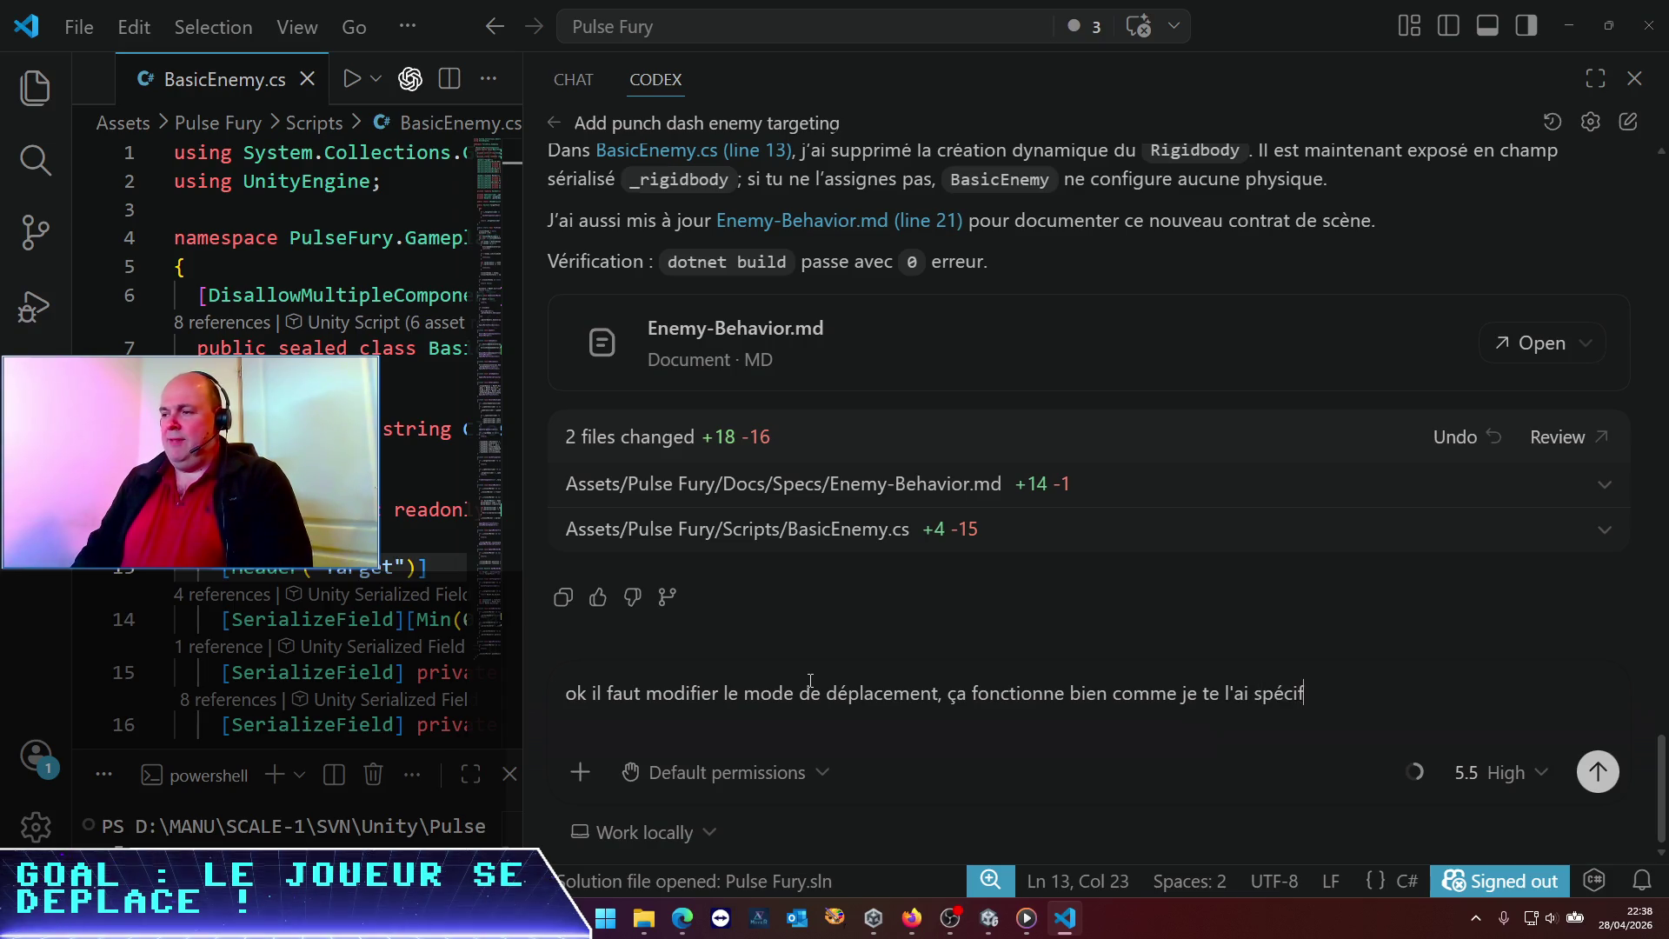
pyautogui.press('BackSpace')
pyautogui.write("mais je t'ai")
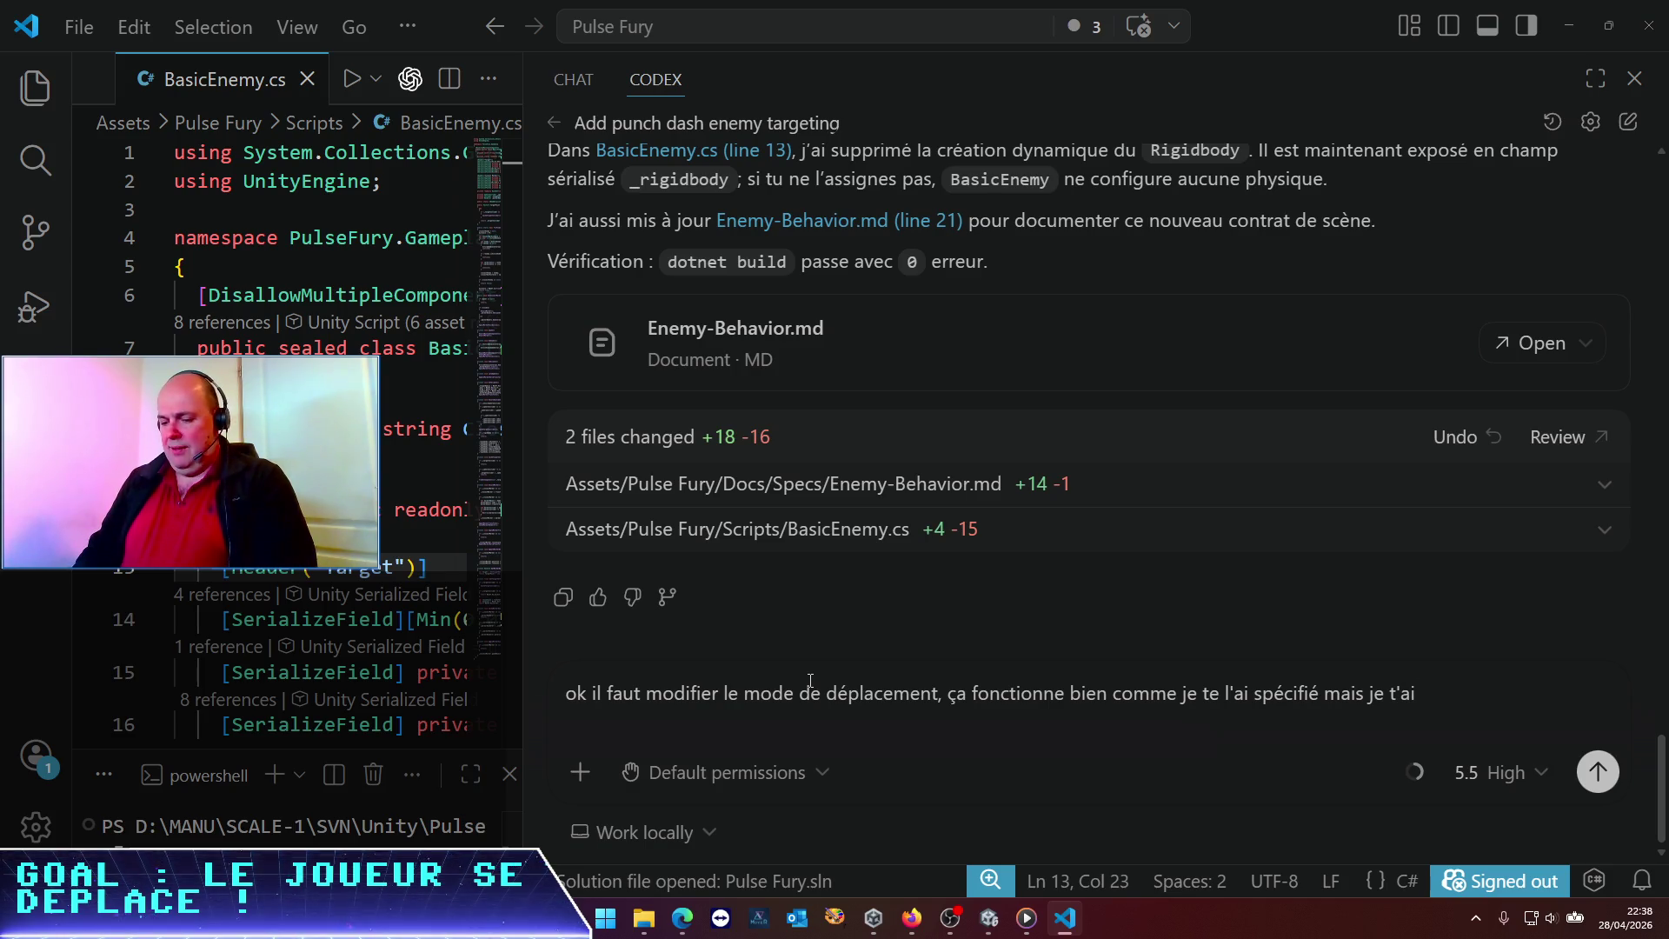
pyautogui.write(' spécifi')
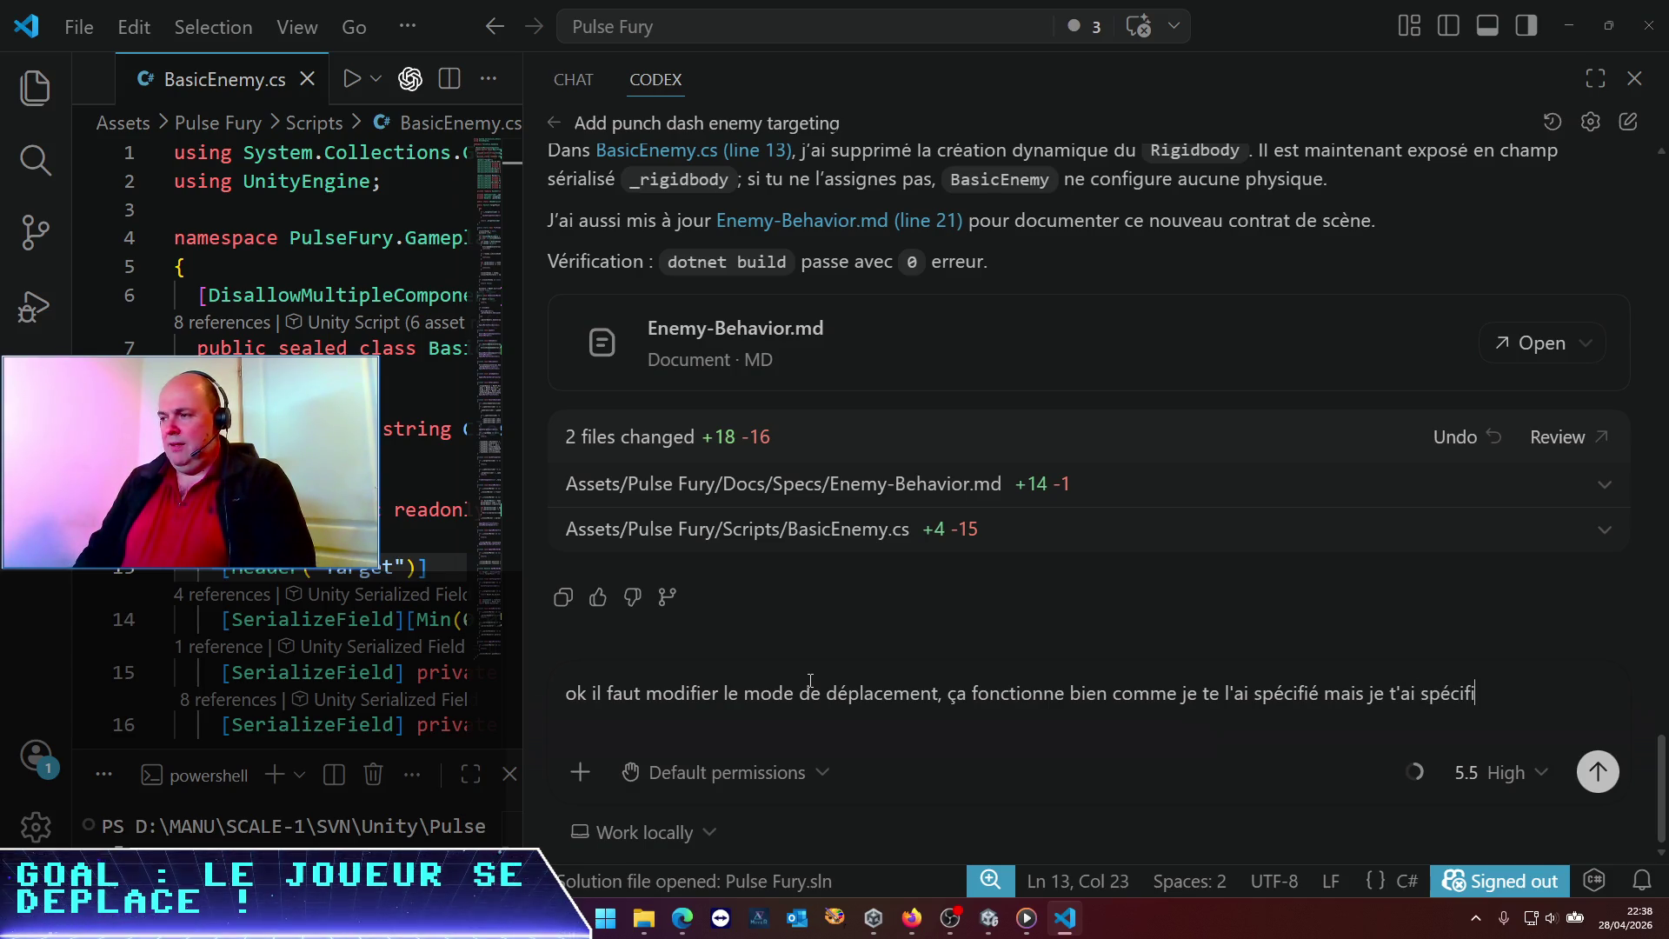
pyautogui.write('é de la merde. ')
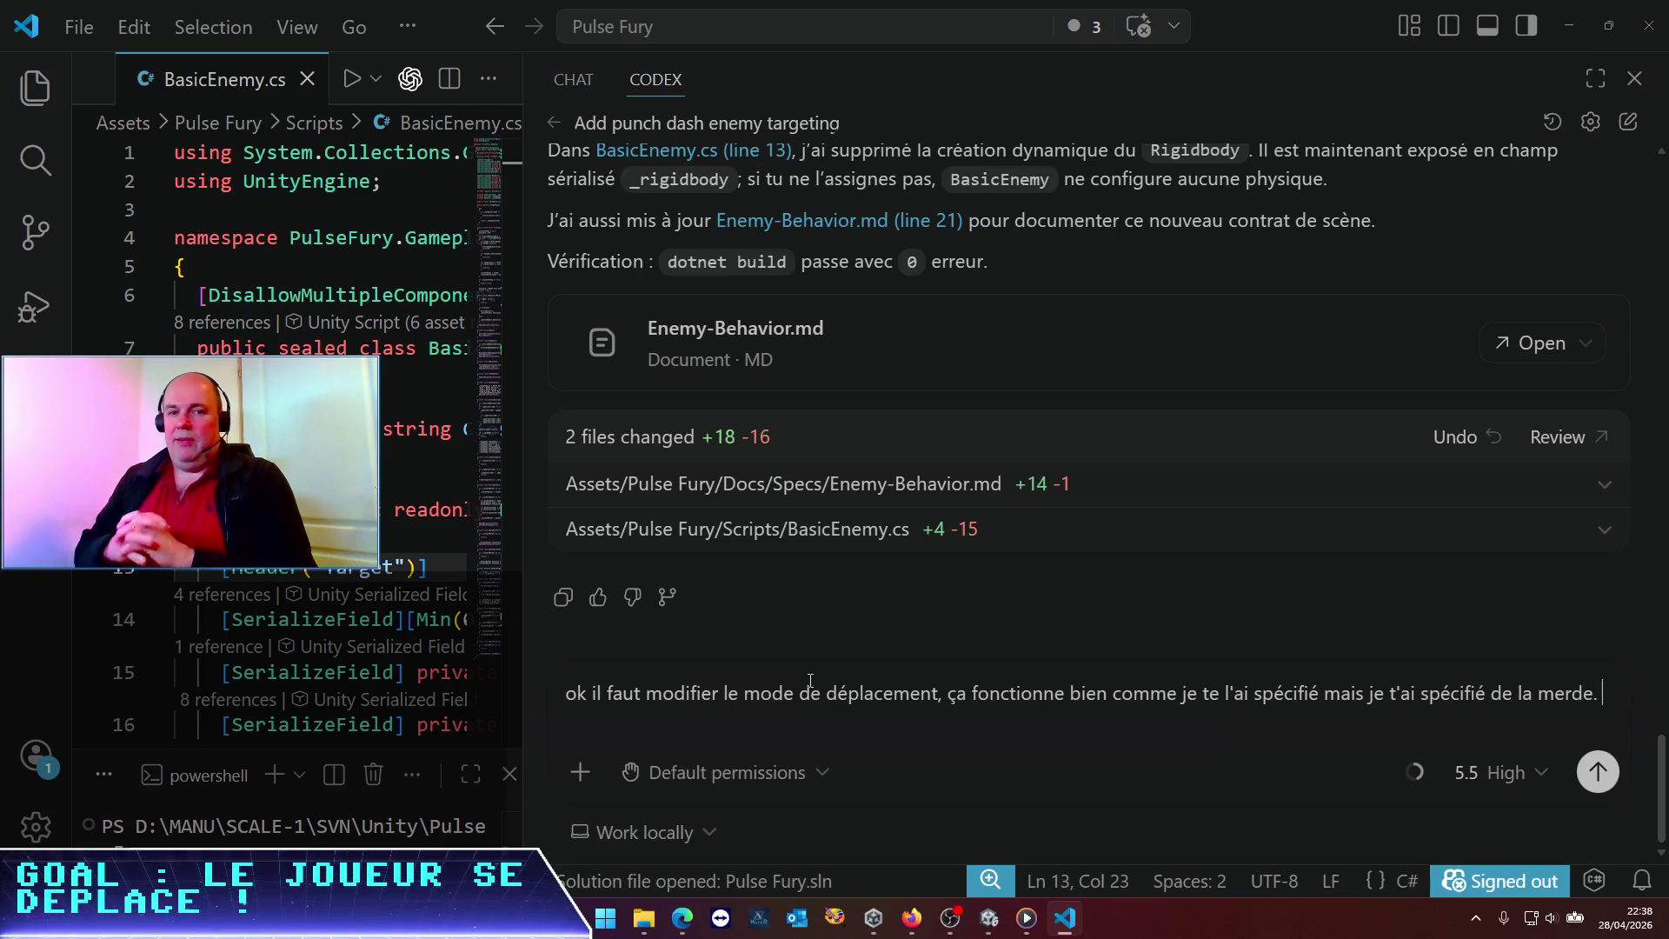
pyautogui.write('Le dash ')
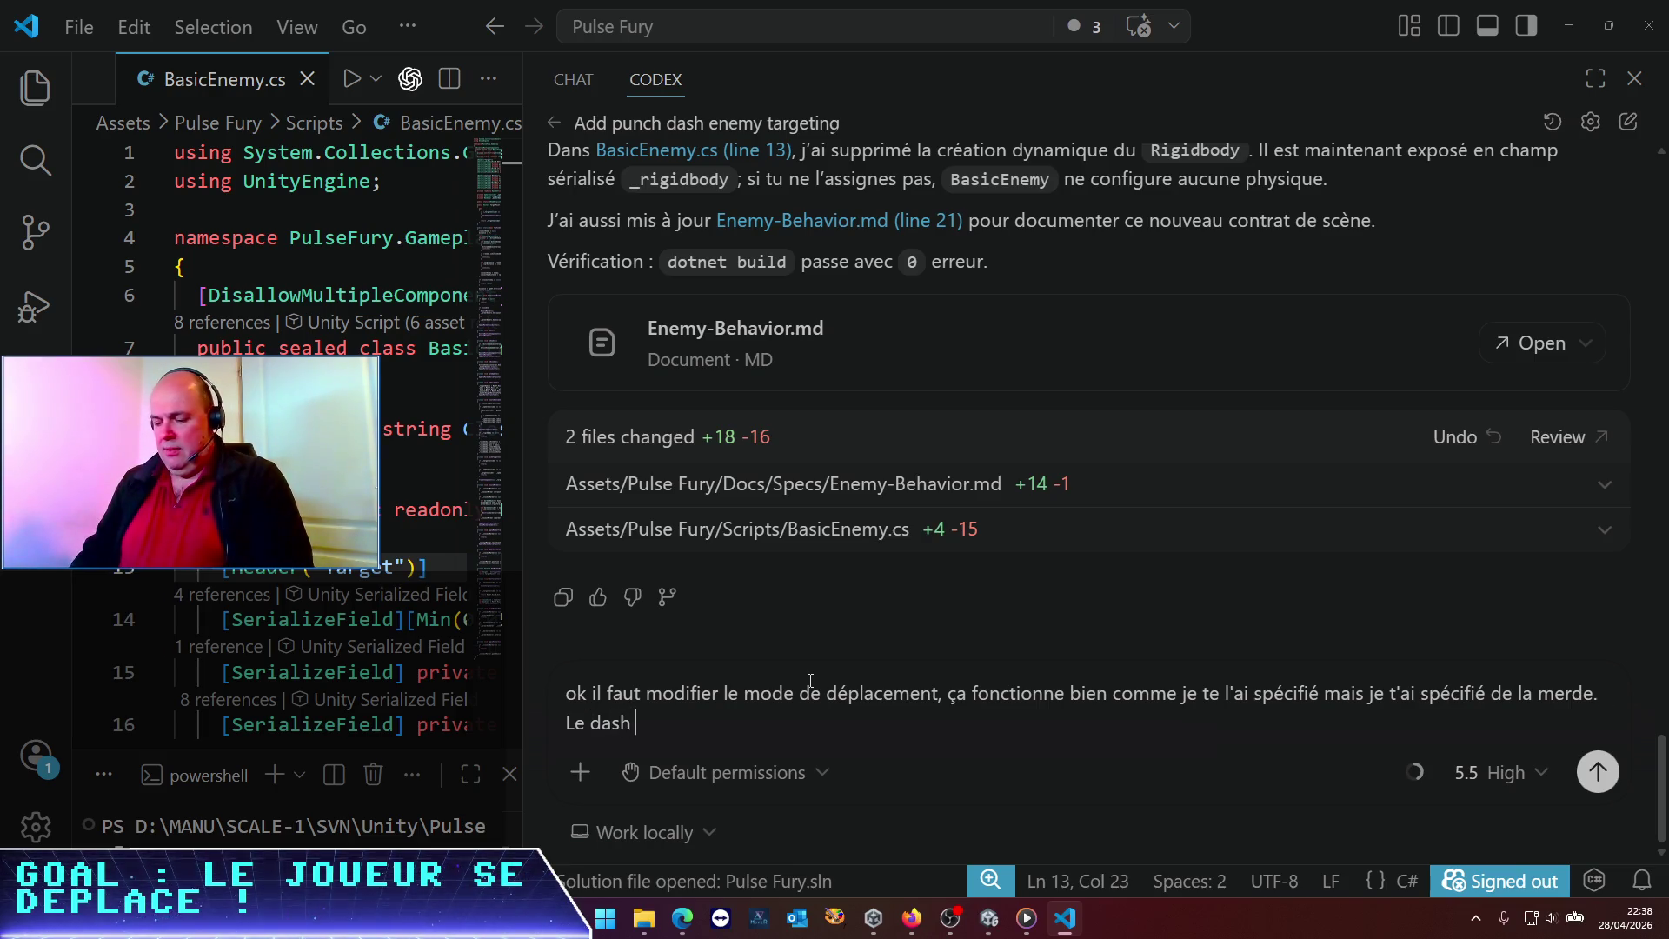
pyautogui.write(': très bie')
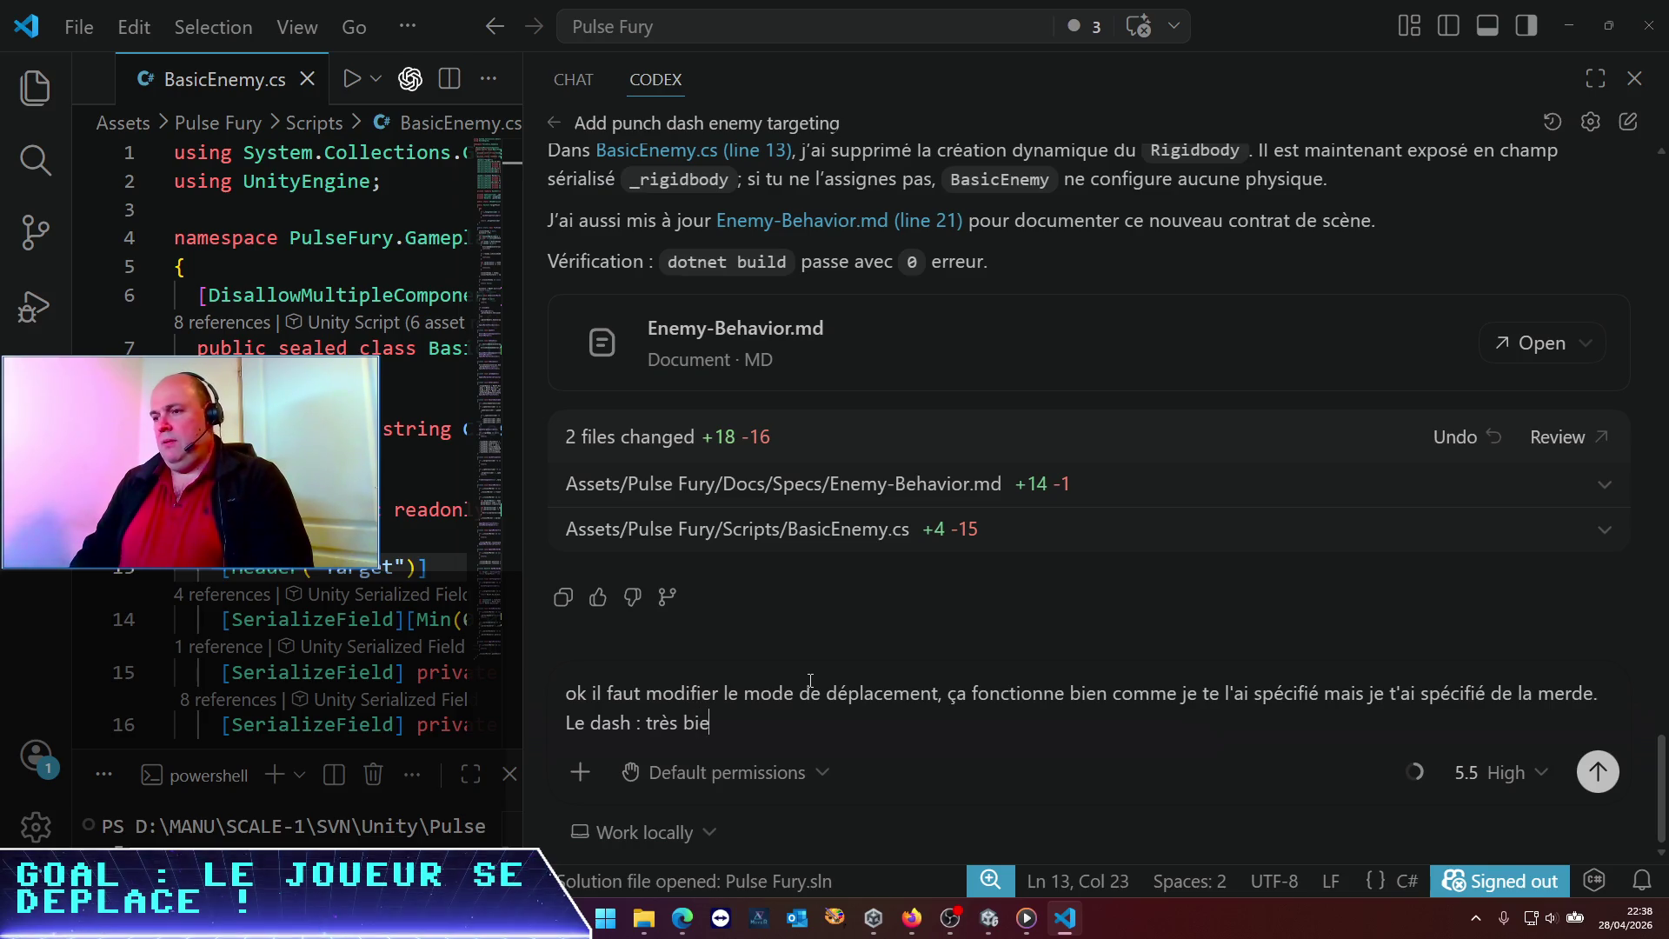
pyautogui.write('n, ma')
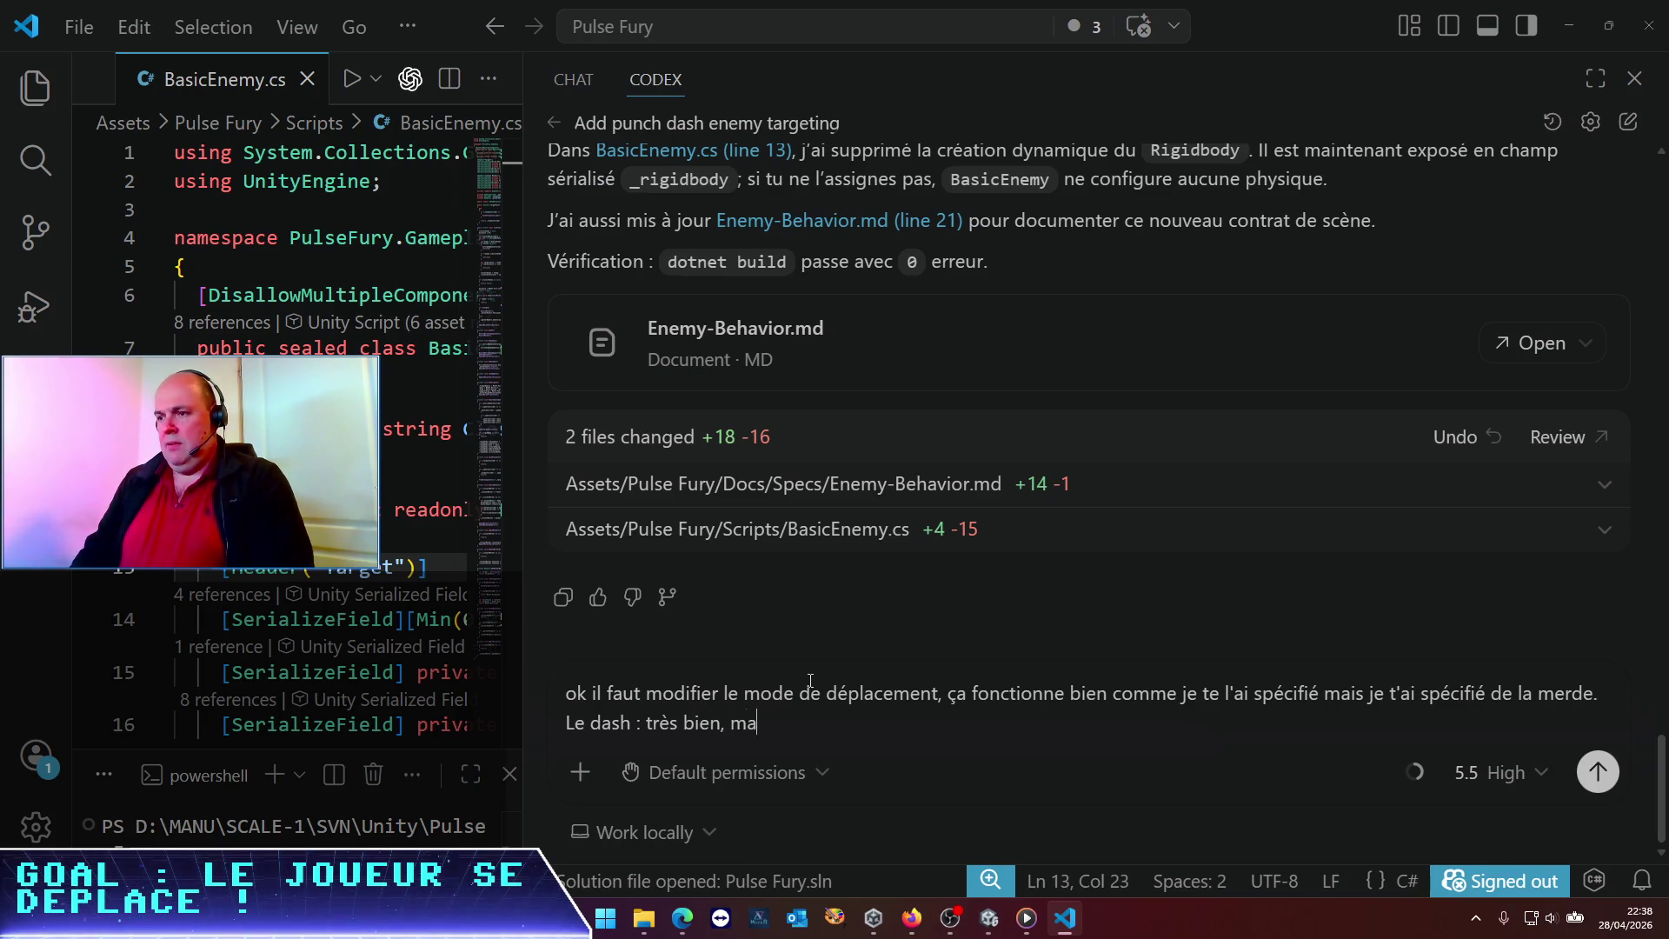
pyautogui.write('is ça serait voo')
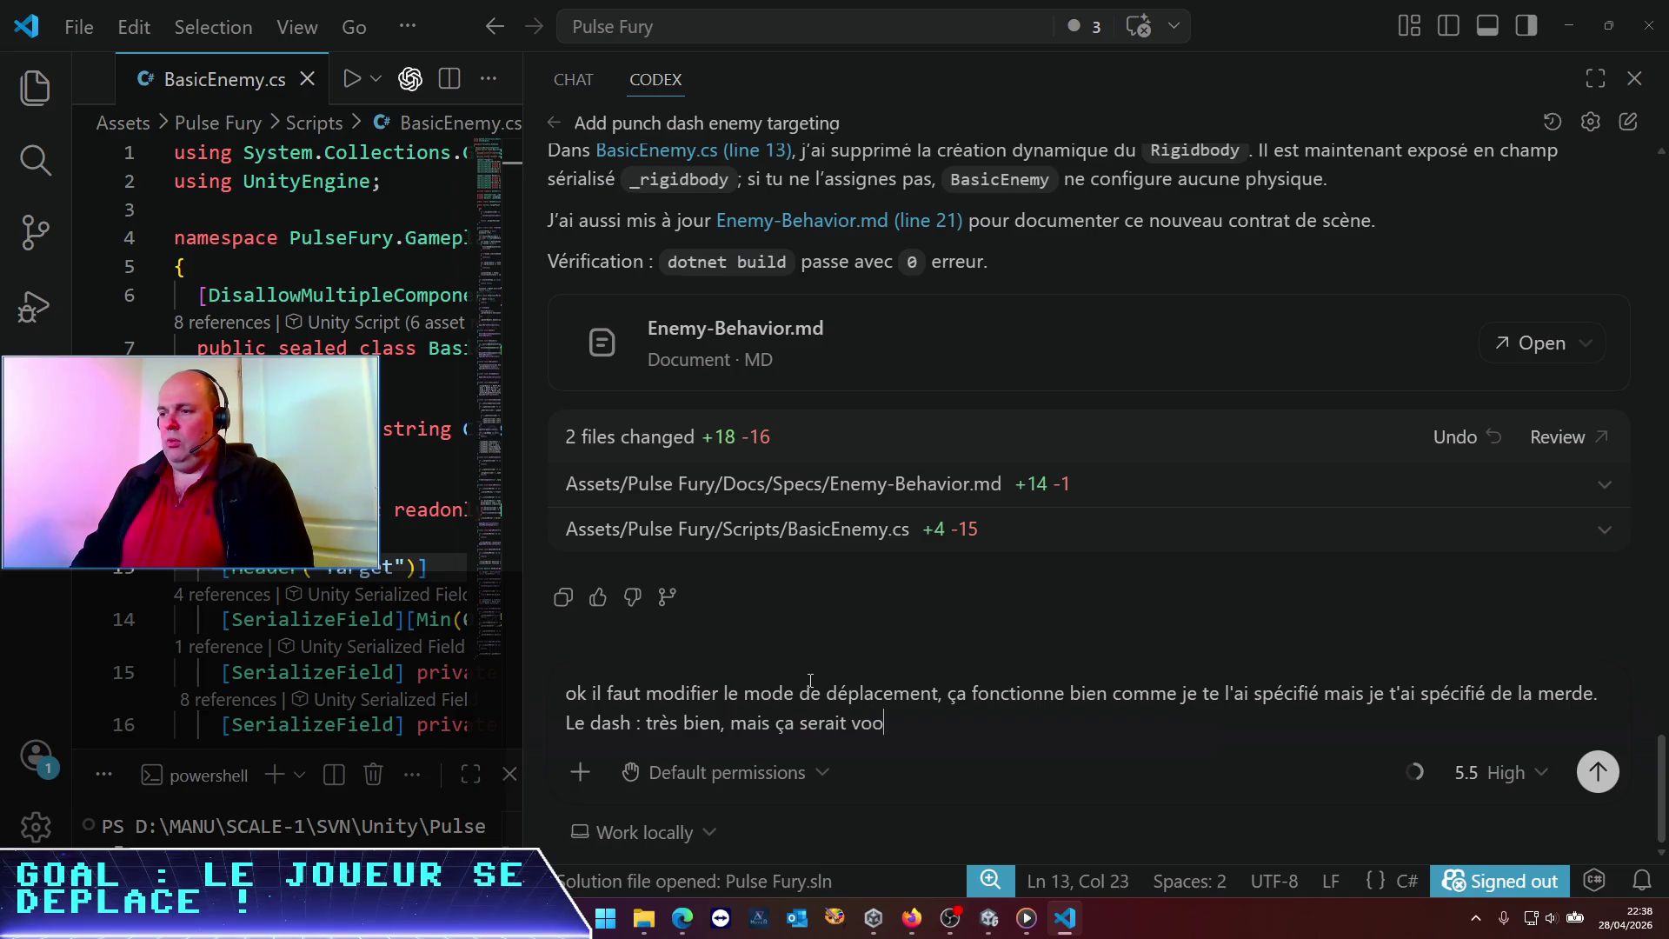
pyautogui.write('cool')
pyautogui.write('ajouter la vitesse')
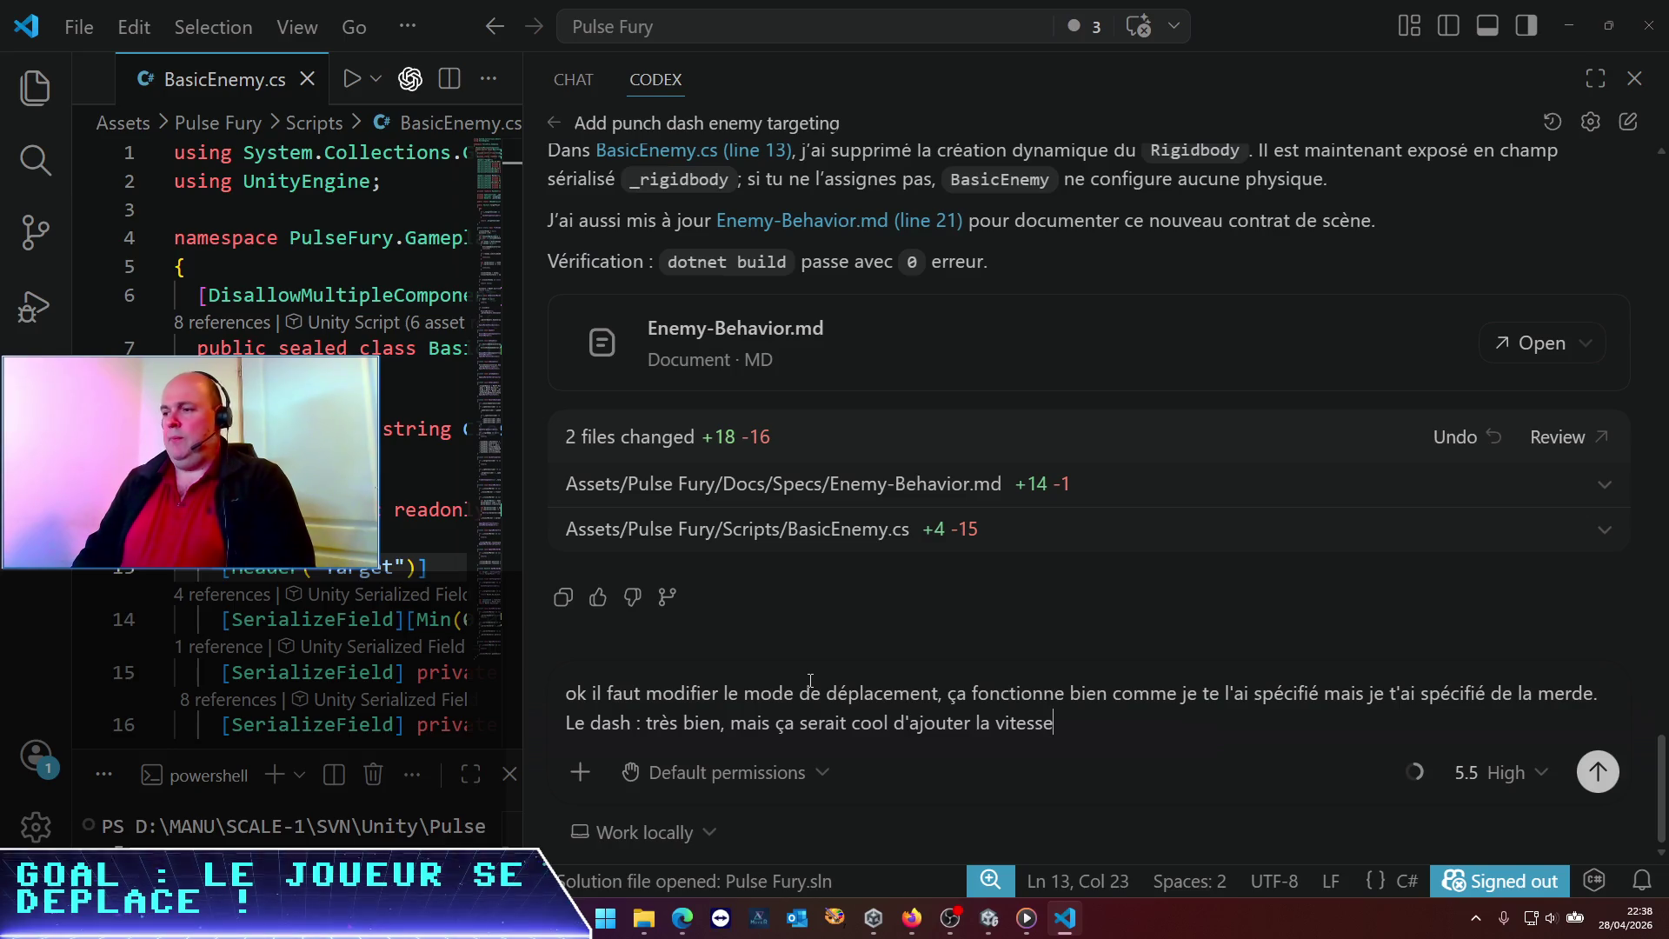
pyautogui.write('du dash, ain')
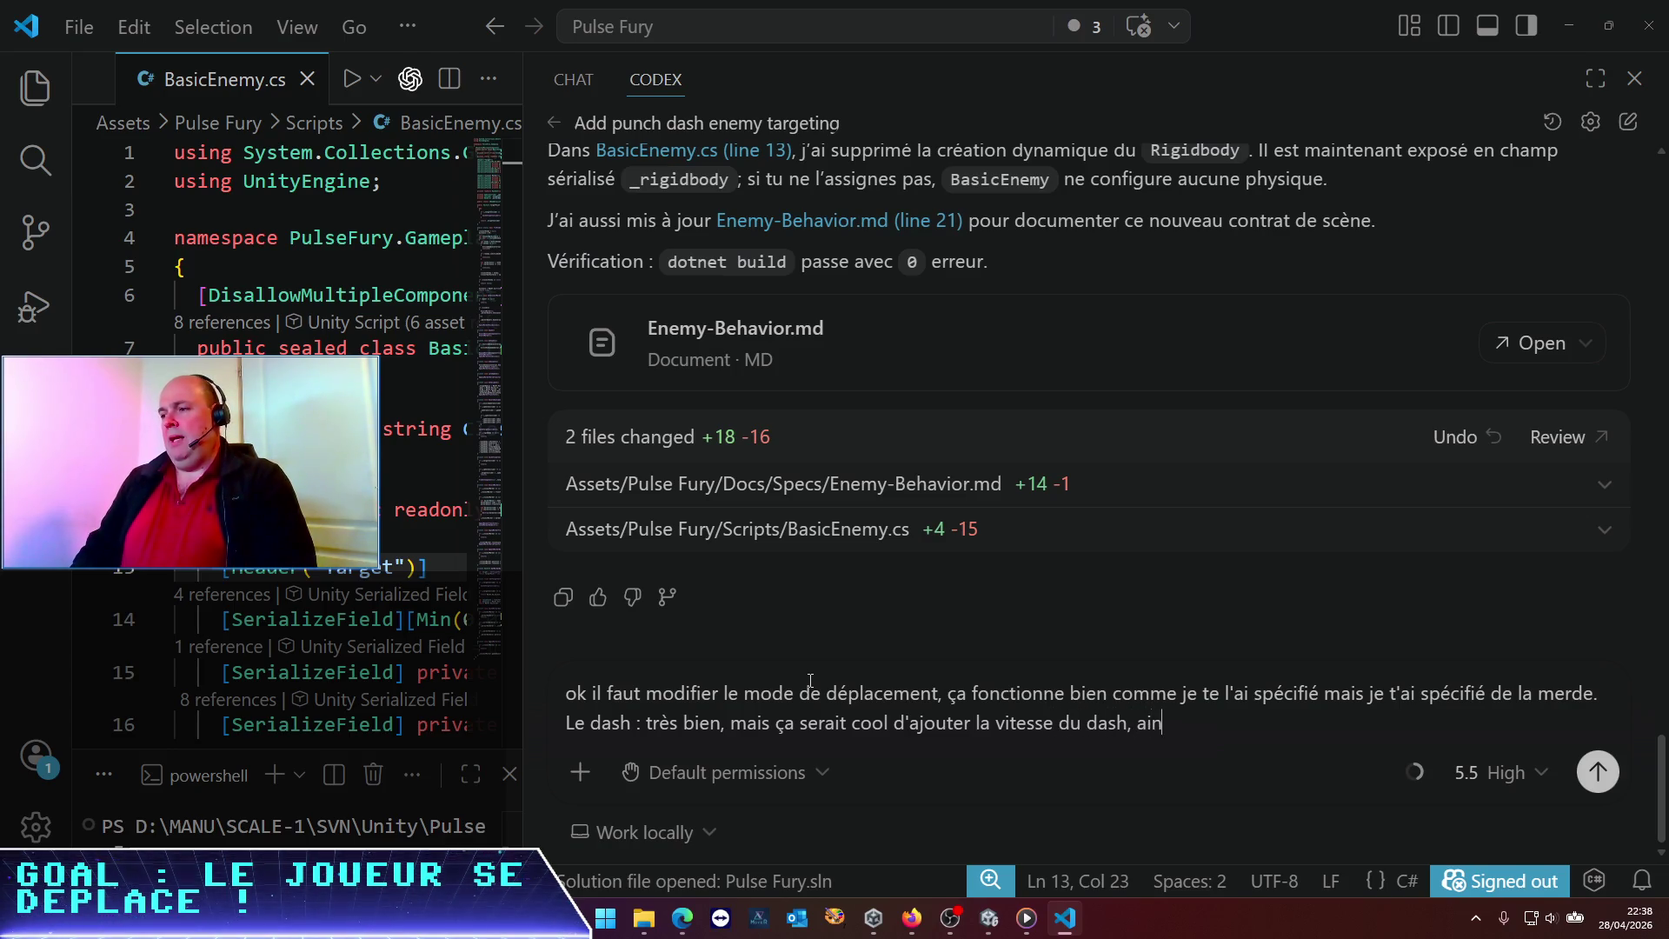
pyautogui.write("si qu'un")
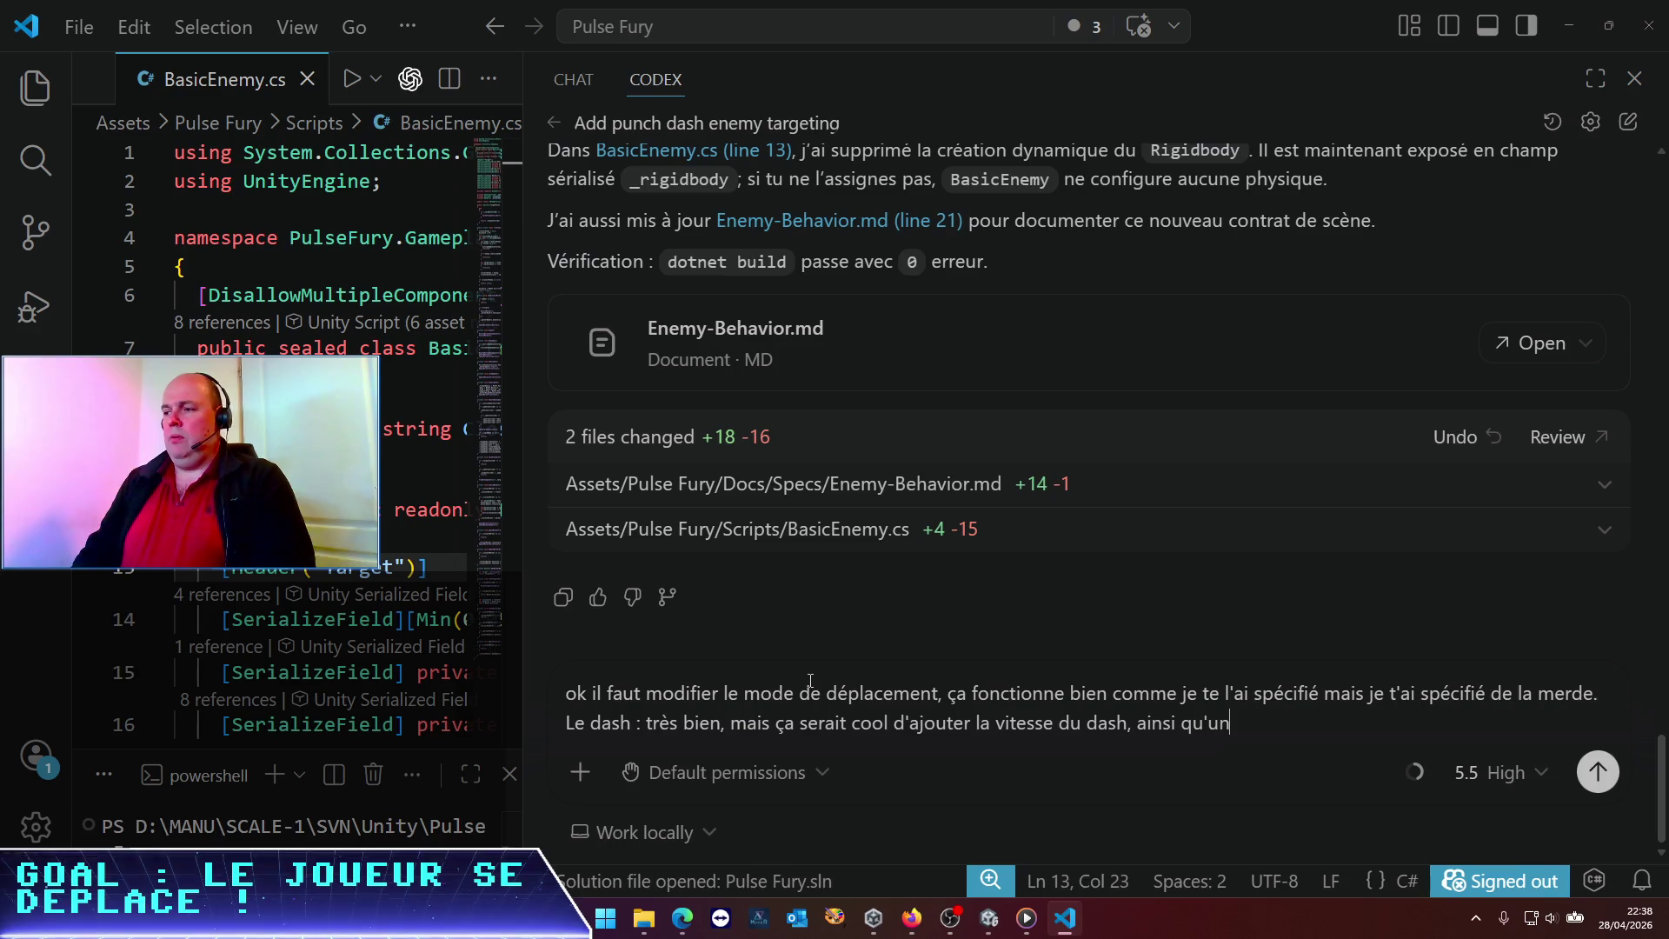
pyautogui.write('e distance')
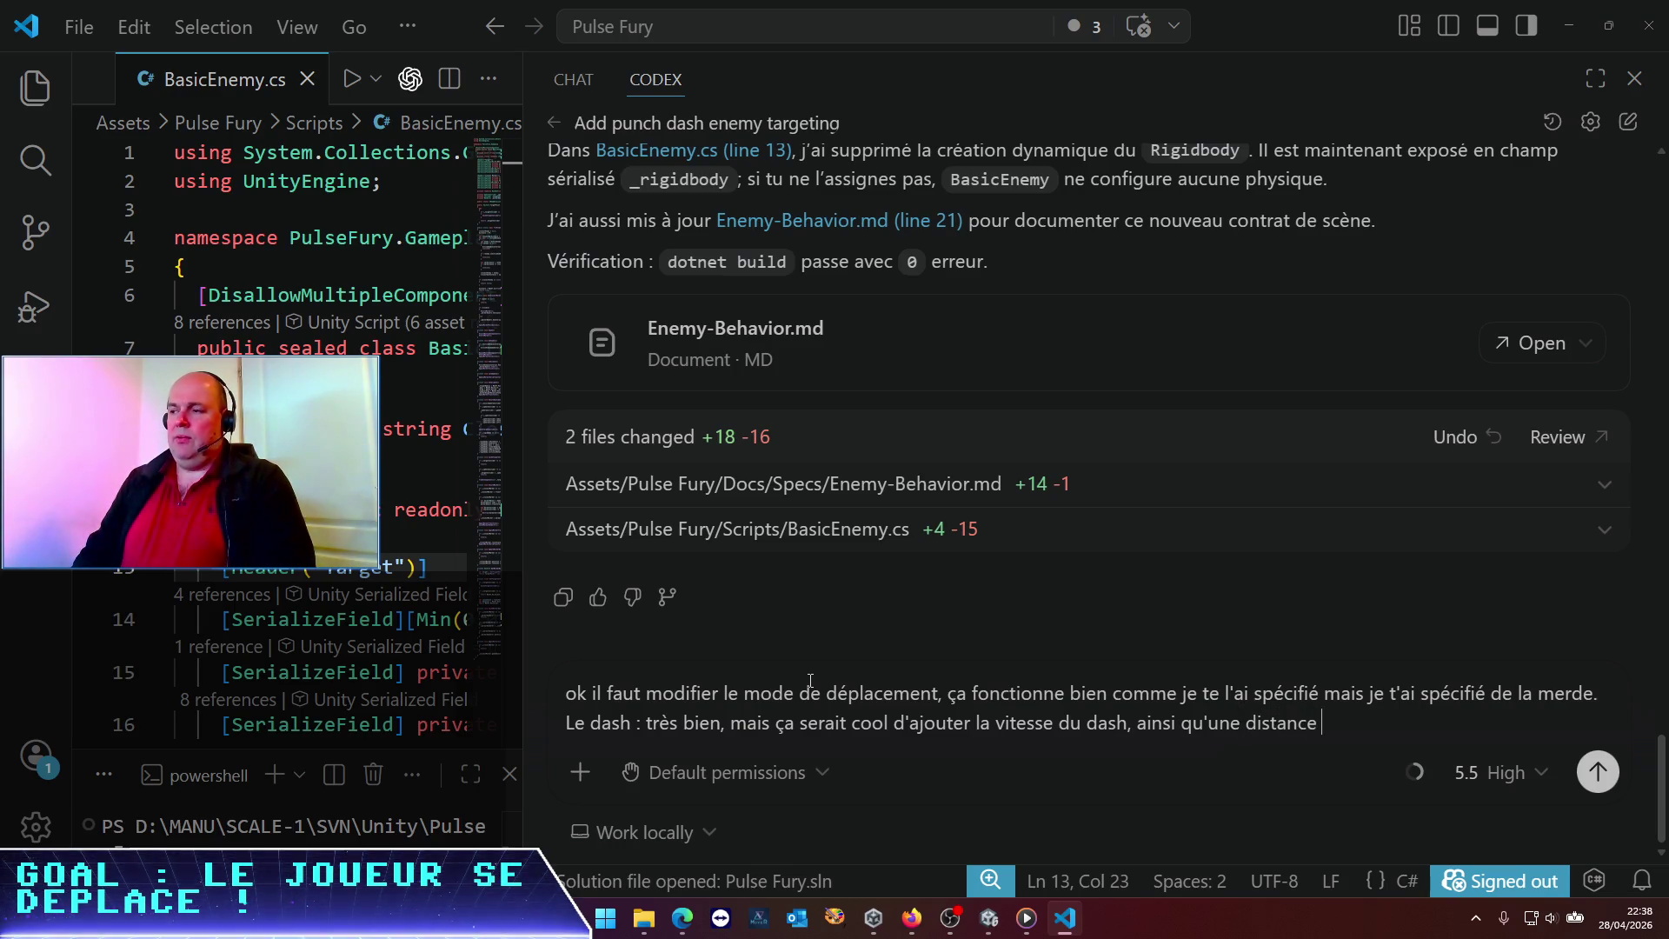
pyautogui.write(" d'in")
pyautogui.write('ence')
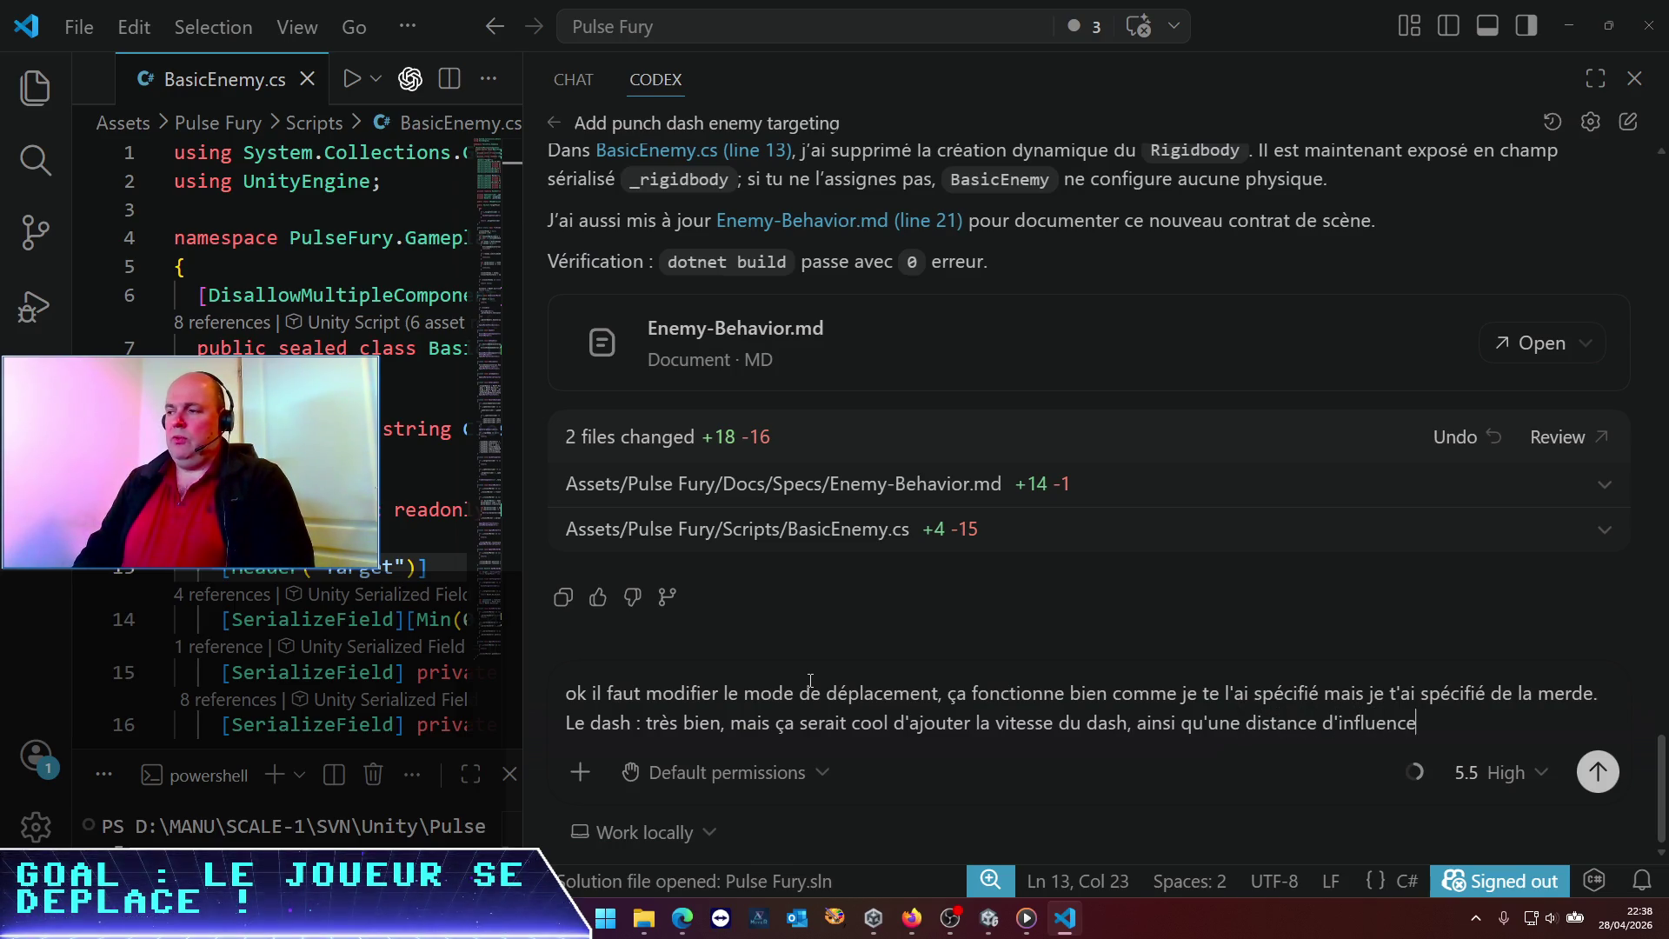
pyautogui.write(' (tout obje')
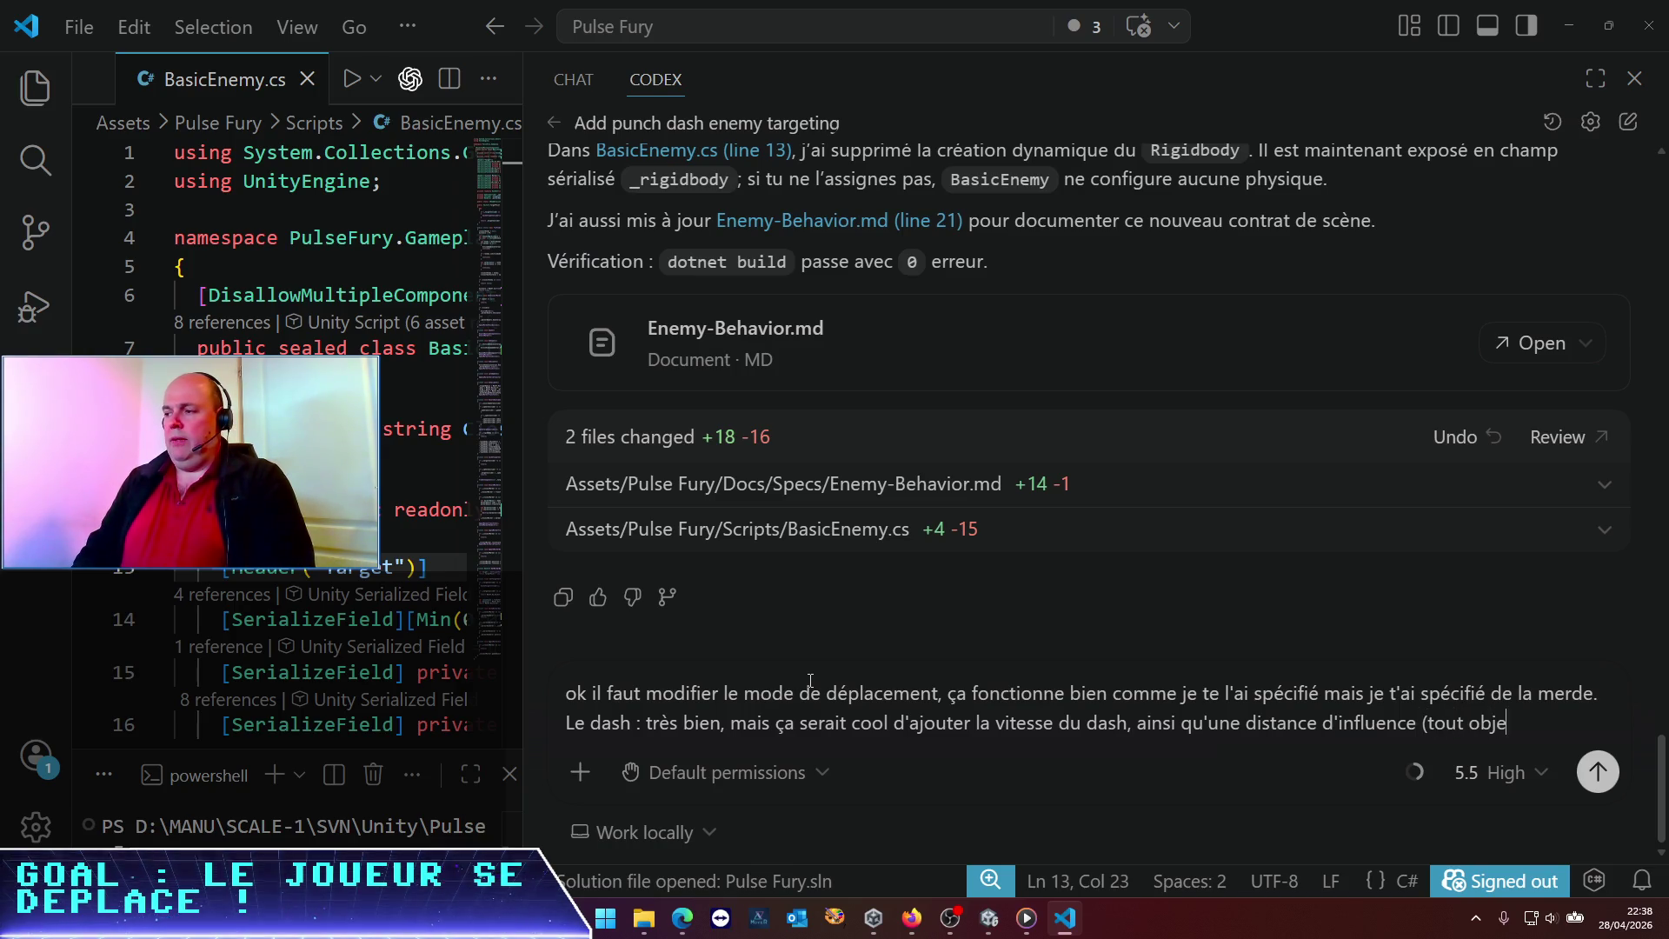
pyautogui.write('t au delà')
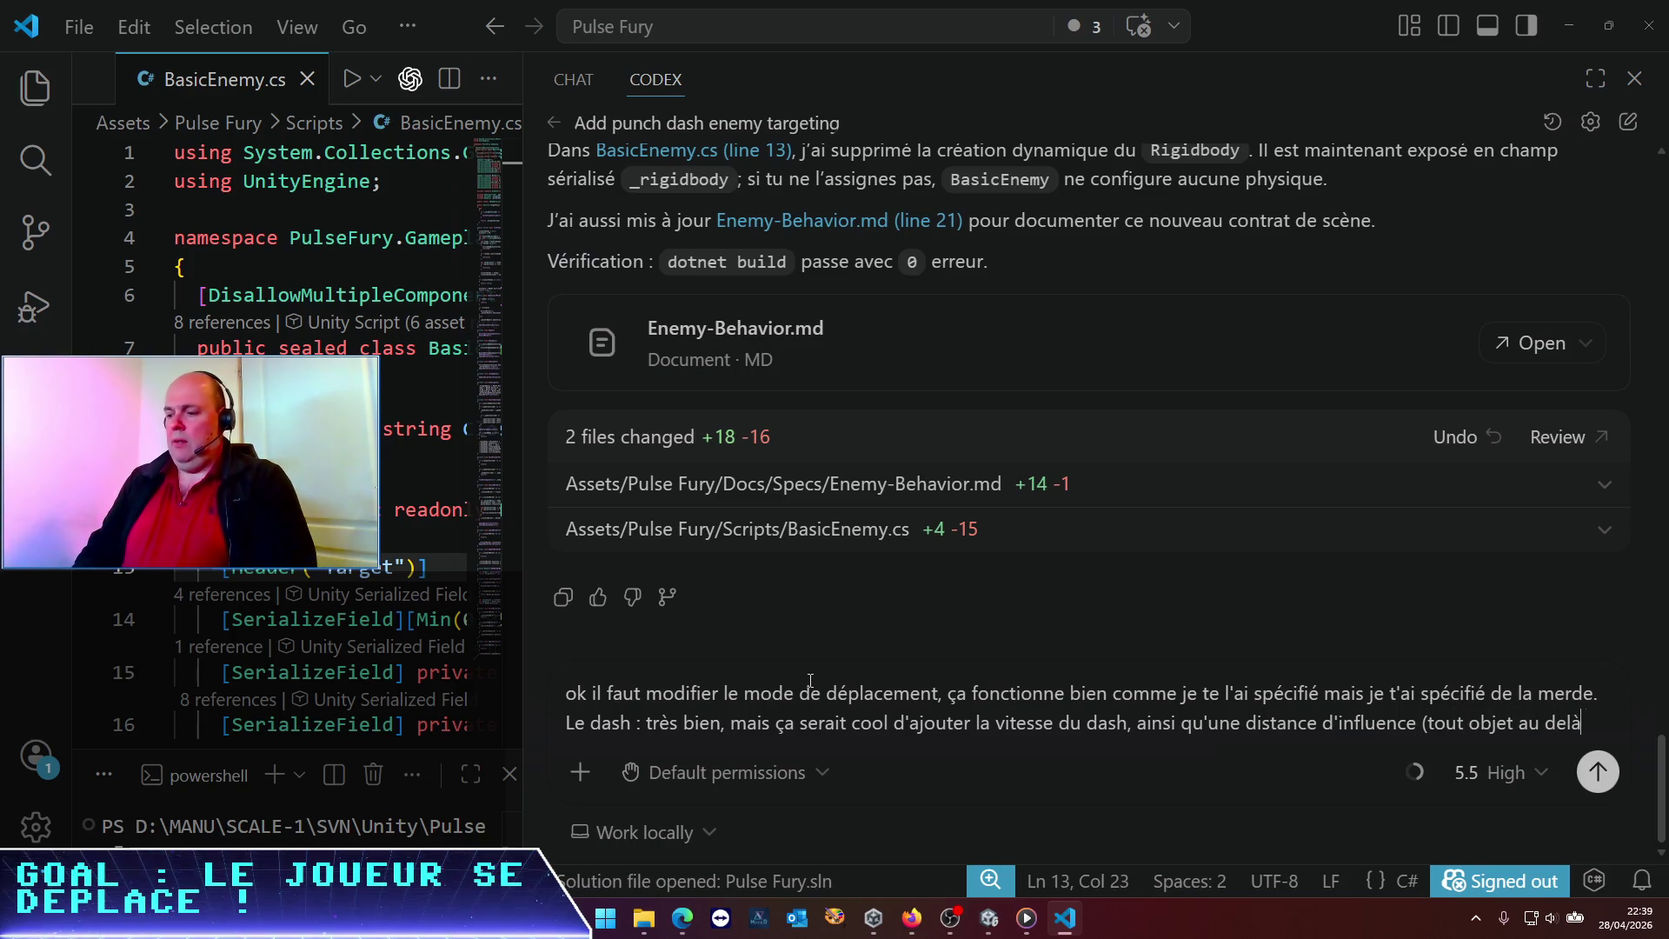
pyautogui.write(' ce')
pyautogui.write('tte di')
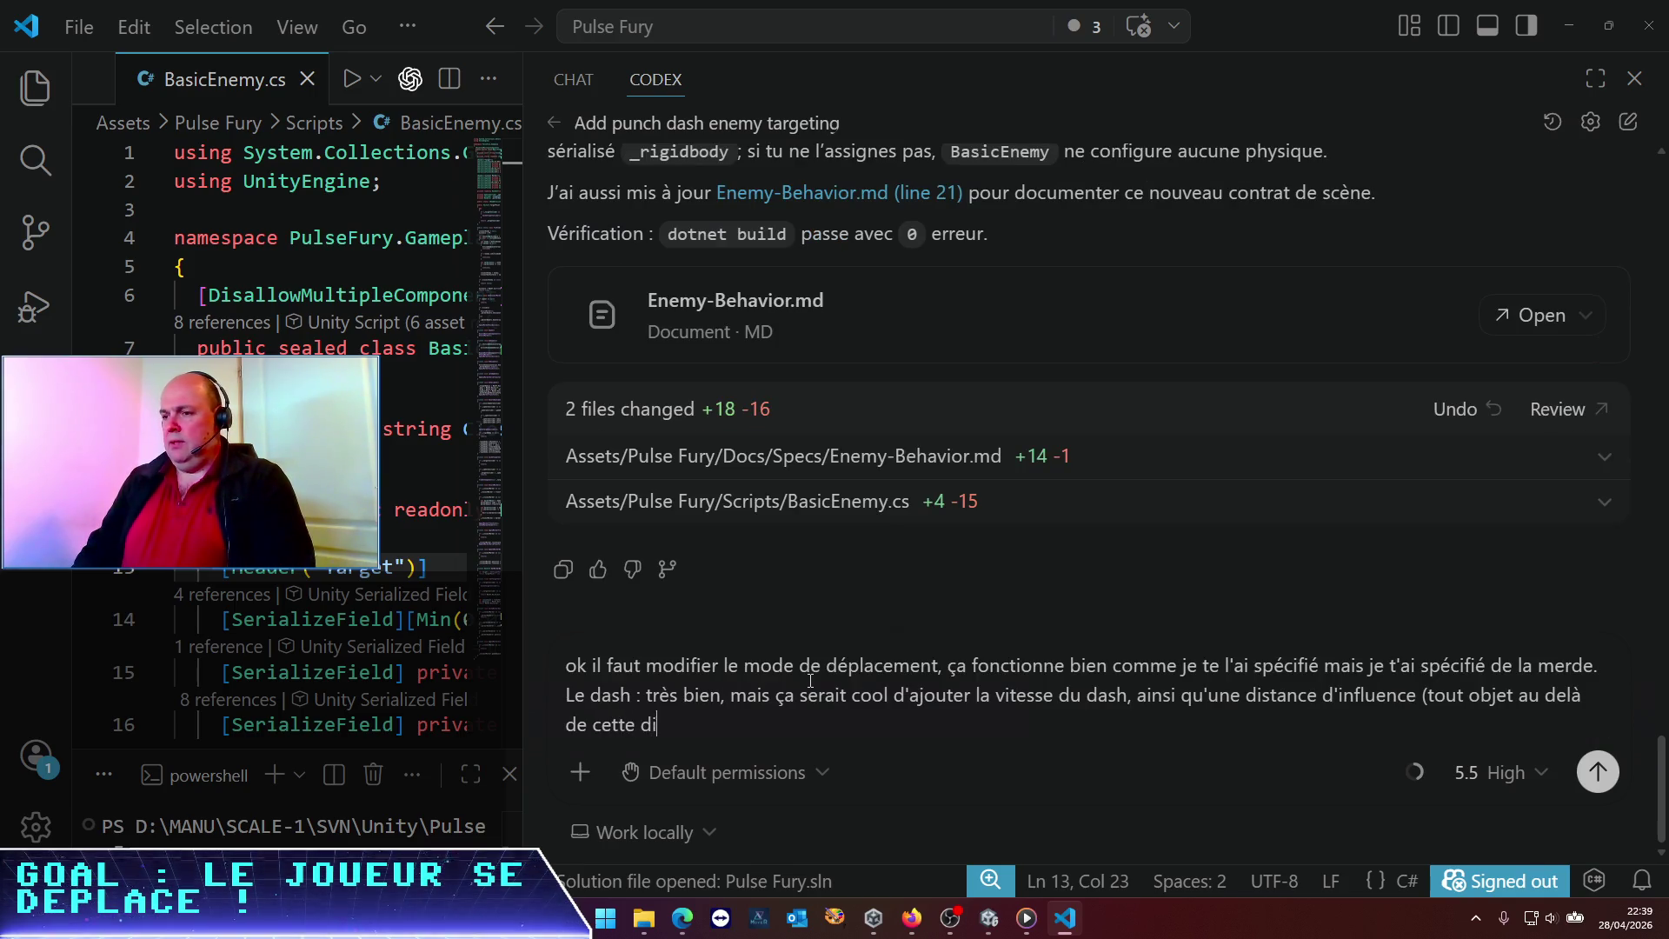
pyautogui.write('stance ne sera oas')
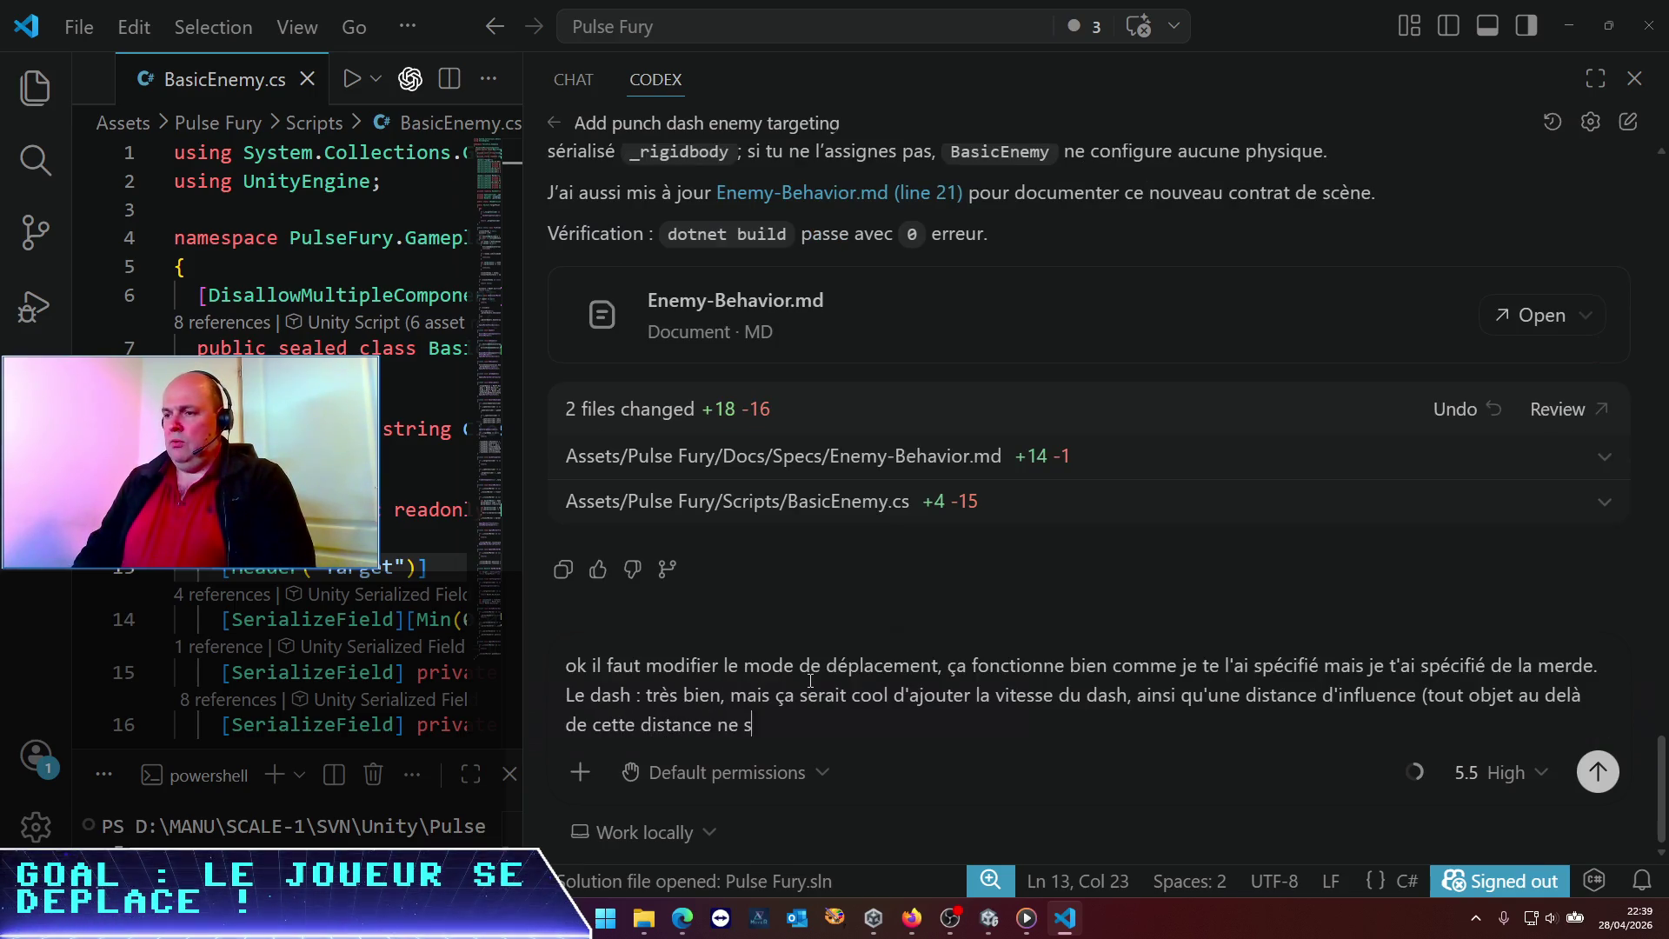
pyautogui.press('BackSpace')
pyautogui.press('BackSpace')
pyautogui.press('BackSpace')
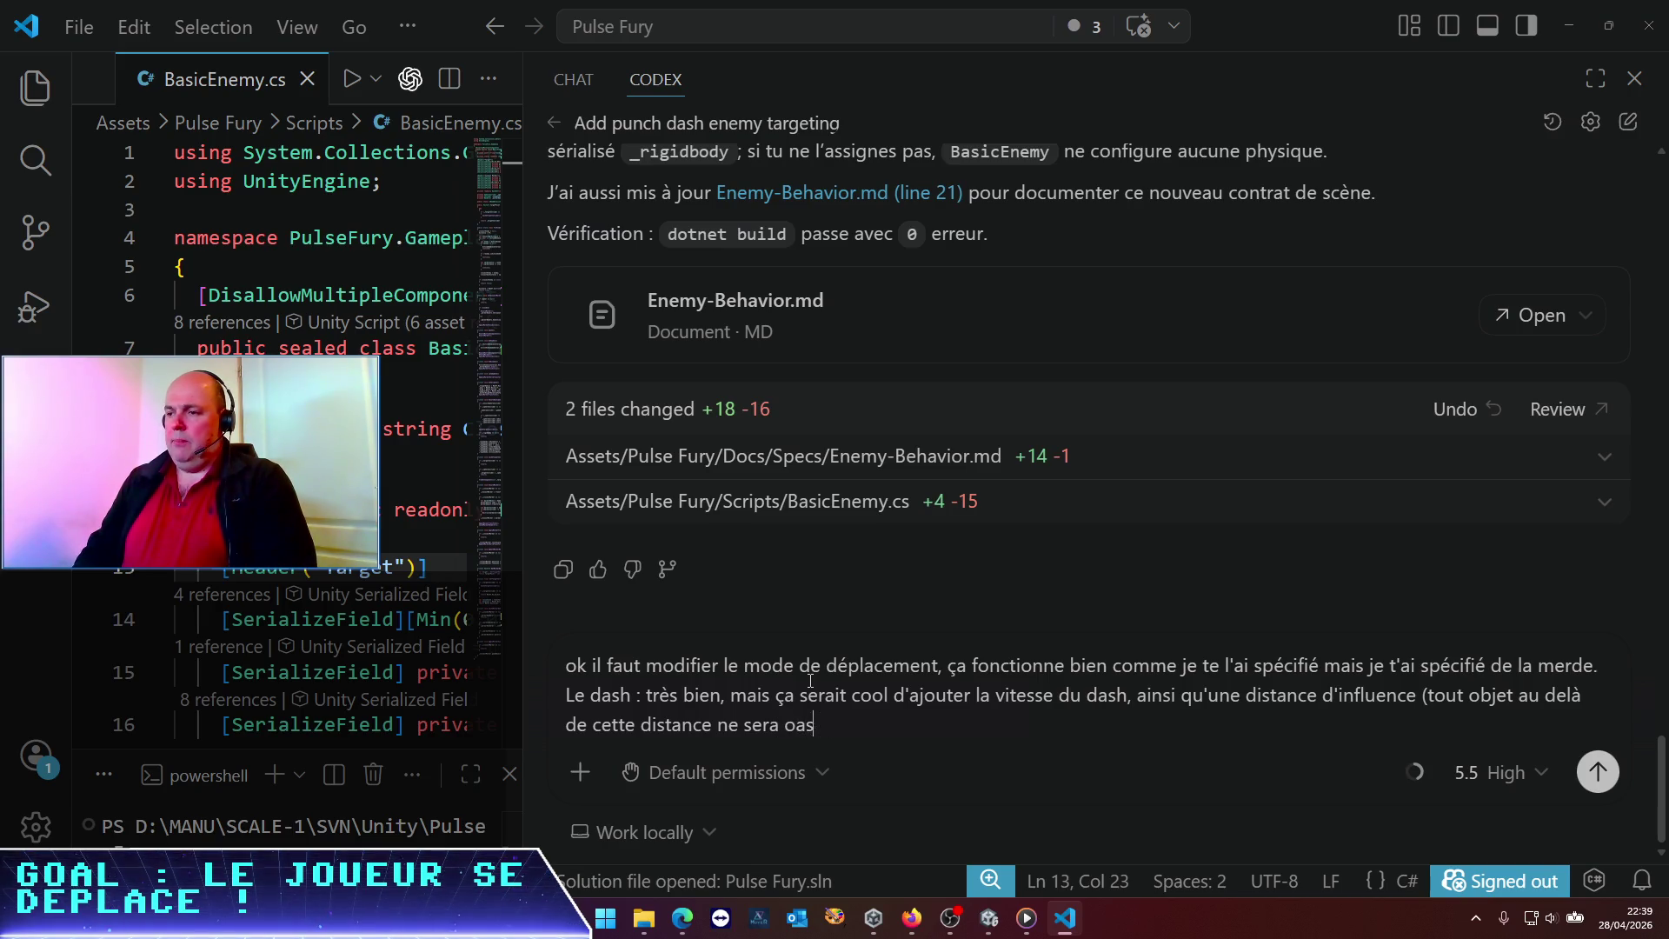
pyautogui.write('pa s')
pyautogui.write('s pris')
pyautogui.write('en compte).')
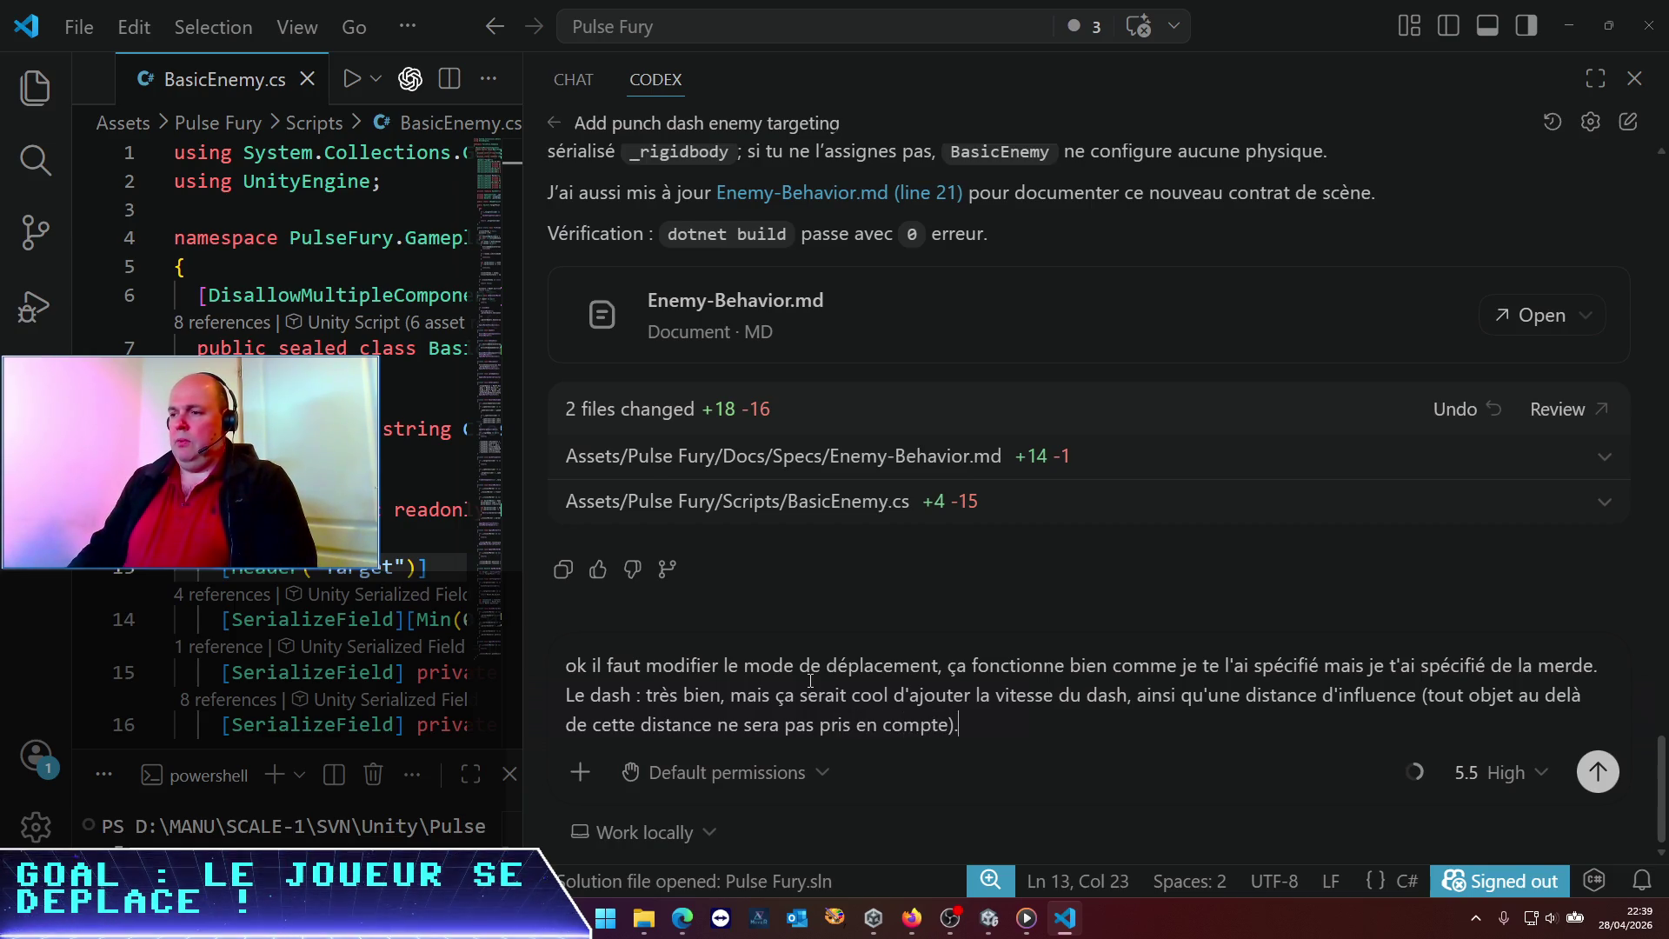
# Add lines praising the orientation and requesting 45° turns when either arm extends, then send
pyautogui.hotkey('shift', 'Return')
pyautogui.write('Tr_è')
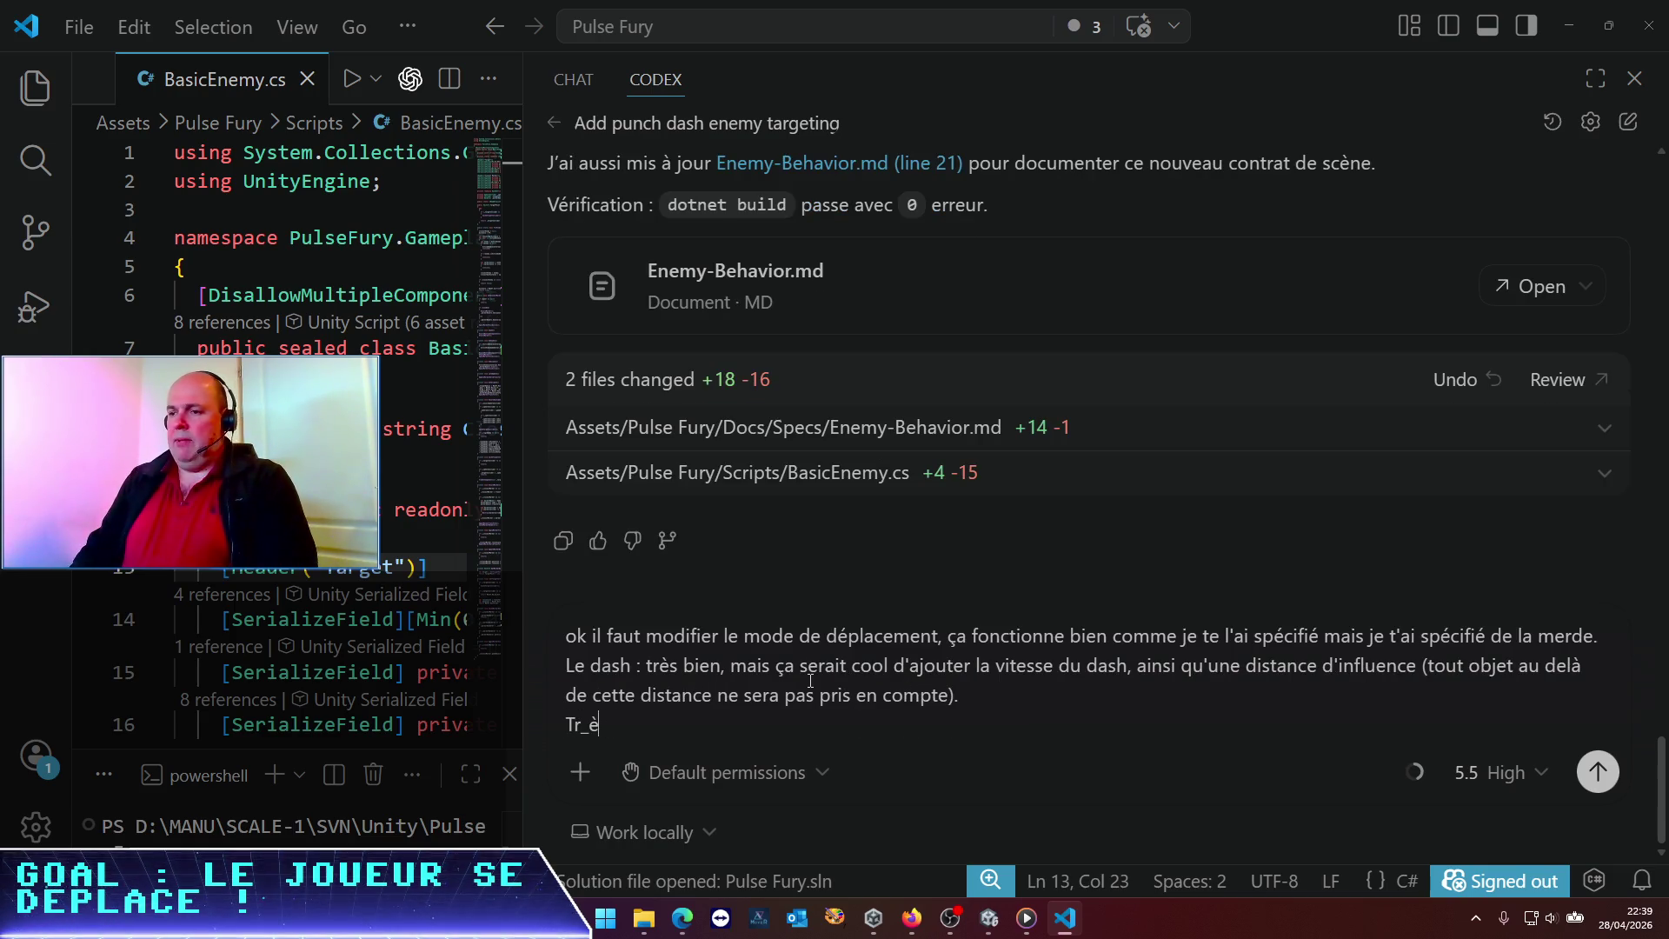
pyautogui.write('ès bu')
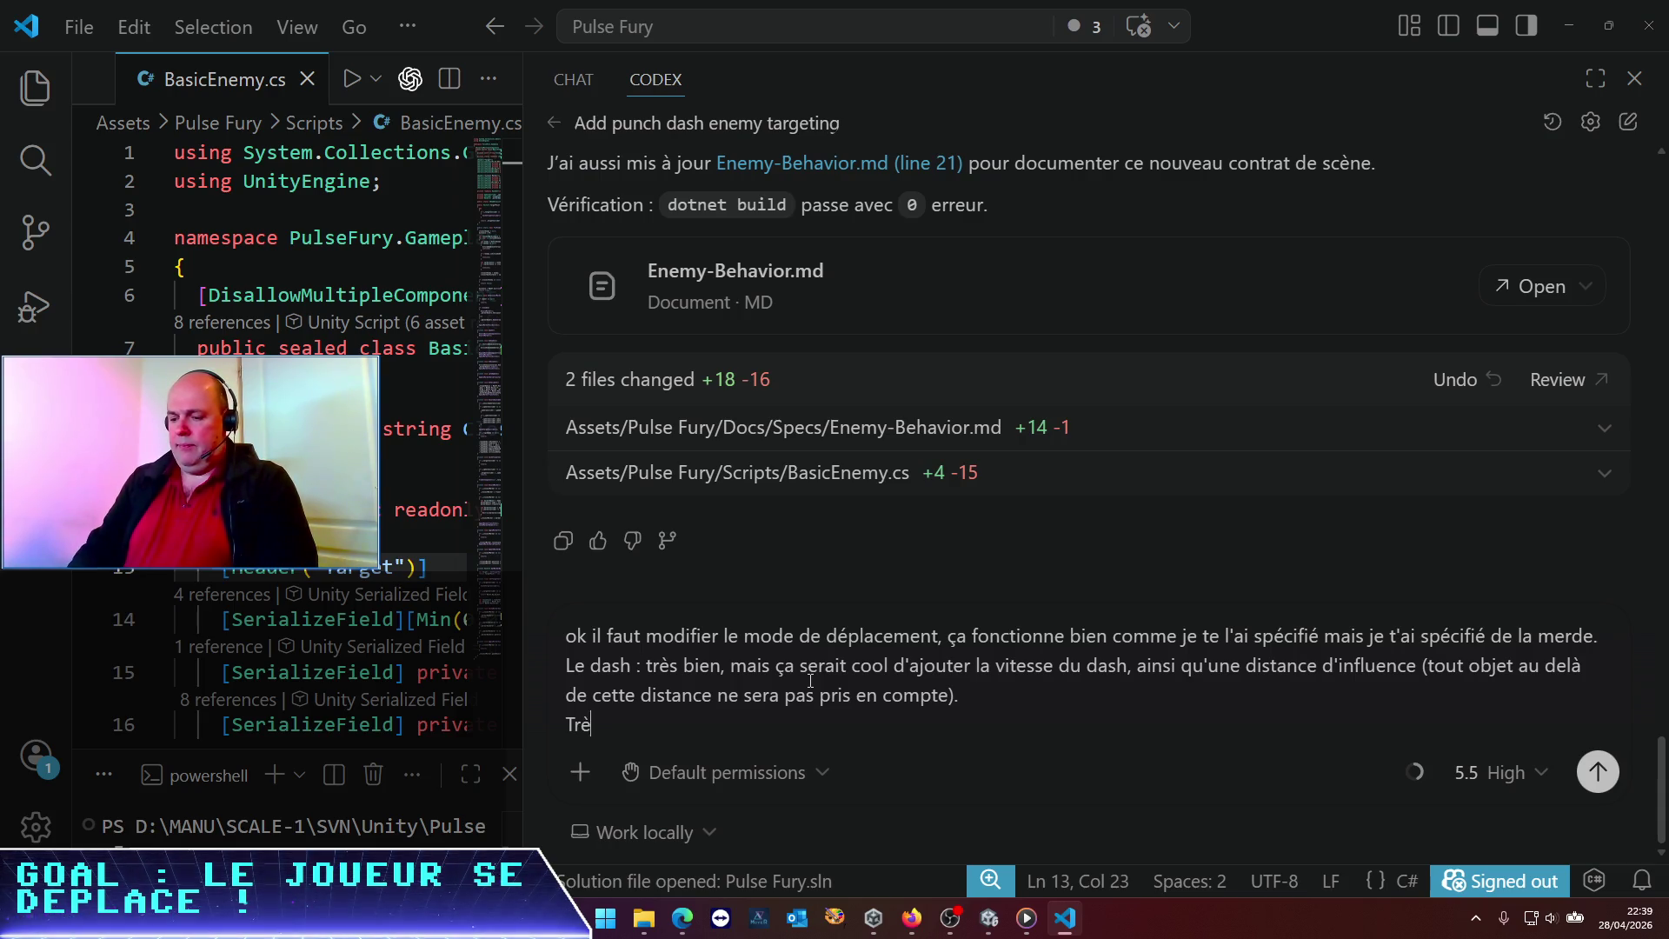
pyautogui.write("en pour l'orientation aussi.")
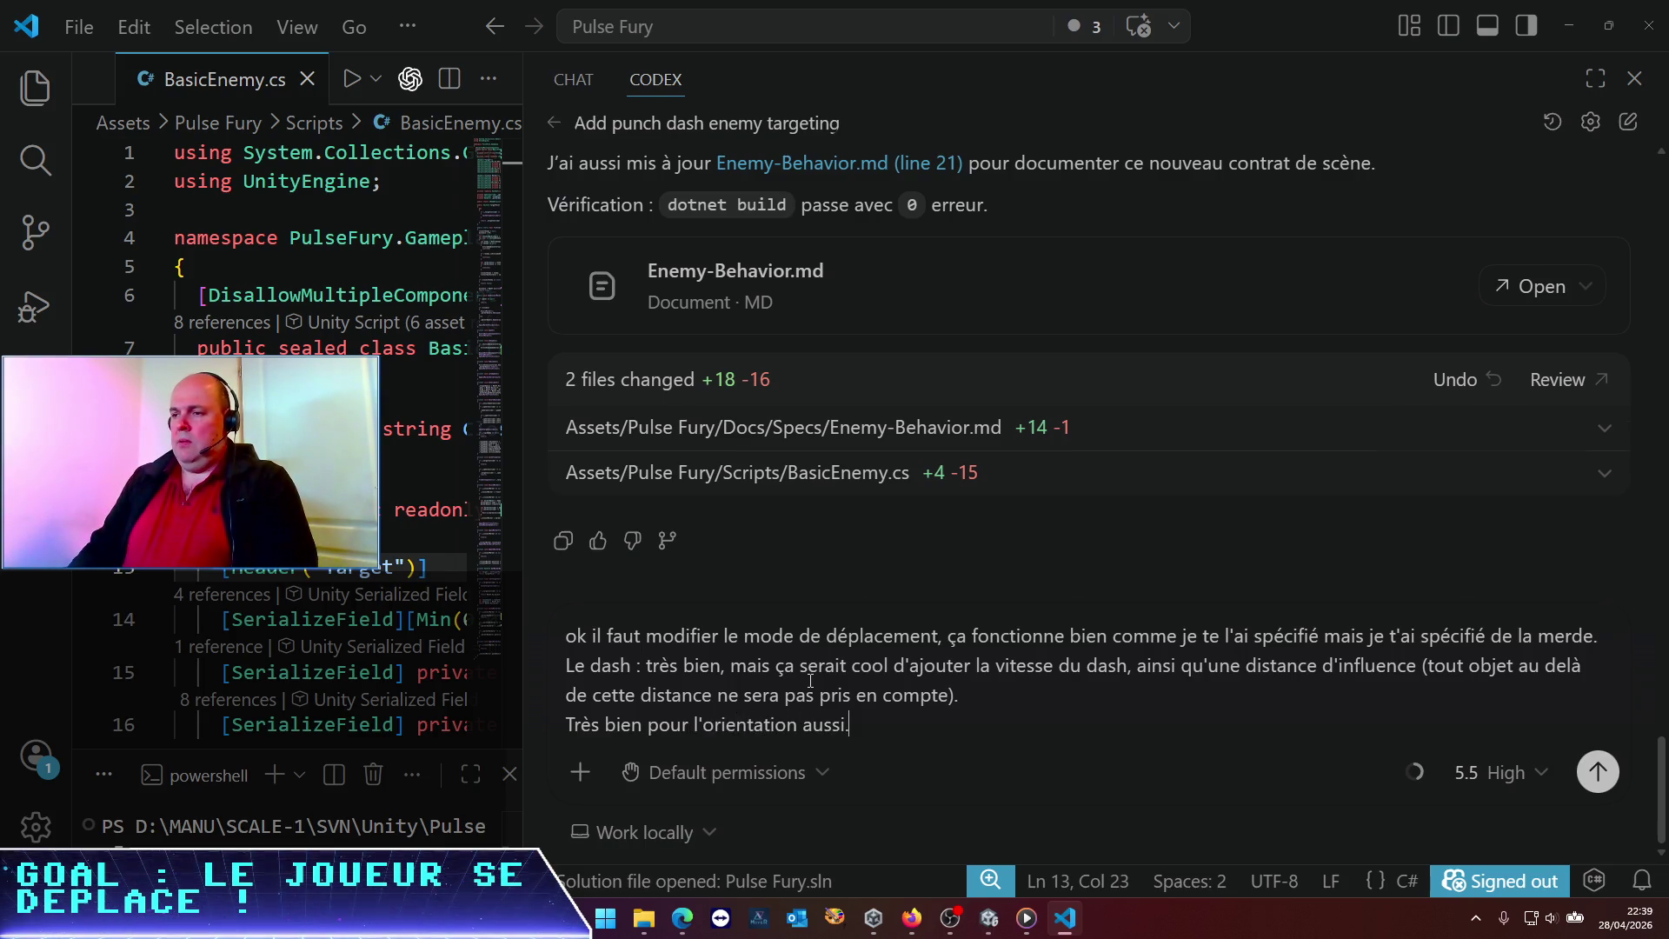
pyautogui.hotkey('shift', 'Return')
pyautogui.write('Par contr,e')
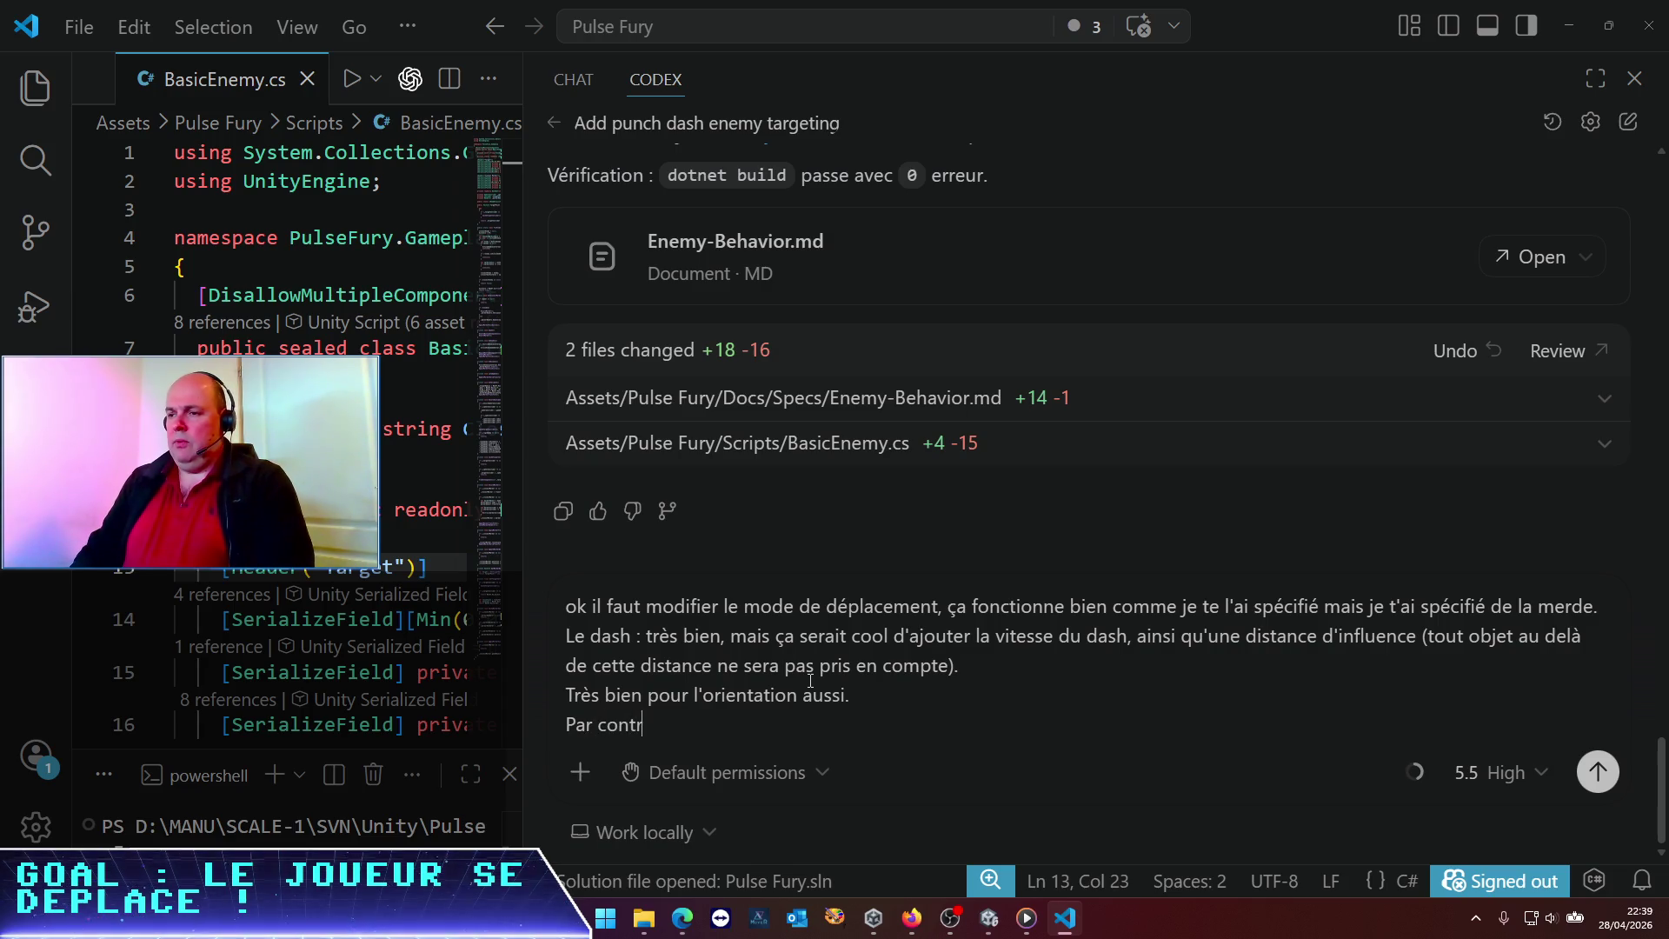
pyautogui.write(' je vo')
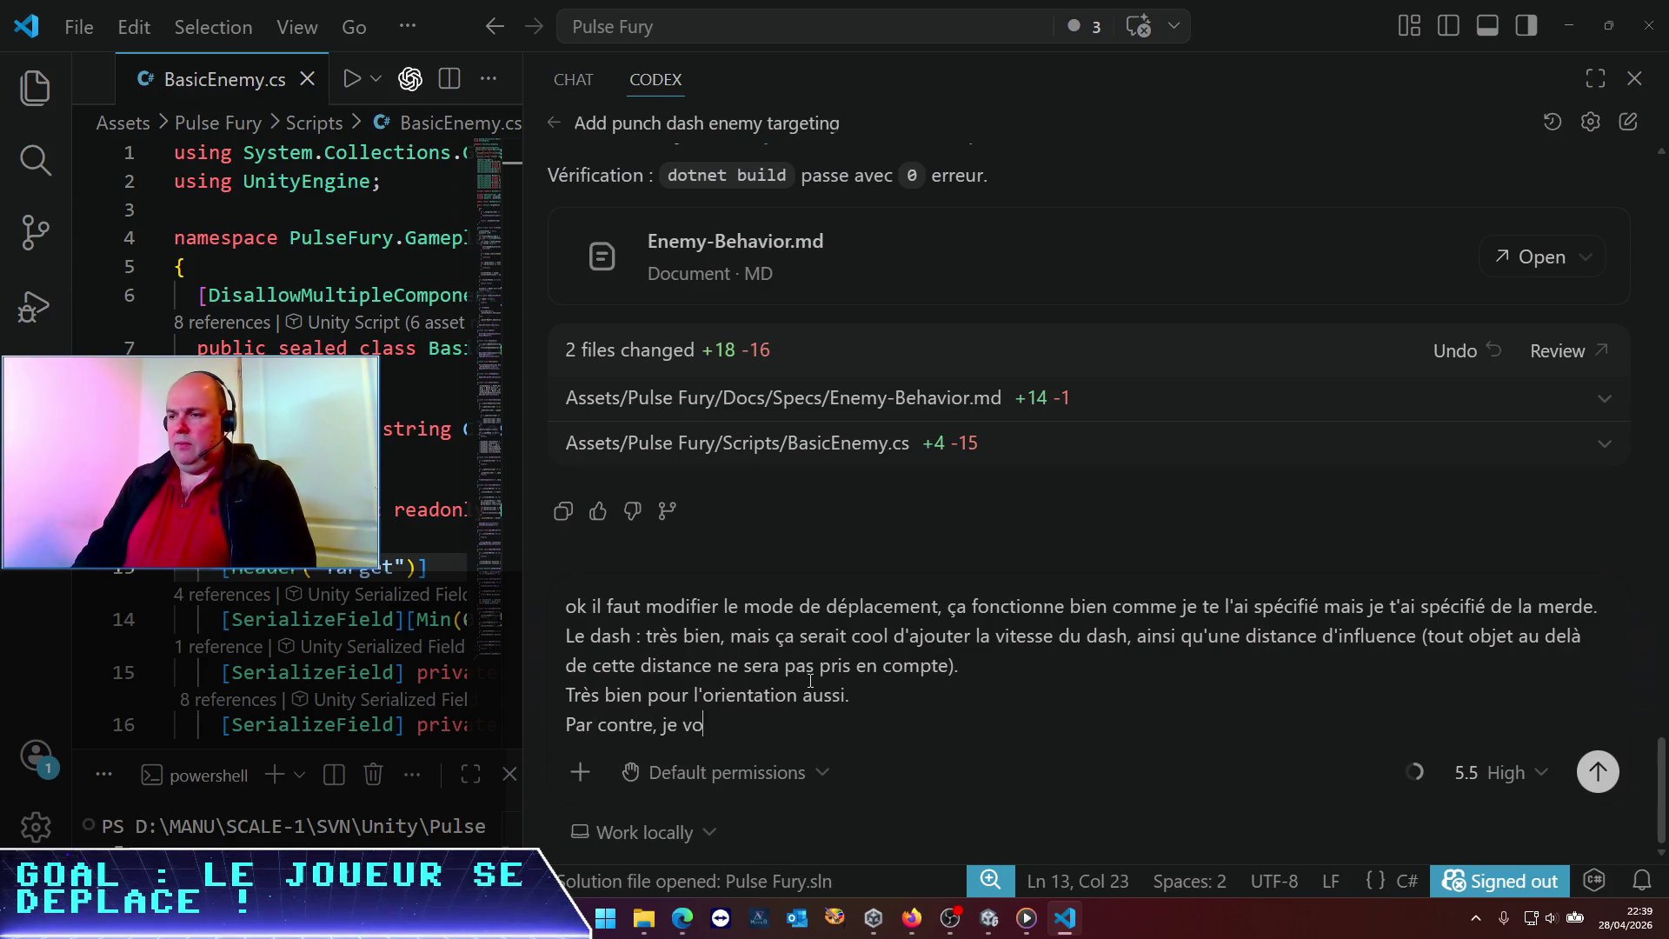
pyautogui.write('udraque l')
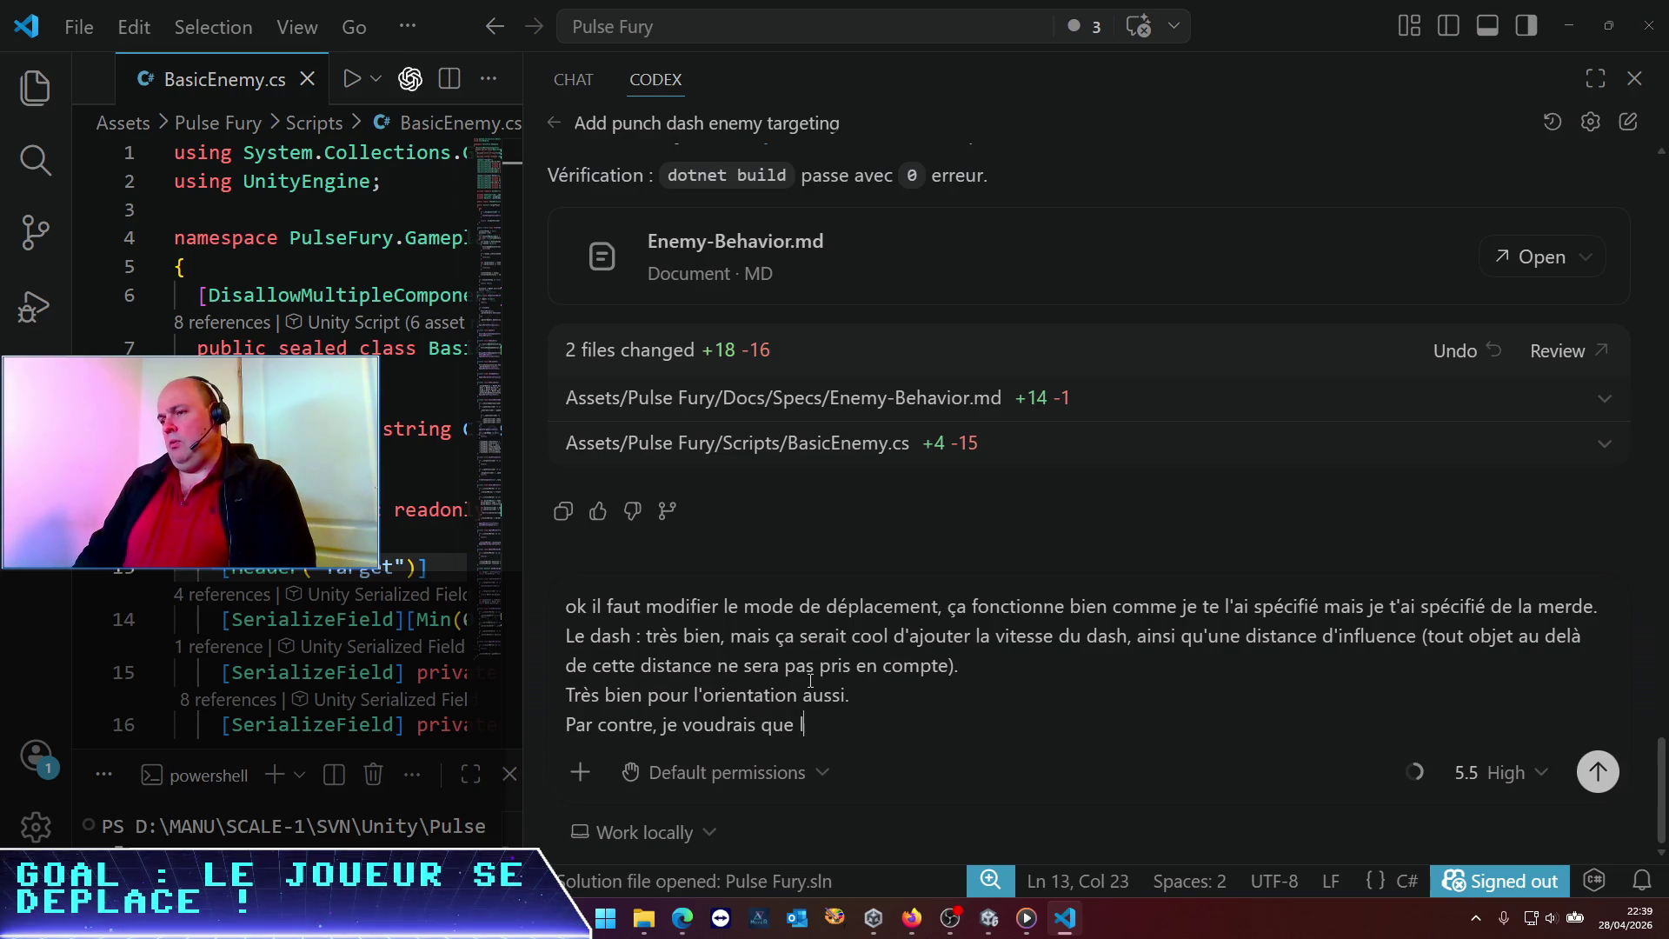
pyautogui.write('sd')
pyautogui.write('qu')
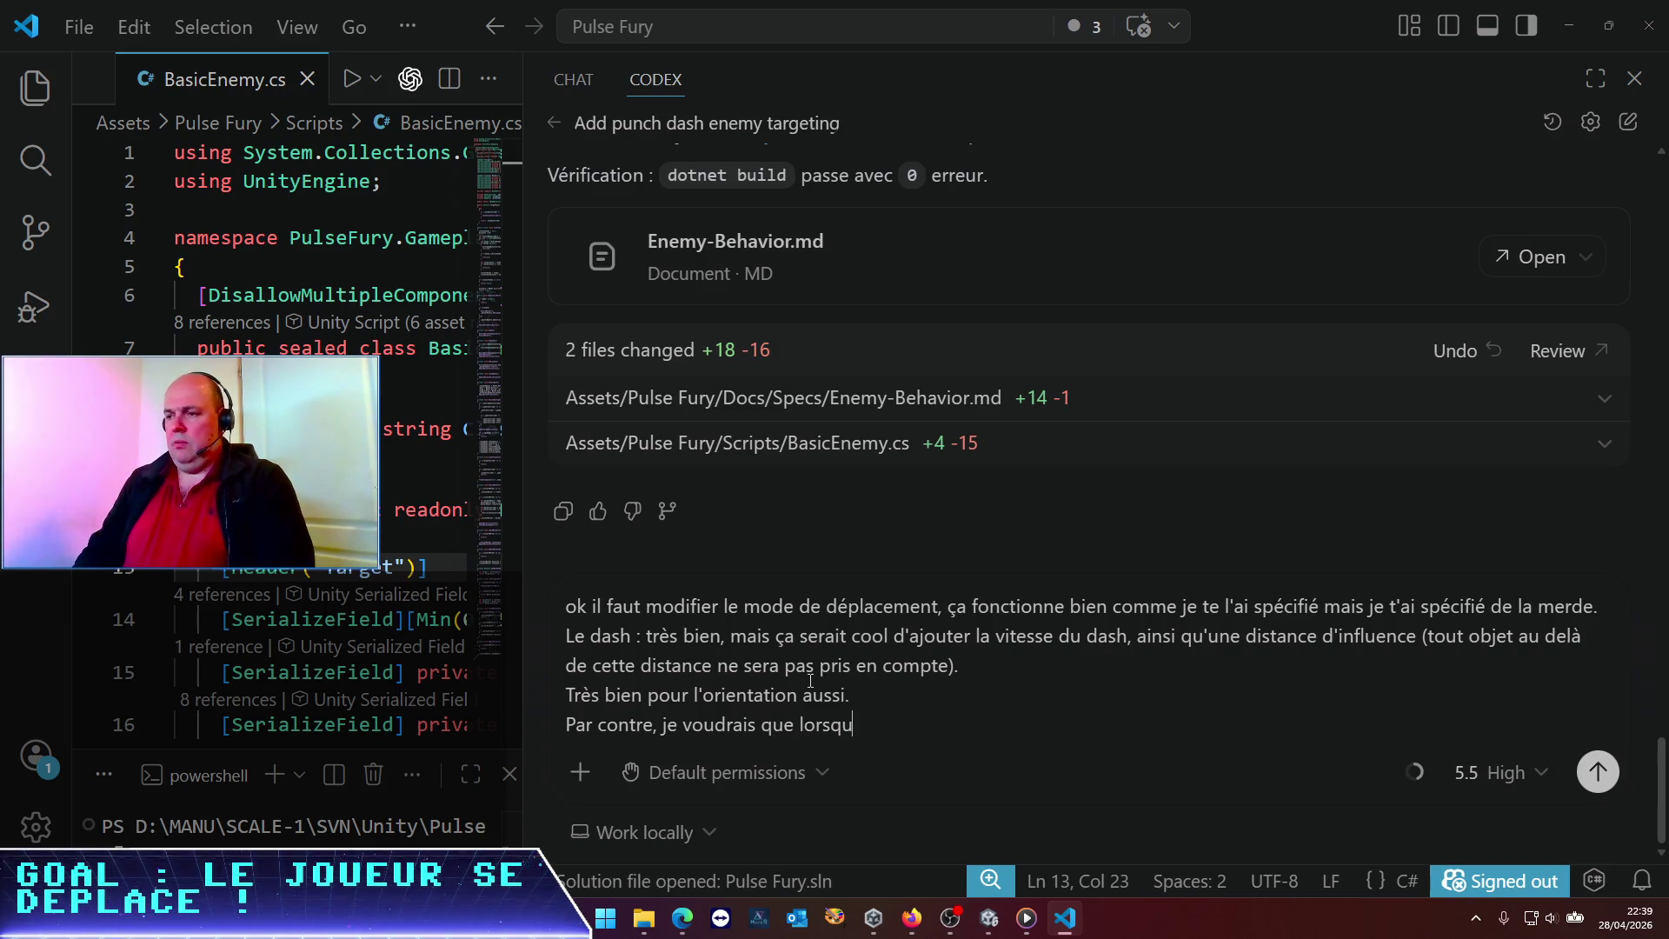
pyautogui.write("j'envoiema main gau")
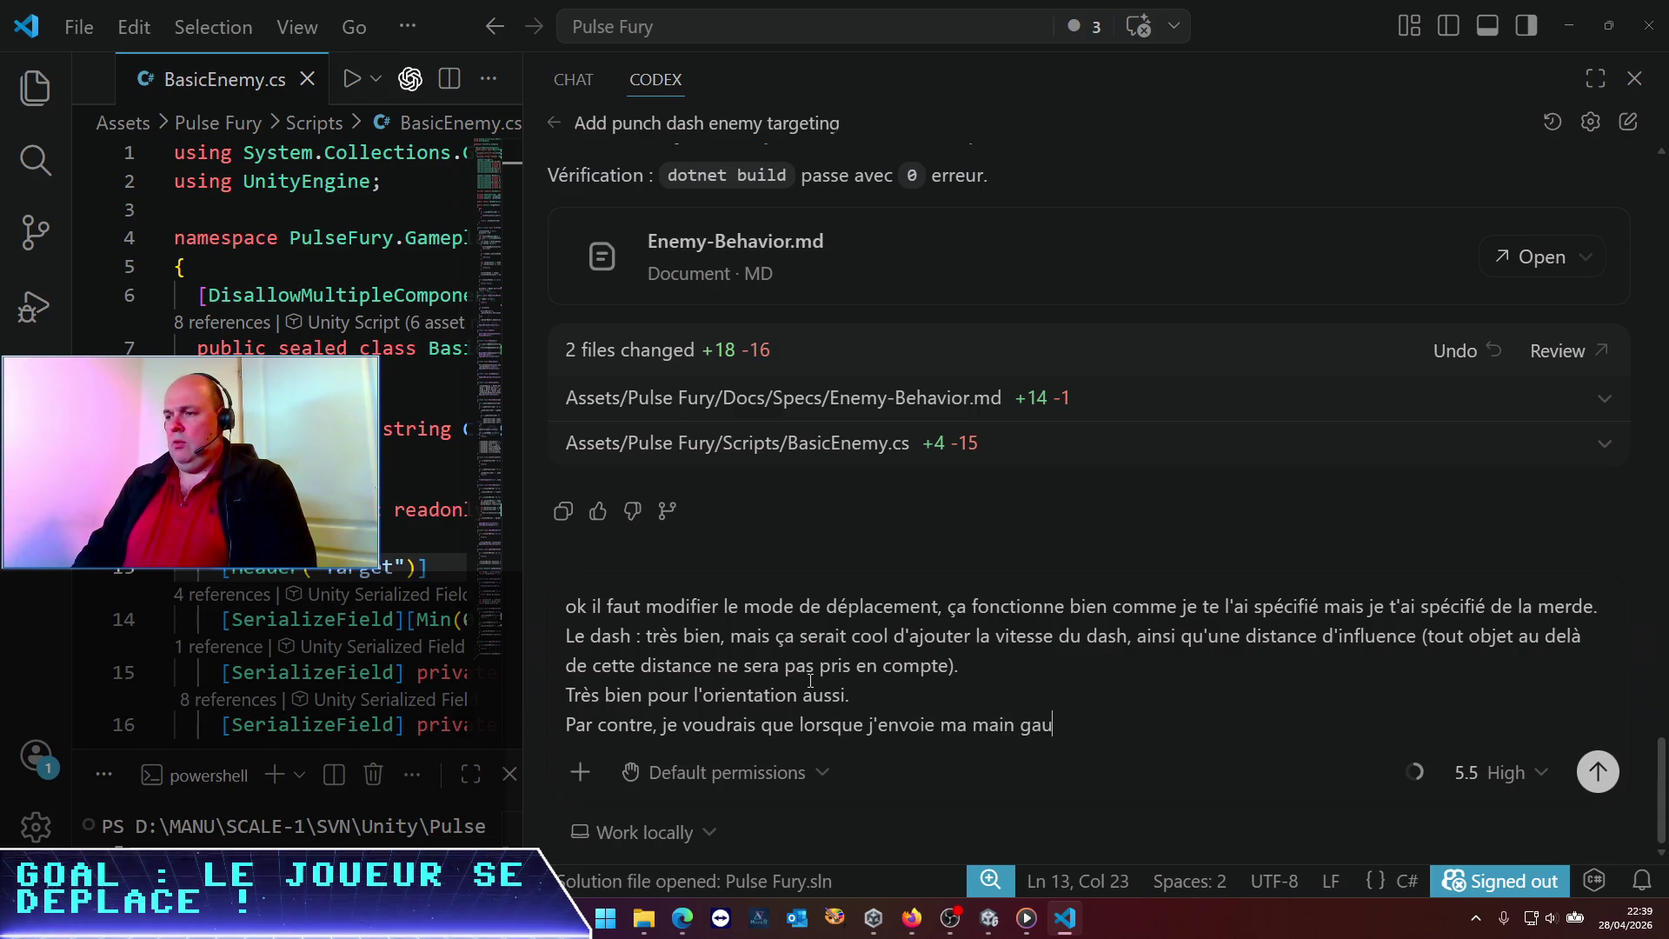
pyautogui.write('he')
pyautogui.press('BackSpace')
pyautogui.write('gauche, le personnafe ')
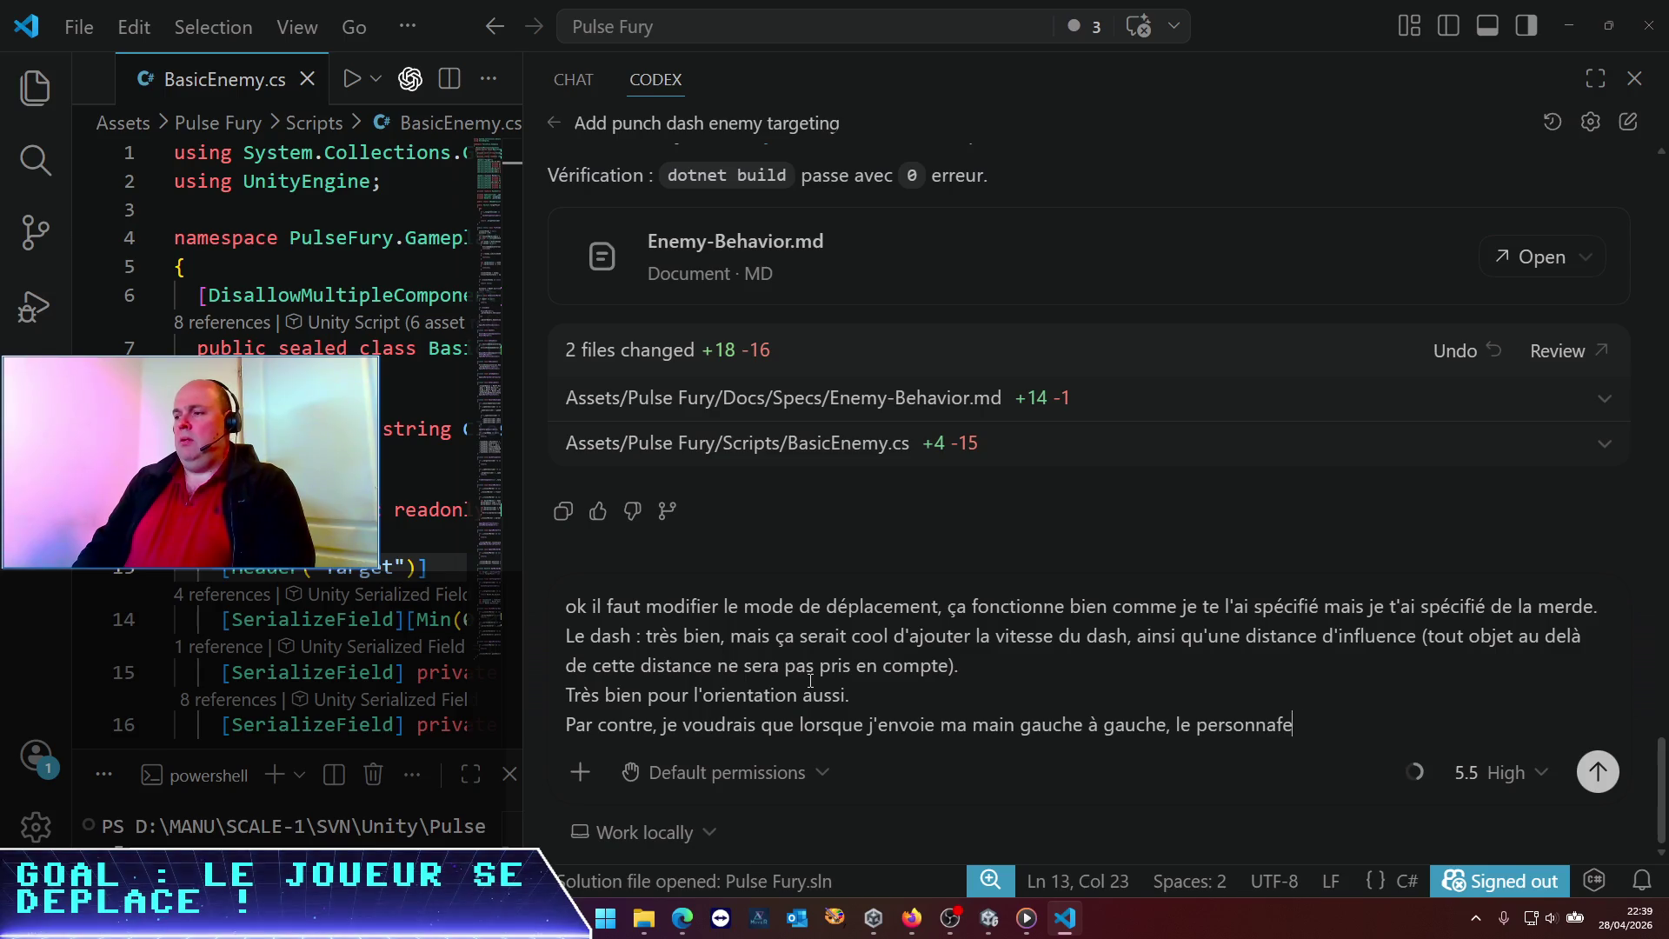
pyautogui.write('e tourne de 45°')
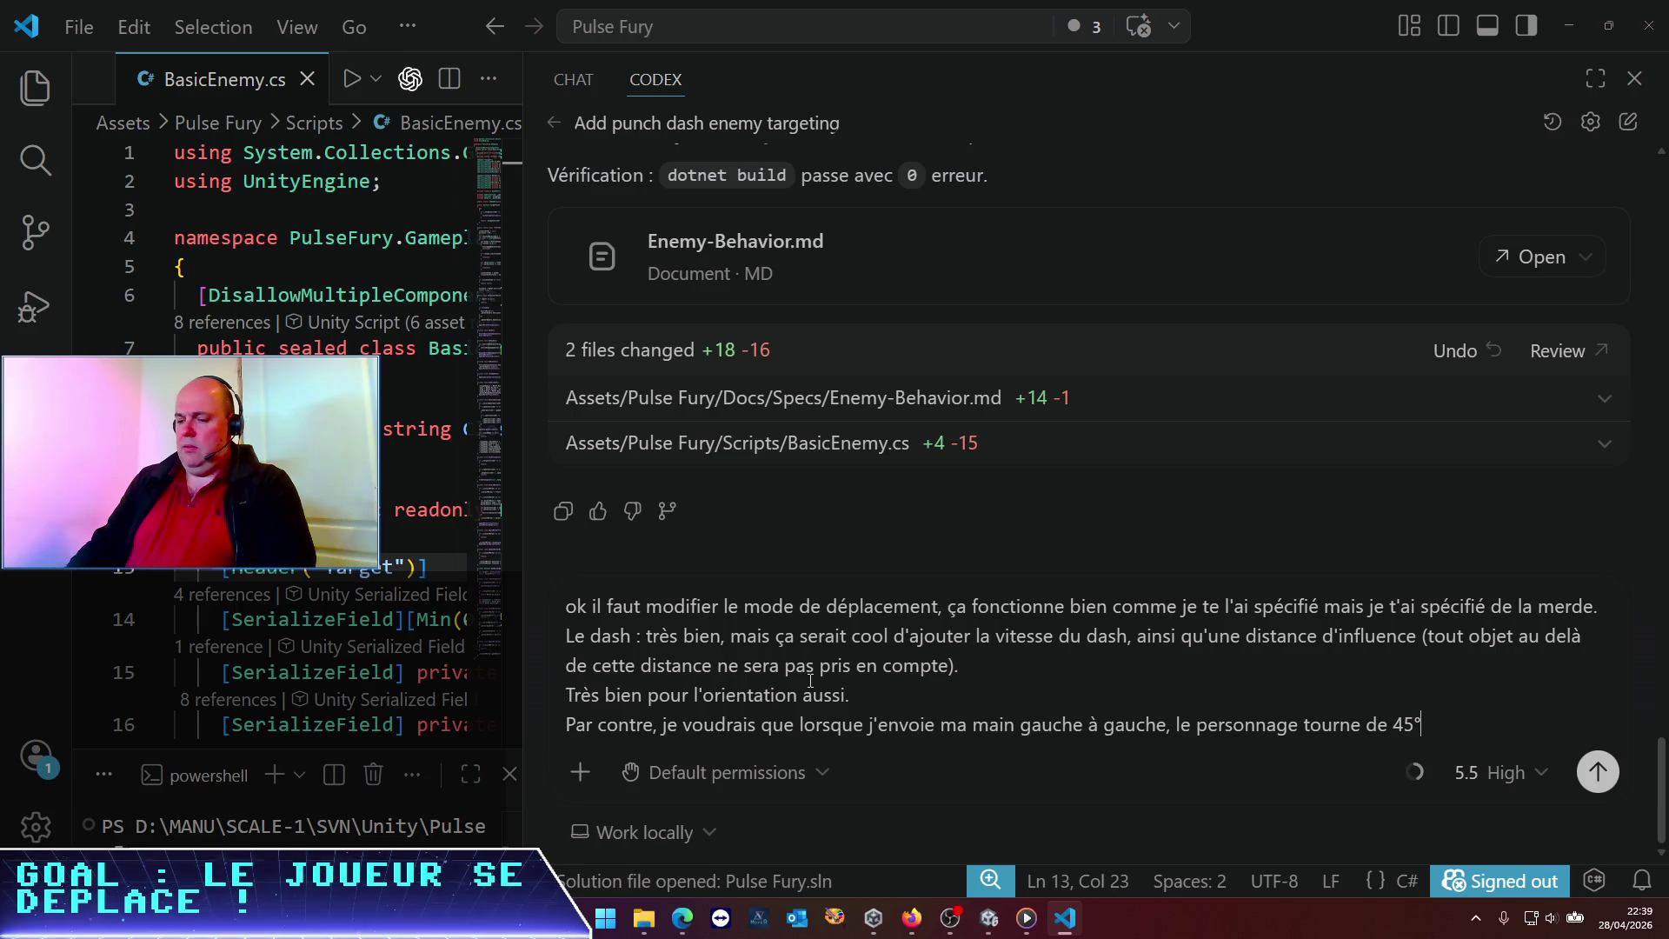
pyautogui.write(' à gauche ,')
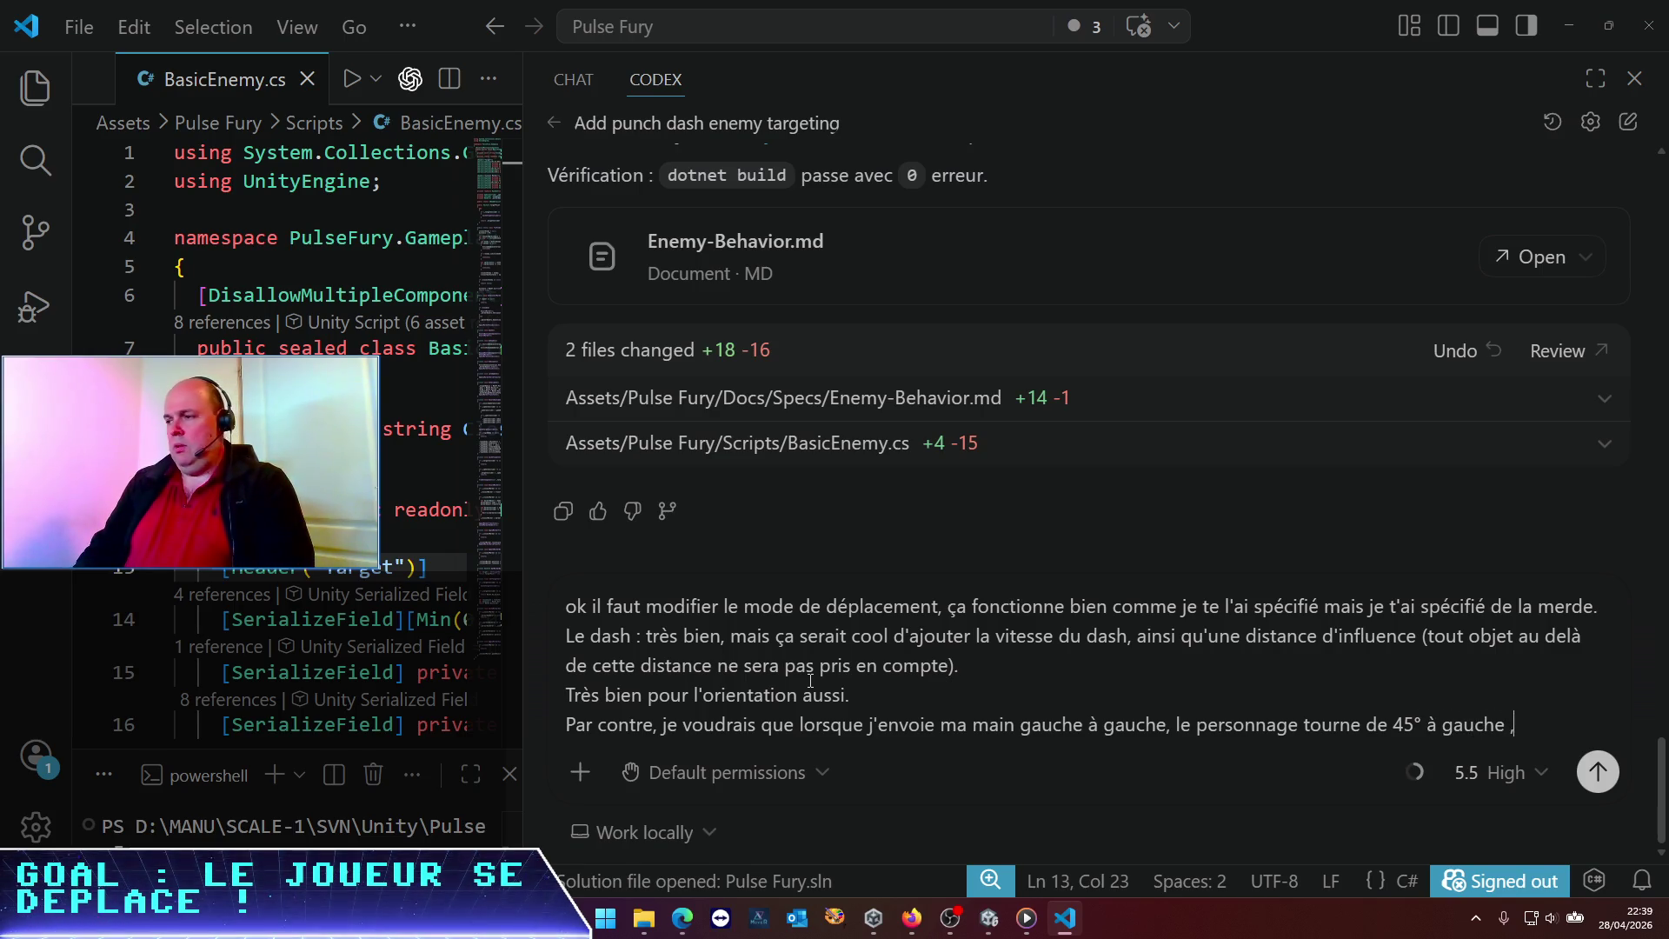
pyautogui.press('BackSpace')
pyautogui.write('; et d')
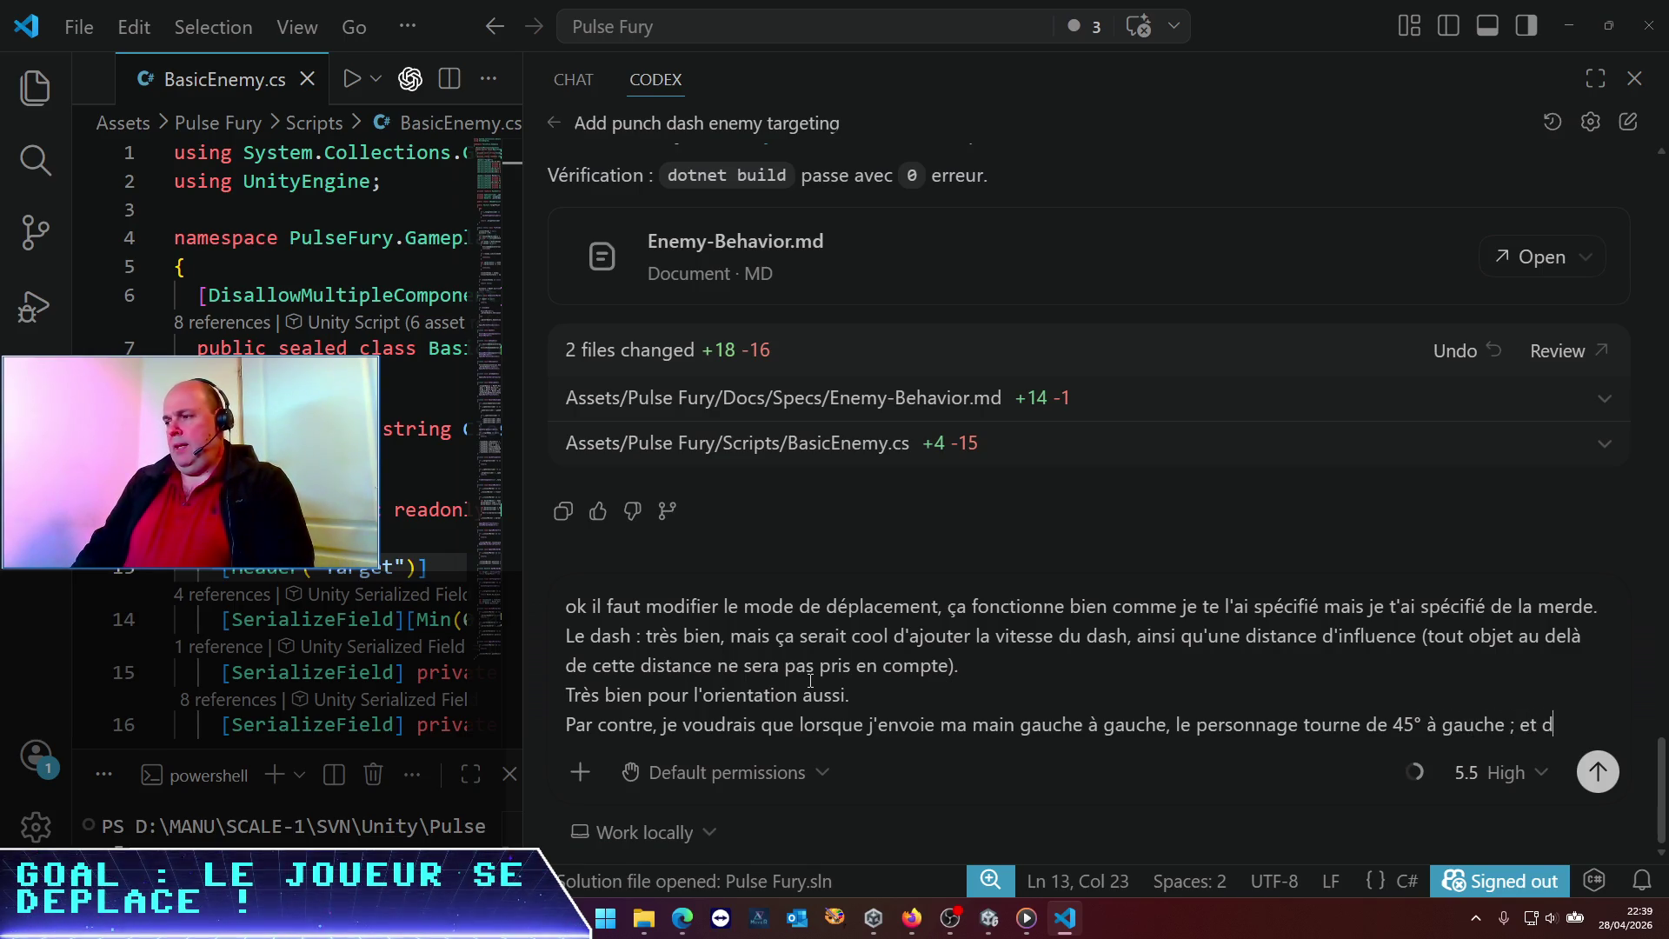
pyautogui.press('BackSpace')
pyautogui.write('idem ')
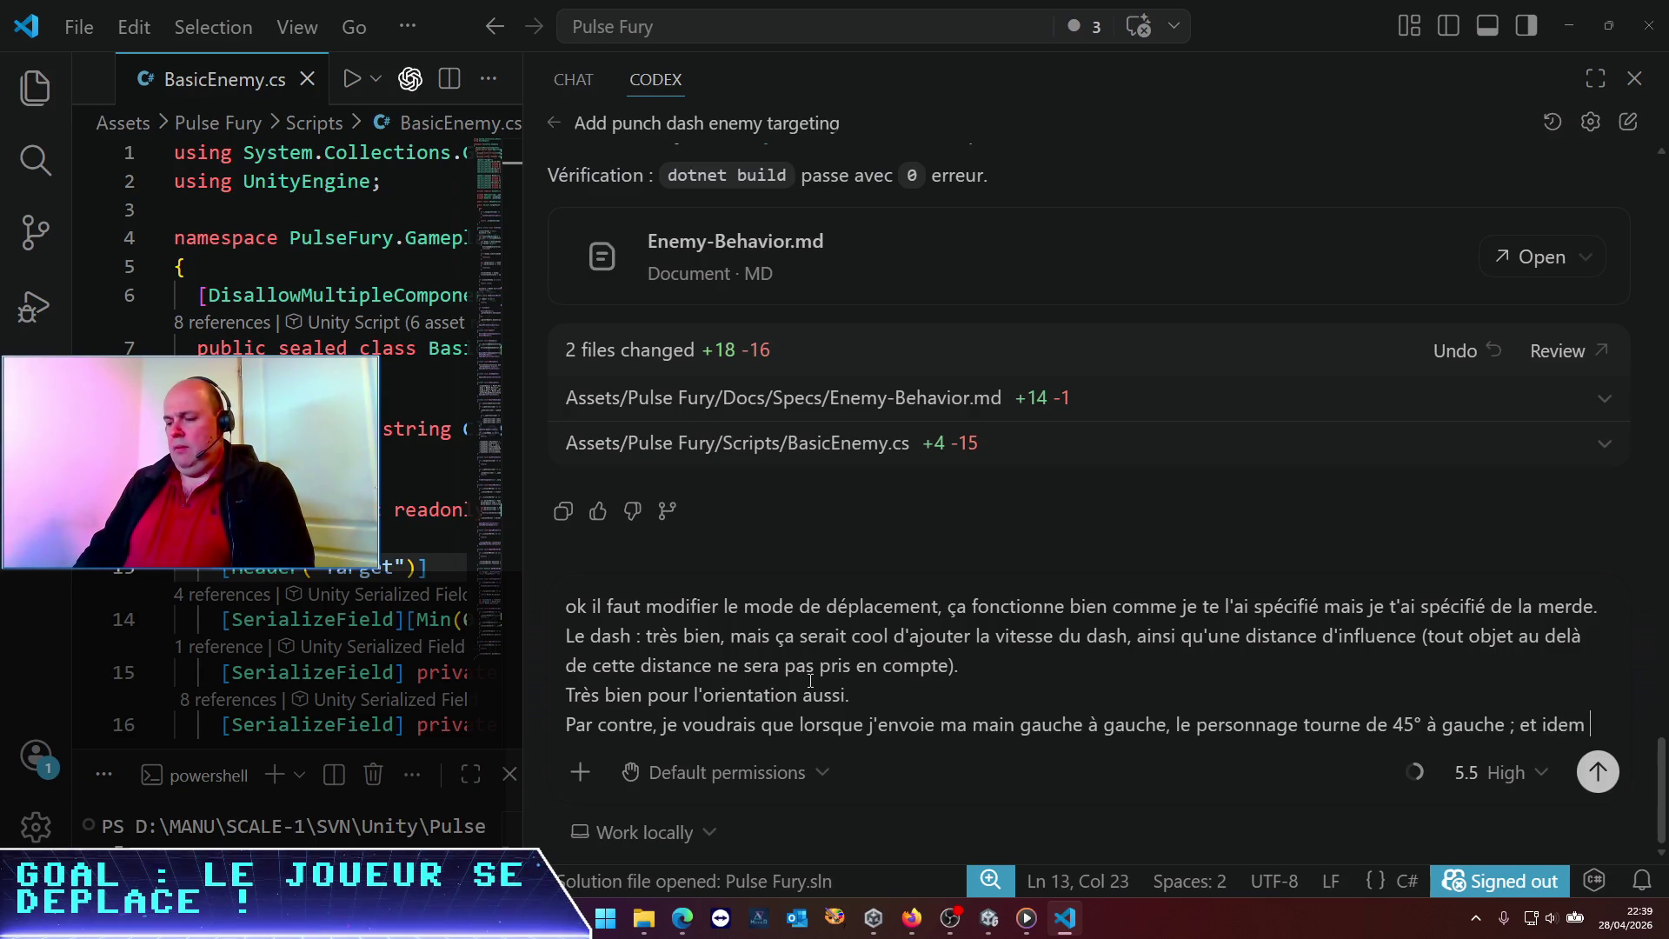
pyautogui.write('pour la main droite. Po')
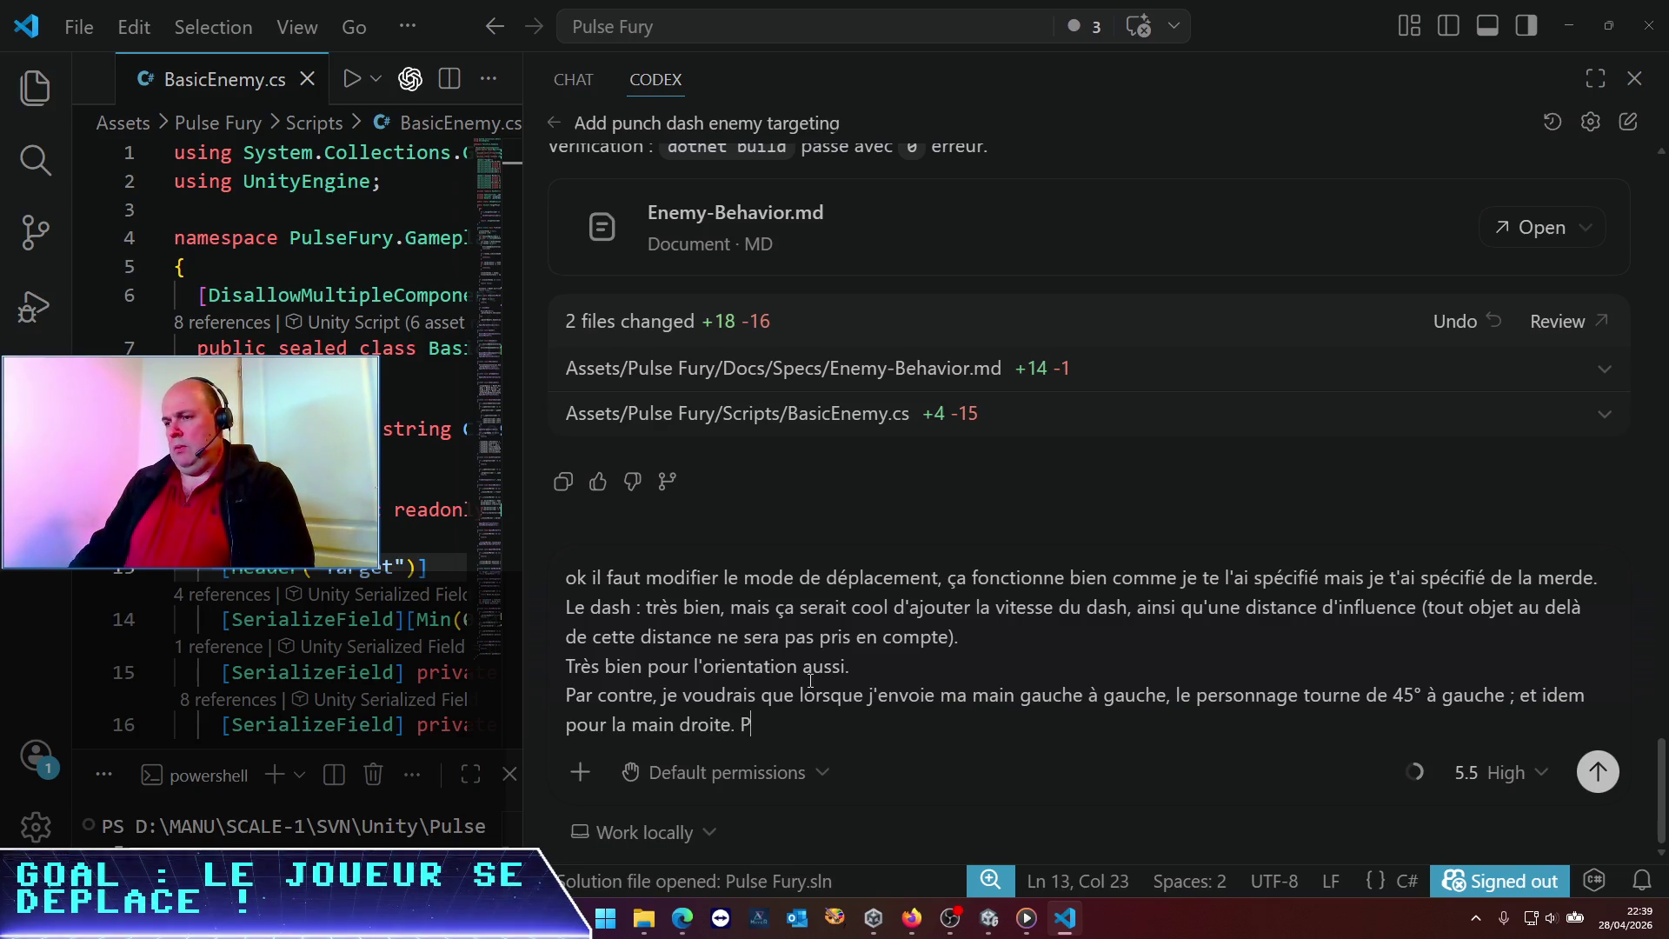
pyautogui.write('ssible ?')
pyautogui.press('Return')
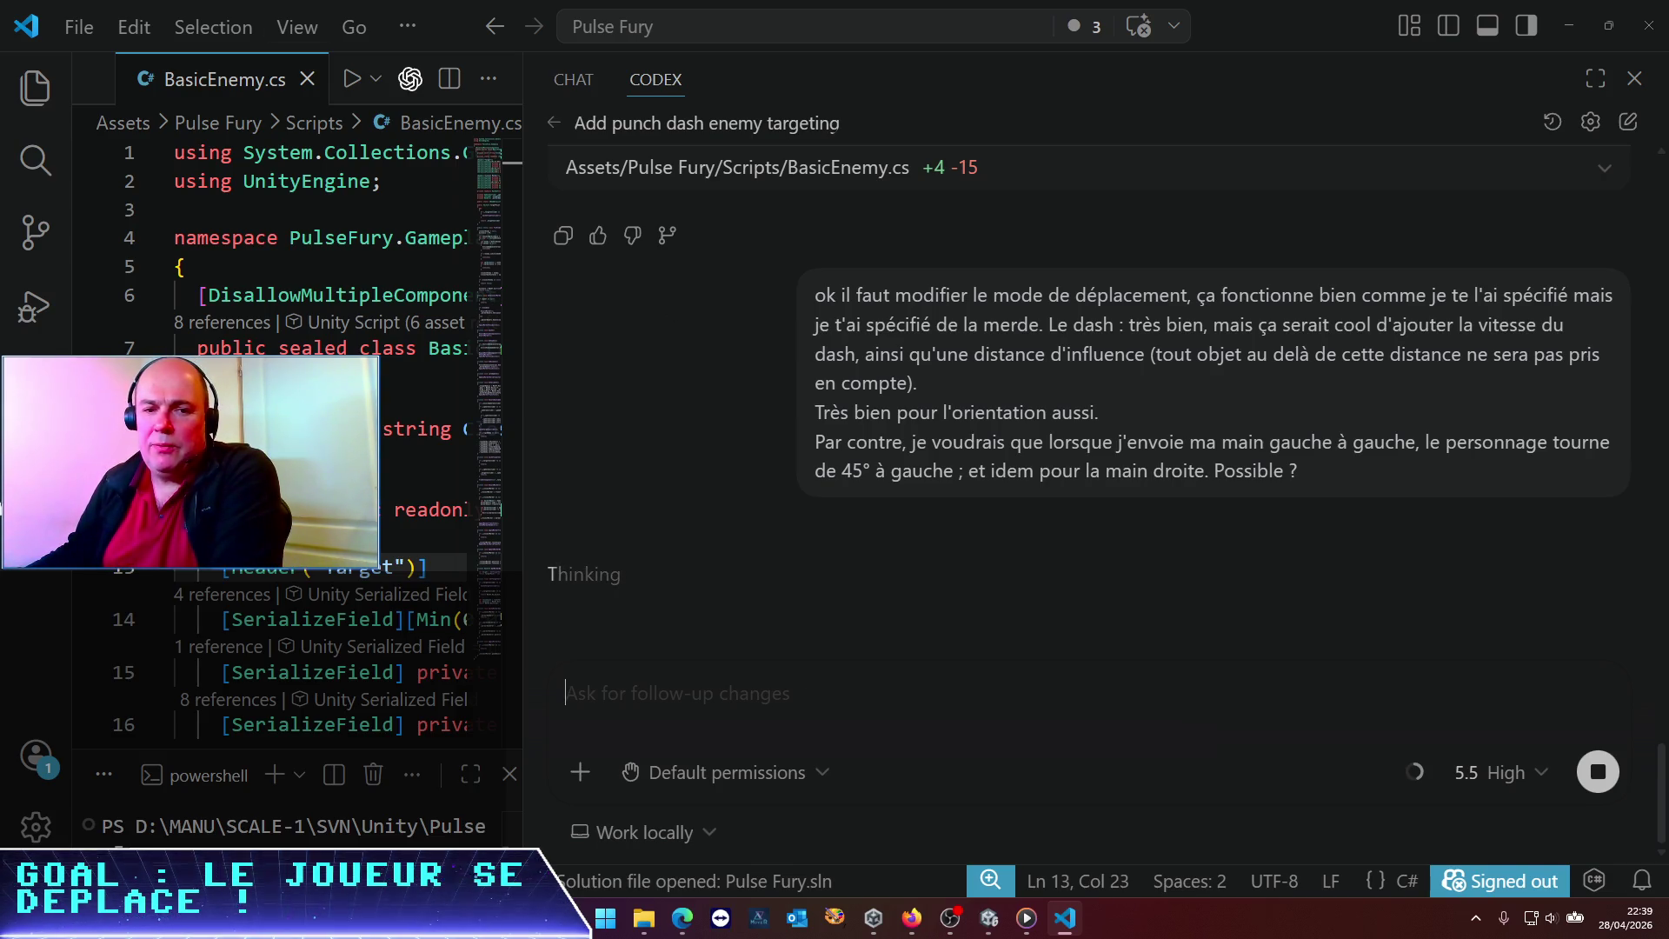
# Return to the Unity editor from the taskbar while Codex works on the request
pyautogui.moveTo(996, 927)
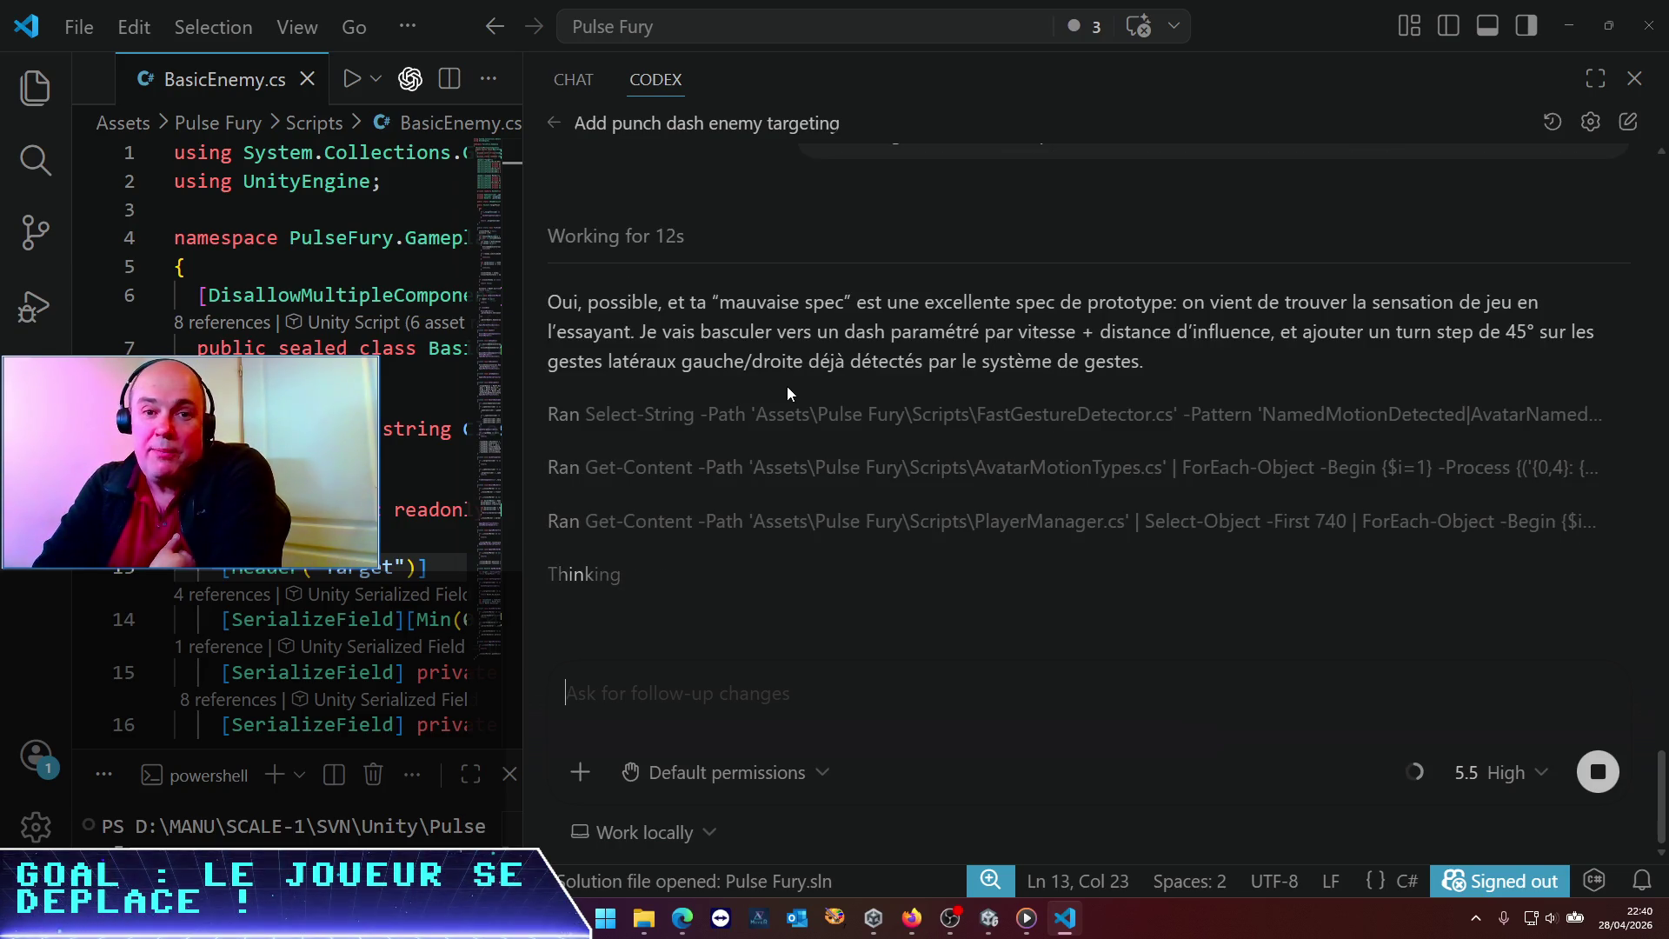
pyautogui.click(989, 918)
# Play-test the current gesture controls, stop the game, and return to the Codex chat
pyautogui.click(817, 53)
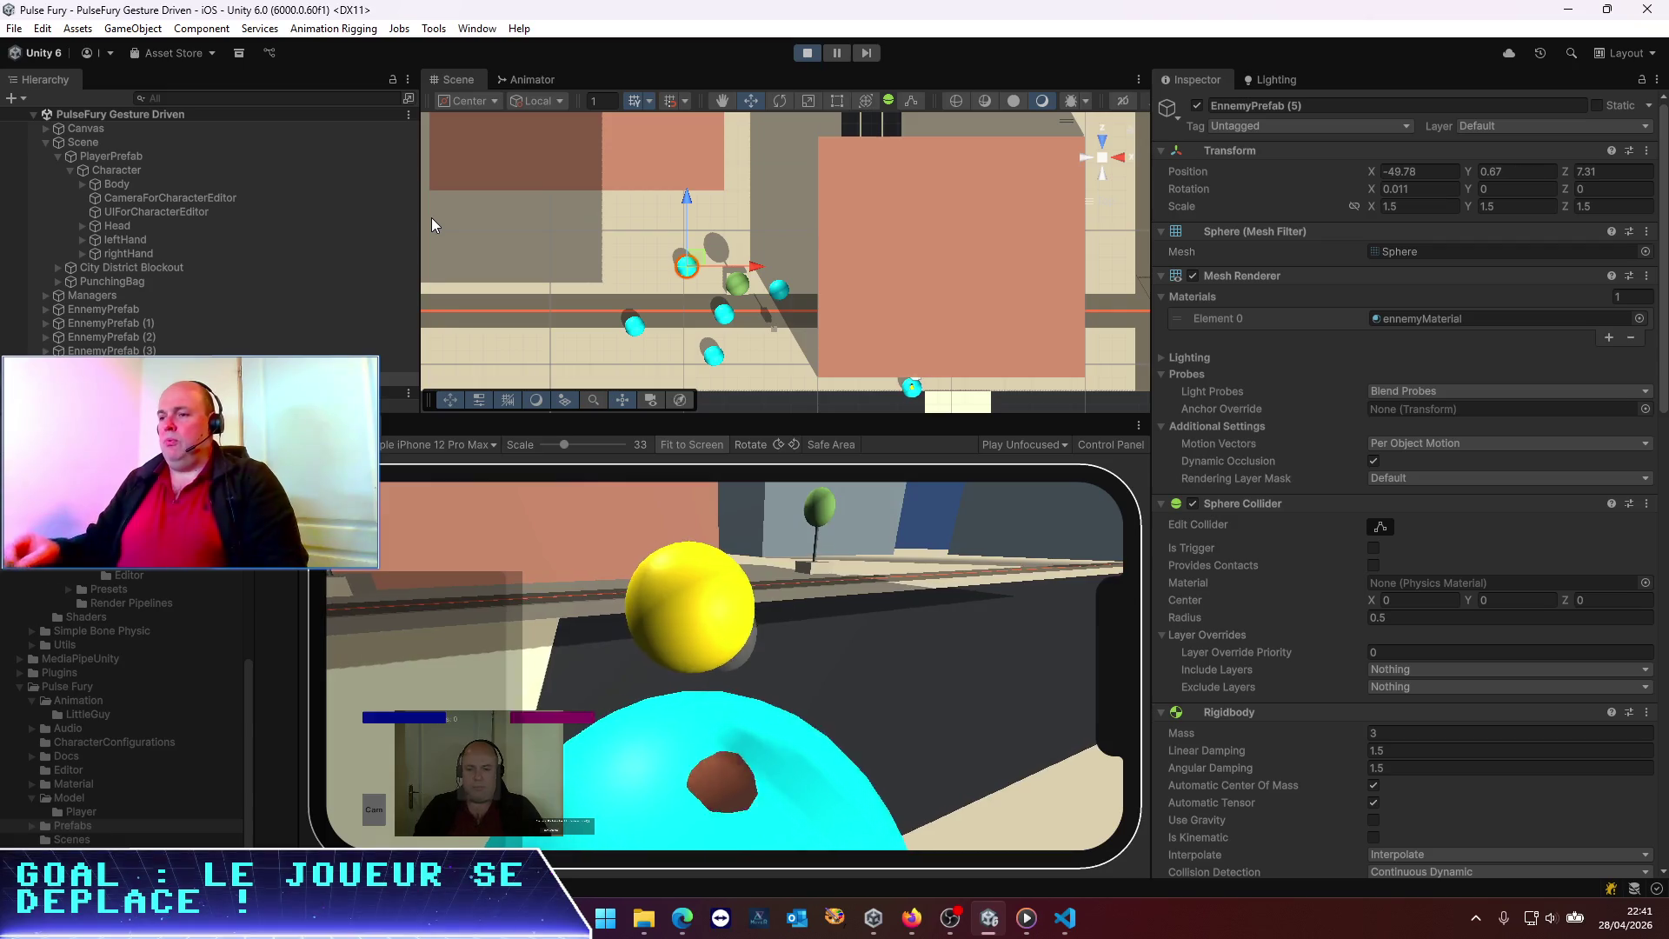
pyautogui.click(808, 54)
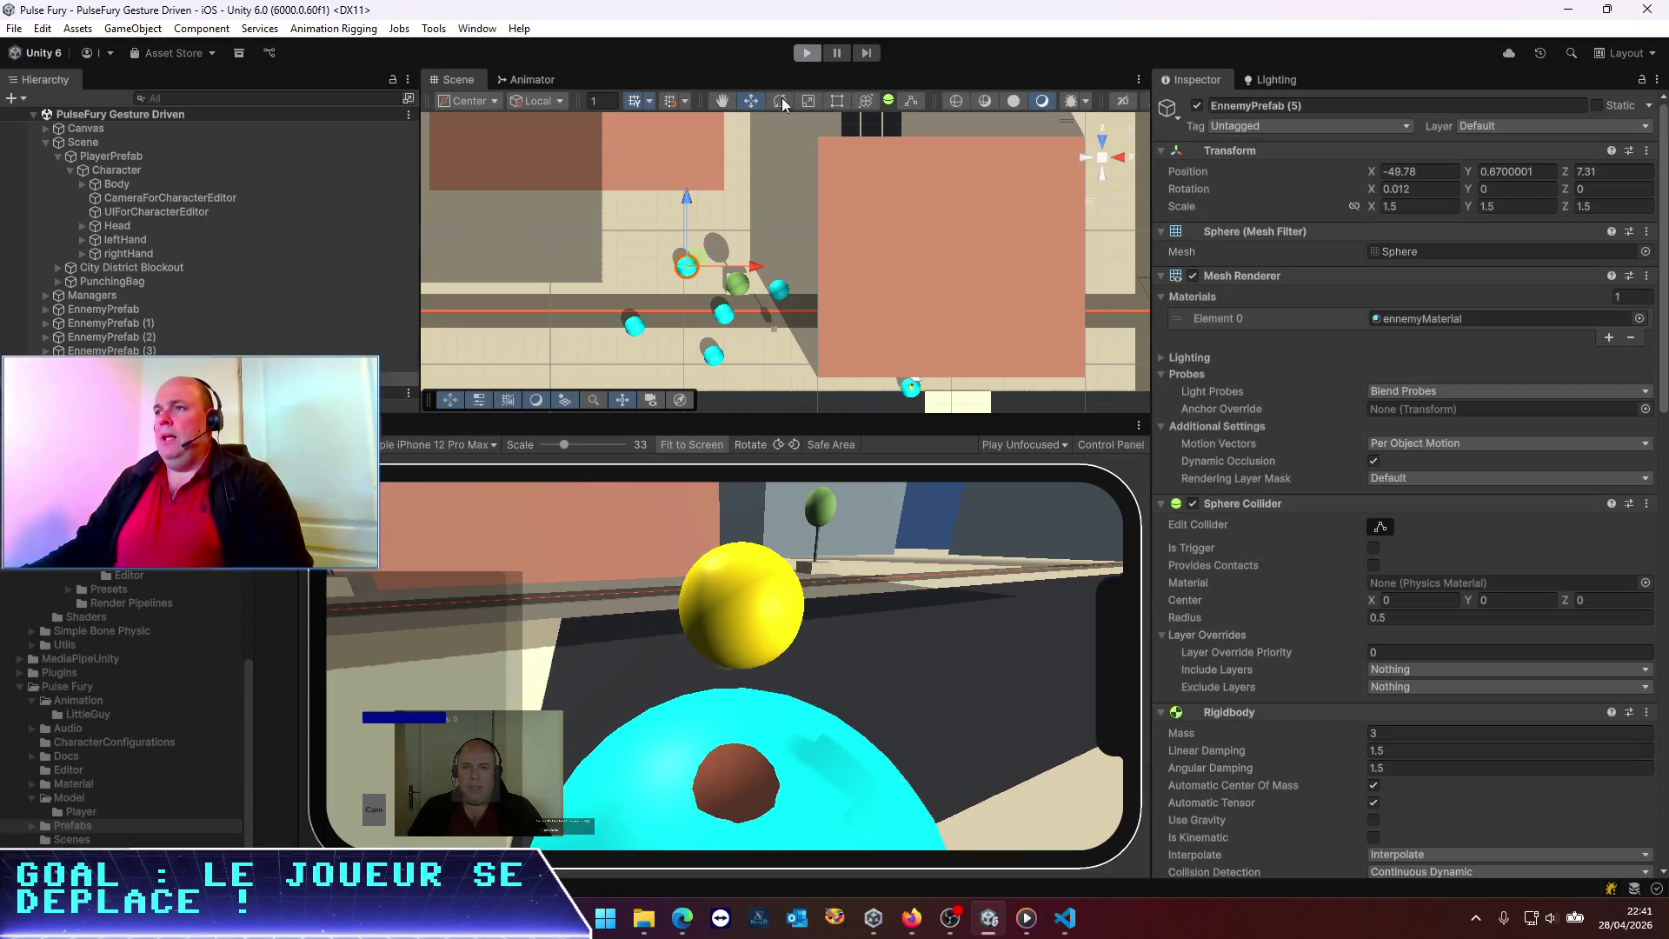
pyautogui.hotkey('alt', 'Tab')
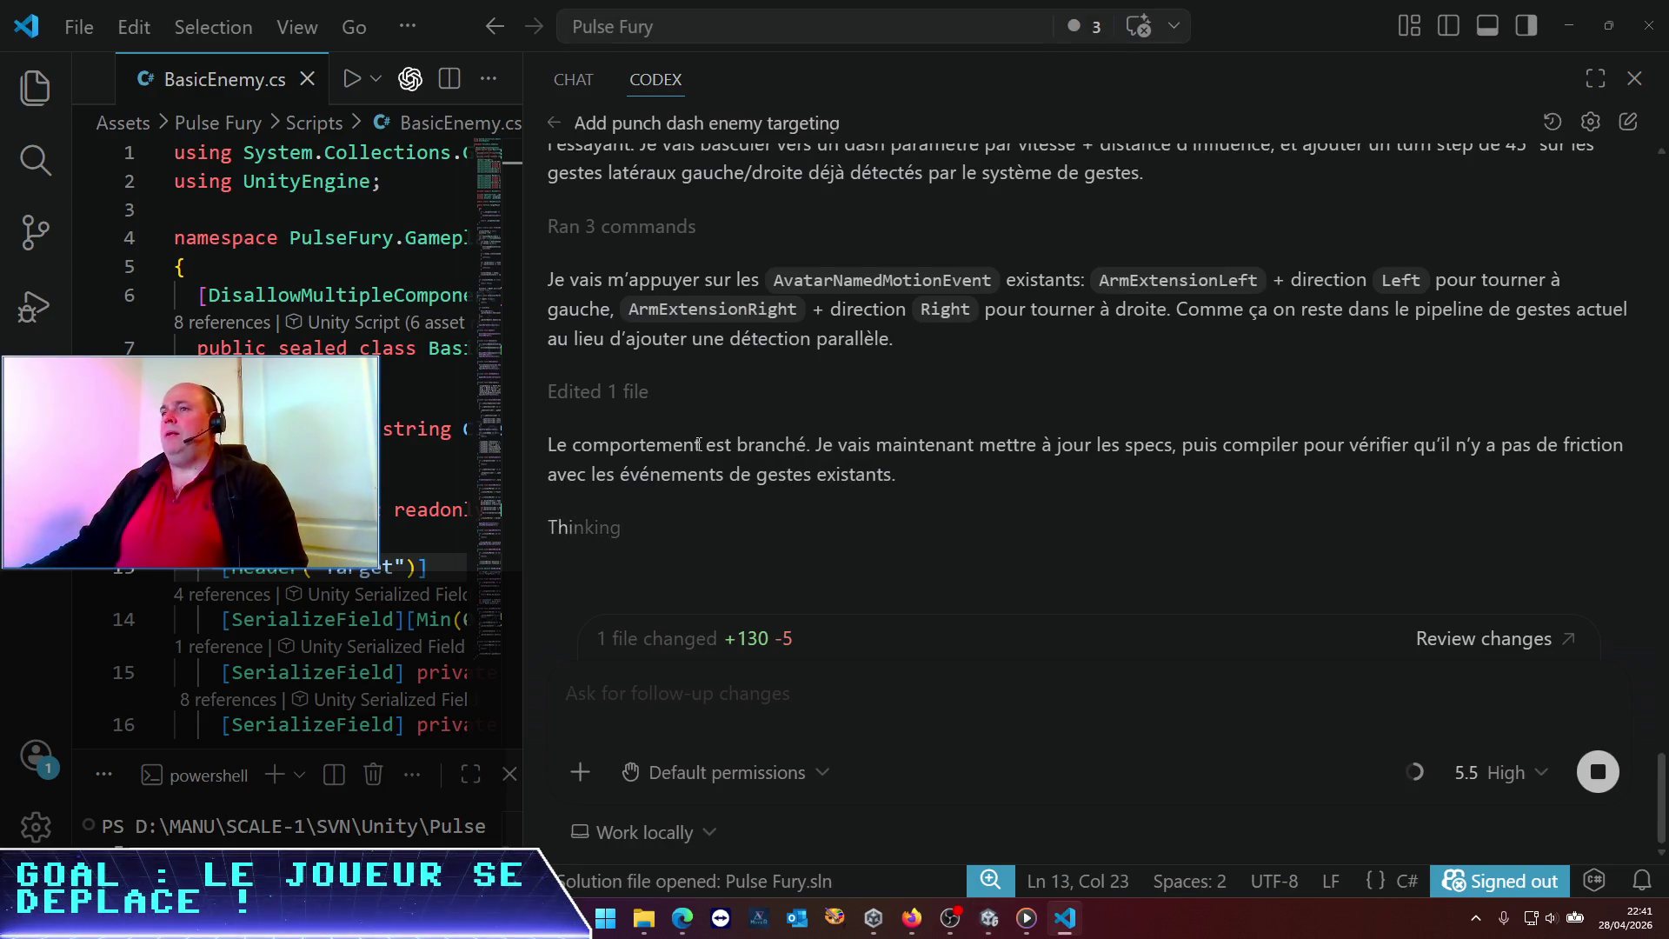
# Scroll the Codex chat until it reports 3 files changed (+181 −10)
pyautogui.scroll(3, 699, 444)
pyautogui.scroll(-1, 800, 439)
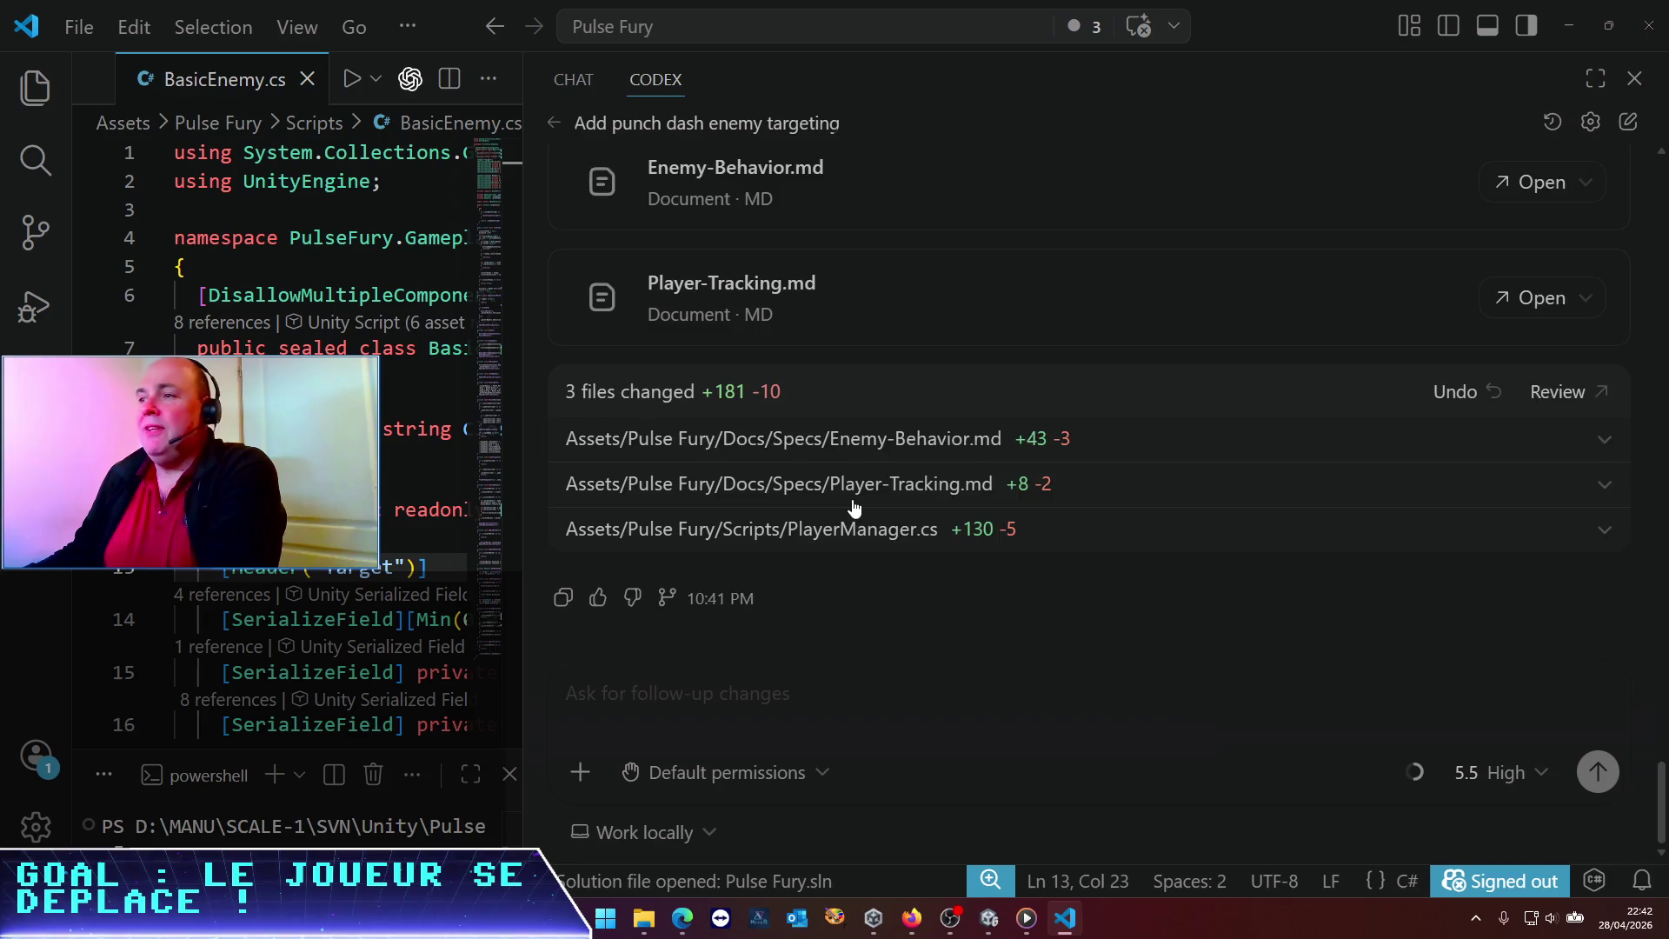
pyautogui.scroll(5, 849, 496)
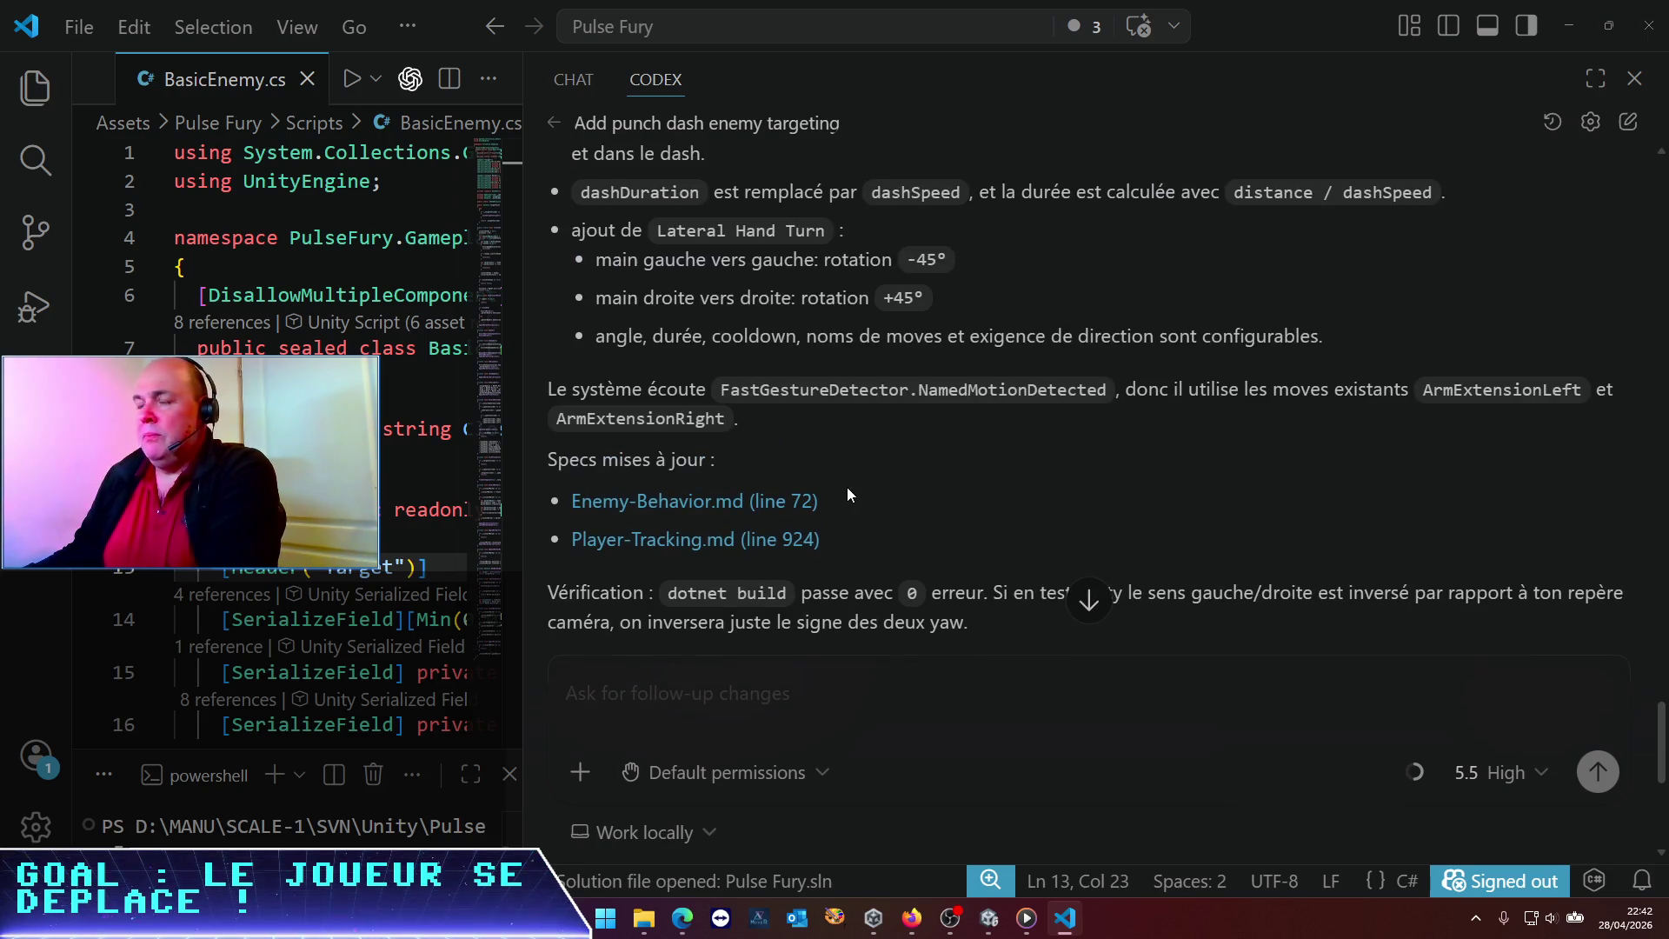
pyautogui.scroll(3, 847, 486)
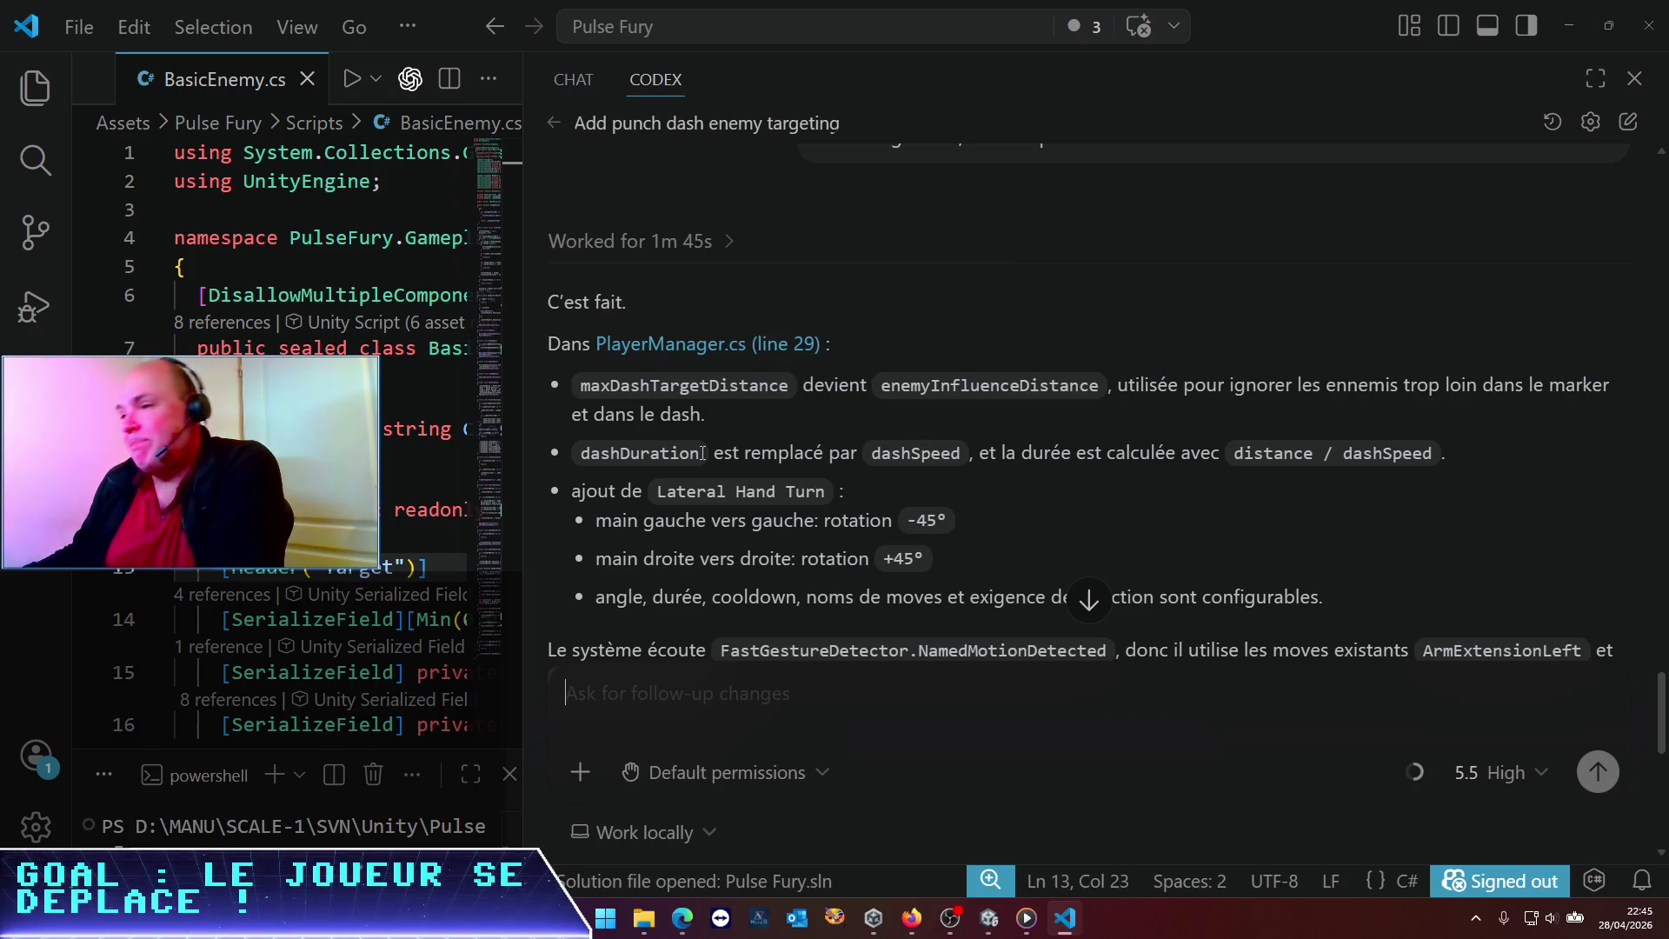
pyautogui.scroll(-1, 776, 470)
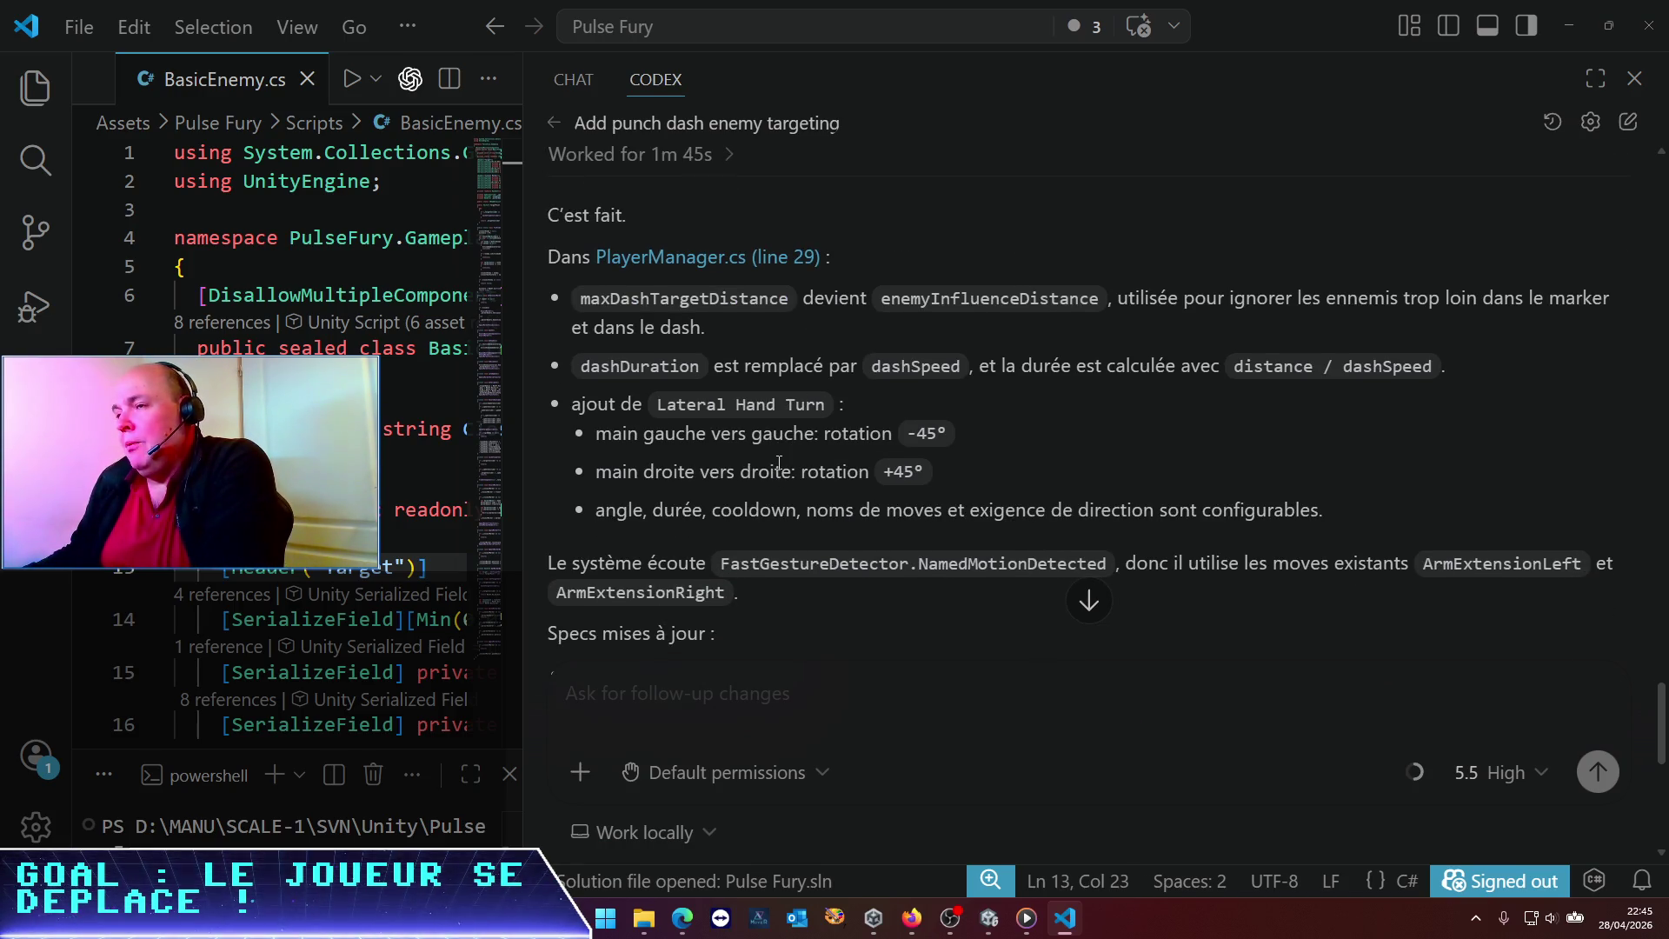
pyautogui.scroll(3, 779, 462)
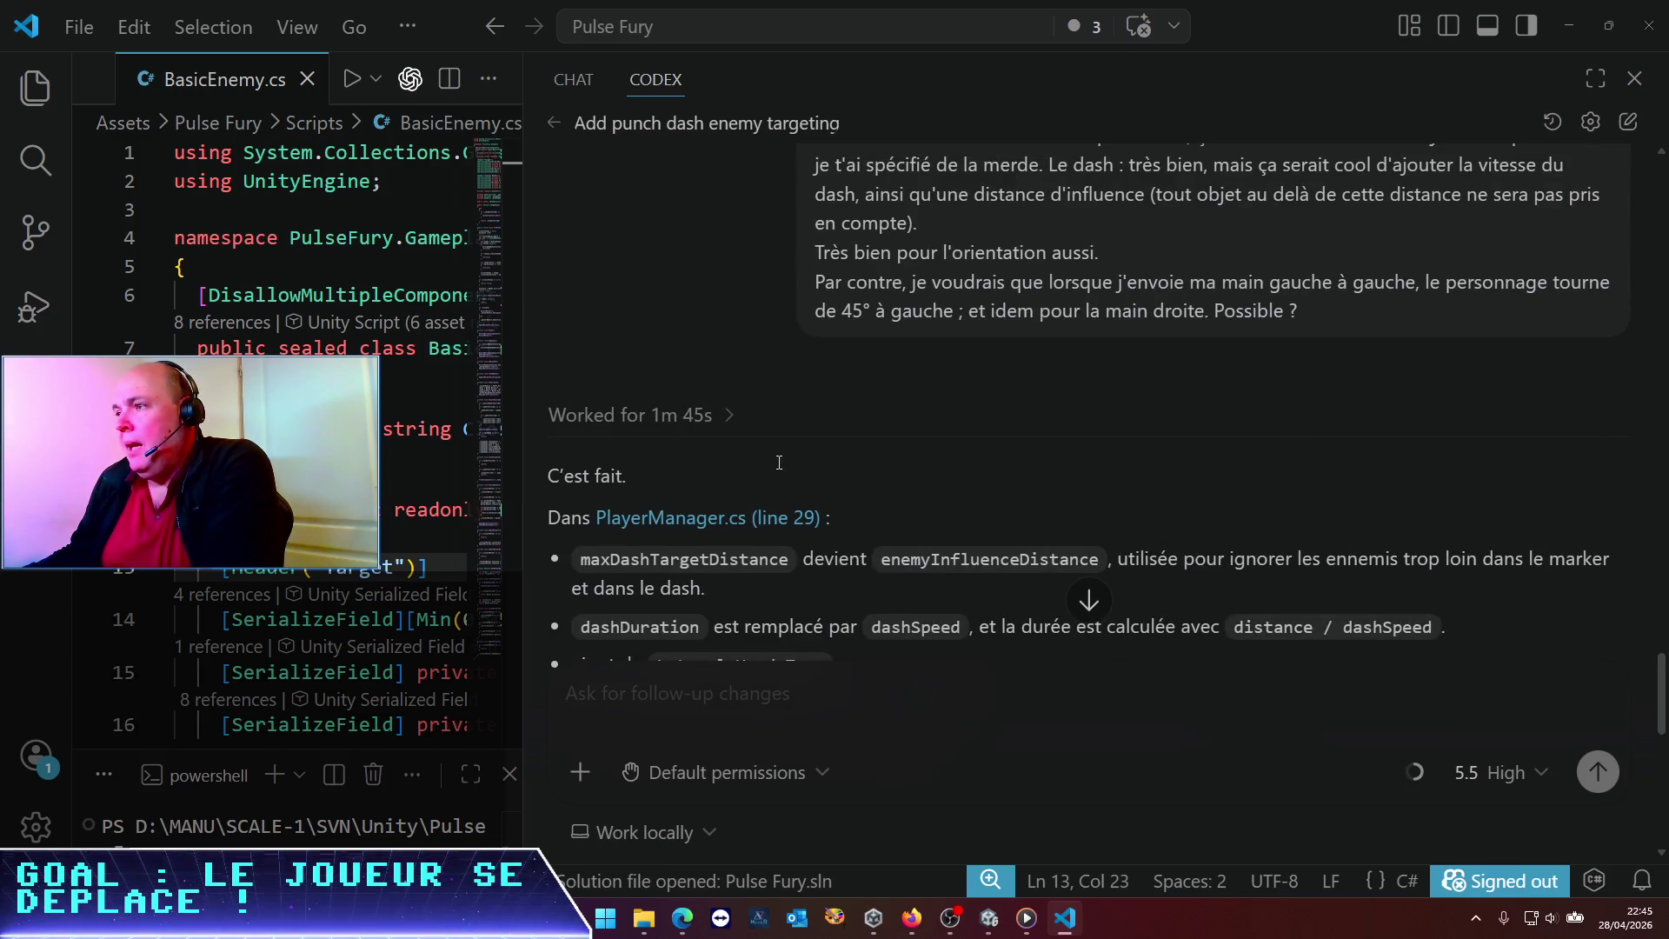
pyautogui.scroll(-4, 779, 463)
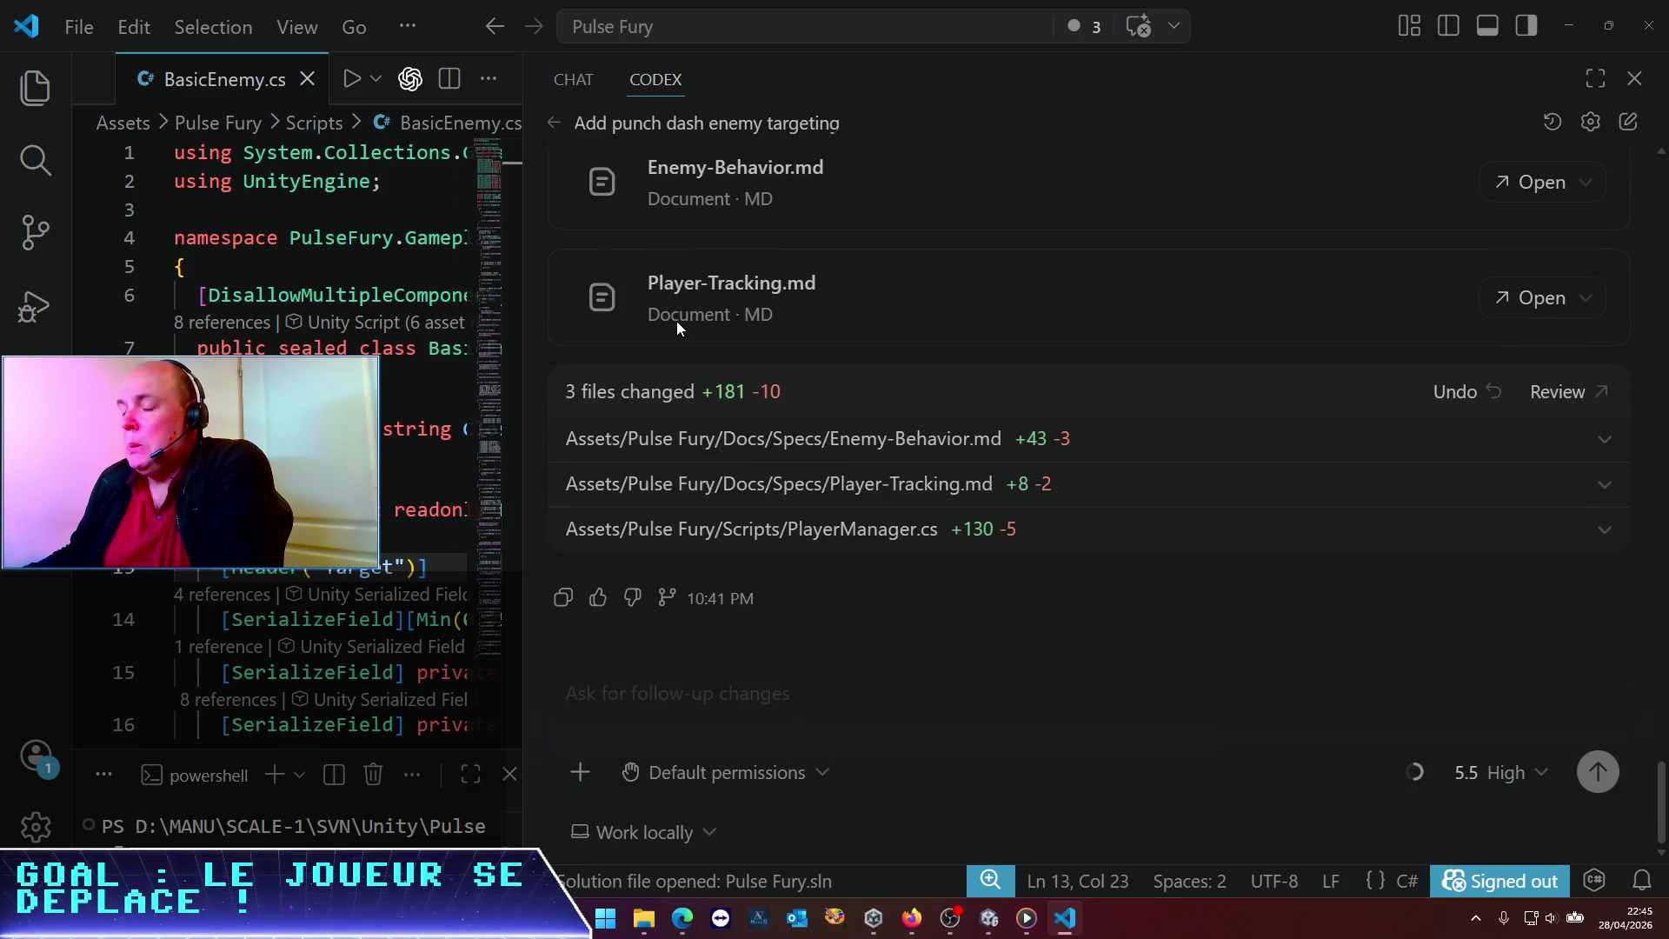
pyautogui.click(990, 923)
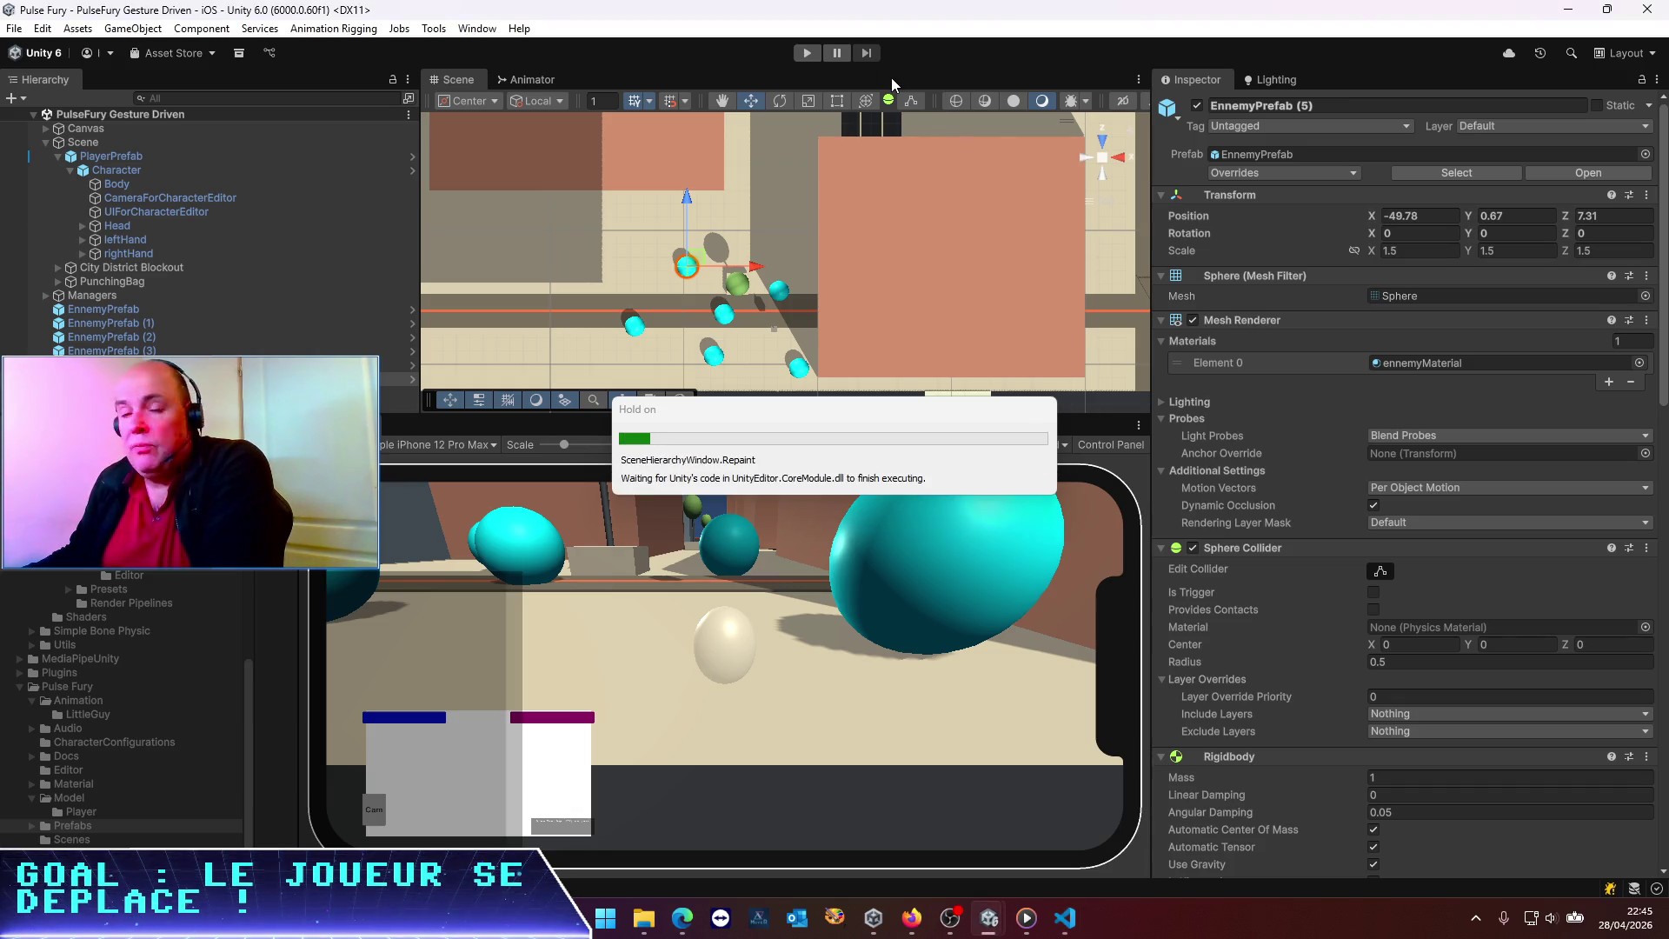
# Start the game in play mode after Unity reloads Codex's changes
pyautogui.click(807, 53)
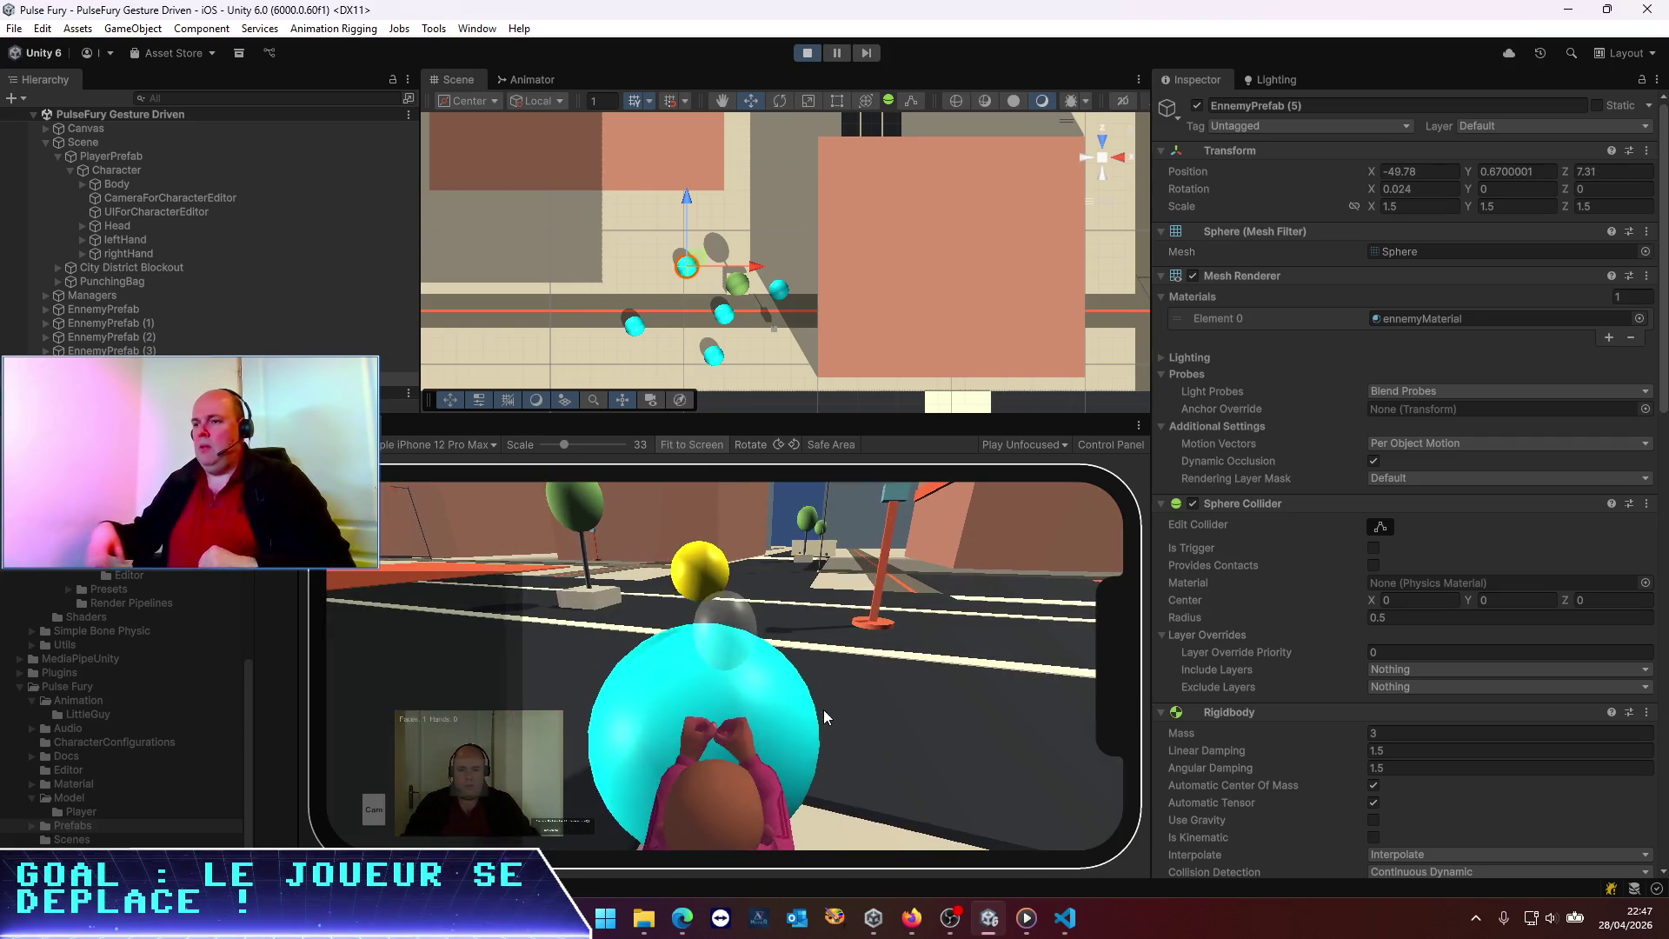
pyautogui.scroll(-5, 817, 217)
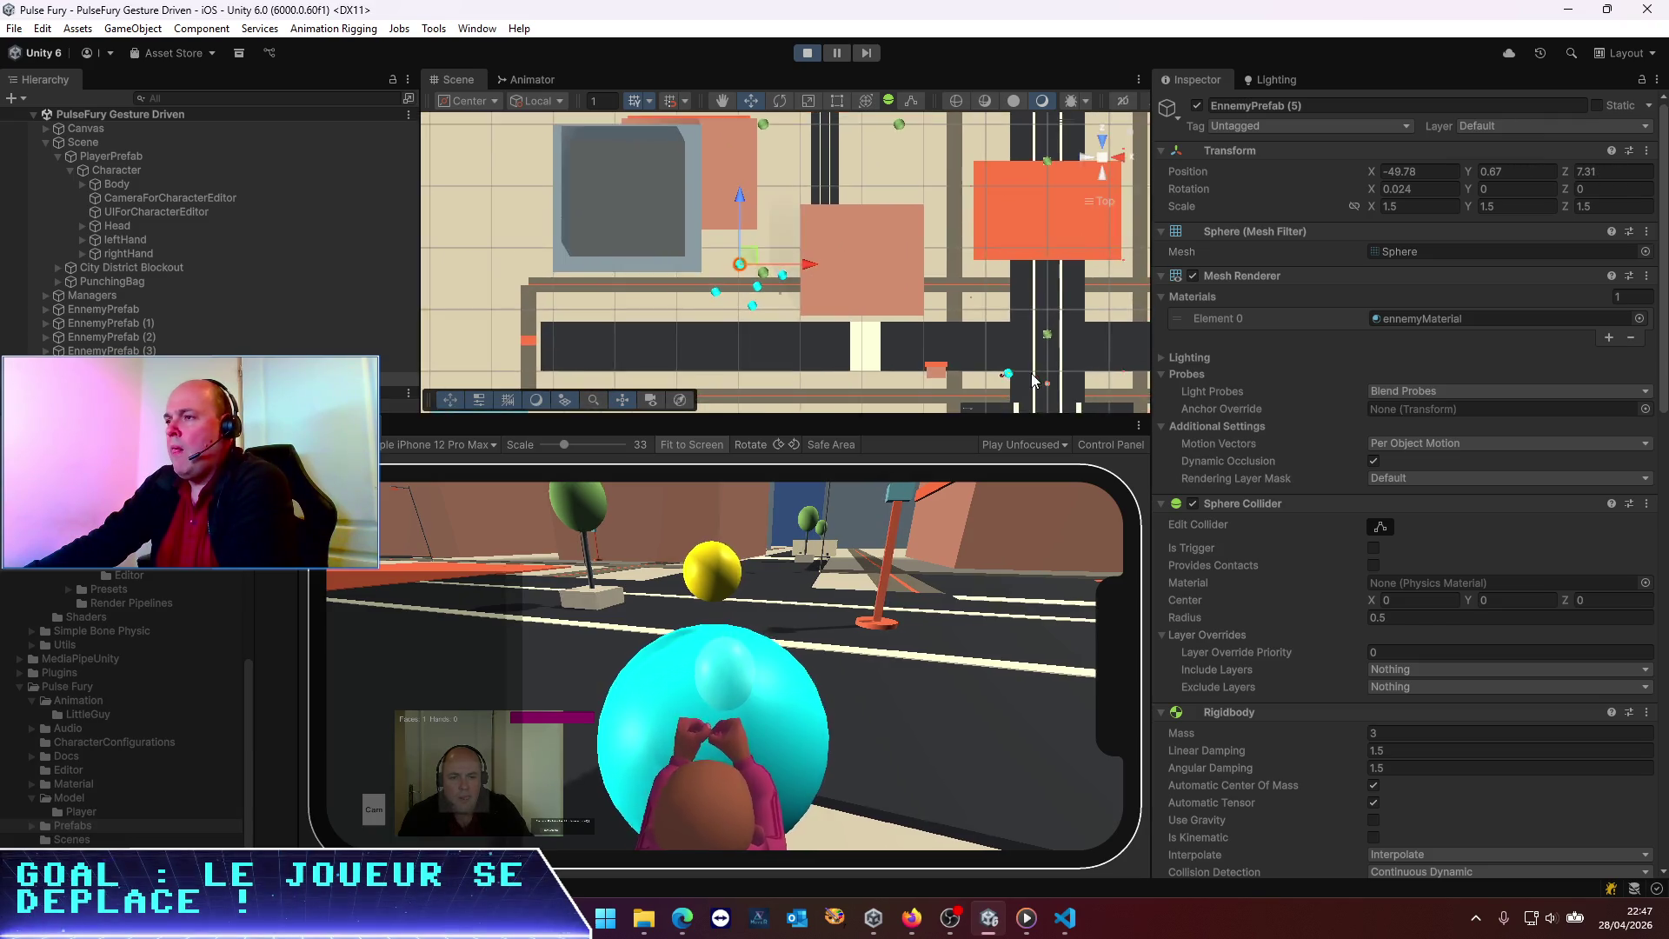
# Zoom the Scene view and select the cyan enemy EnnemyPrefab (3)
pyautogui.scroll(3, 1031, 373)
pyautogui.scroll(2, 753, 287)
pyautogui.click(666, 272)
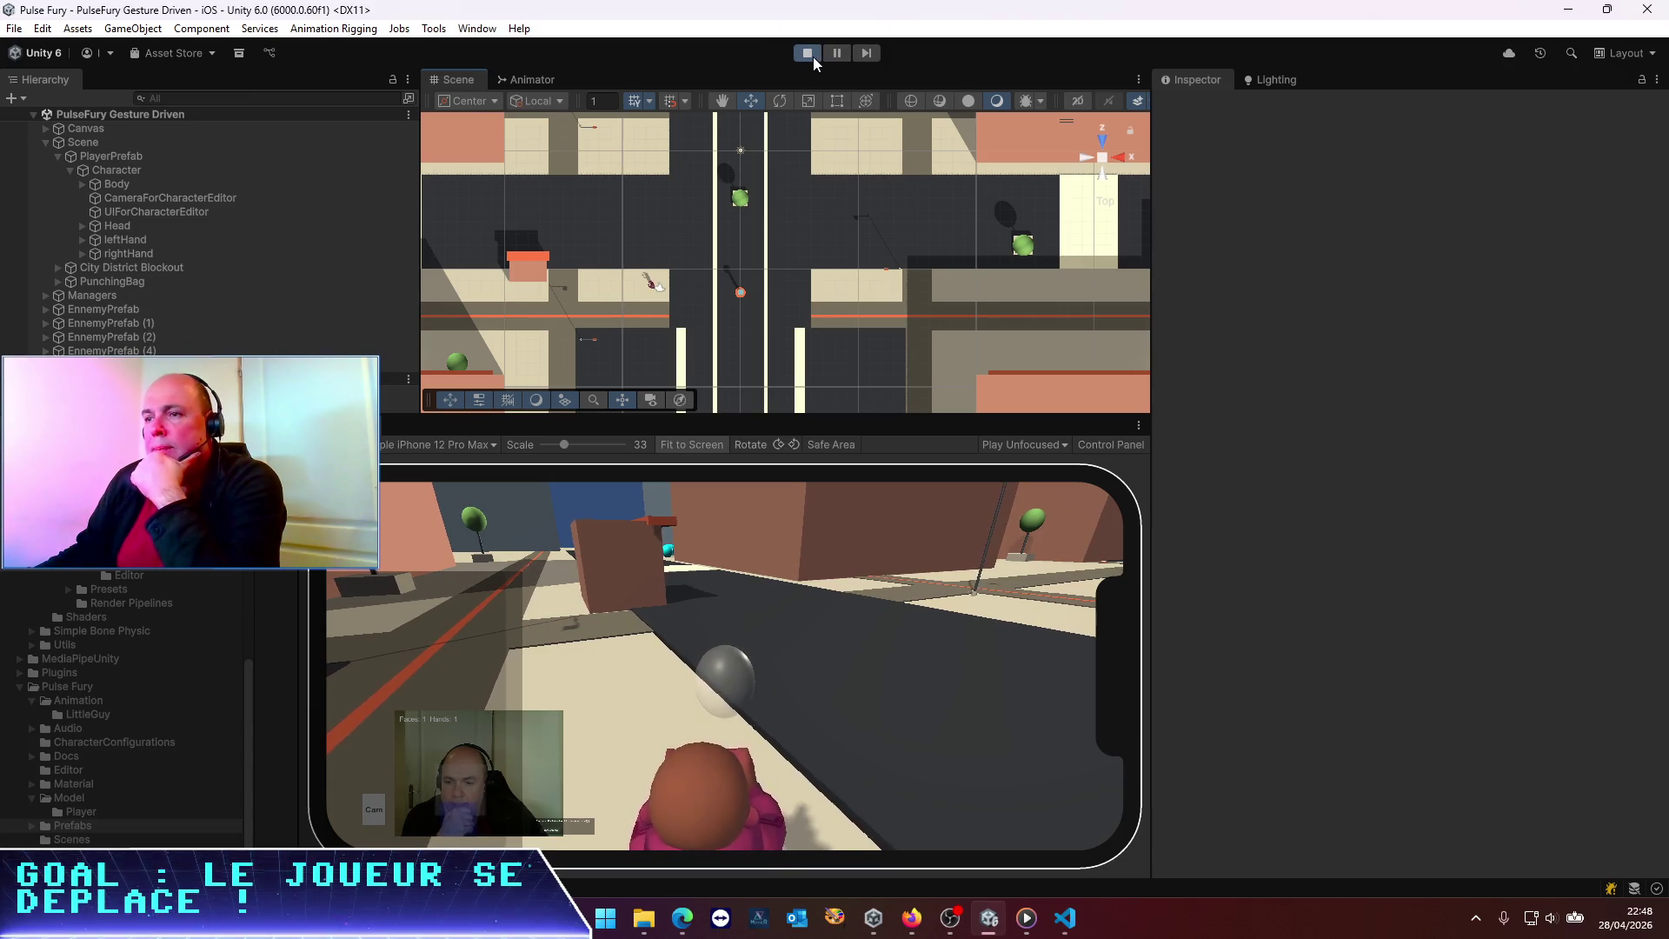
# Shrink the simulator view, show the Console, and clear its log messages
pyautogui.moveTo(305, 522); pyautogui.dragTo(639, 521)
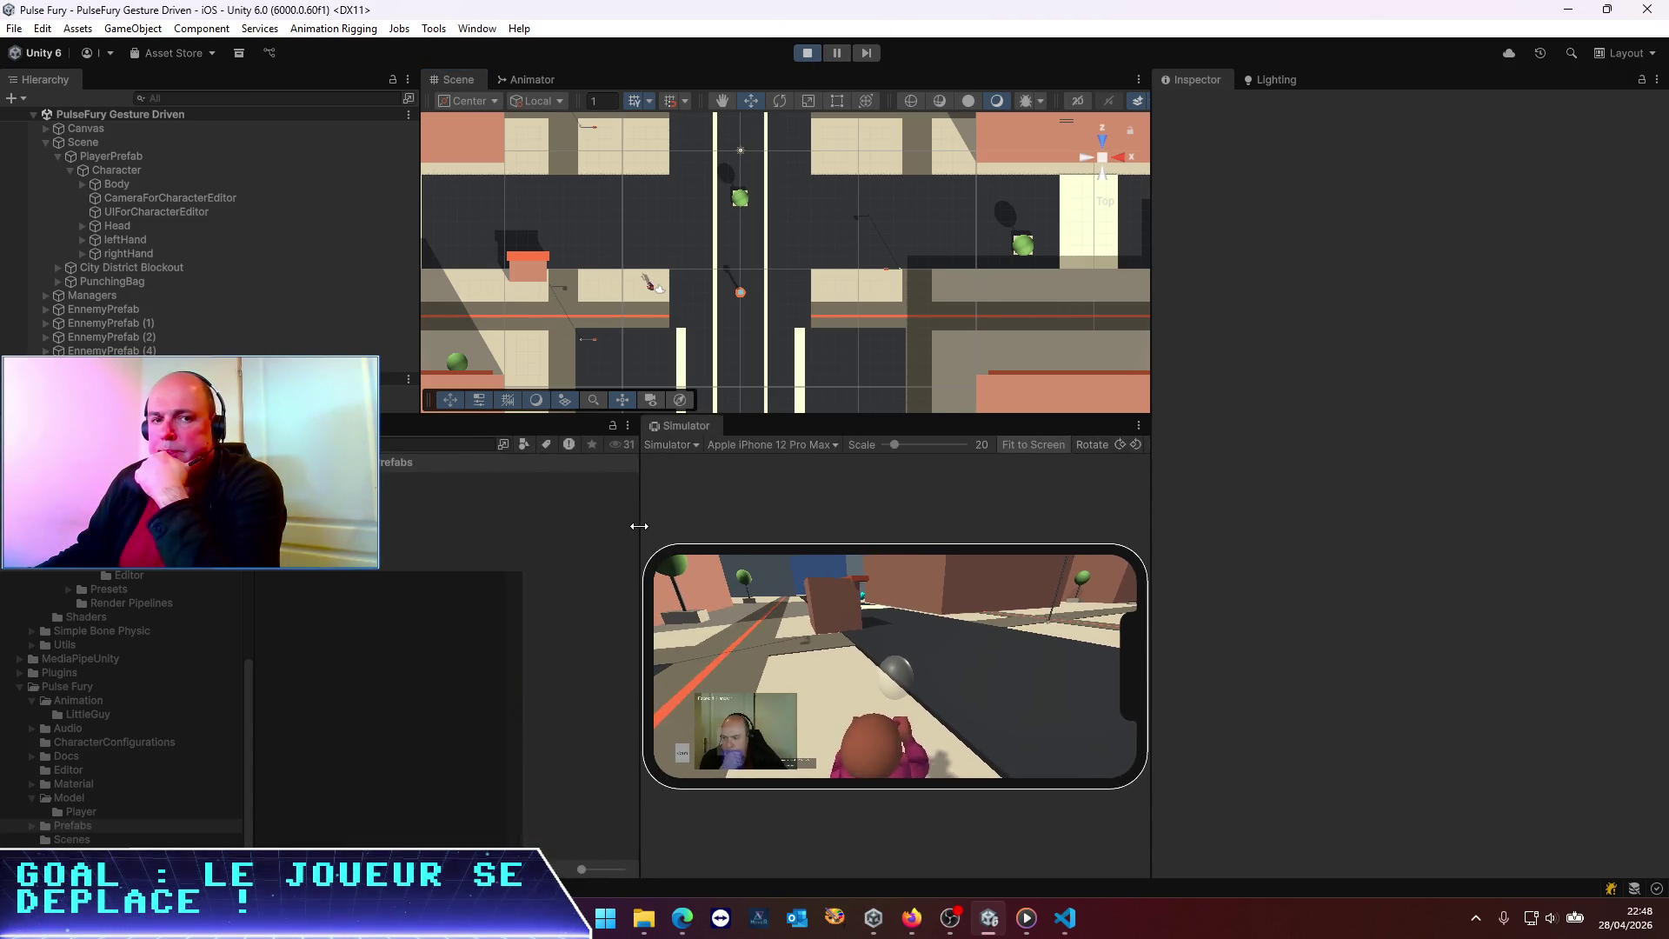
pyautogui.click(91, 425)
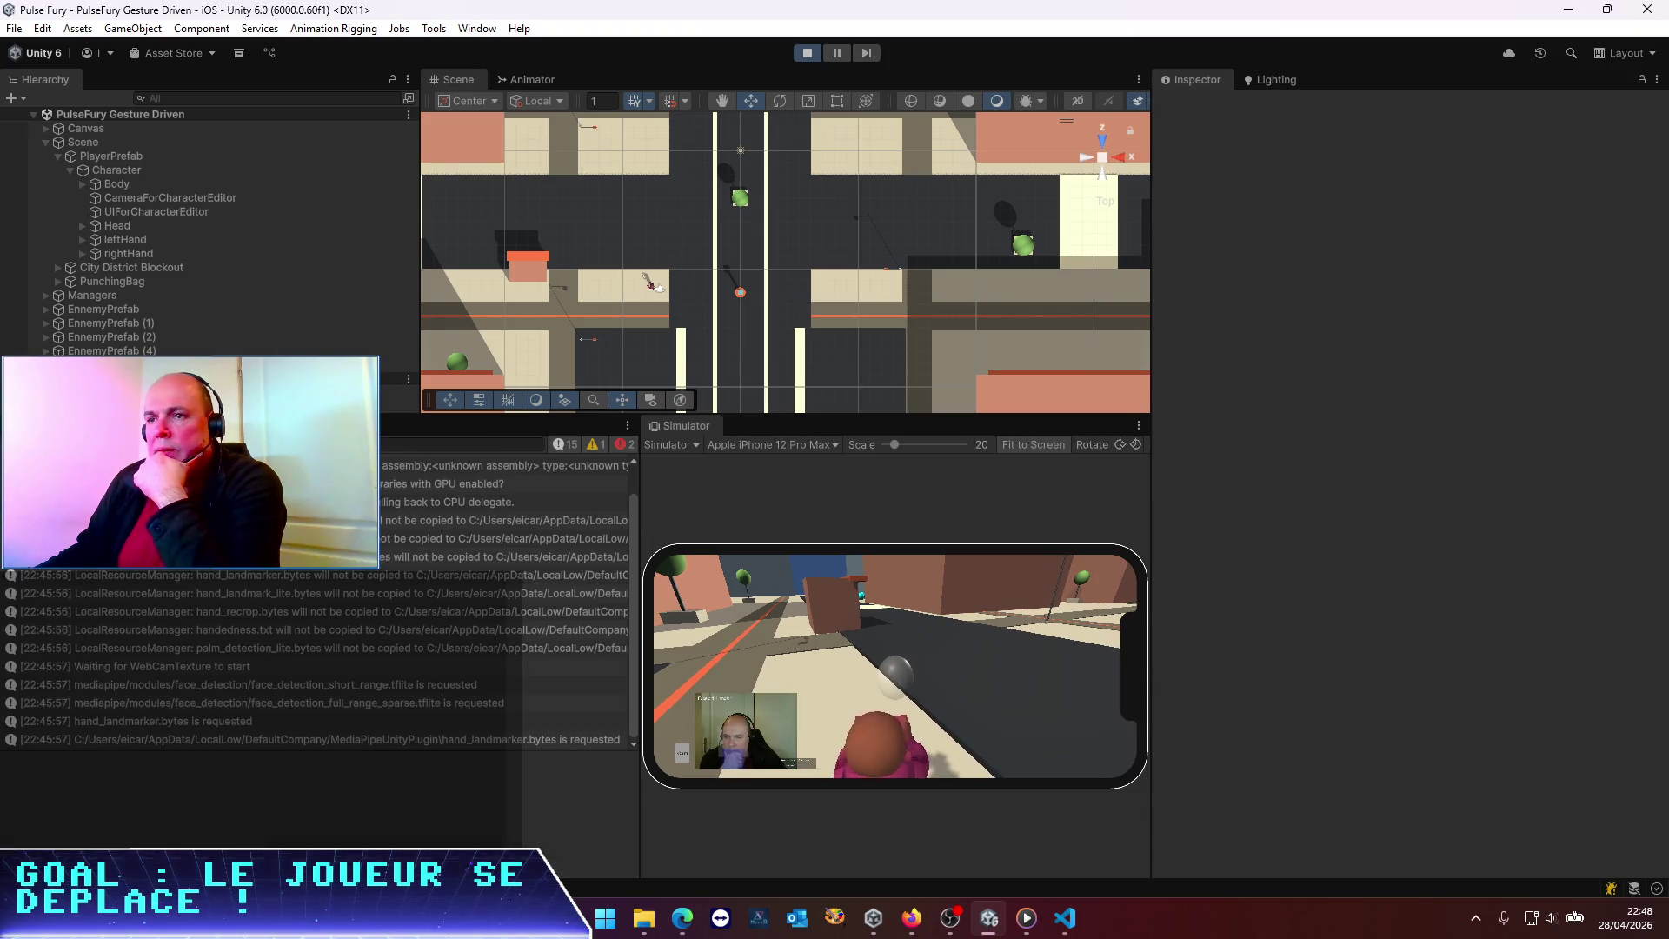
pyautogui.click(18, 444)
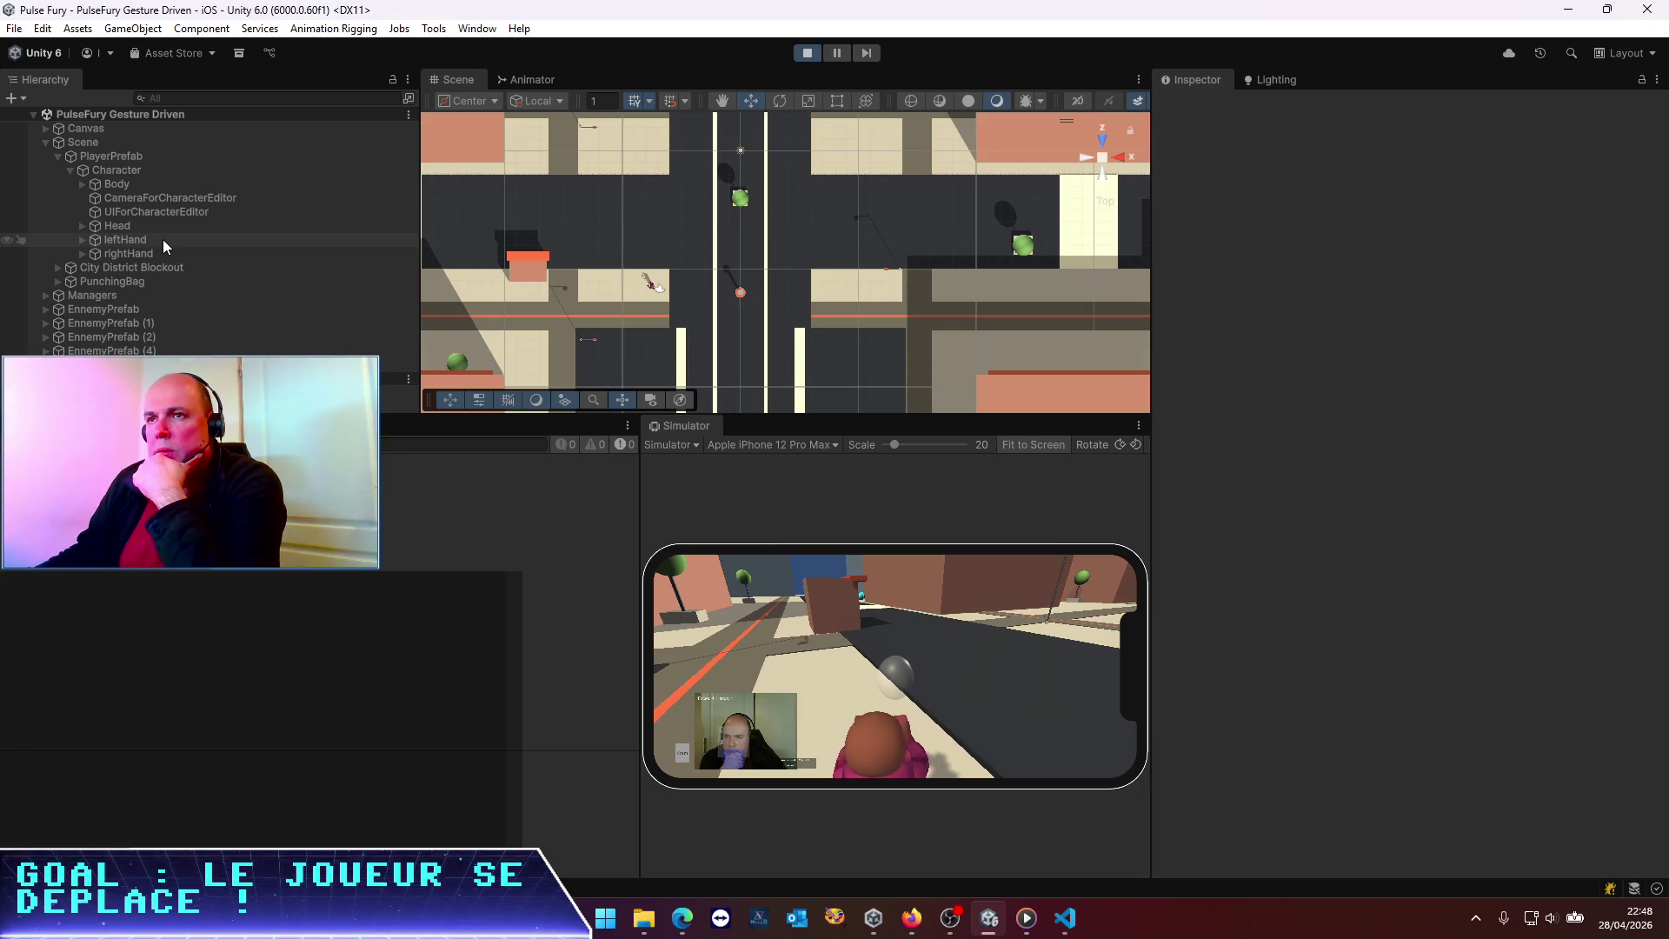
pyautogui.click(127, 156)
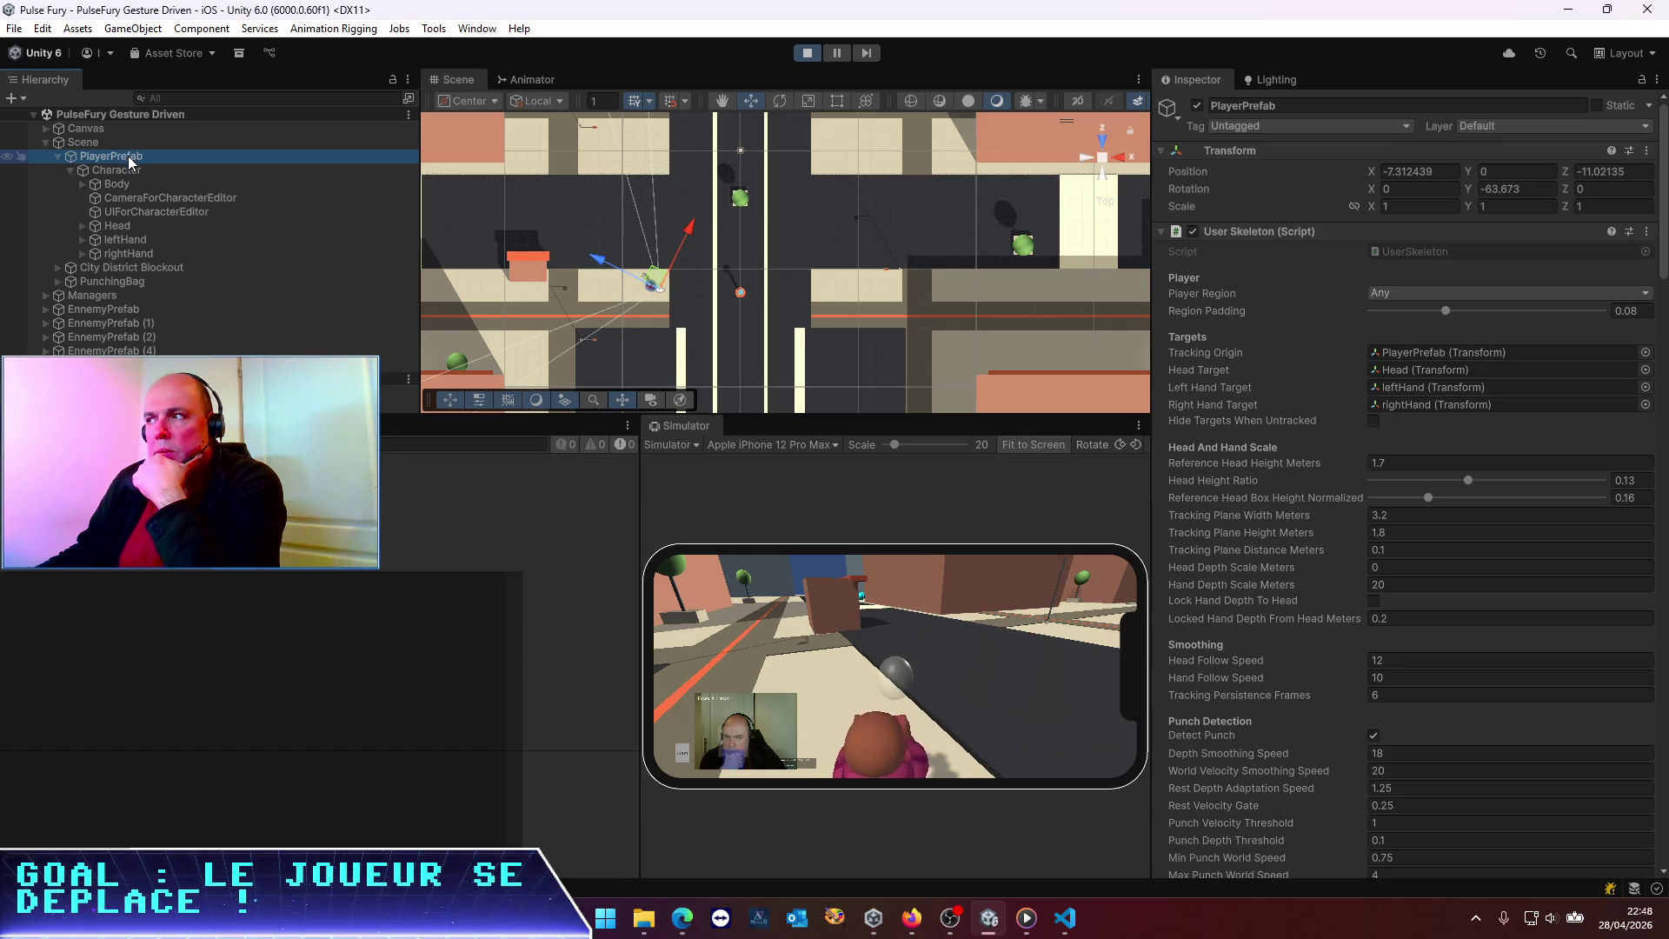
pyautogui.scroll(-4, 1383, 569)
pyautogui.scroll(-15, 1382, 570)
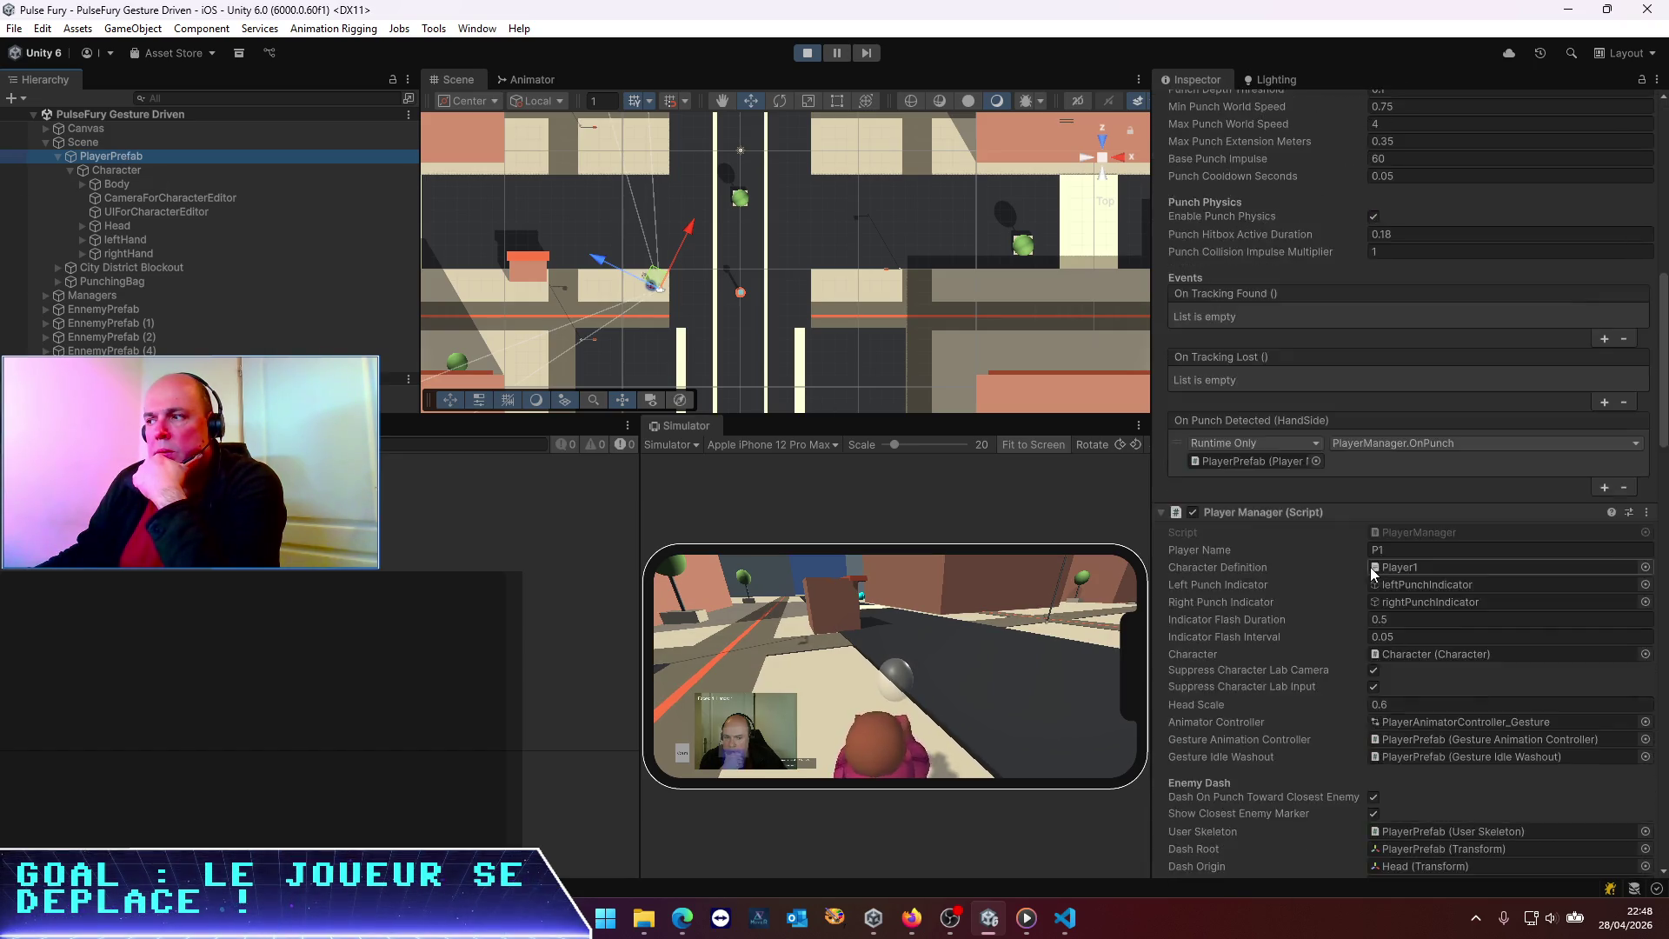
pyautogui.scroll(-13, 1370, 563)
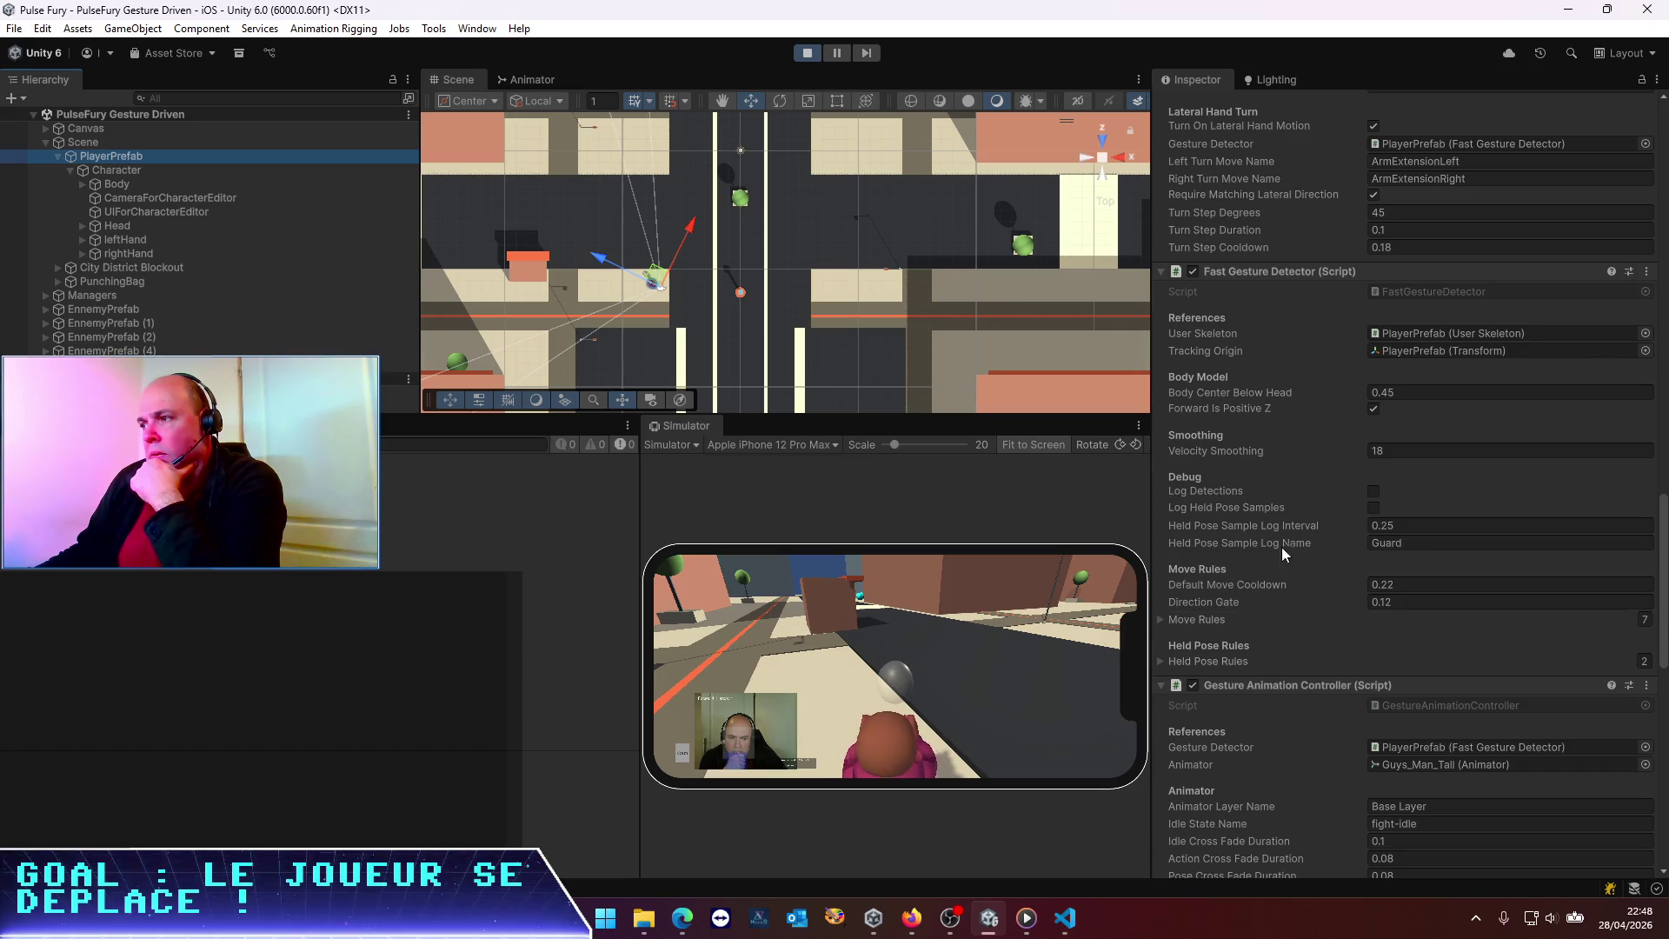
pyautogui.click(1373, 492)
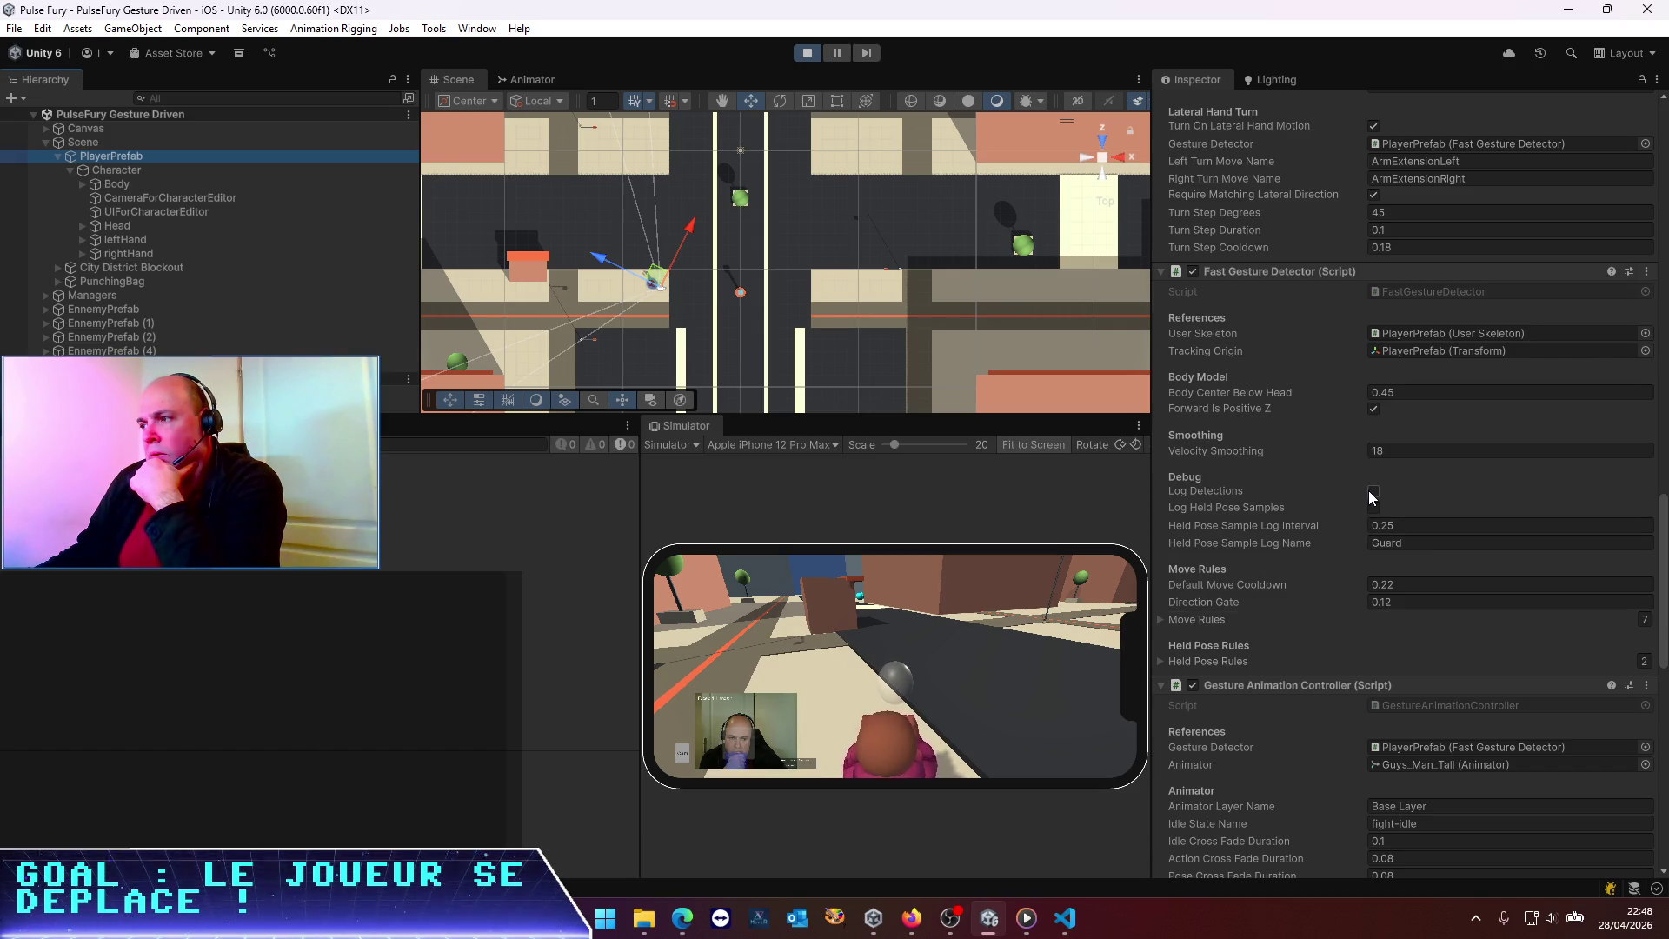
# Toggle Log Held Pose Samples on and back off, then clear the Console
pyautogui.click(1374, 507)
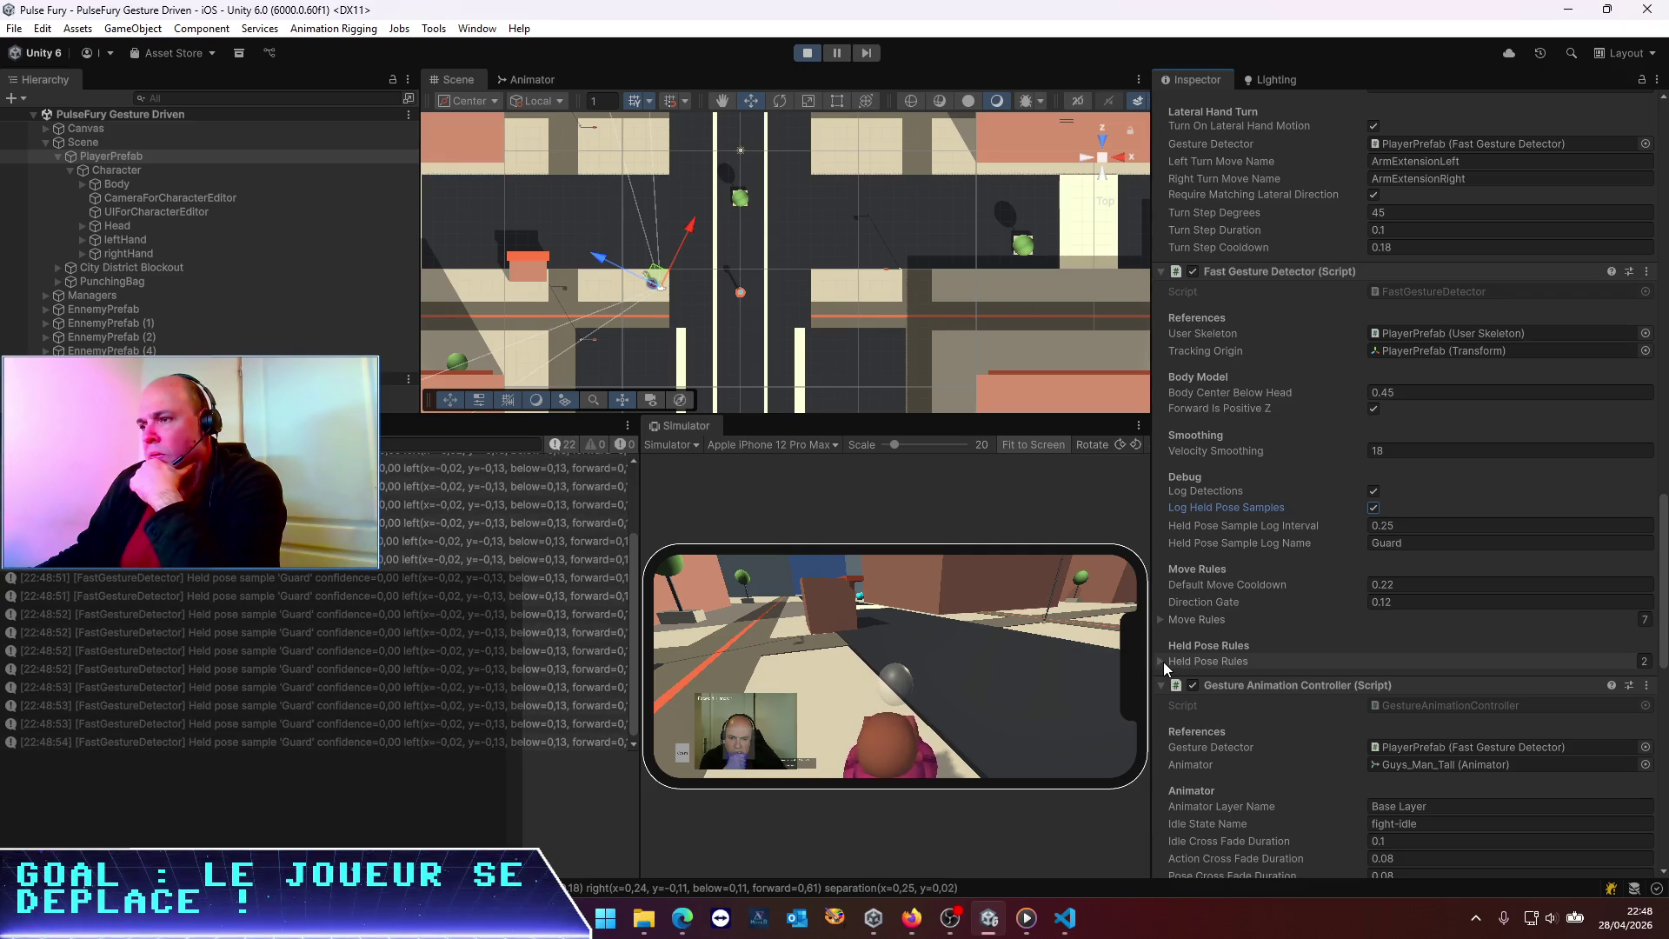
pyautogui.click(1373, 507)
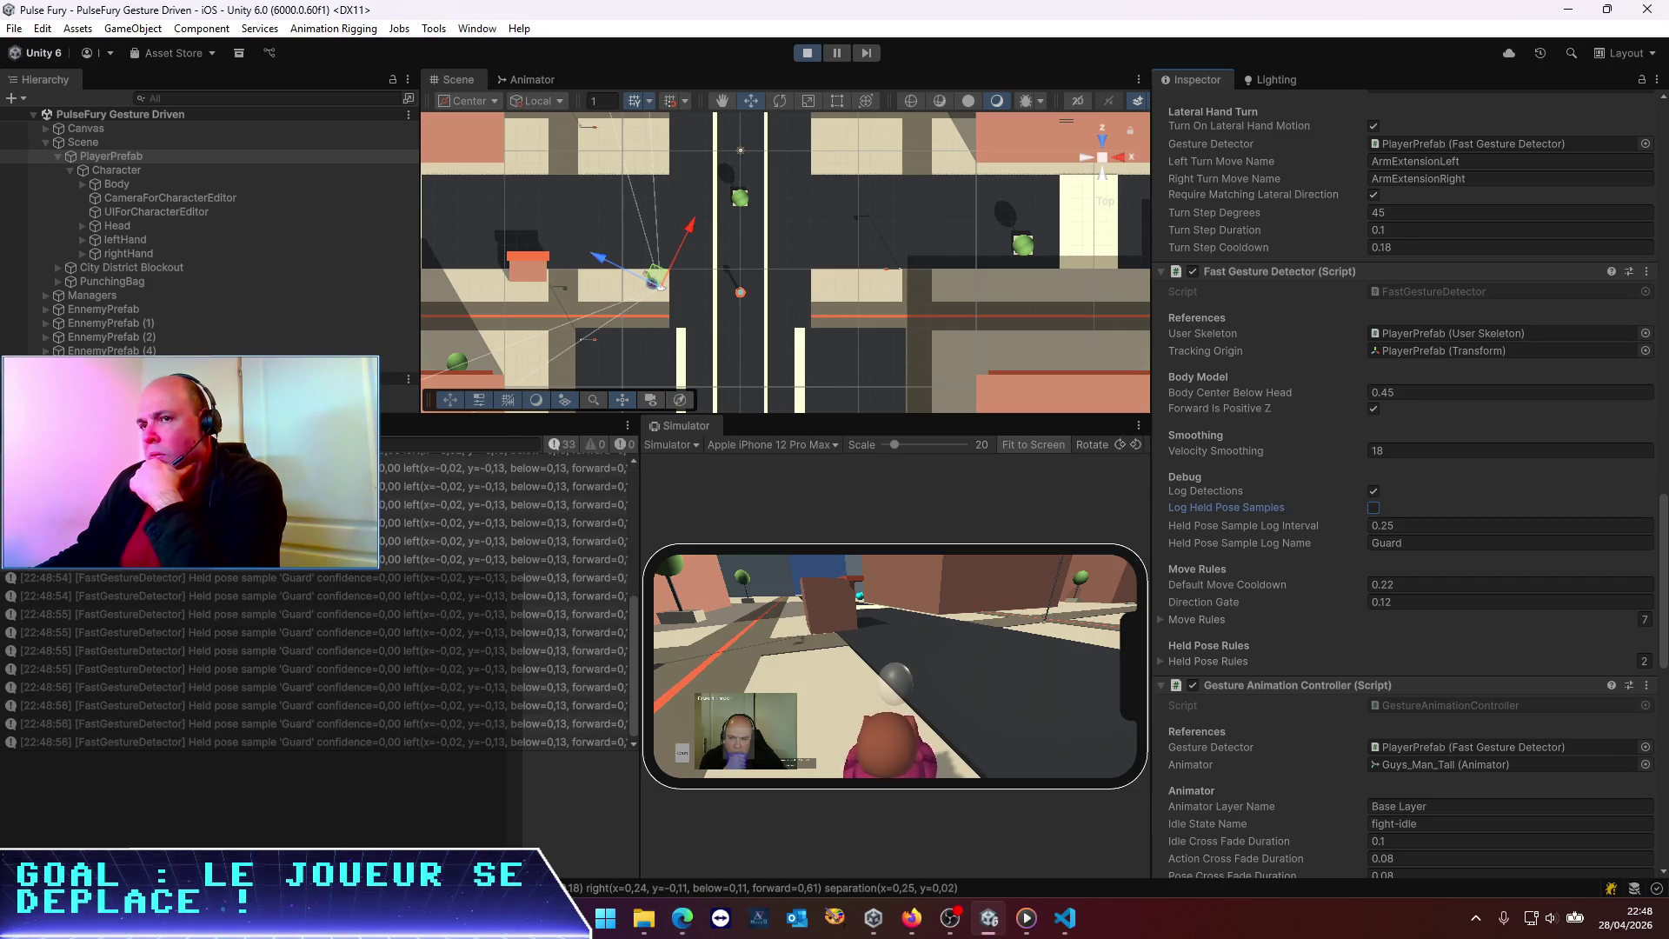
pyautogui.click(21, 444)
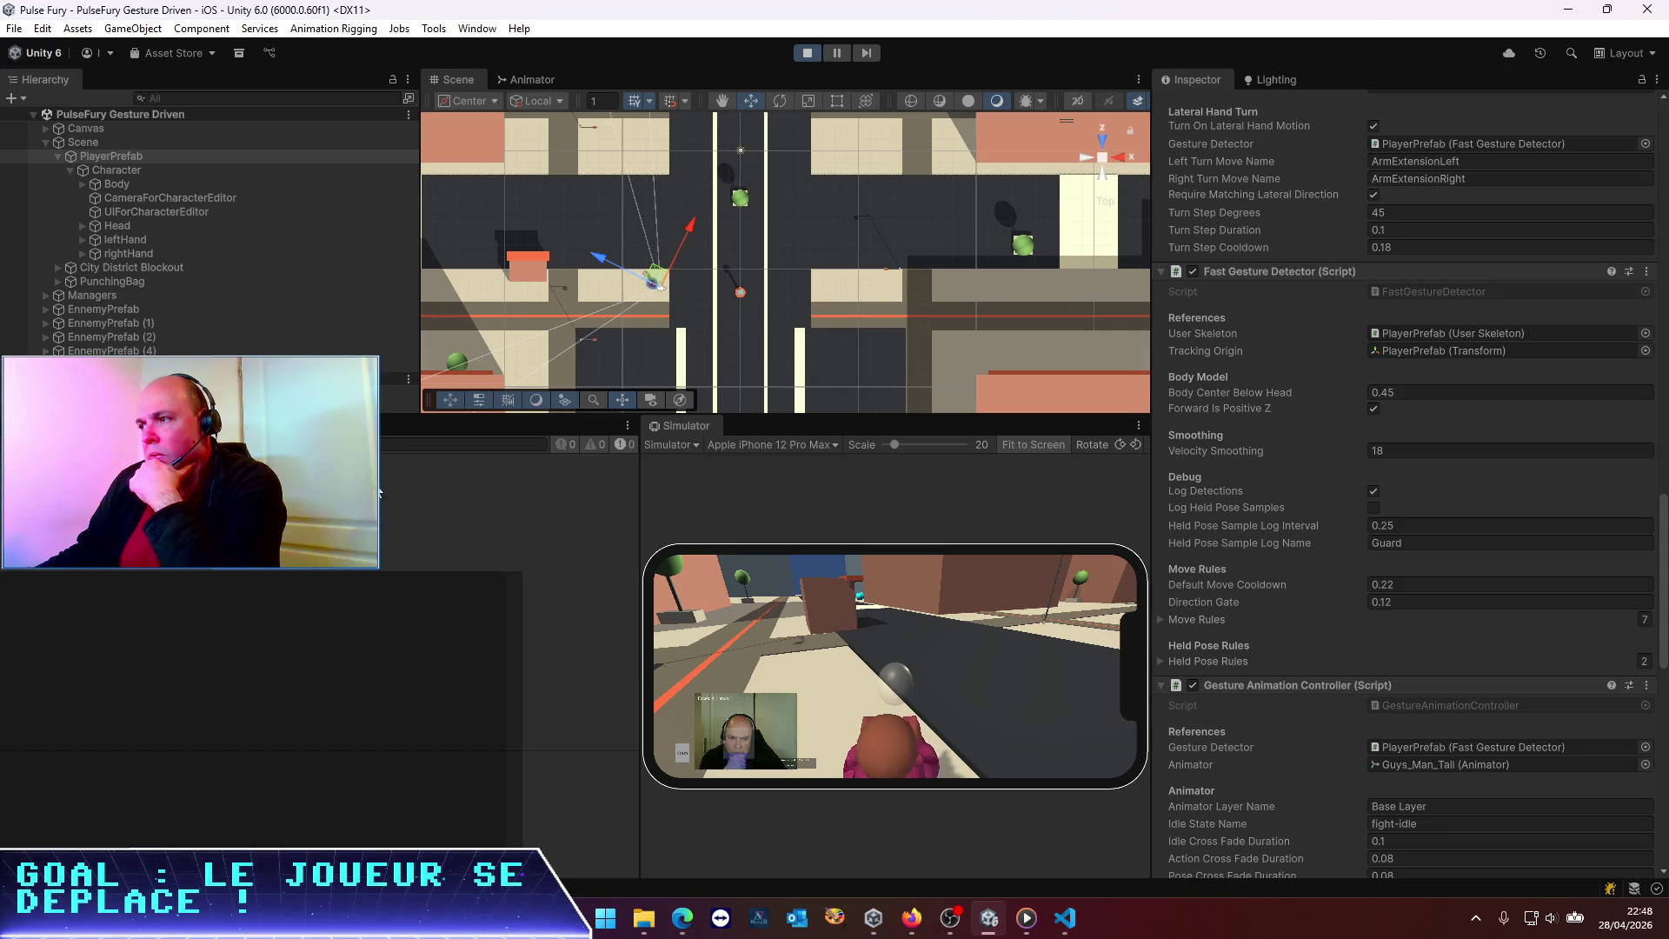
pyautogui.scroll(15, 1326, 477)
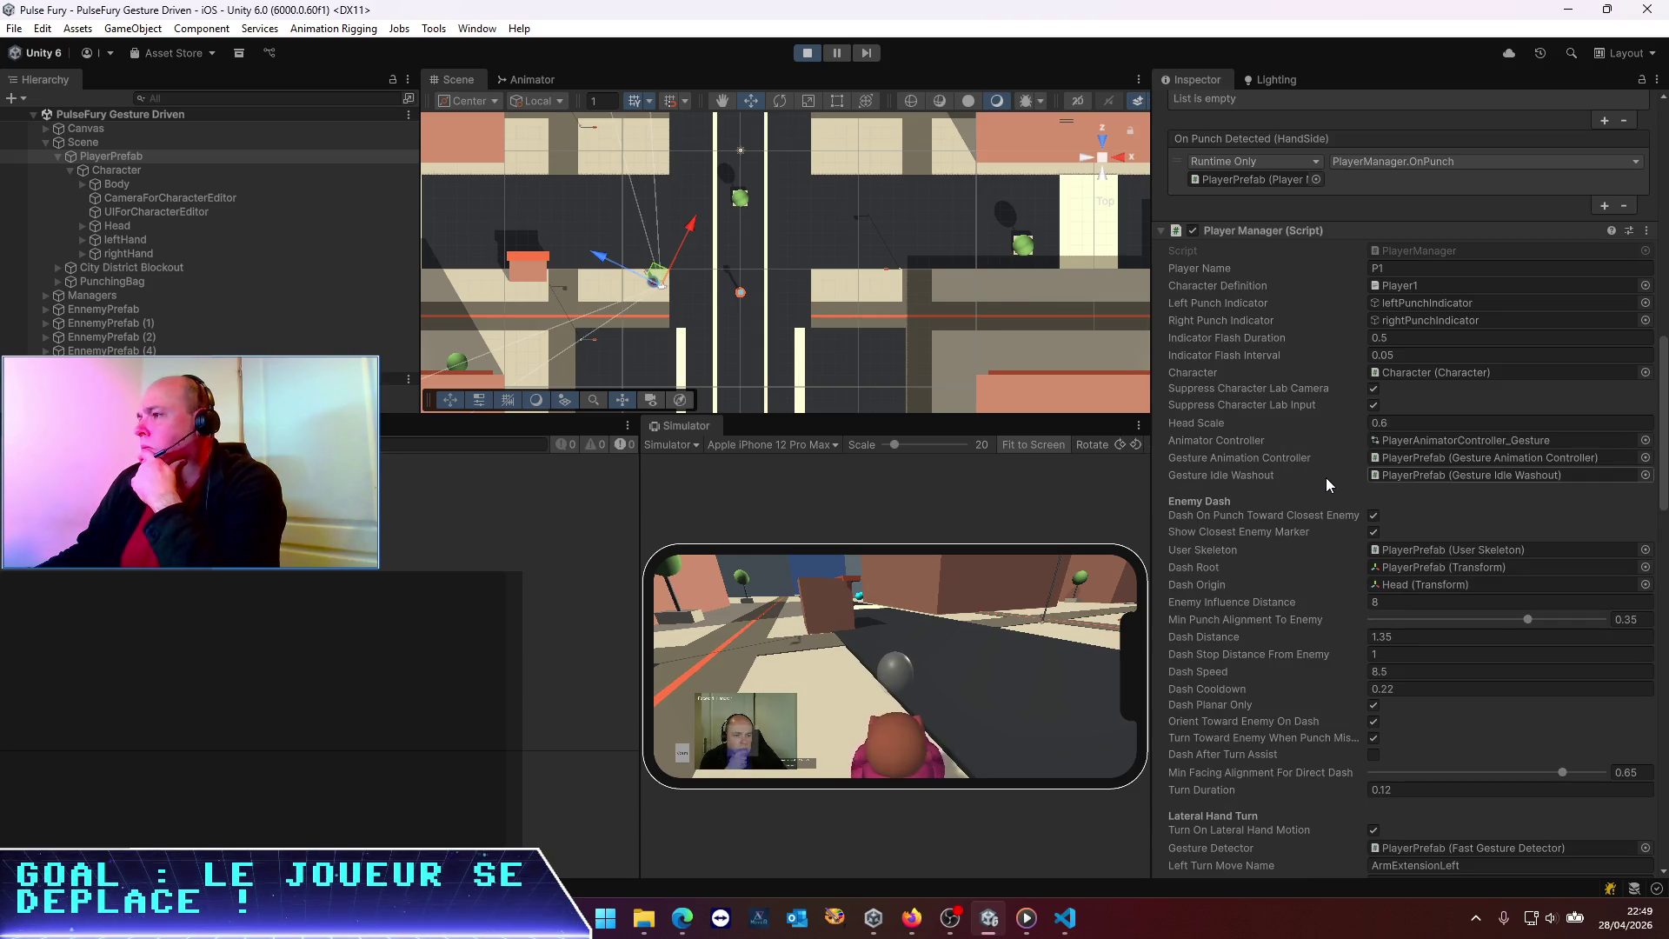
pyautogui.scroll(3, 1327, 477)
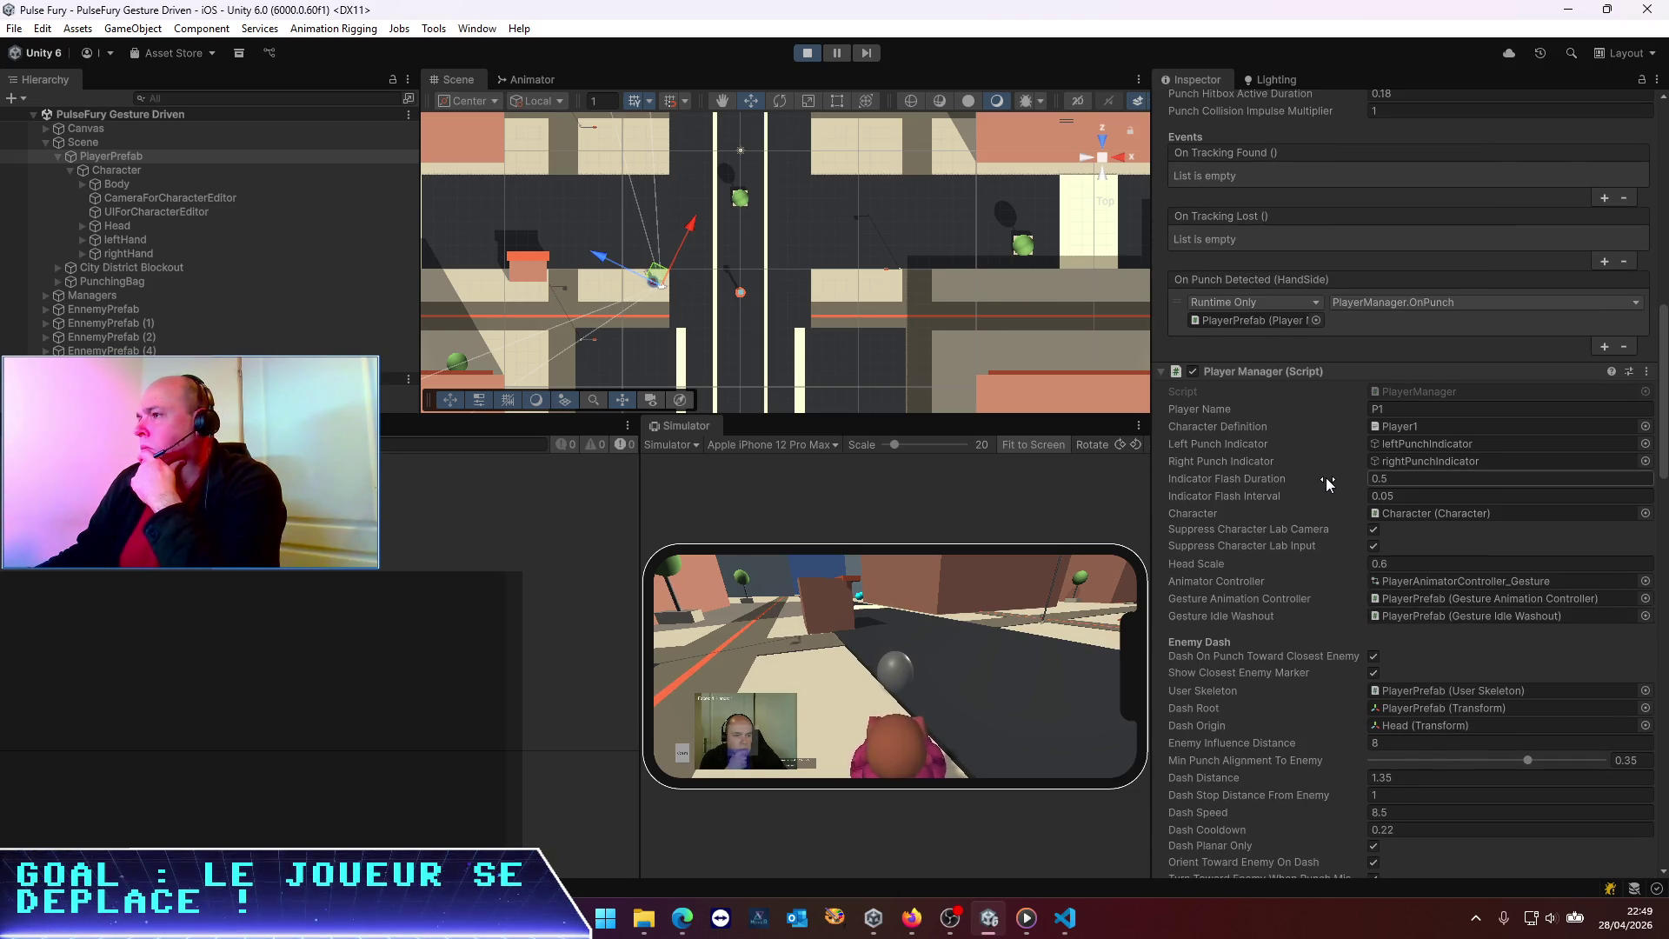
pyautogui.scroll(2, 1327, 479)
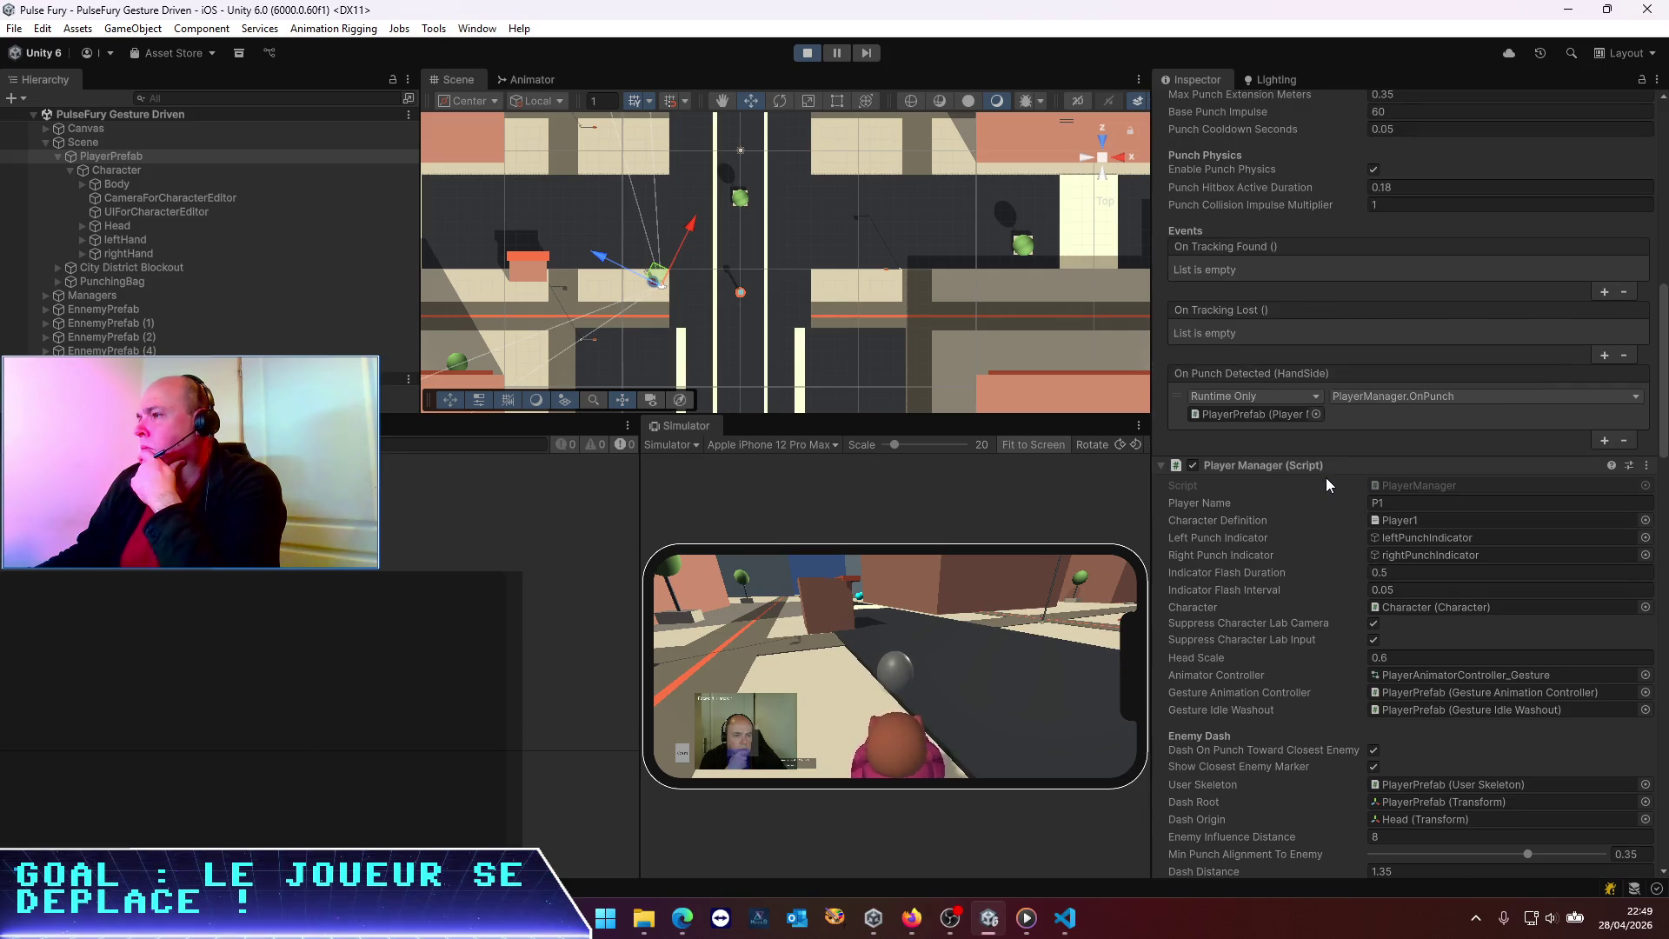
pyautogui.scroll(-4, 1327, 483)
pyautogui.scroll(-4, 1326, 477)
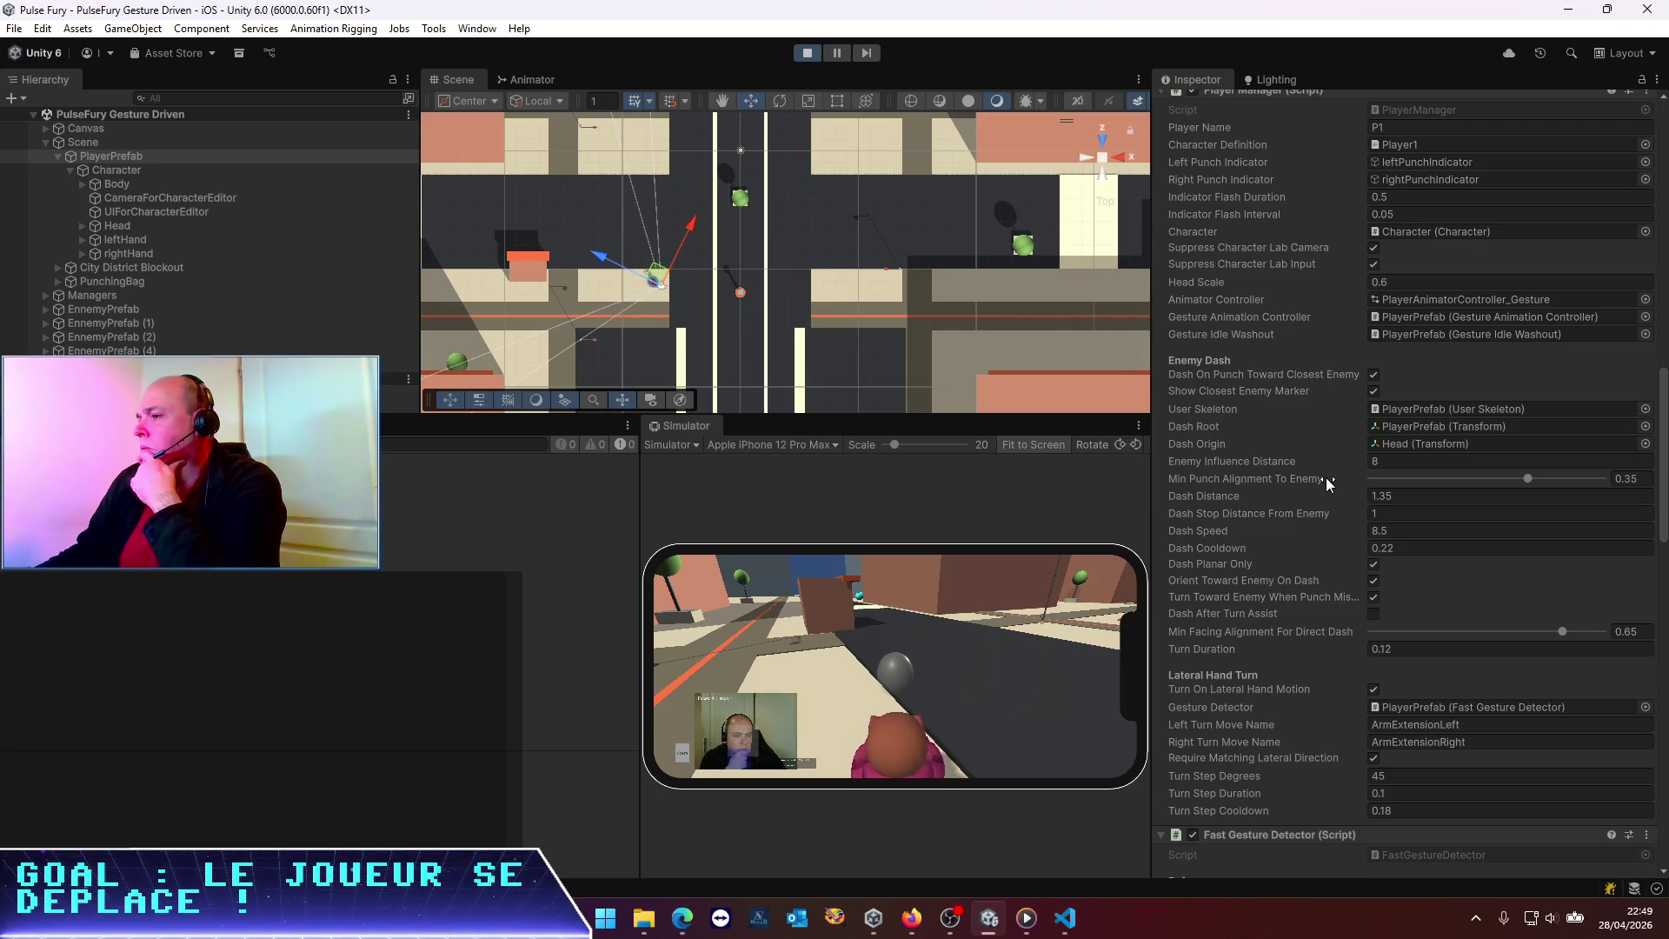
pyautogui.click(1452, 724)
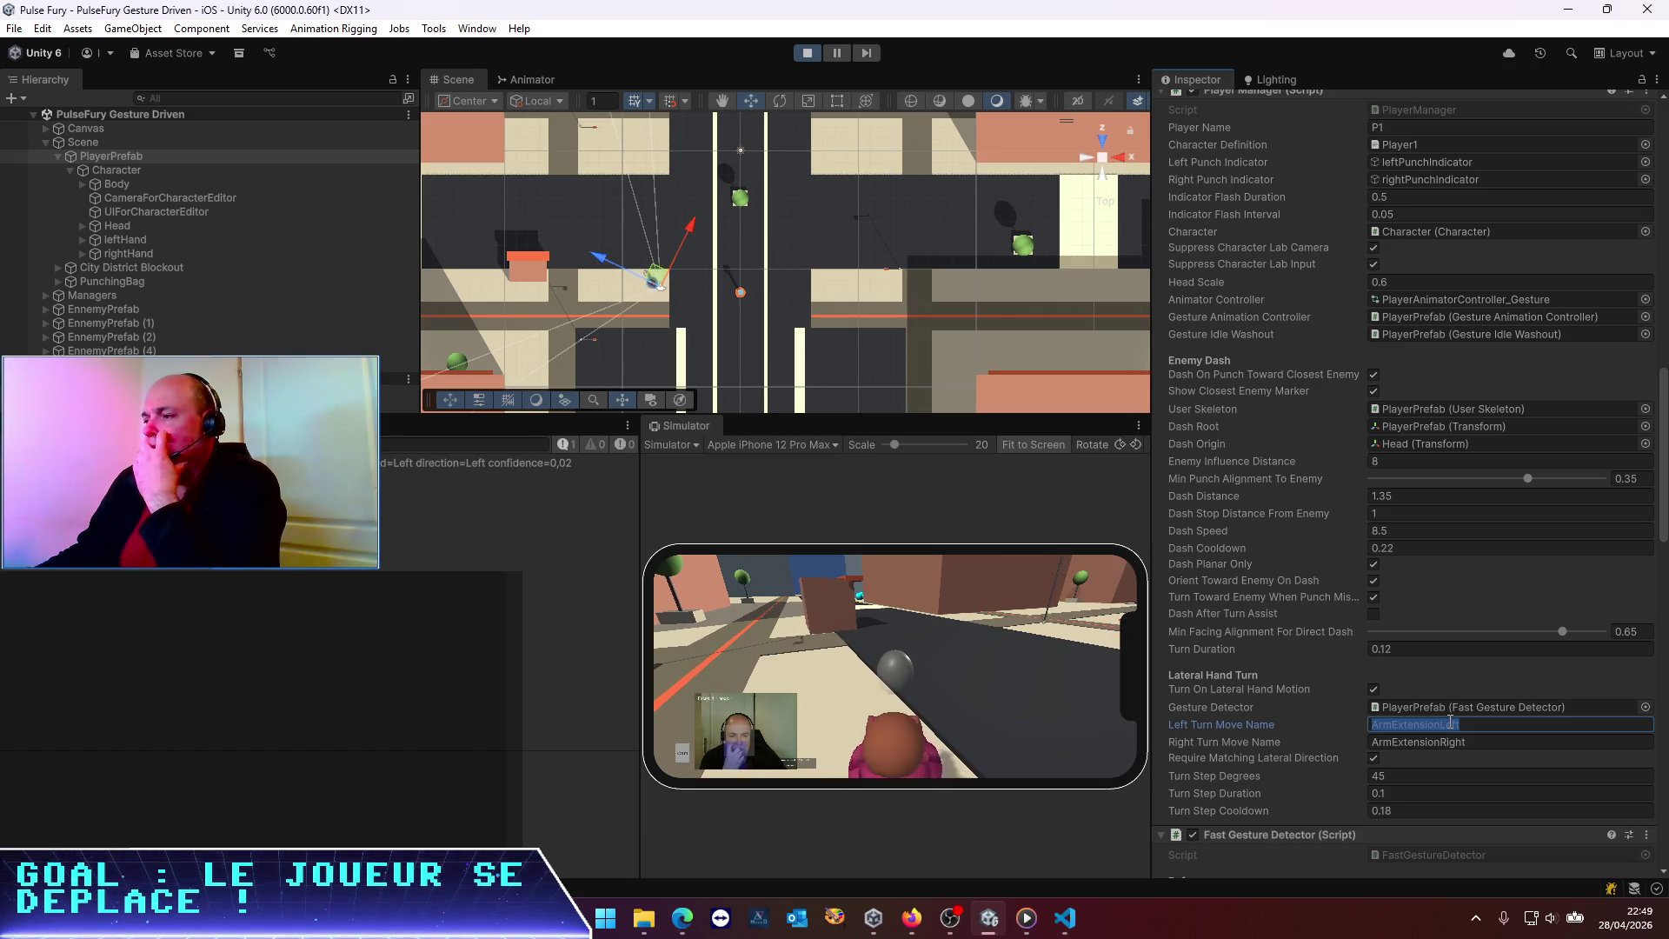
pyautogui.scroll(-3, 1261, 614)
pyautogui.scroll(3, 1262, 613)
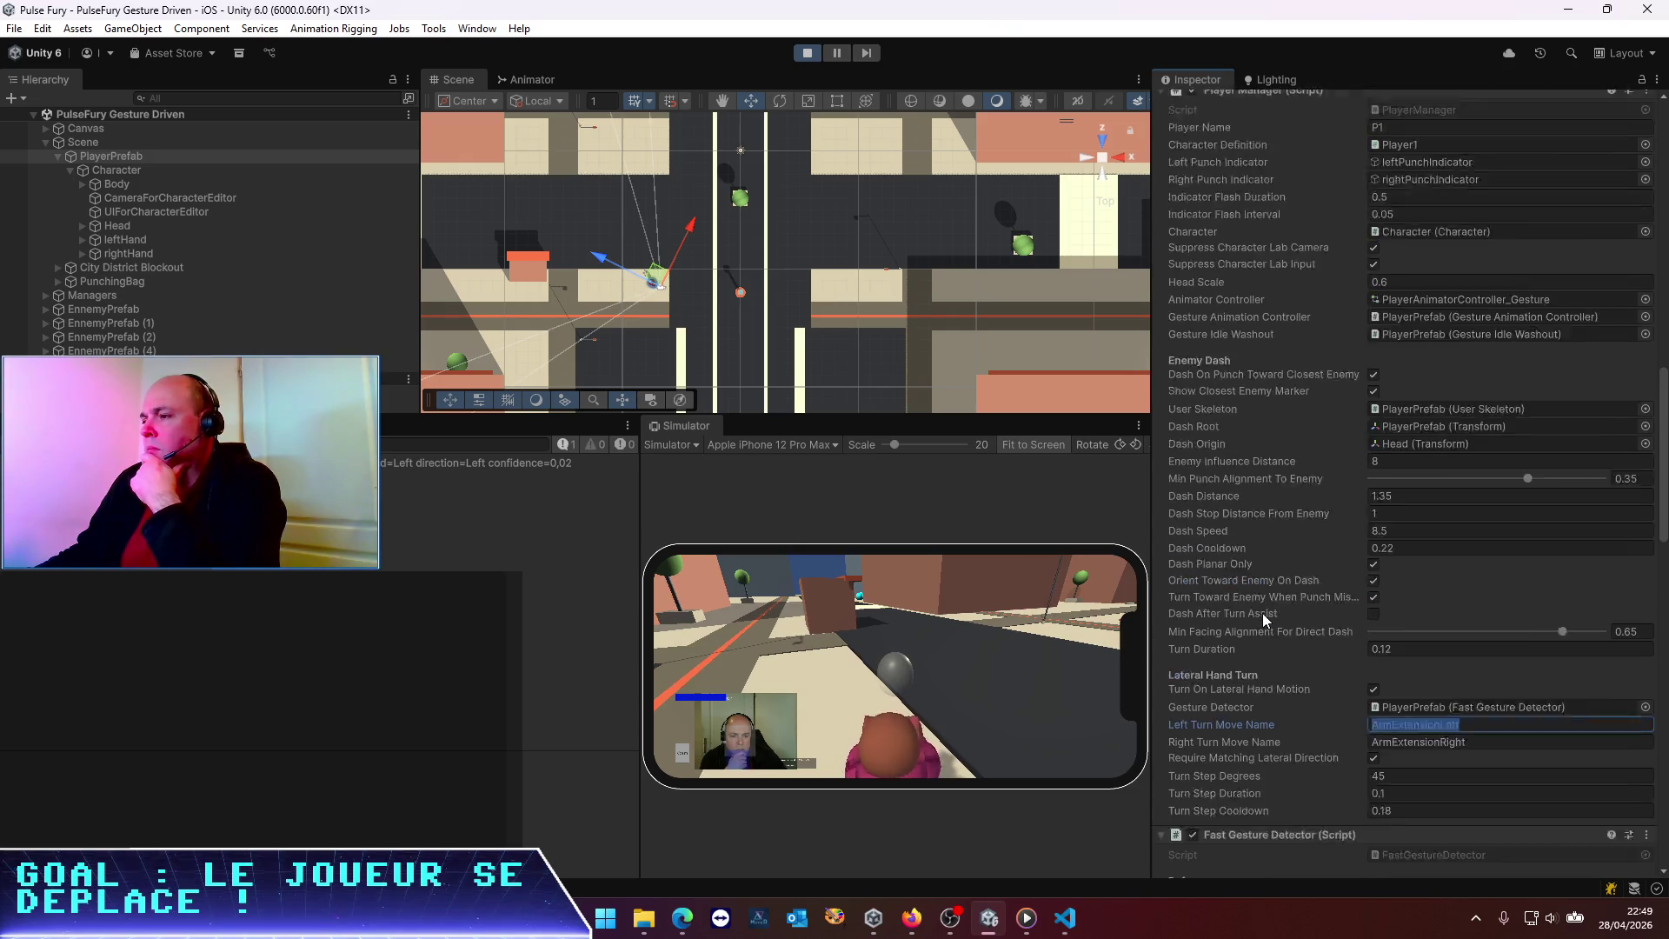
pyautogui.scroll(-10, 1266, 613)
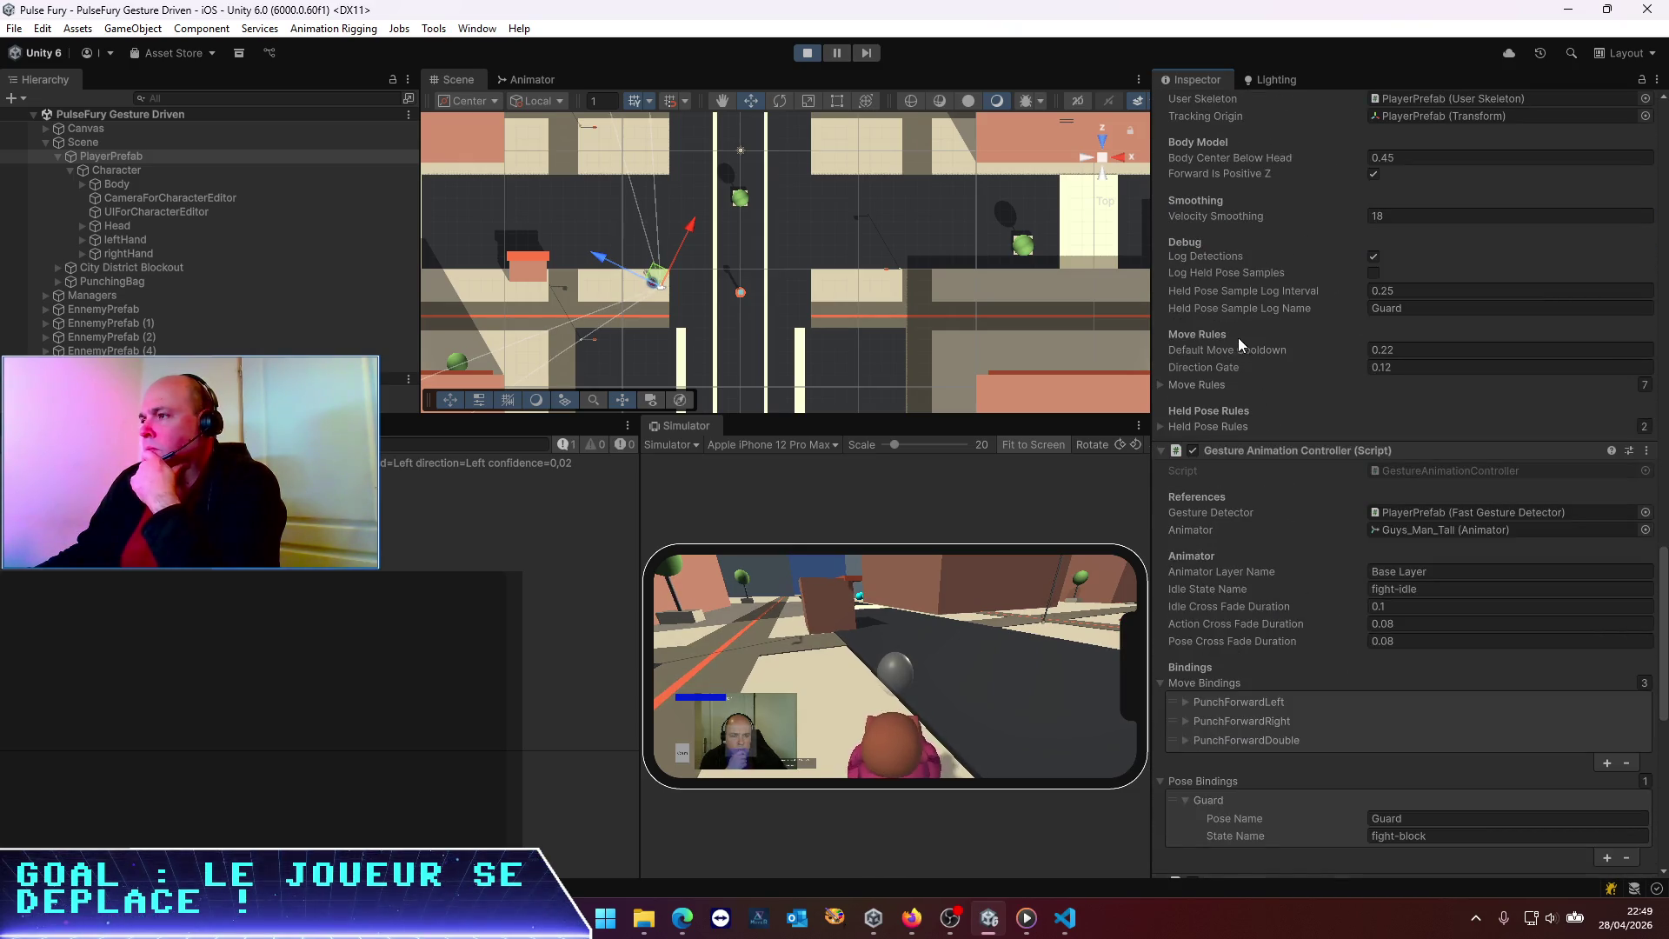
# In Move Rules, collapse PunchForwardLeft and expand the ArmExtensionLeft rule
pyautogui.click(1162, 385)
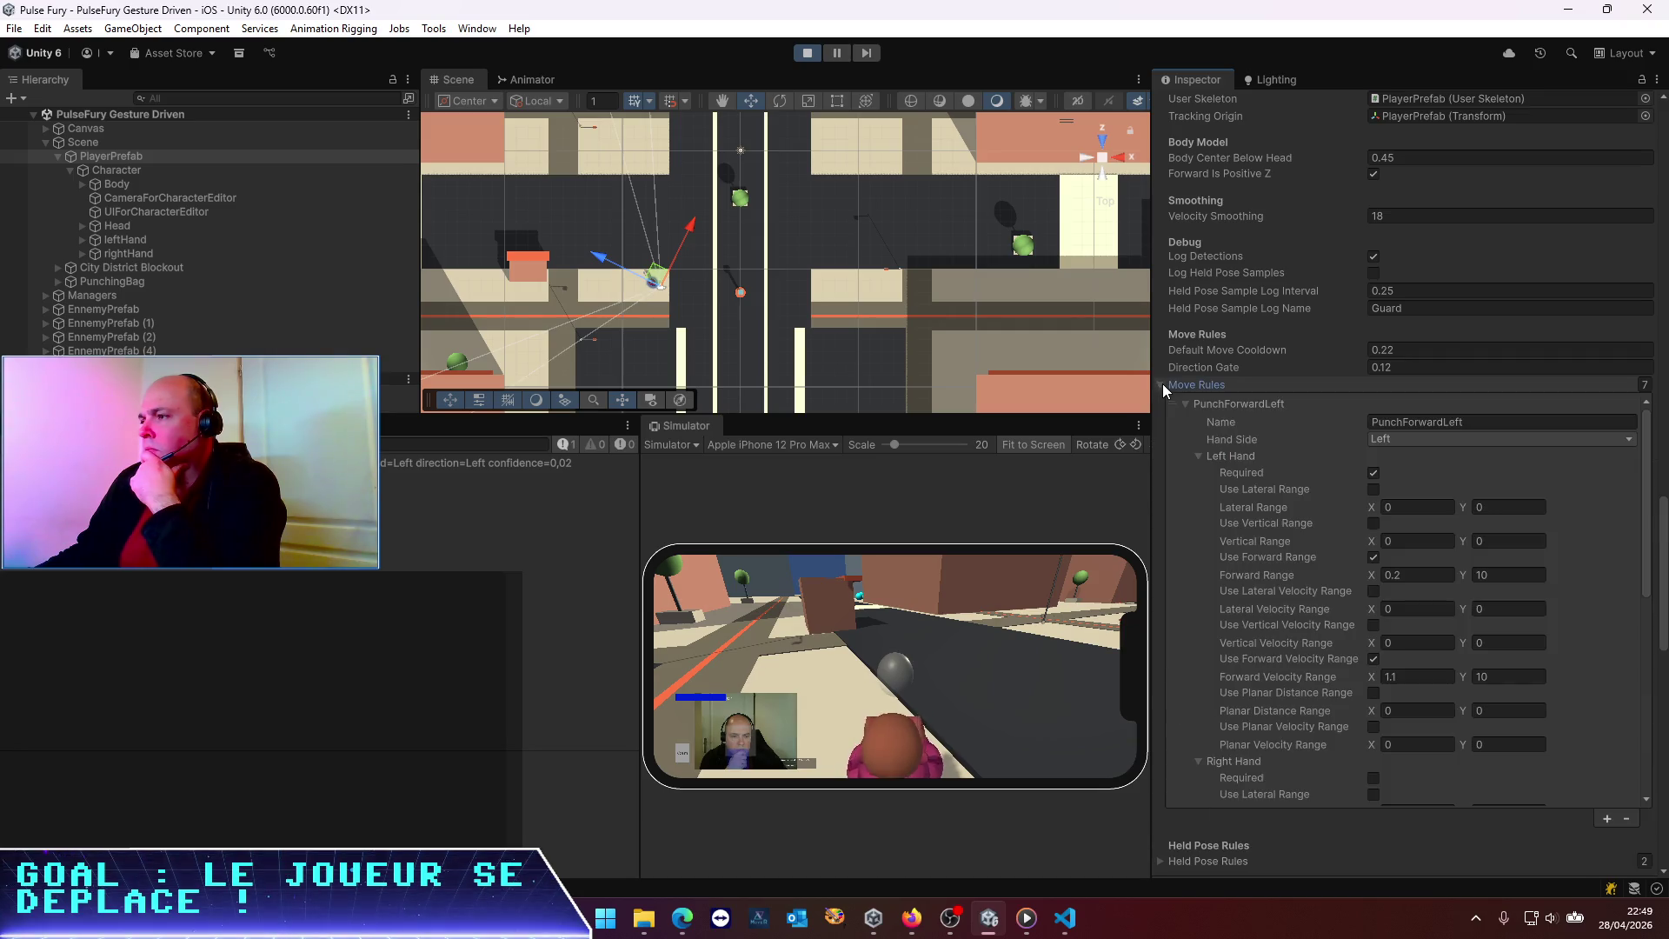
pyautogui.click(1183, 402)
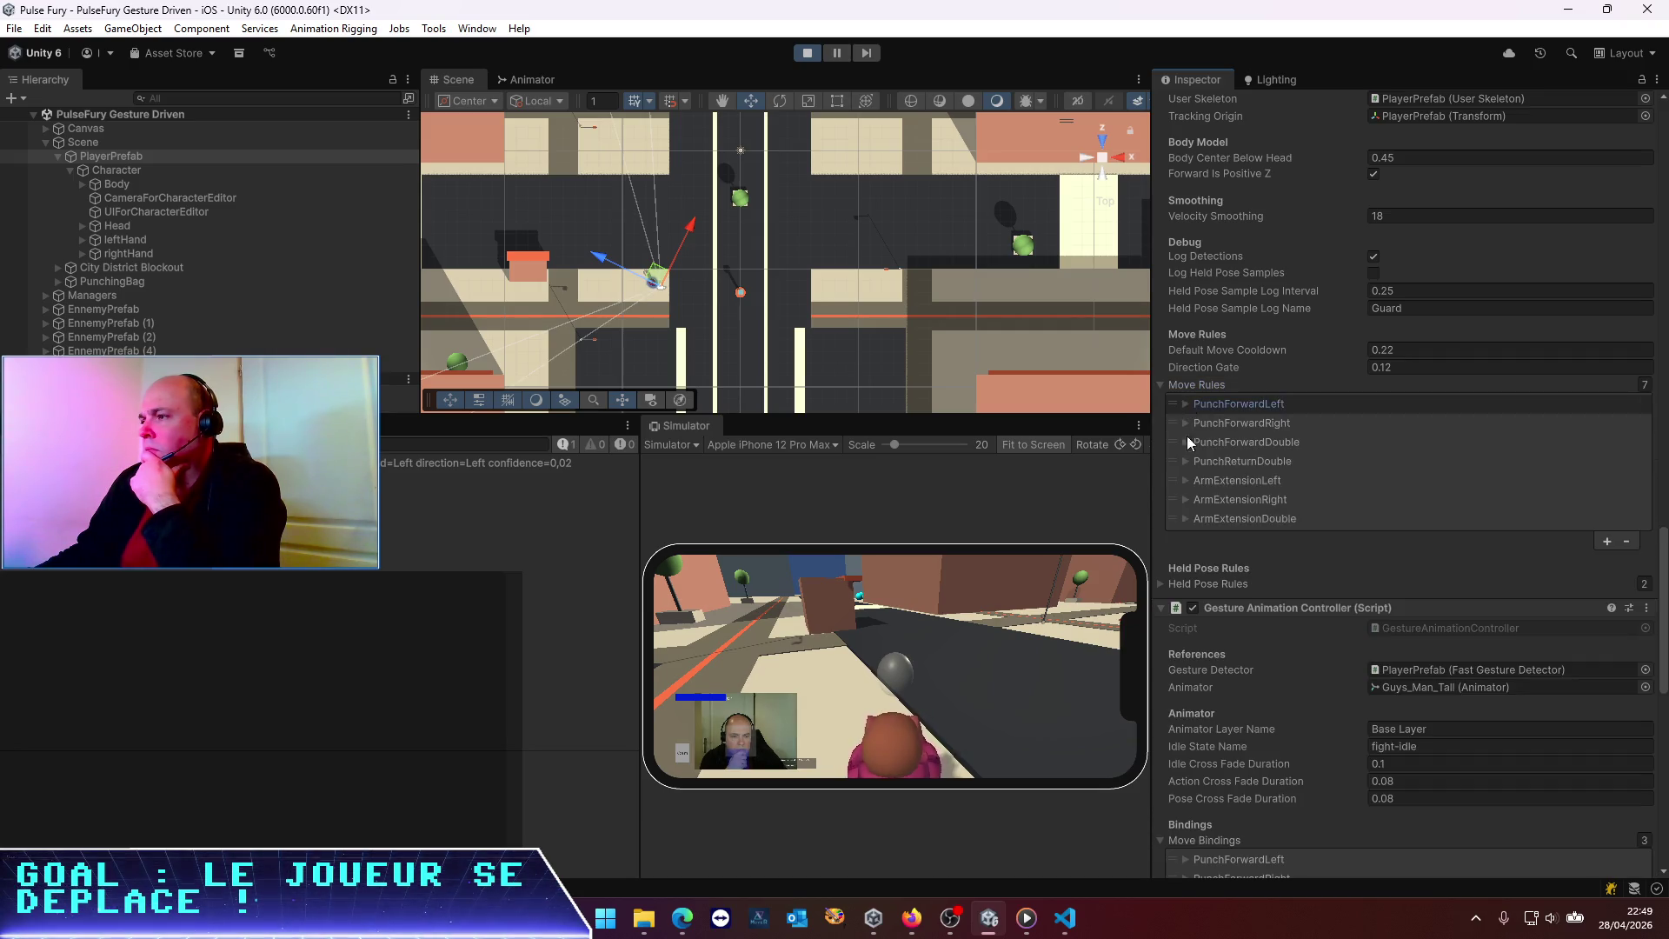
pyautogui.click(1186, 480)
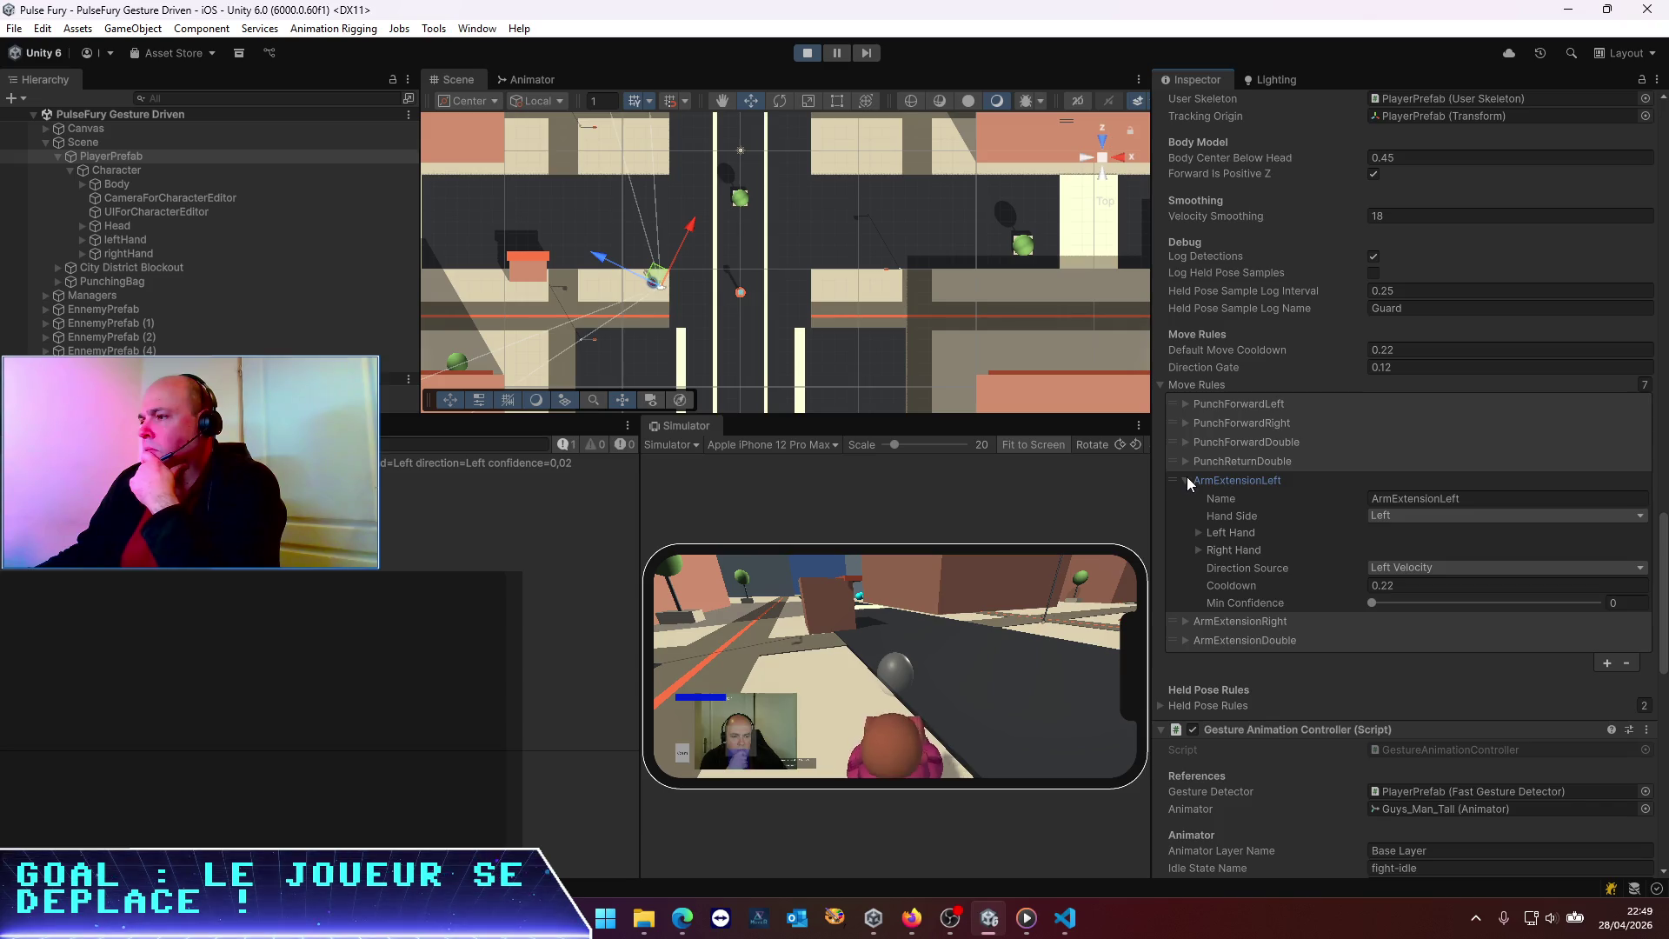
# Expand ArmExtensionLeft's Left Hand and Right Hand range foldouts
pyautogui.click(1200, 532)
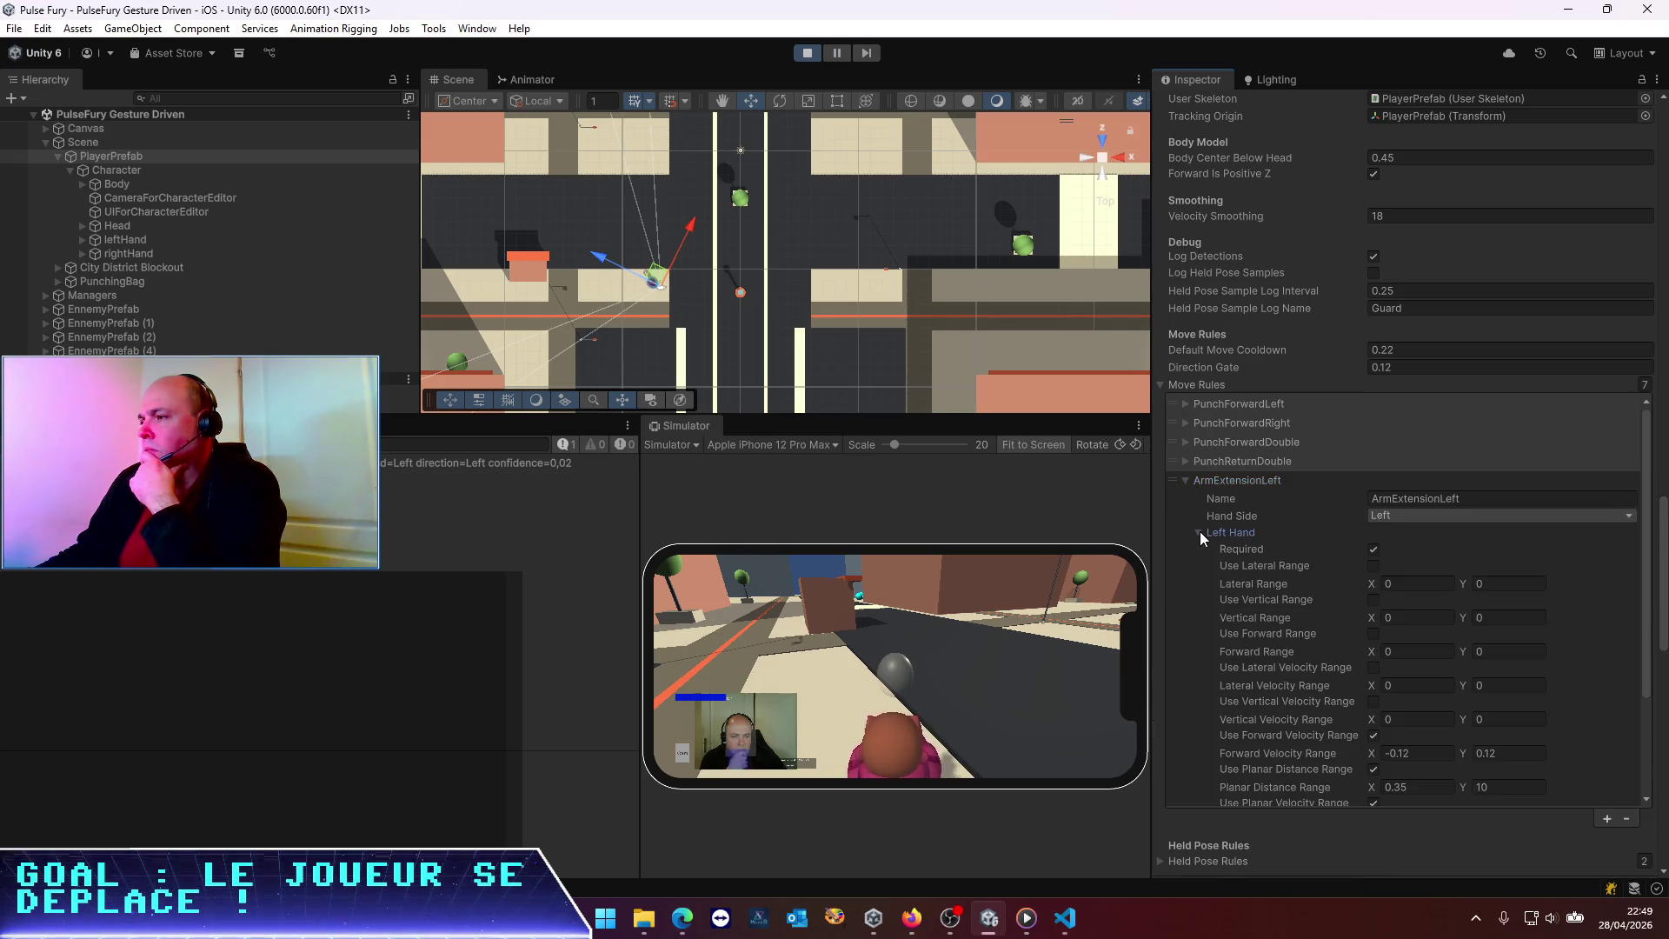
pyautogui.scroll(-3, 1200, 556)
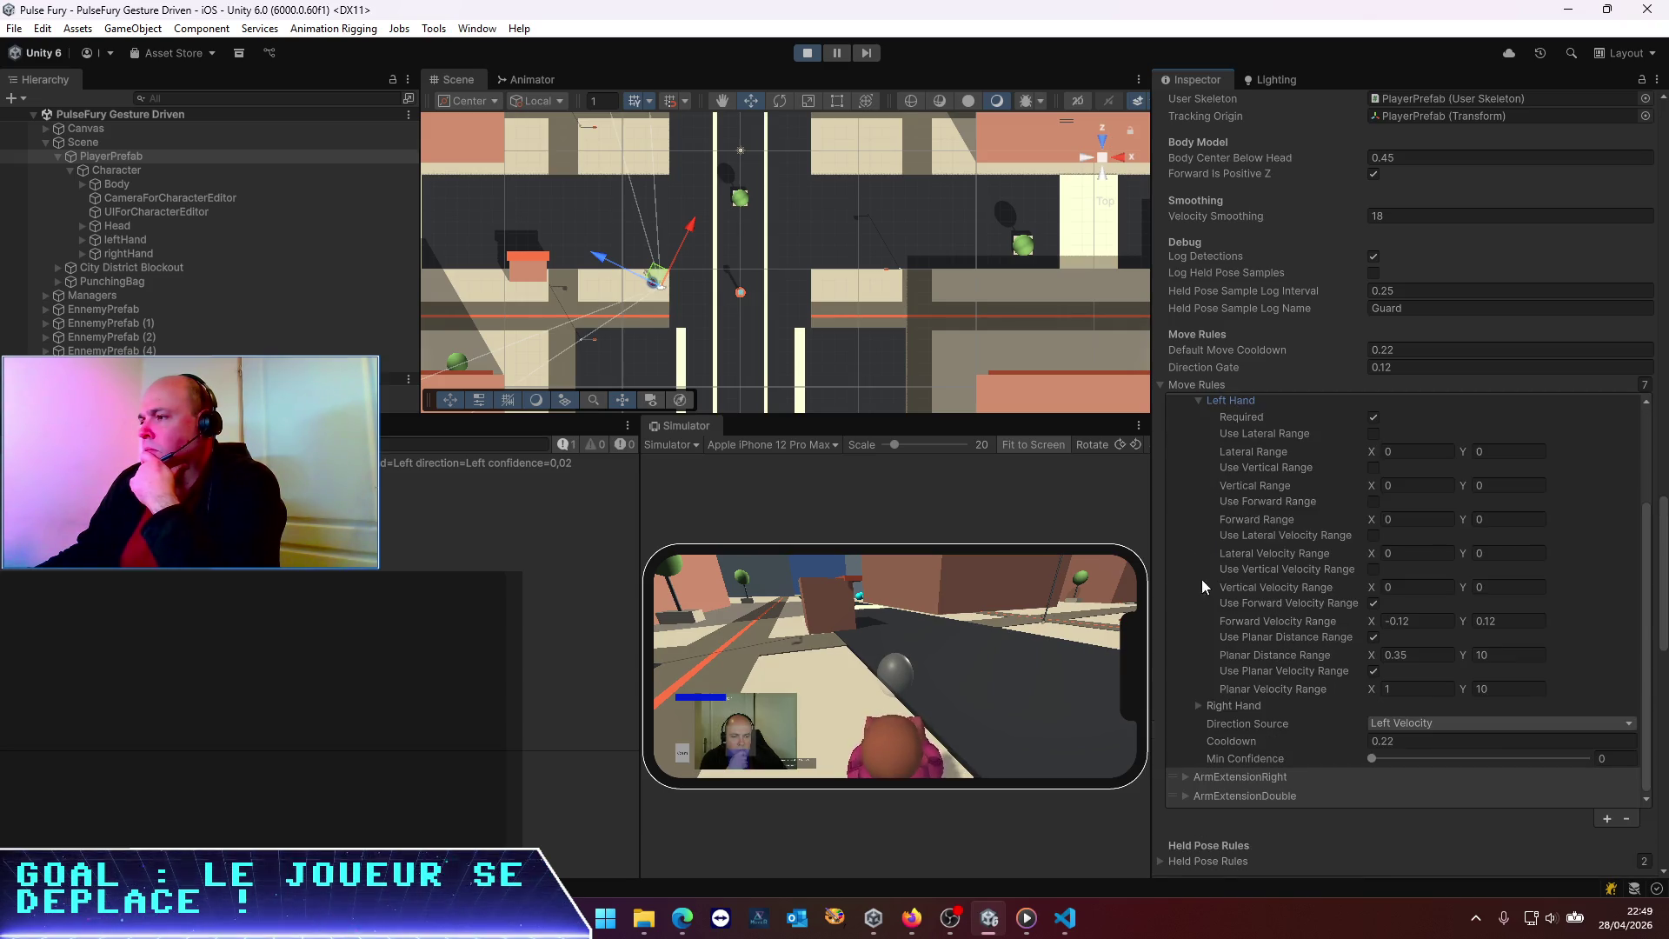
pyautogui.click(1203, 706)
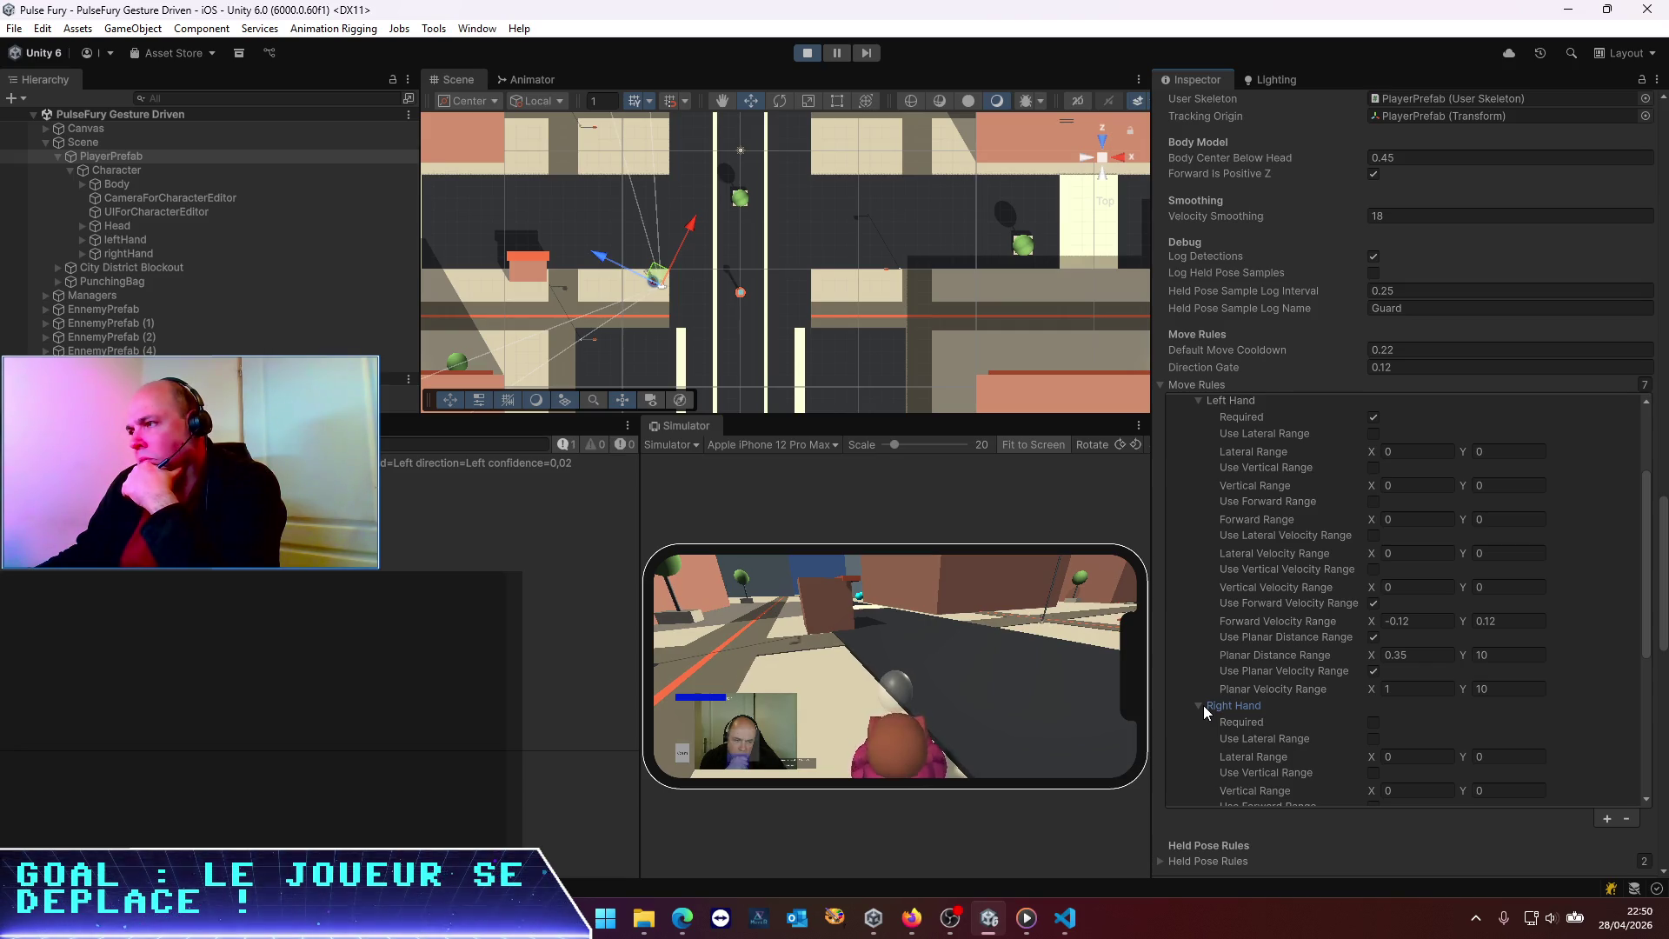
pyautogui.scroll(3, 1203, 706)
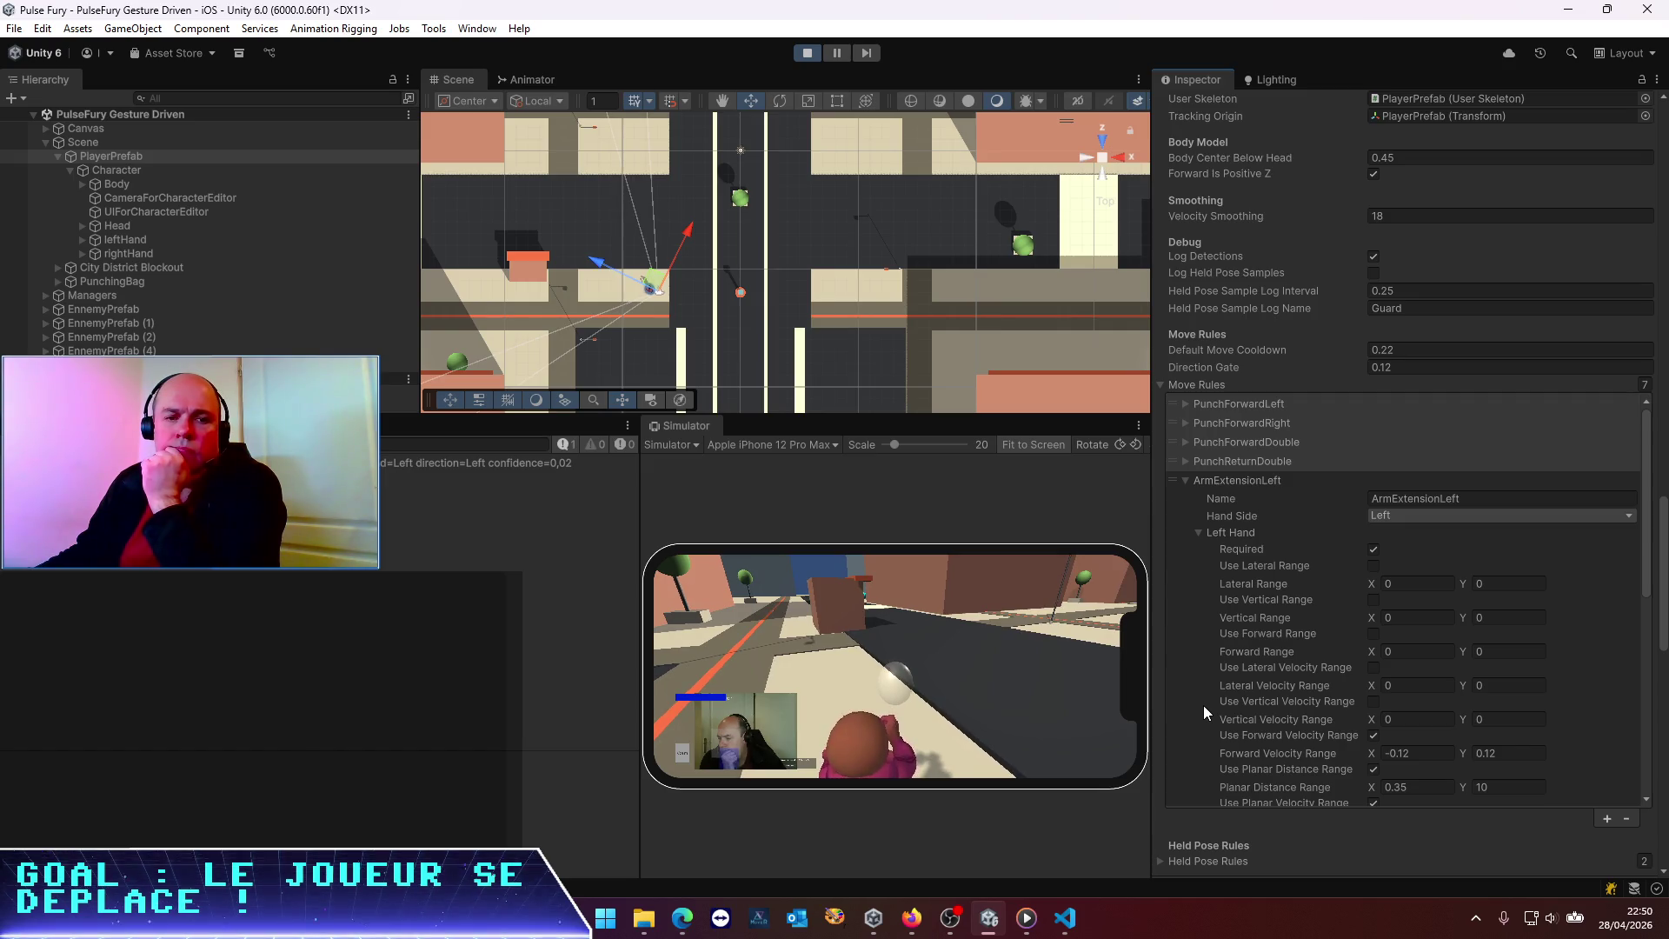
pyautogui.scroll(-3, 1350, 638)
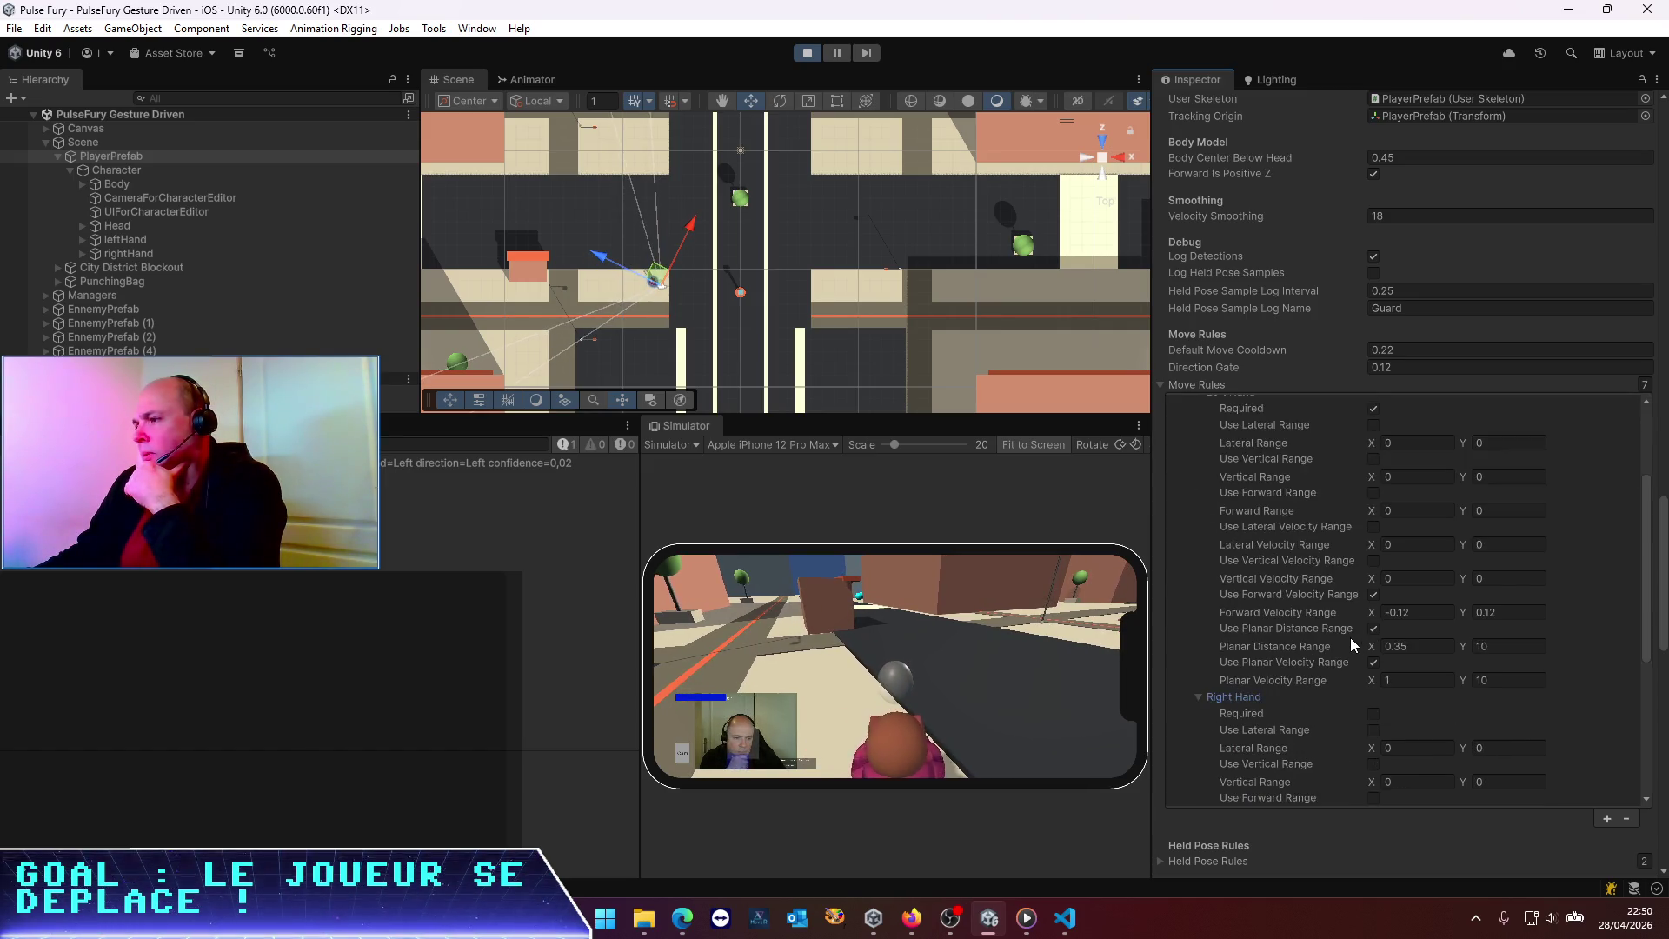
pyautogui.scroll(-4, 1220, 610)
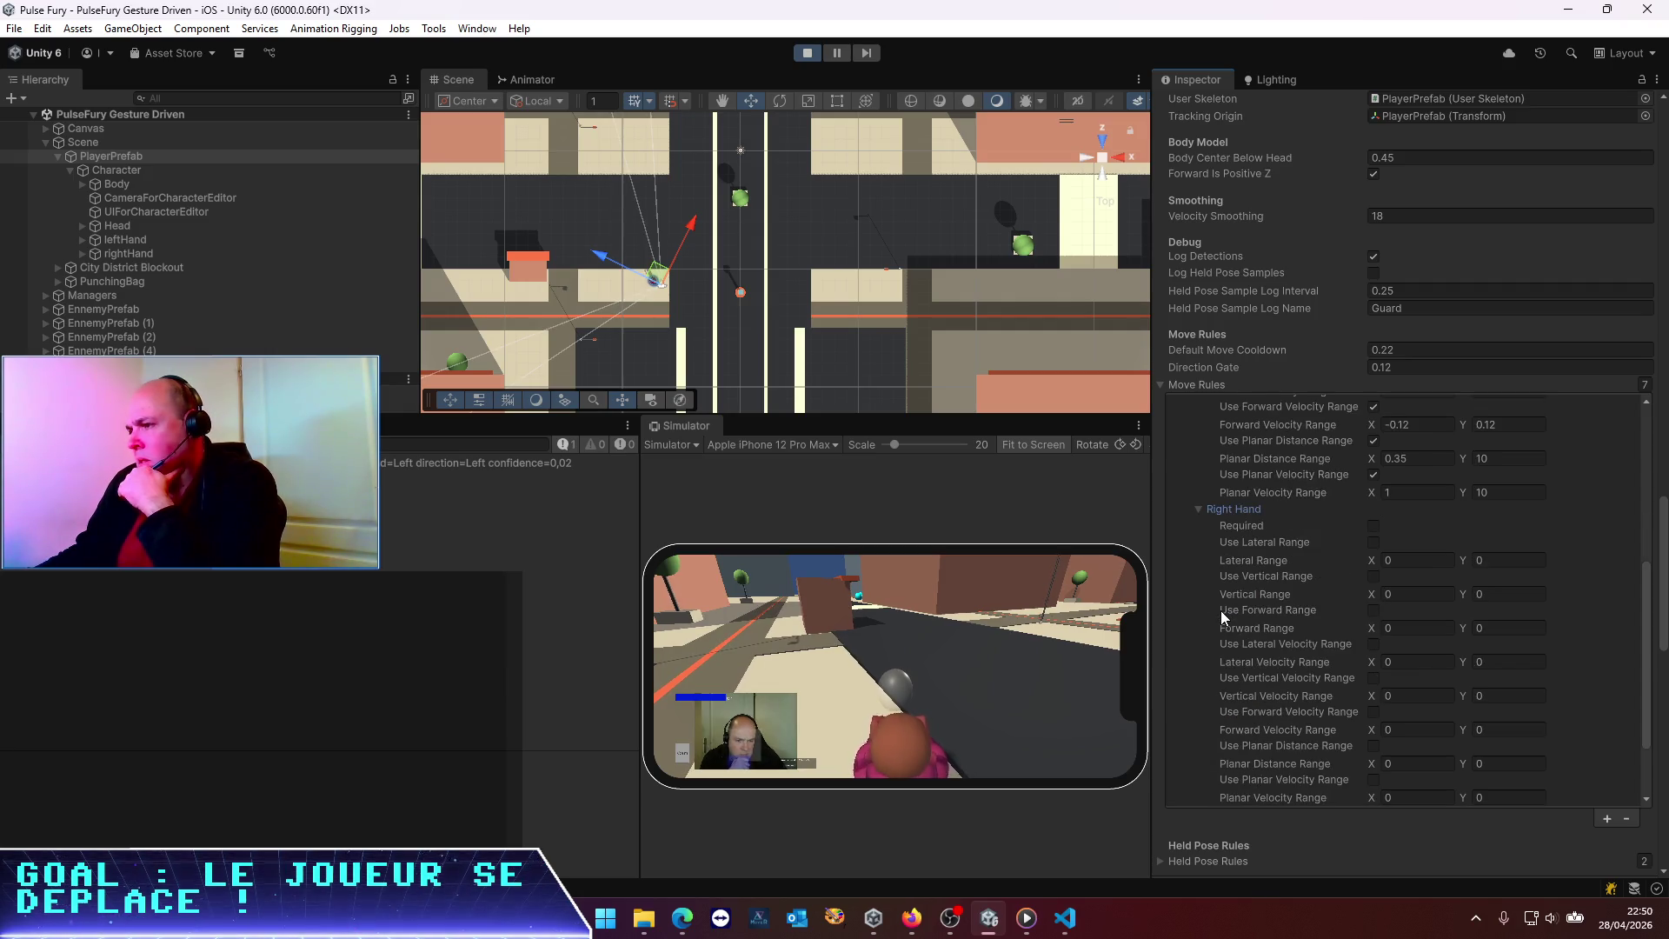
pyautogui.scroll(4, 1220, 611)
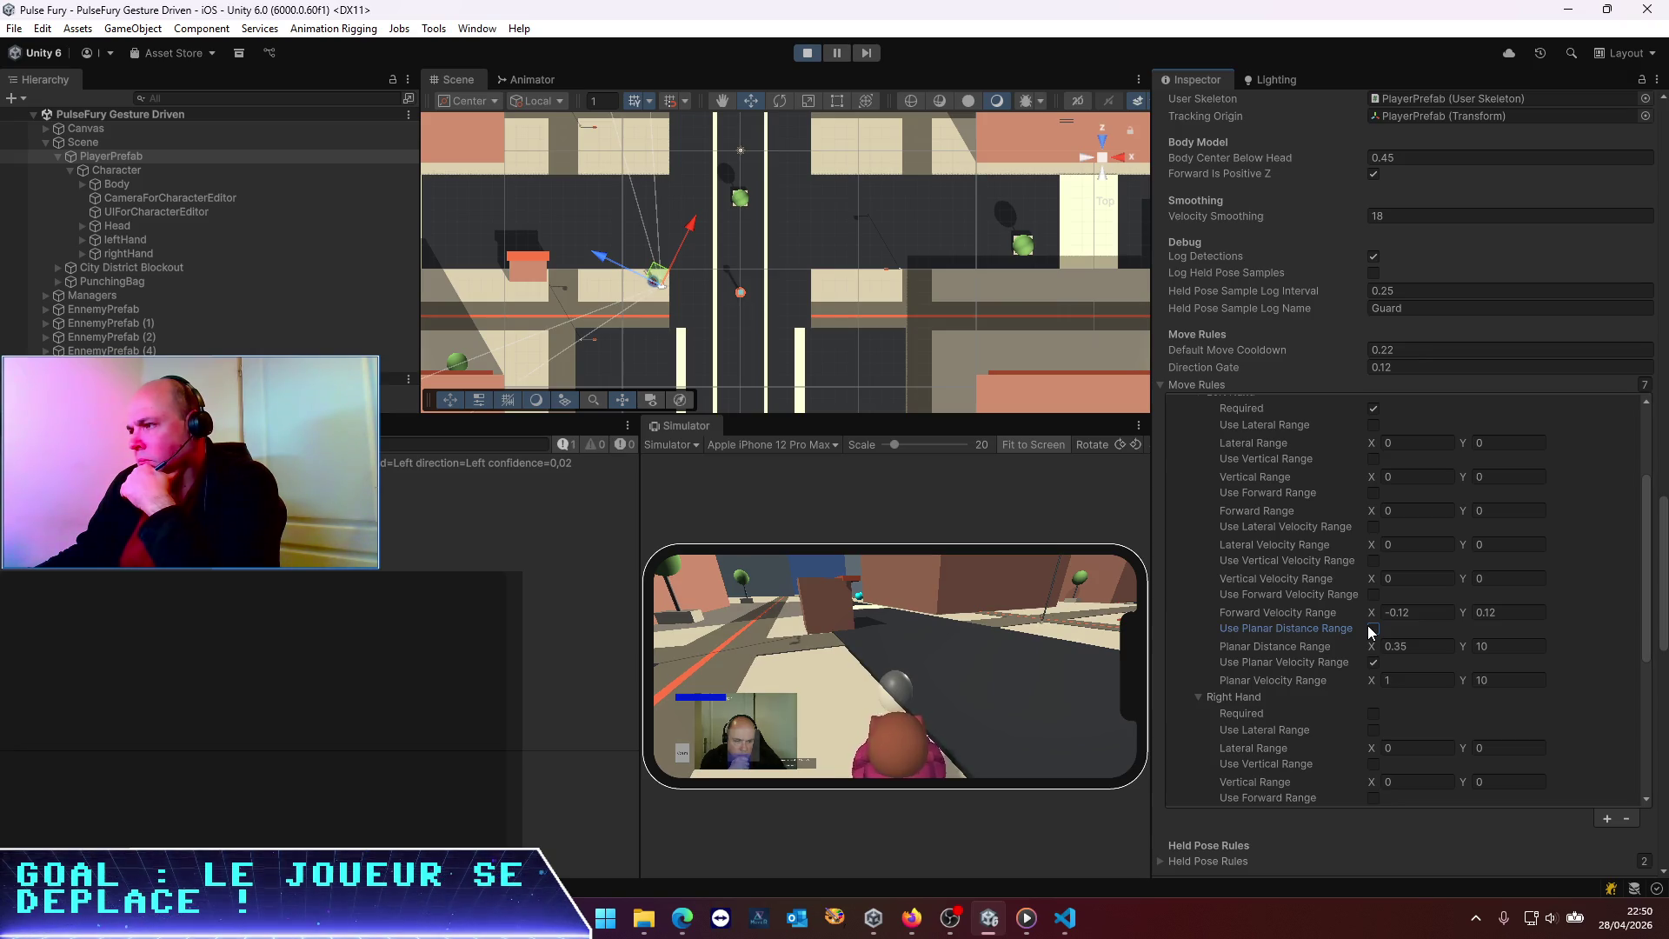
# Zero the left hand's Forward Velocity and Planar Distance ranges (0–0) and untick Use Planar Velocity Range
pyautogui.click(1447, 612)
pyautogui.write('0')
pyautogui.click(1508, 612)
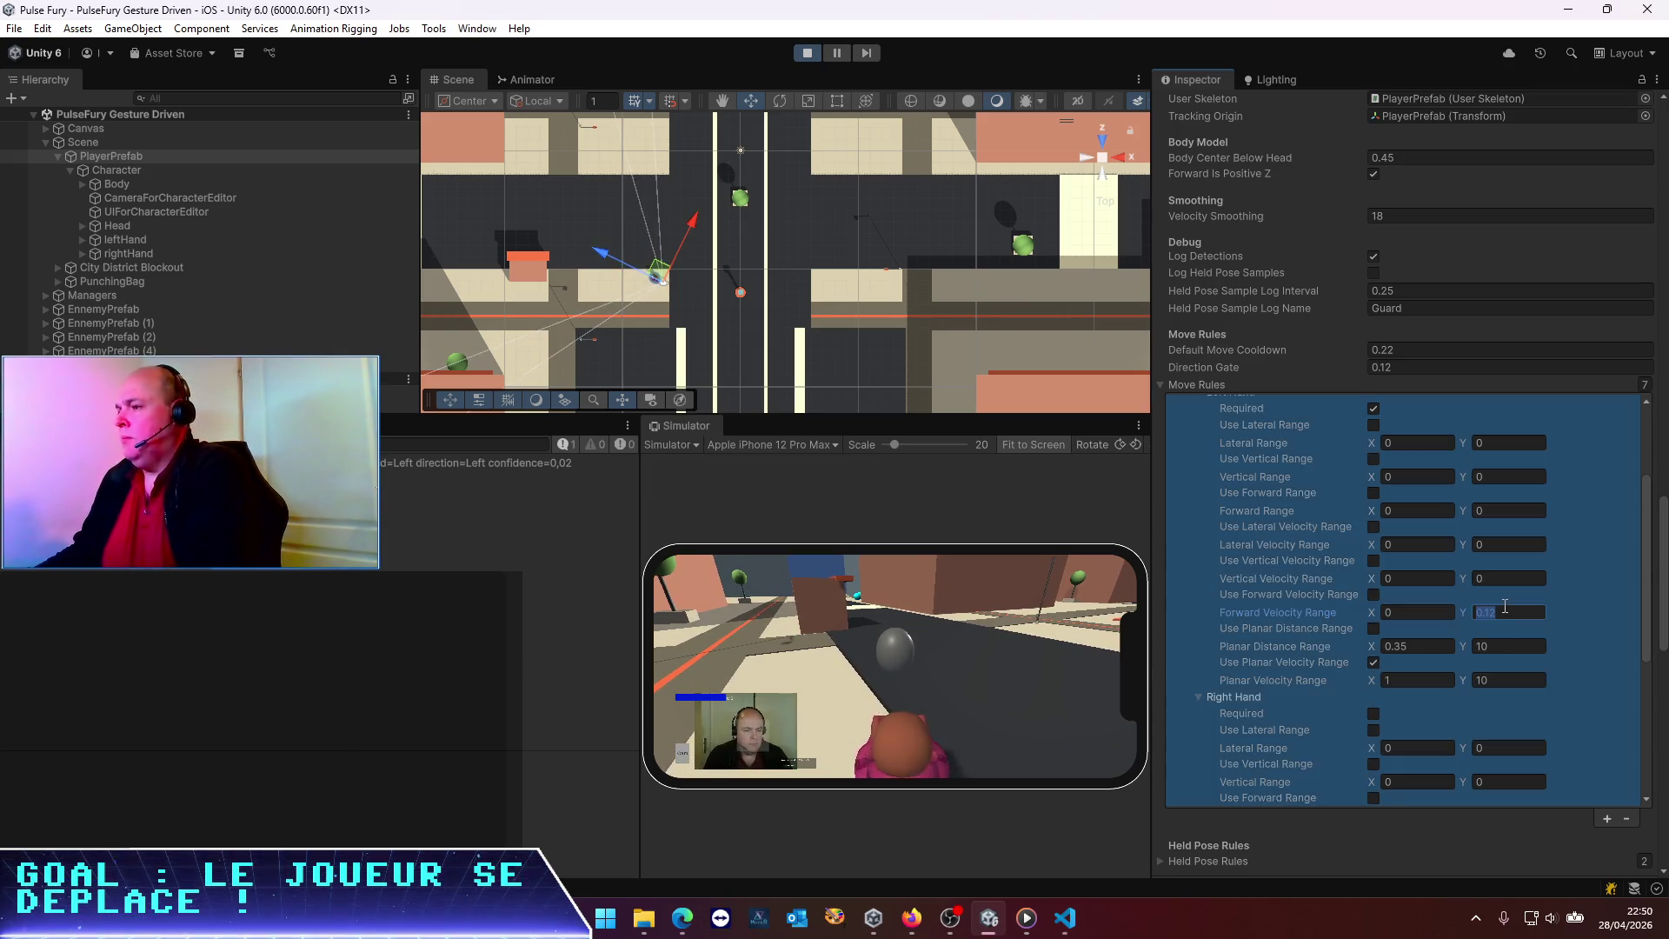
pyautogui.write('0')
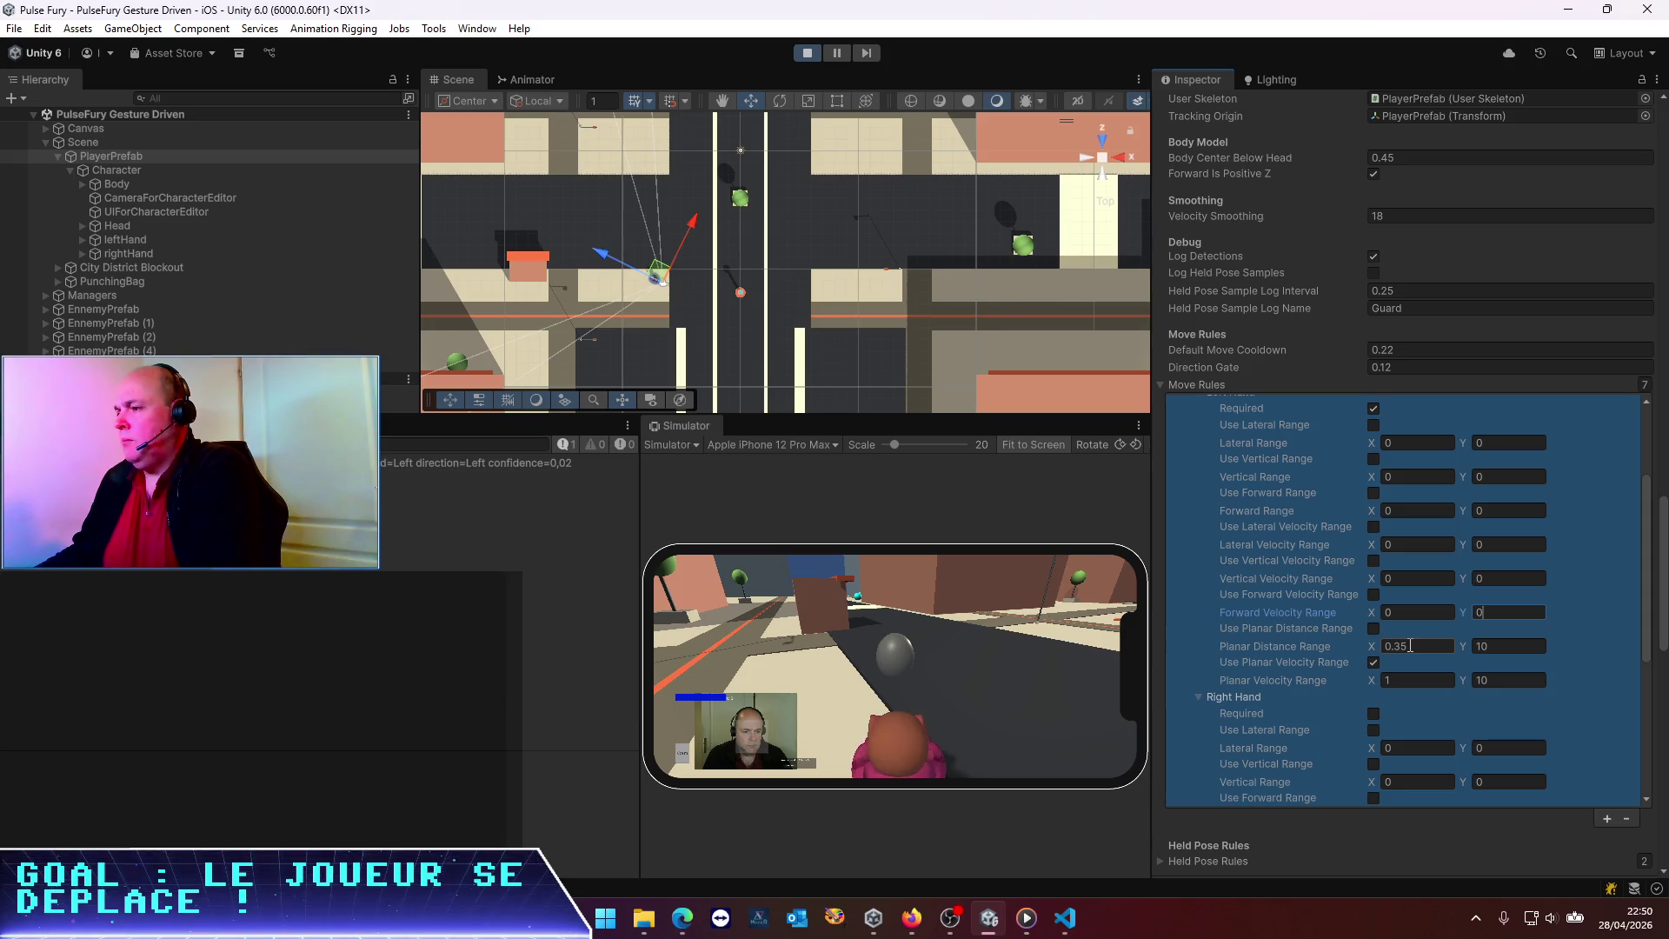
pyautogui.click(1504, 644)
pyautogui.write('0')
pyautogui.click(1432, 646)
pyautogui.write('0')
pyautogui.click(1372, 663)
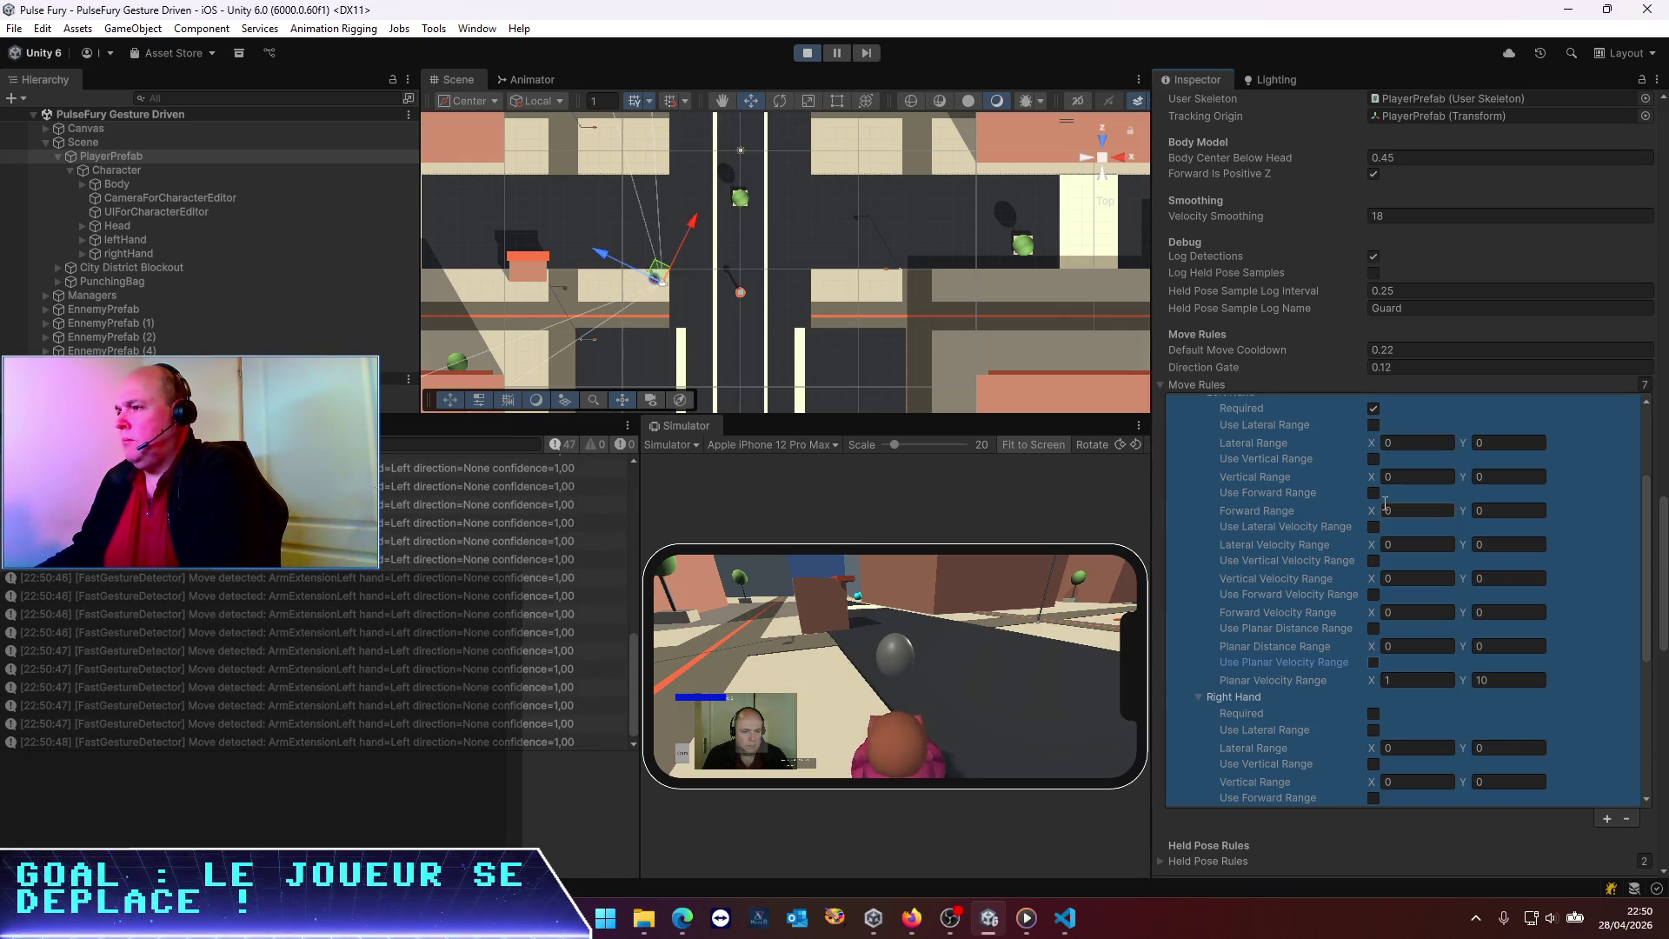
pyautogui.scroll(2, 1384, 504)
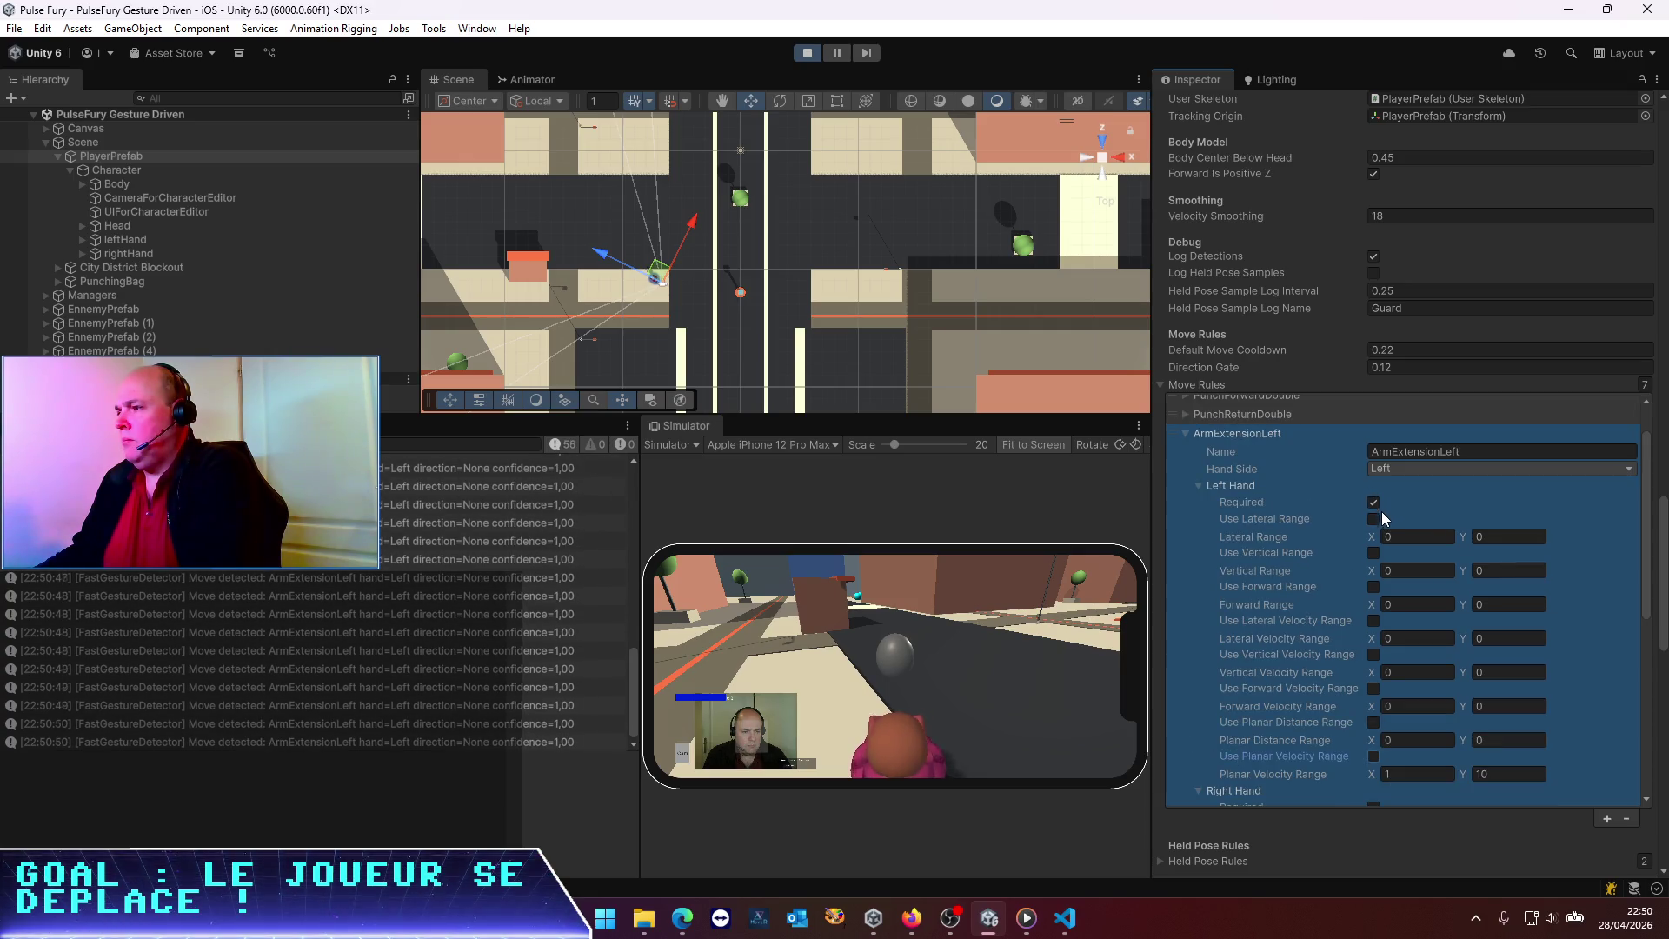
# Enable Use Lateral Range for the left hand, clear the Console, and enter -0.5 for both lateral values
pyautogui.click(1373, 519)
pyautogui.click(1404, 537)
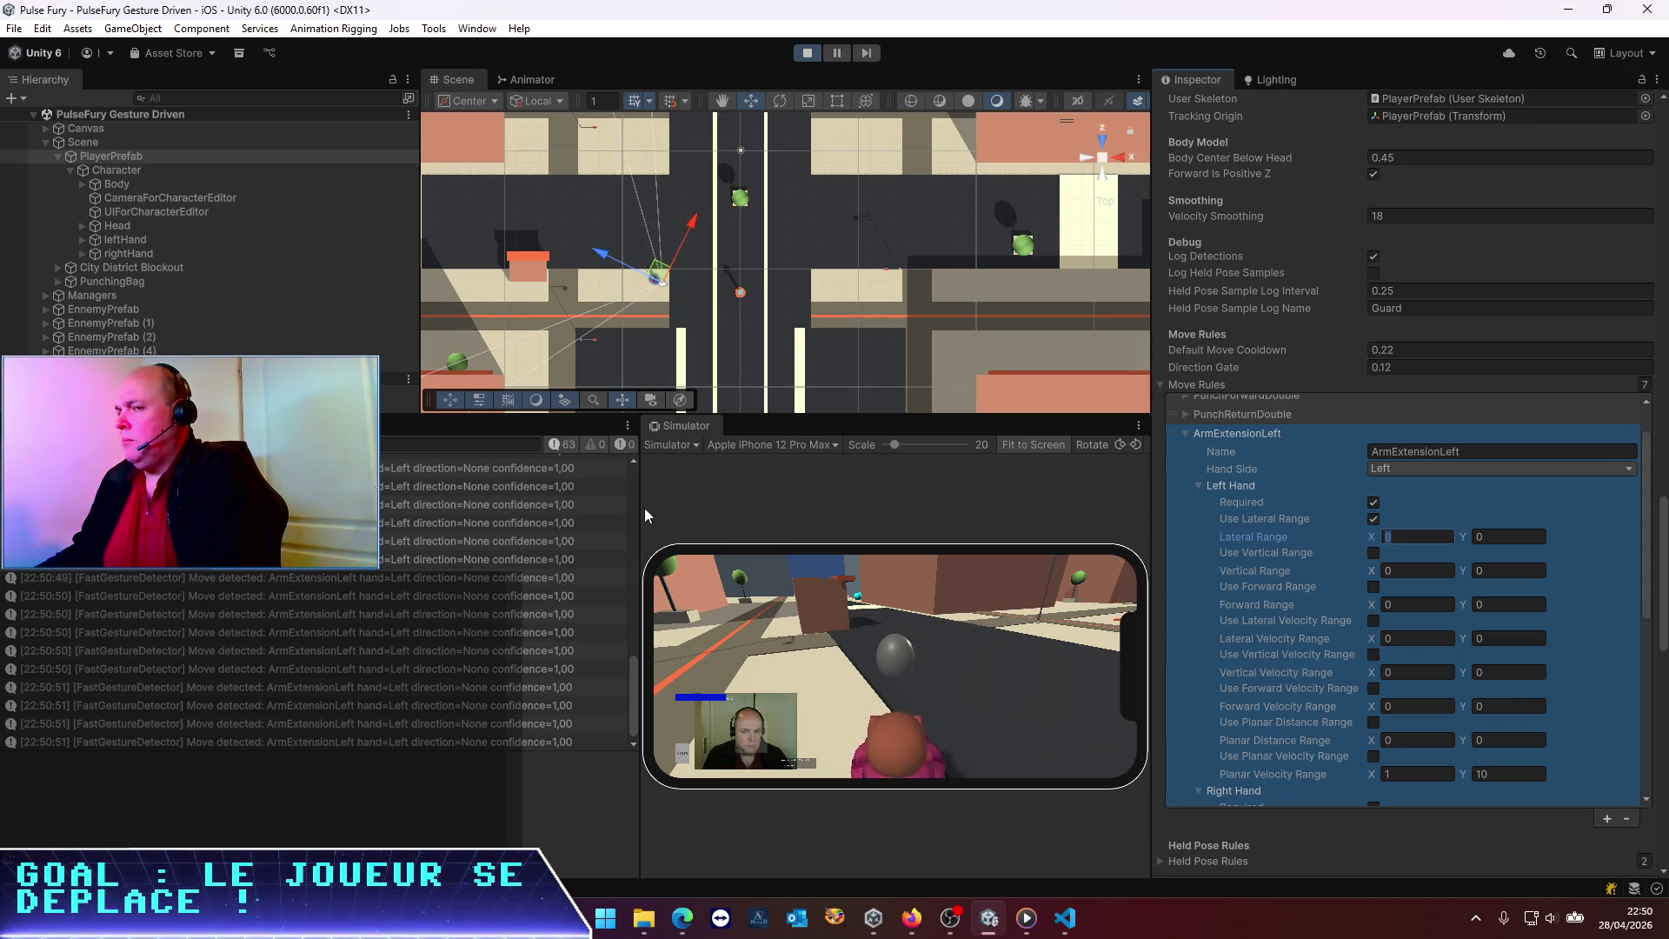
pyautogui.click(19, 444)
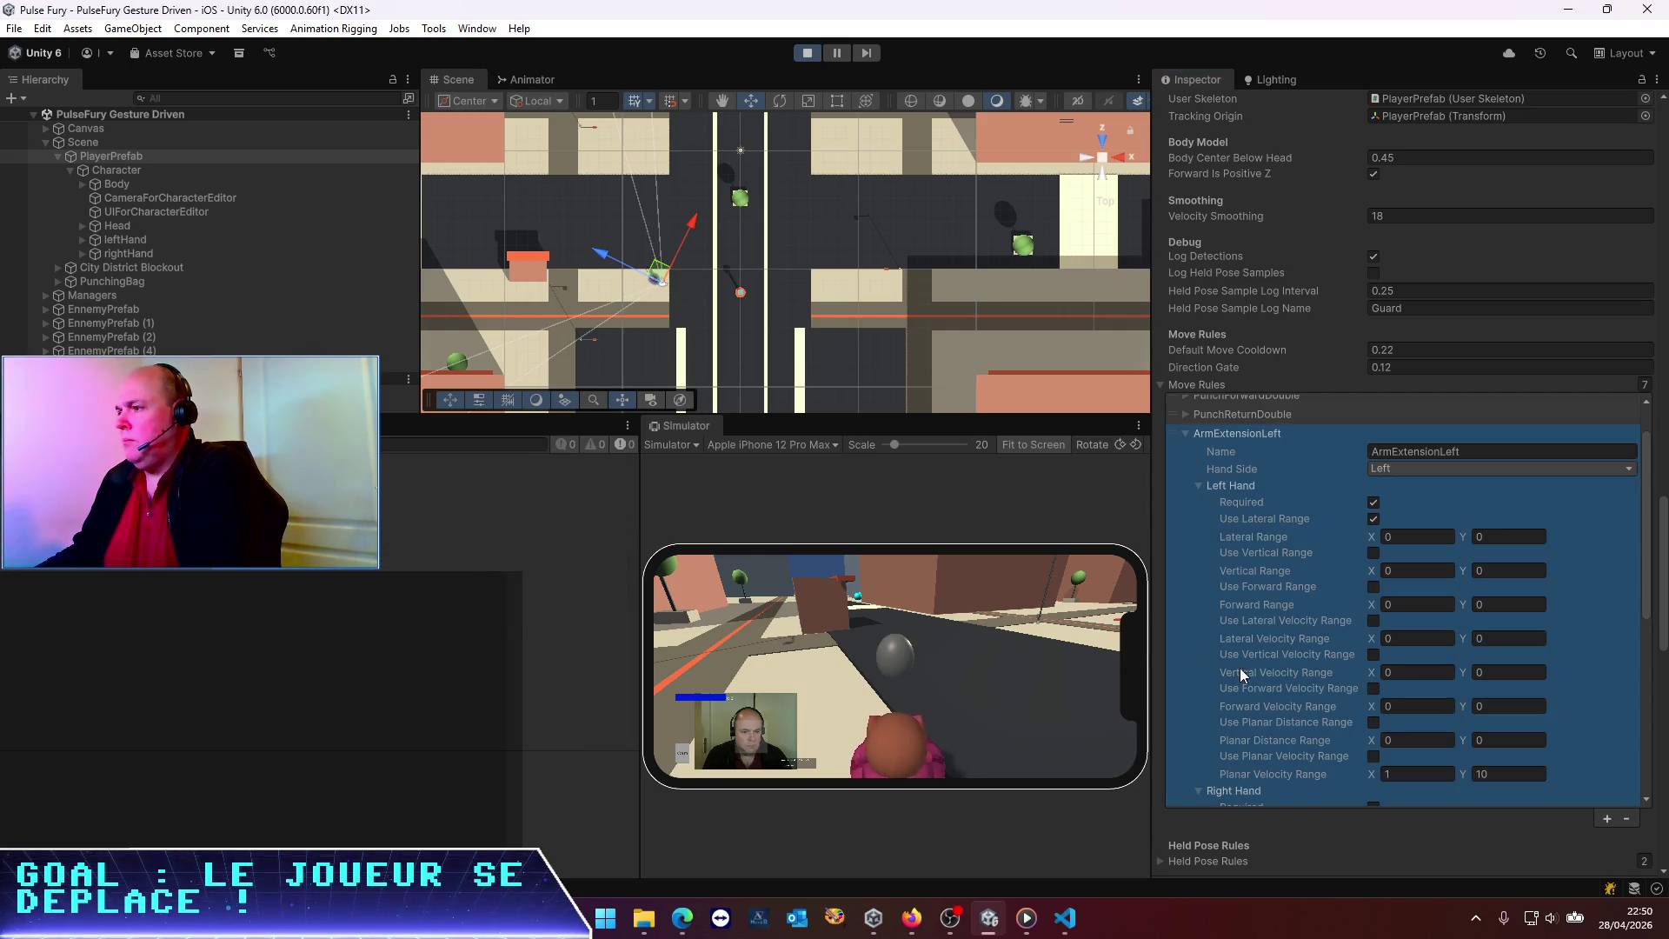
pyautogui.click(1412, 536)
pyautogui.write('-')
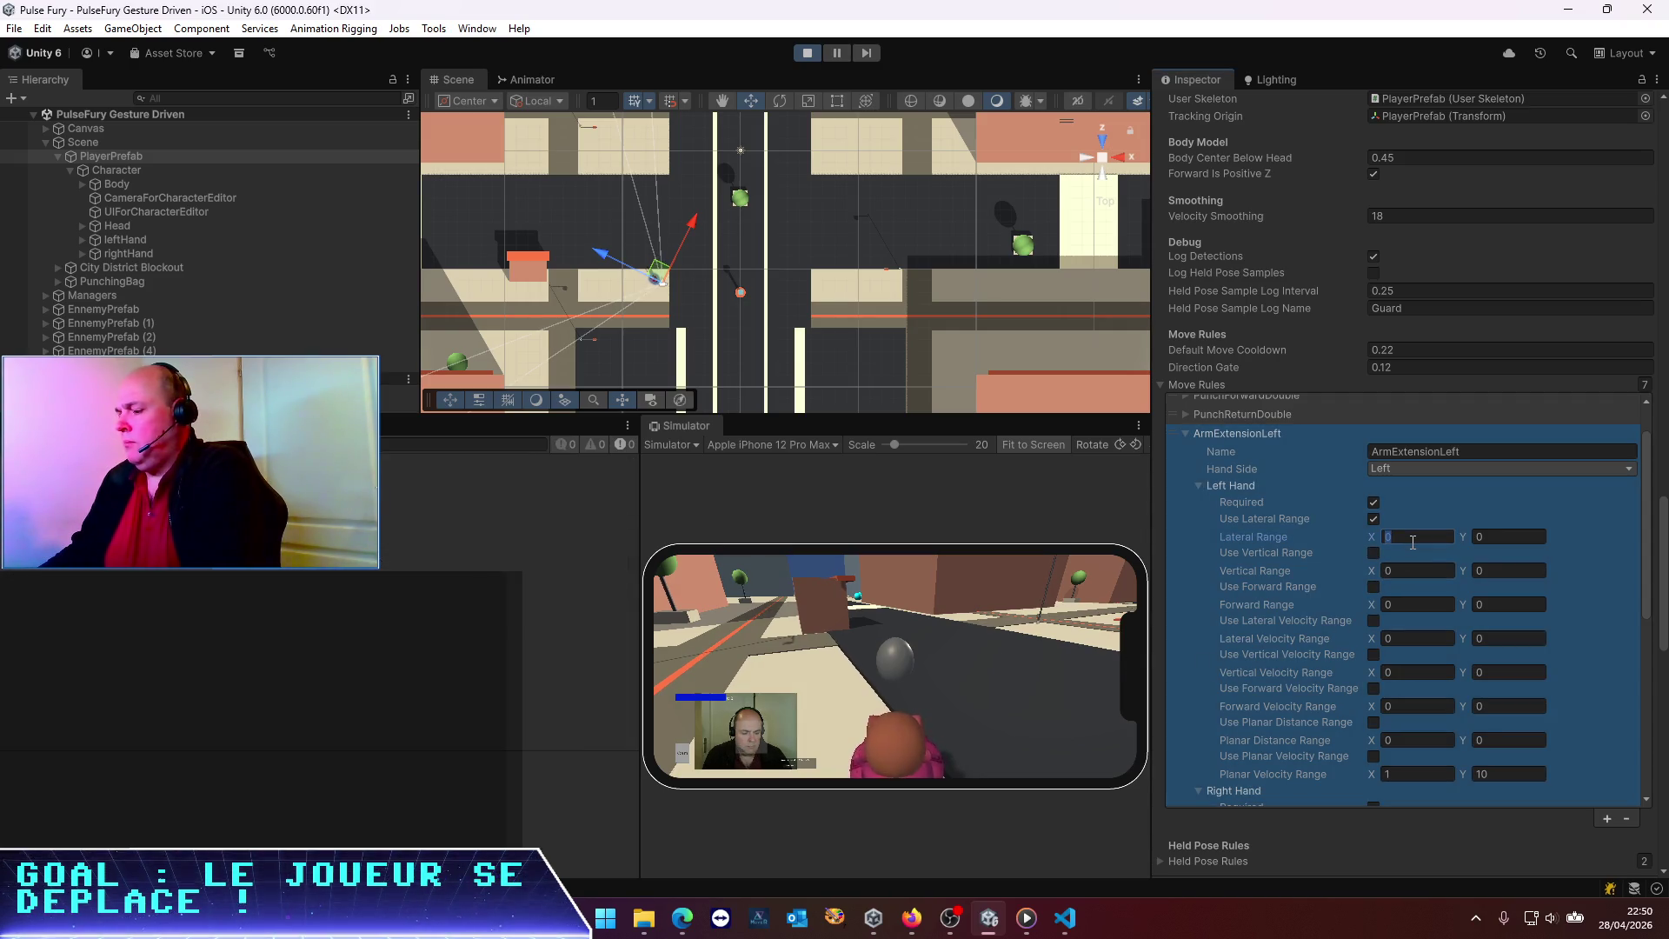
pyautogui.write('0')
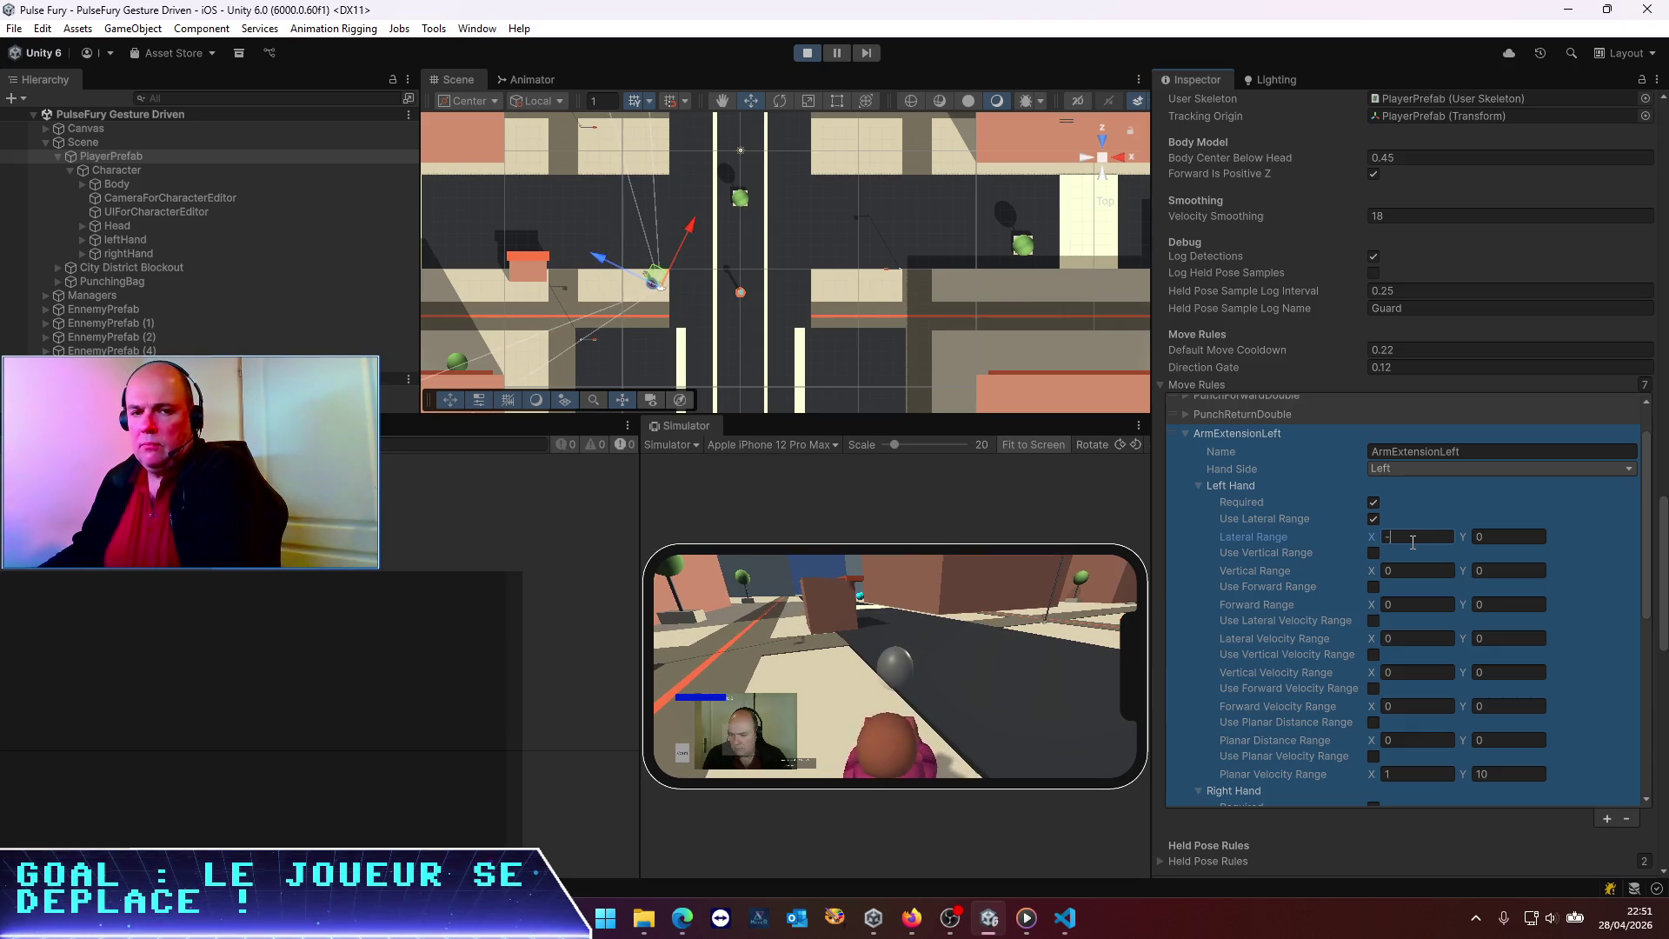
pyautogui.write('.5')
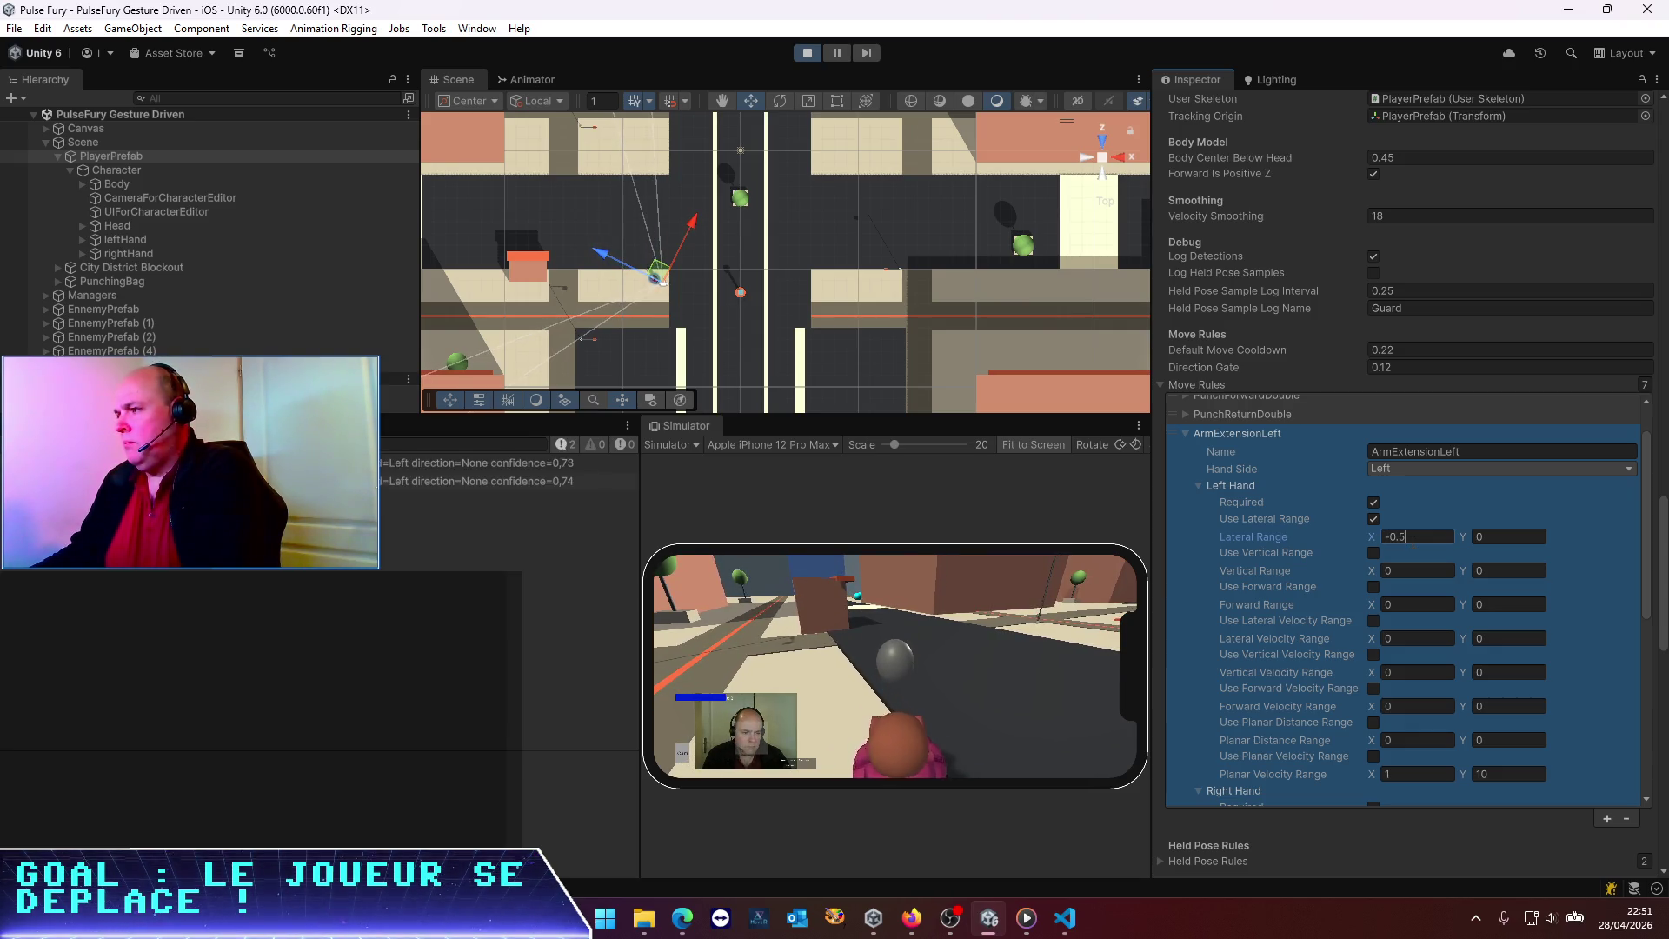
pyautogui.click(1500, 537)
pyautogui.write('-0.5')
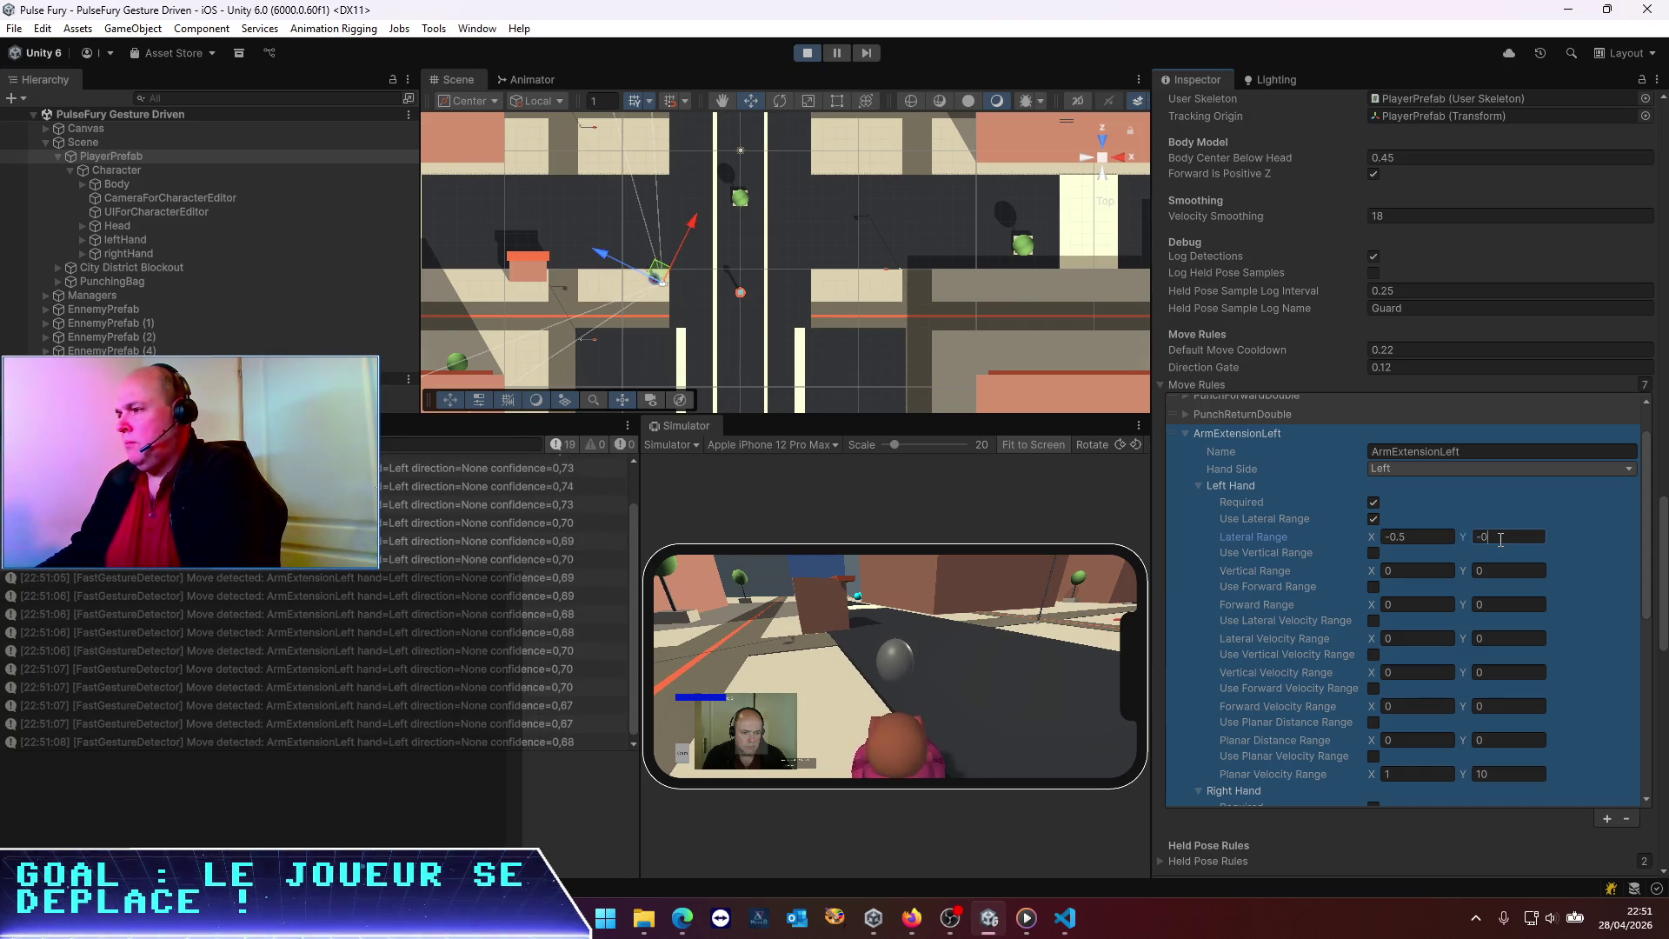
pyautogui.click(1438, 548)
# Change the Lateral Range minimum to -1, turn off the vertical range check, and clear the Console
pyautogui.click(1437, 538)
pyautogui.click(1374, 553)
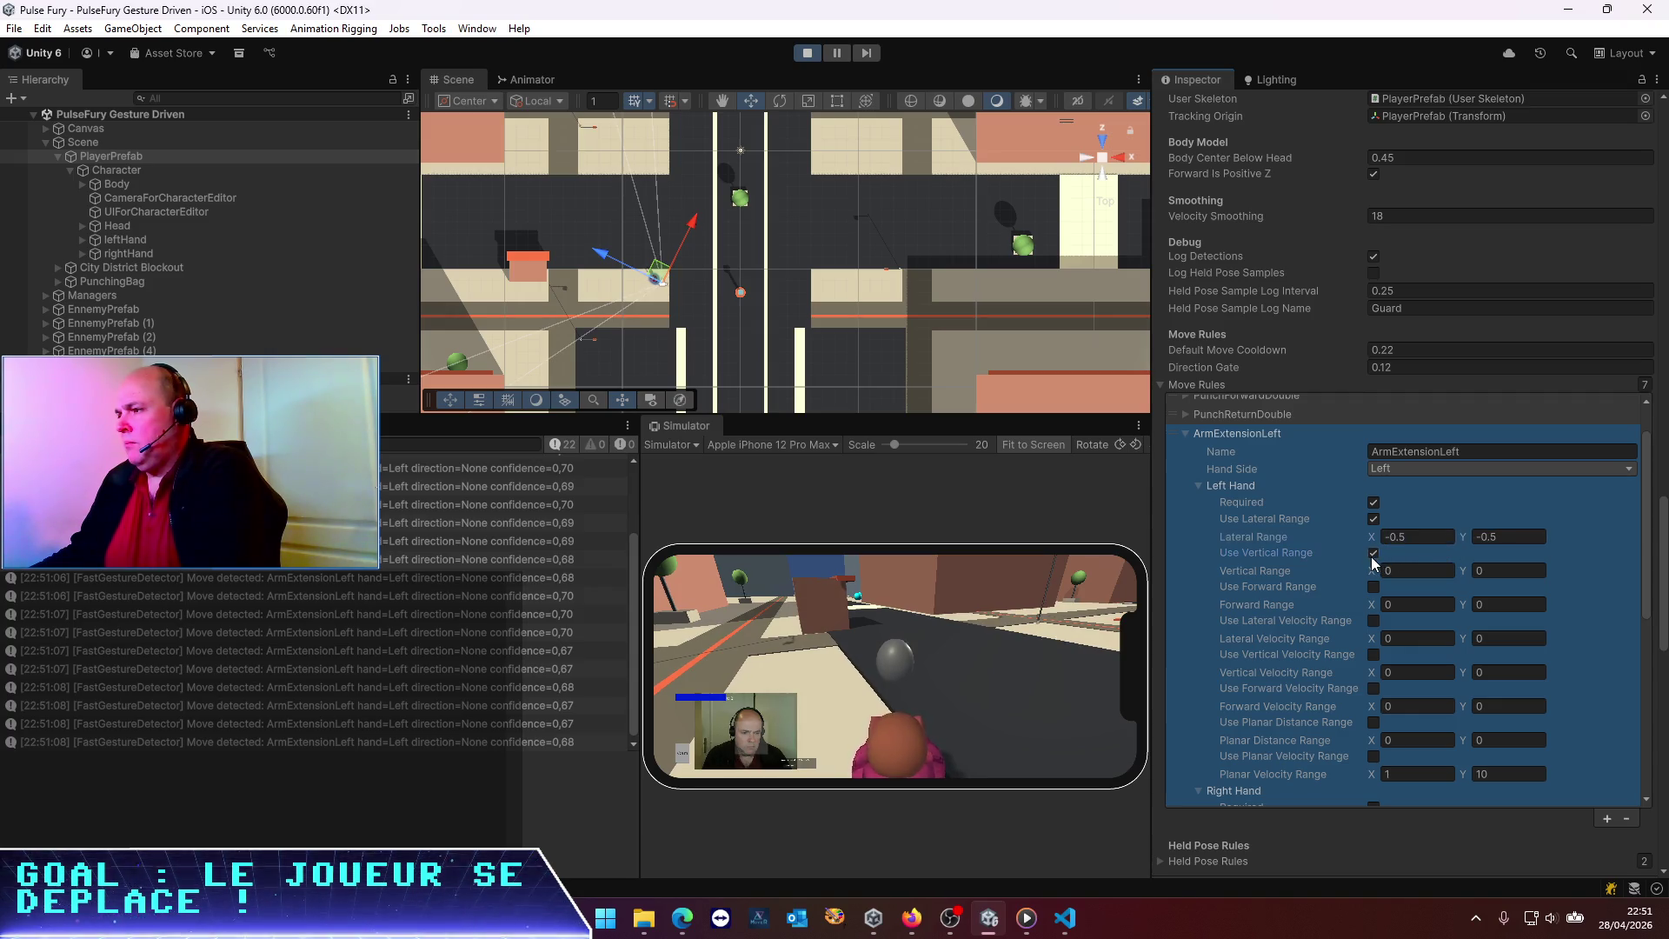
pyautogui.write('-1')
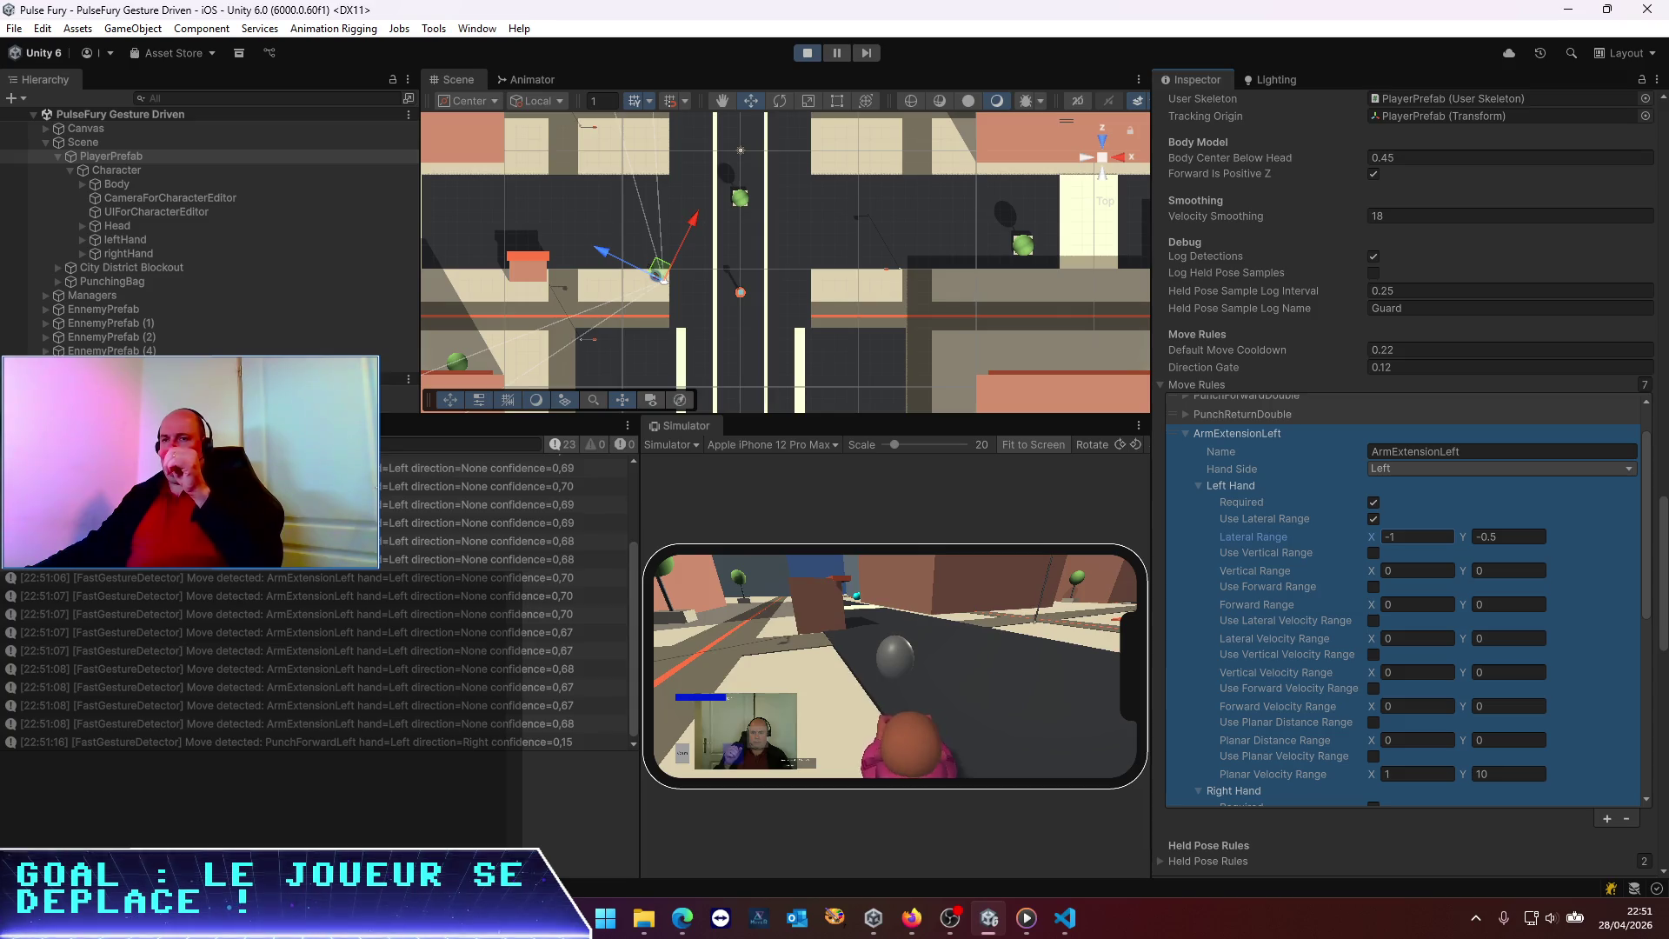
pyautogui.click(22, 444)
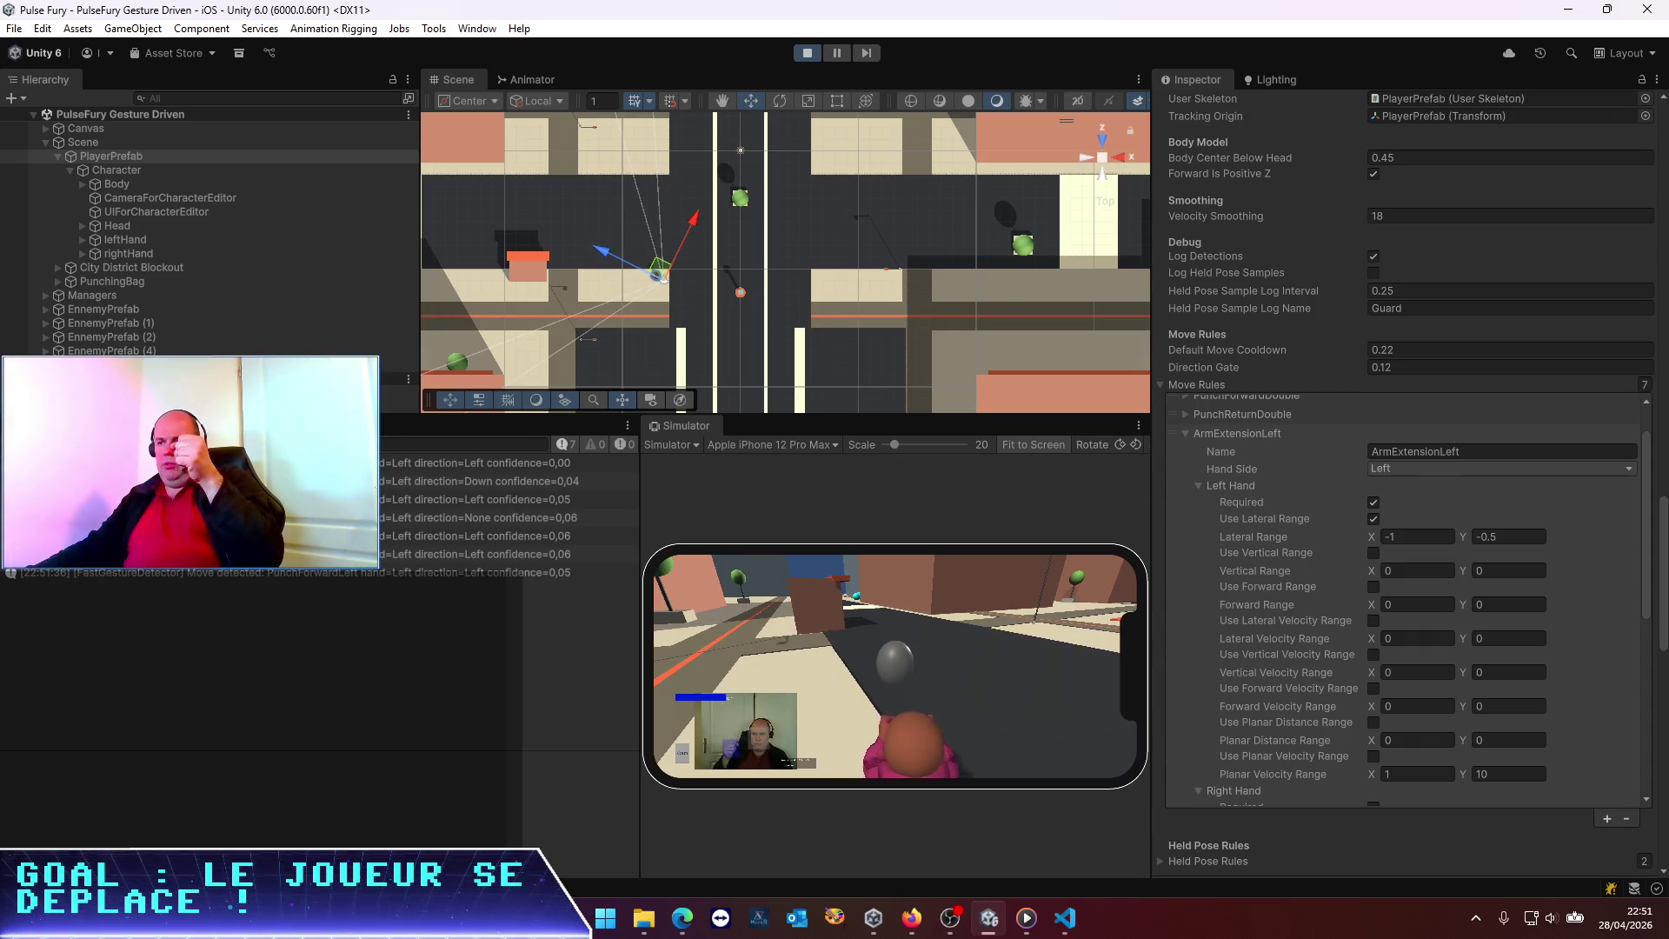
pyautogui.scroll(4, 1276, 525)
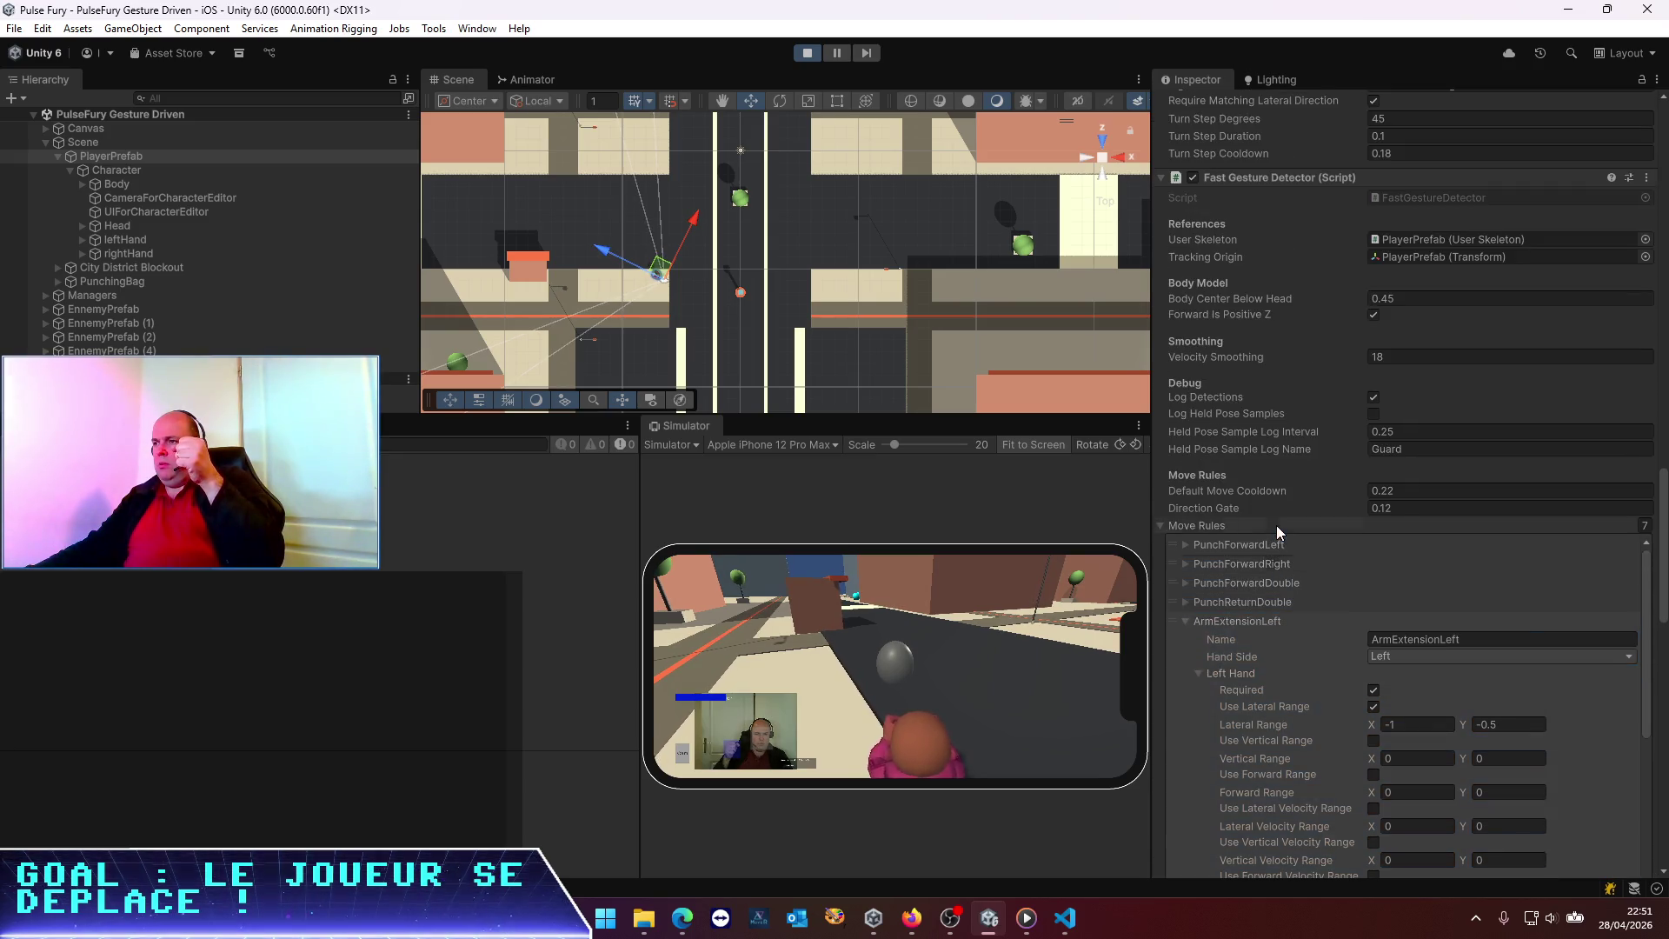
# Expand PunchForwardLeft to view its hand ranges, then scroll back down to ArmExtensionLeft
pyautogui.click(1185, 544)
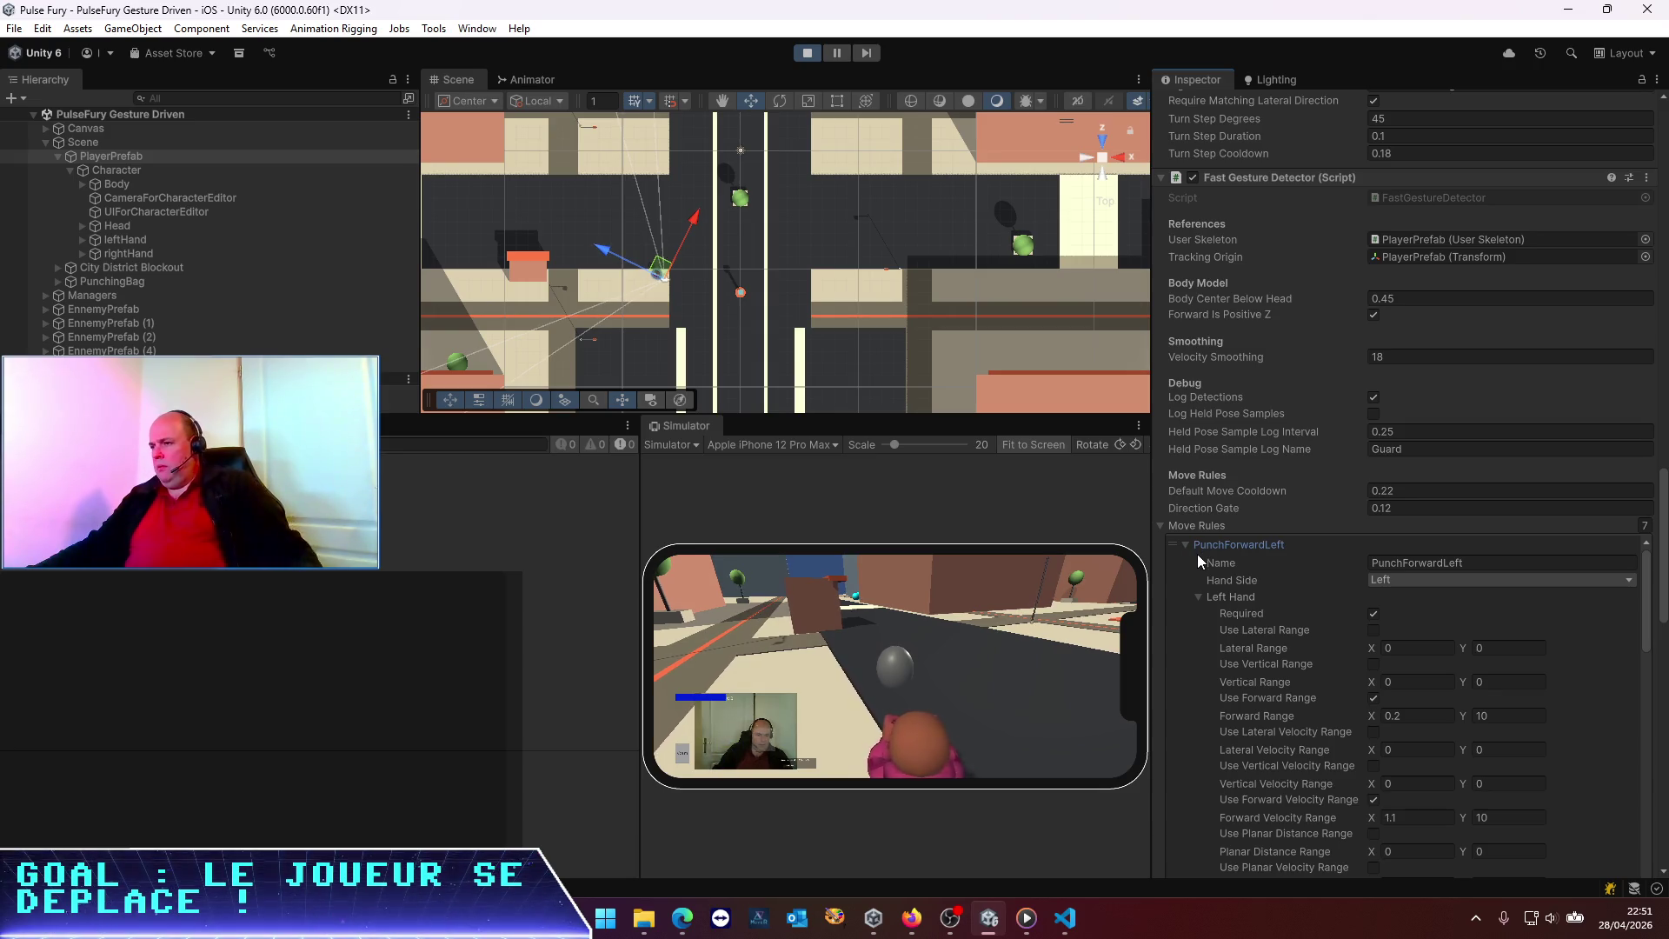
pyautogui.scroll(-1, 1200, 567)
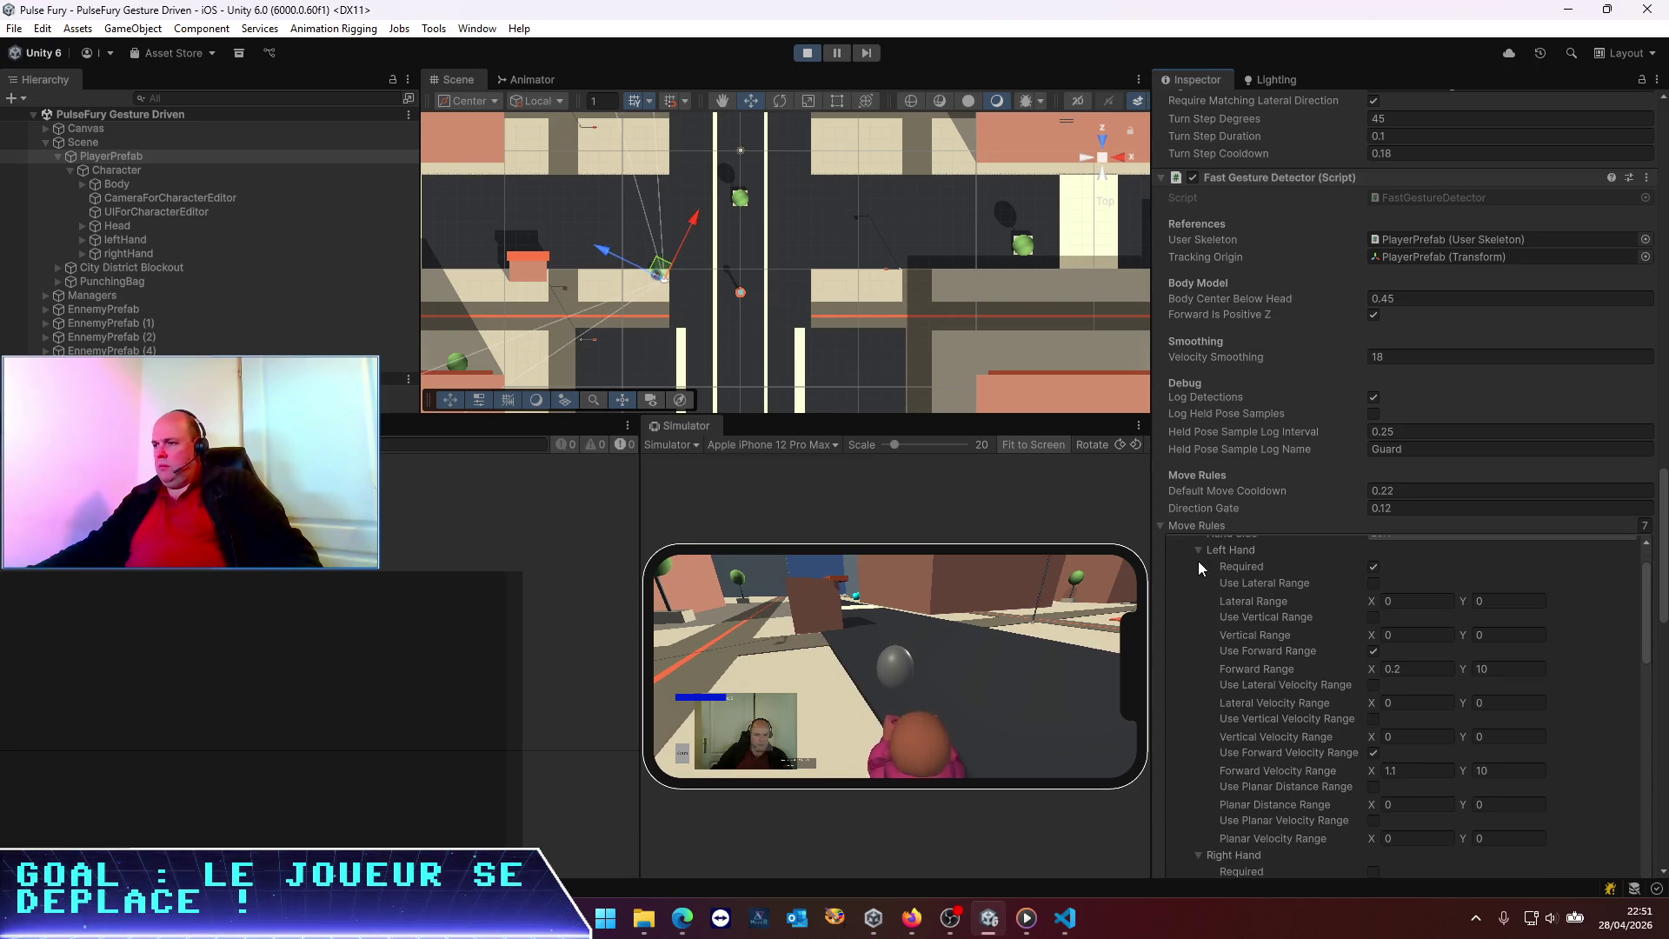
pyautogui.scroll(-4, 1199, 562)
pyautogui.scroll(-8, 1198, 561)
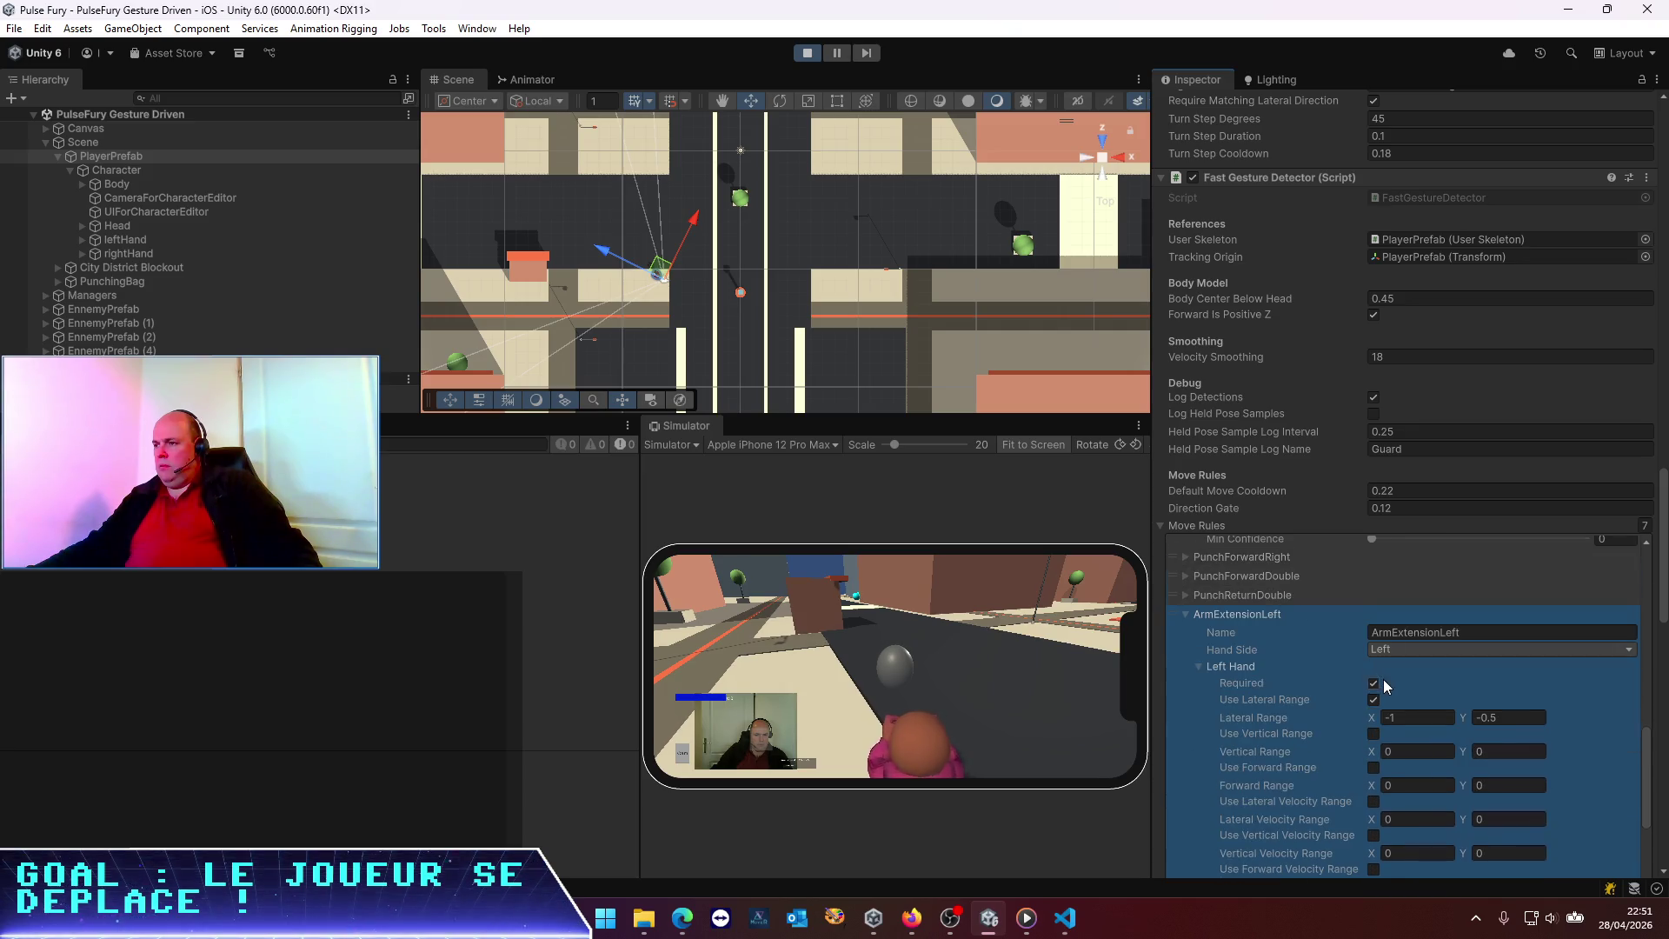
pyautogui.scroll(-2, 1455, 679)
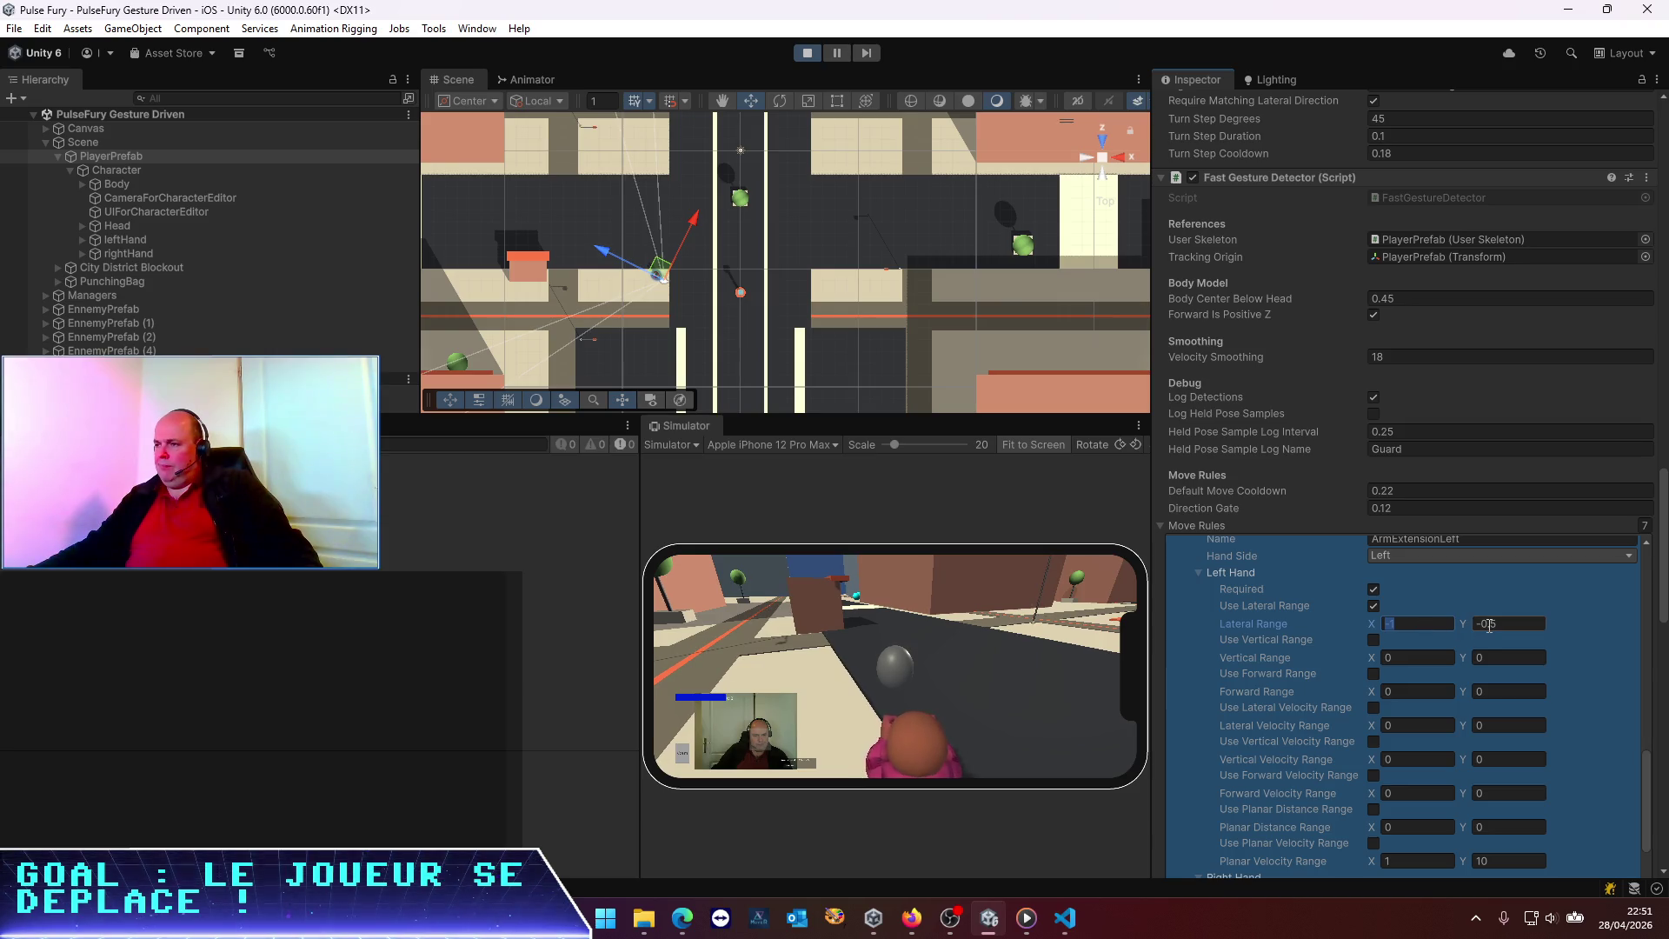
# Try -0.2 as the left hand's Lateral Range minimum, then replace it with 0
pyautogui.write('-0.2')
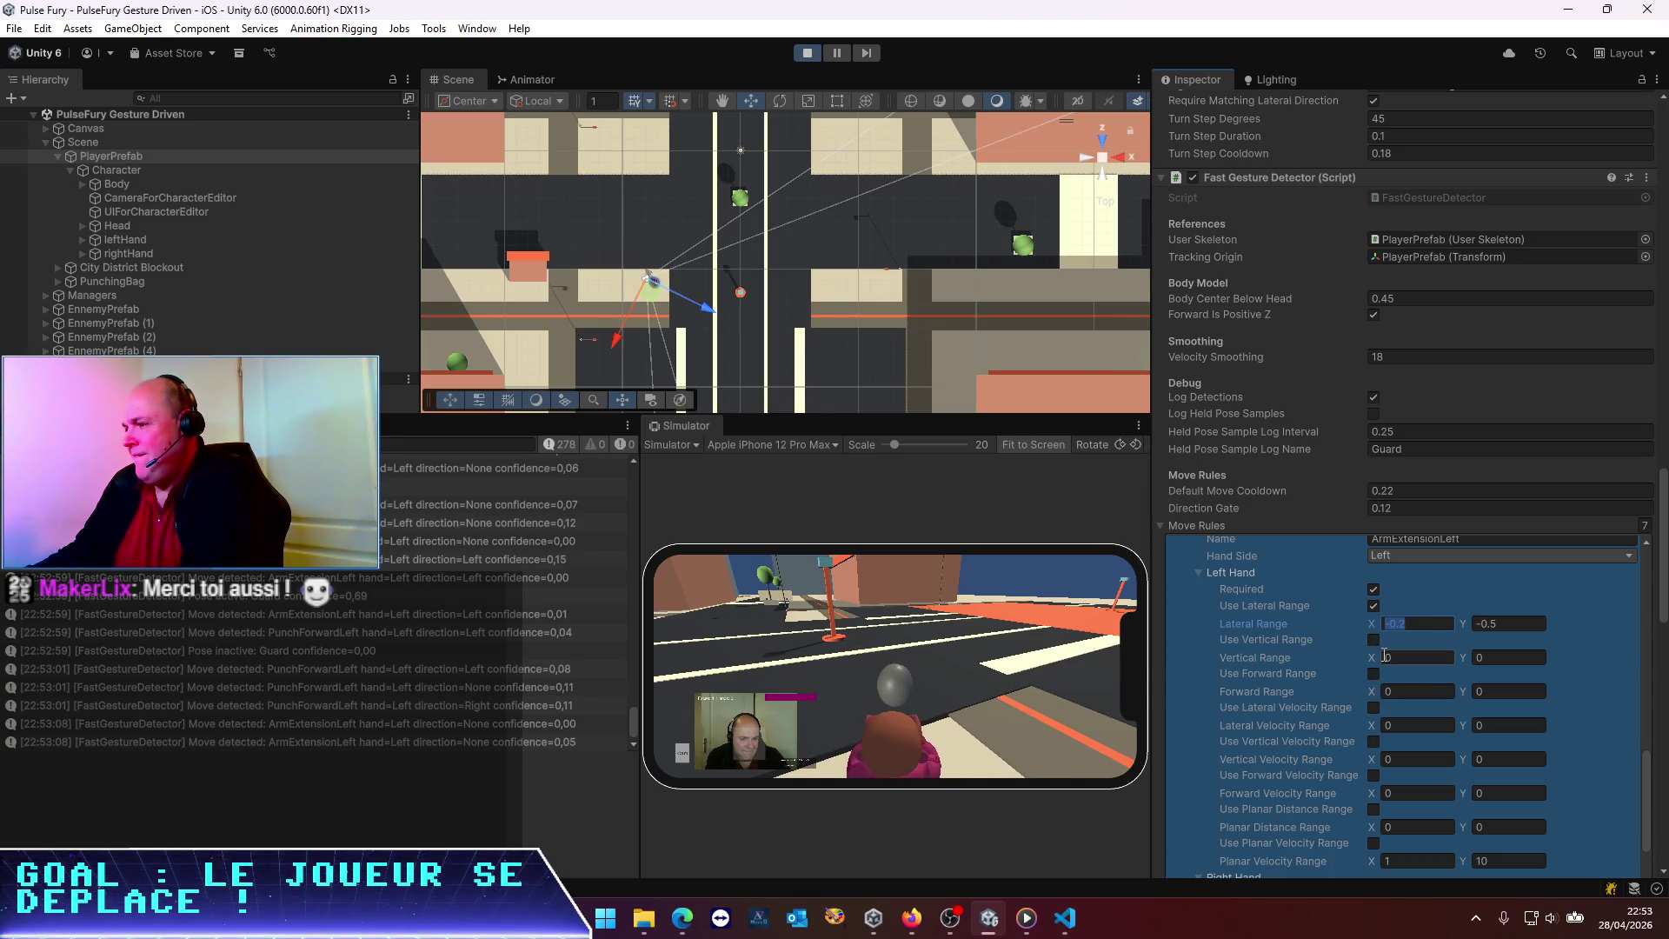
pyautogui.write('0')
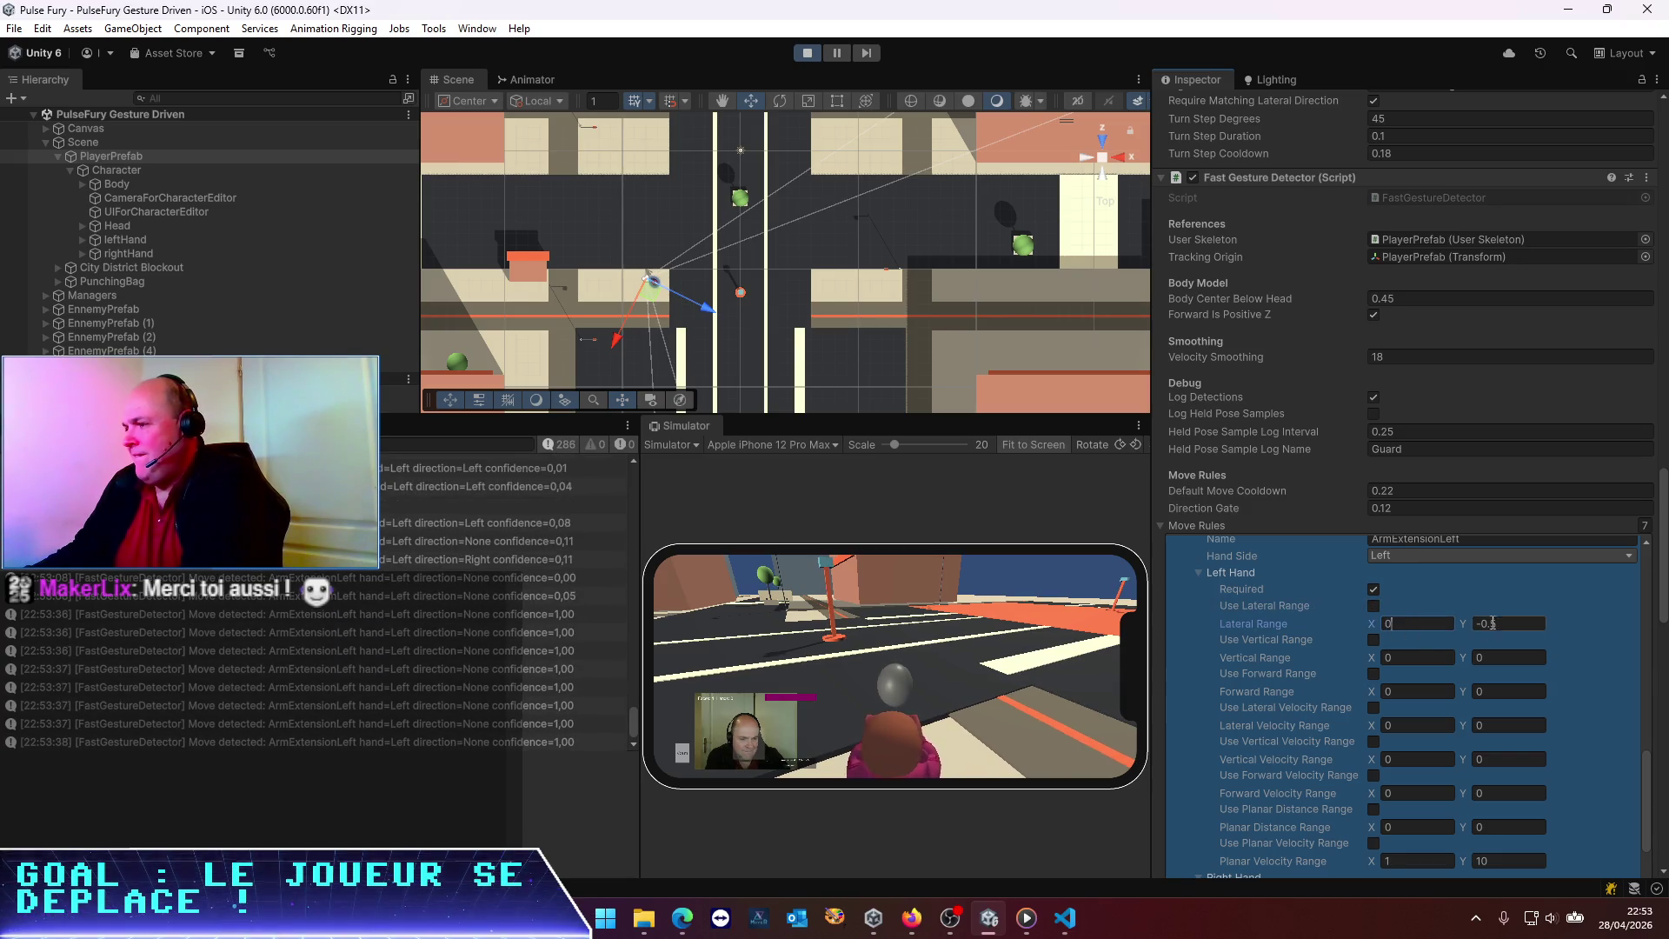
# Set the Lateral Range maximum to 0 and enable Use Vertical Velocity Range
pyautogui.click(1492, 623)
pyautogui.write('0')
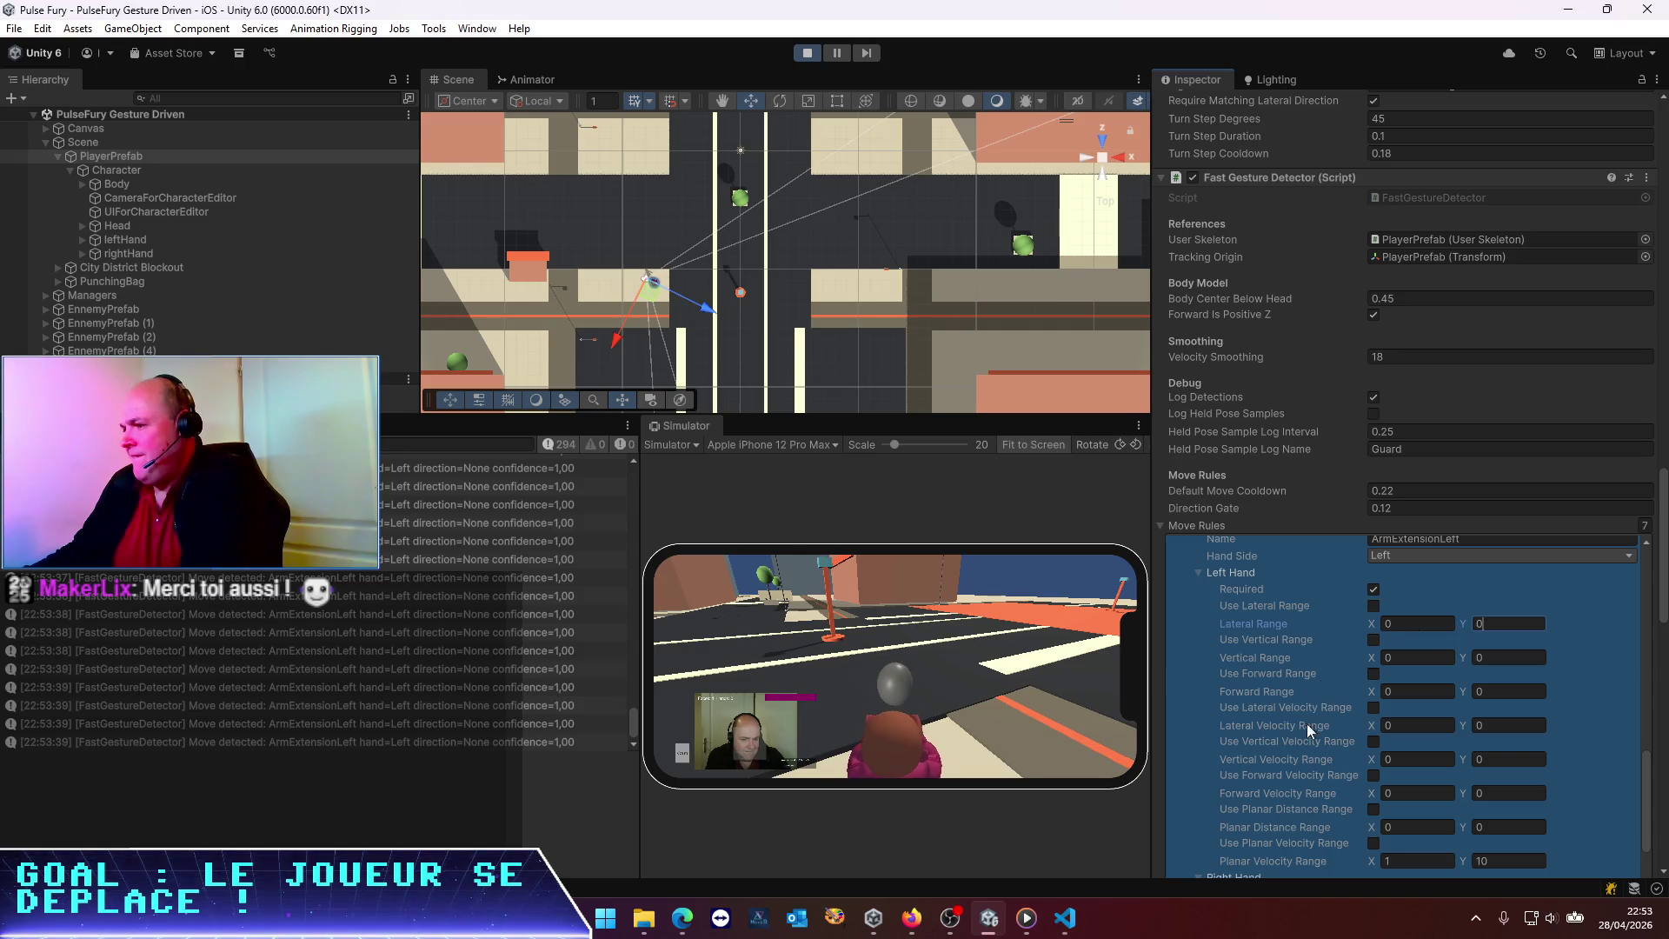
pyautogui.click(1374, 740)
# Set the left hand's Lateral Velocity Range to 0.1–0.5 and clear the Console
pyautogui.click(1427, 726)
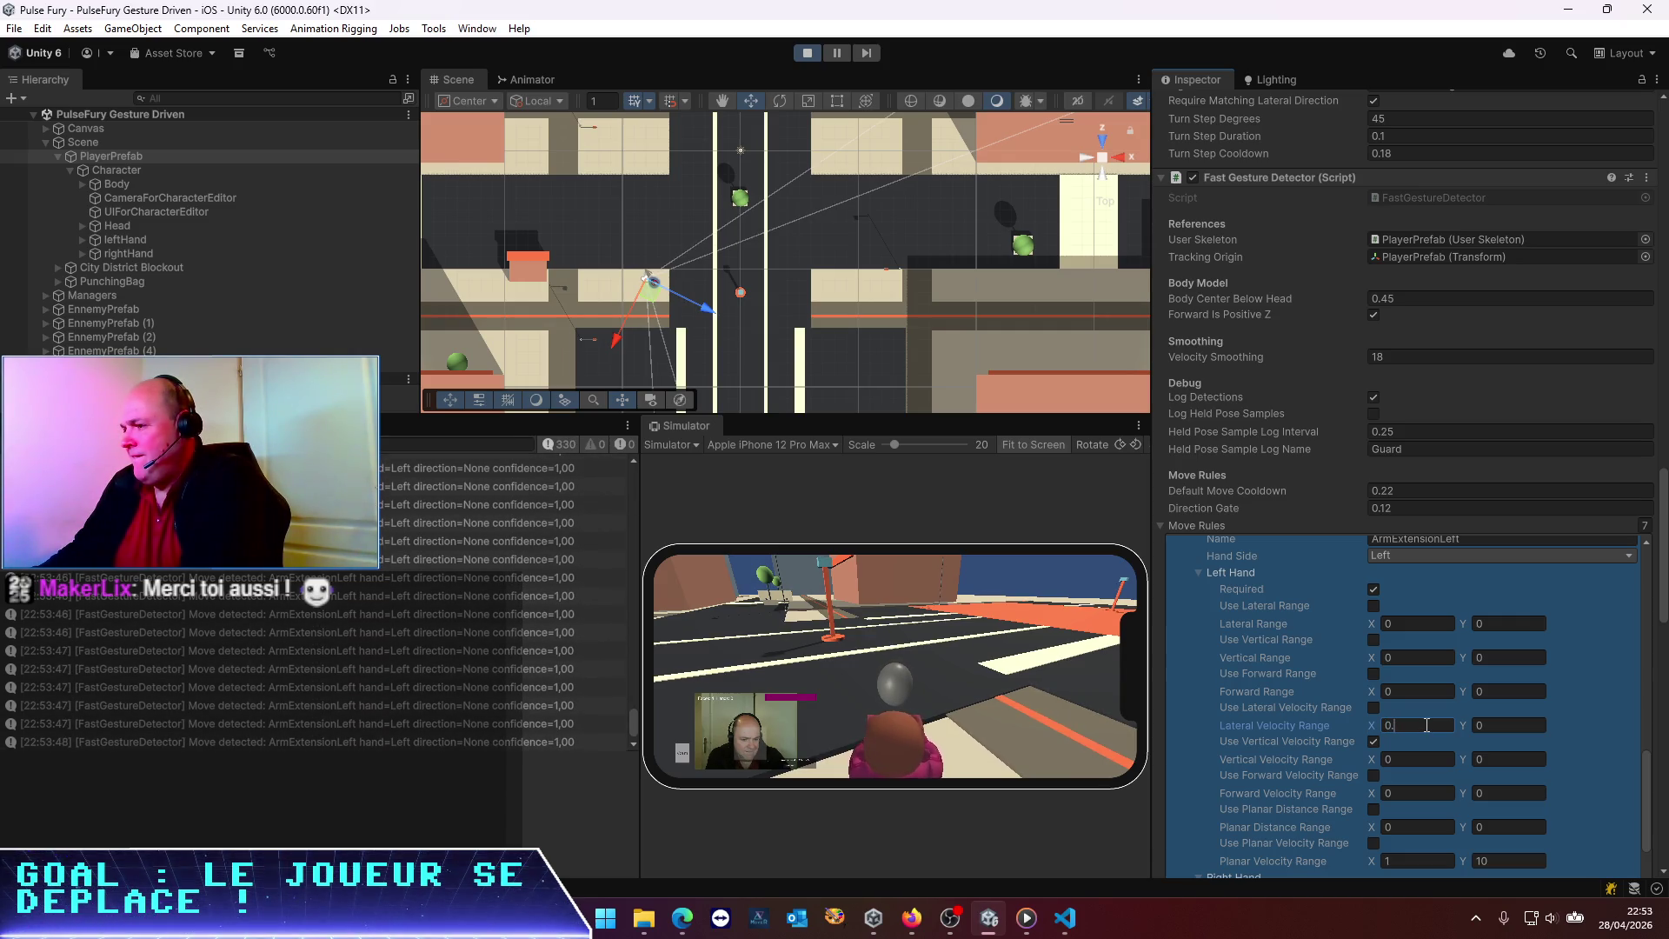
pyautogui.click(1514, 726)
pyautogui.write('0.')
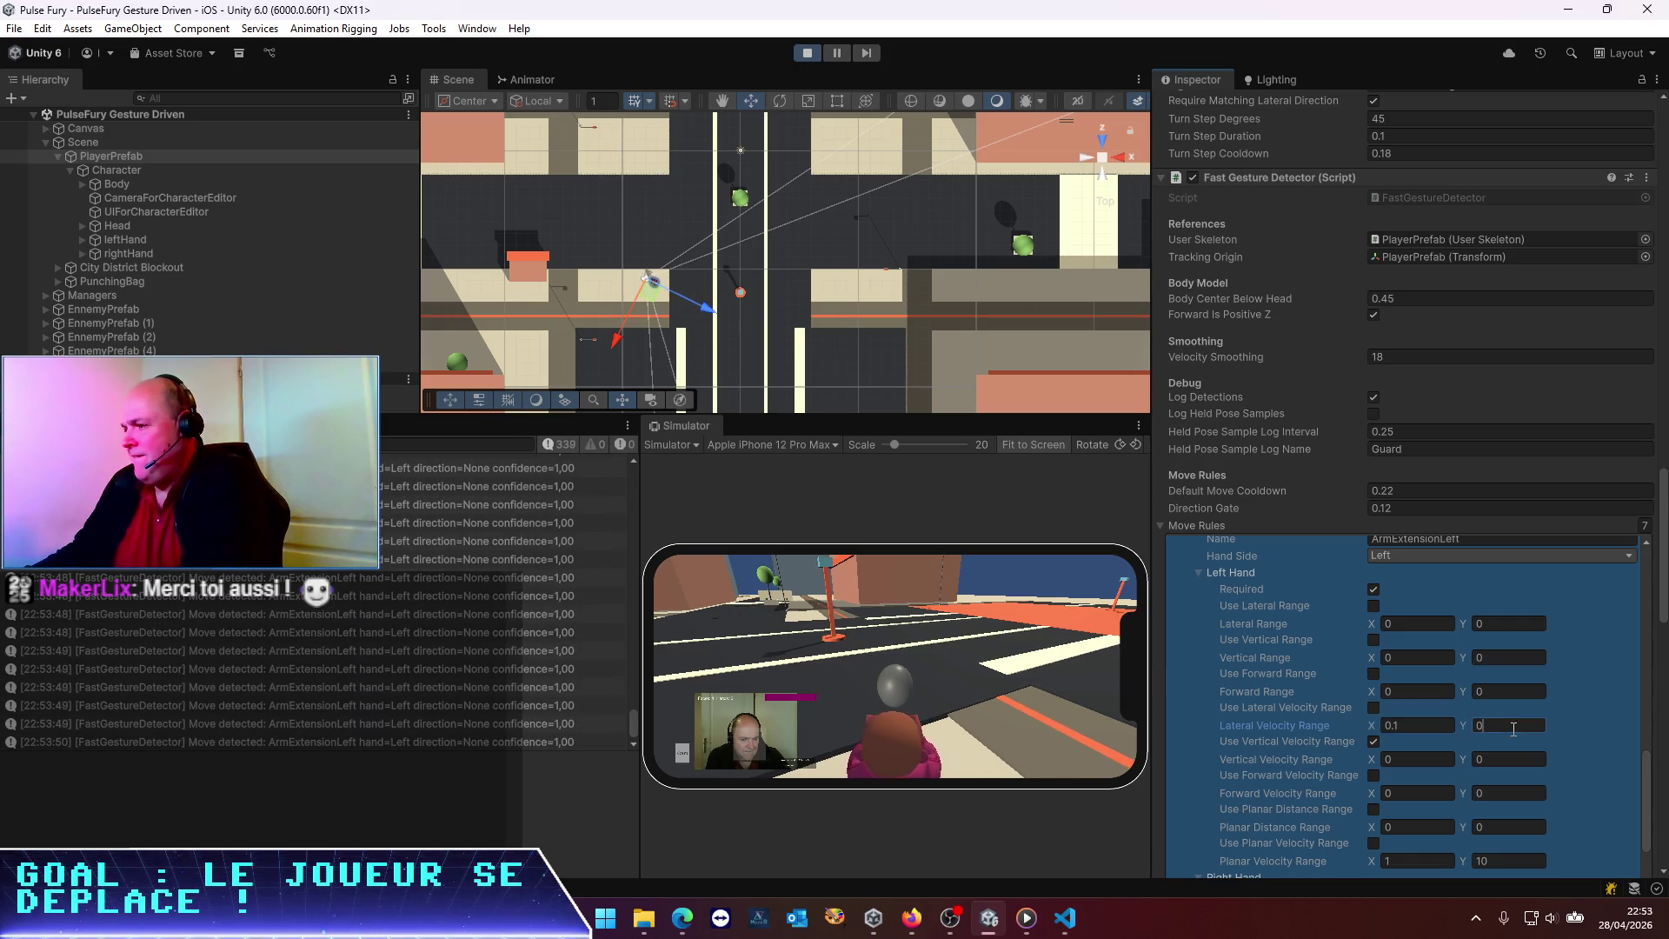
pyautogui.write('5')
pyautogui.press('Return')
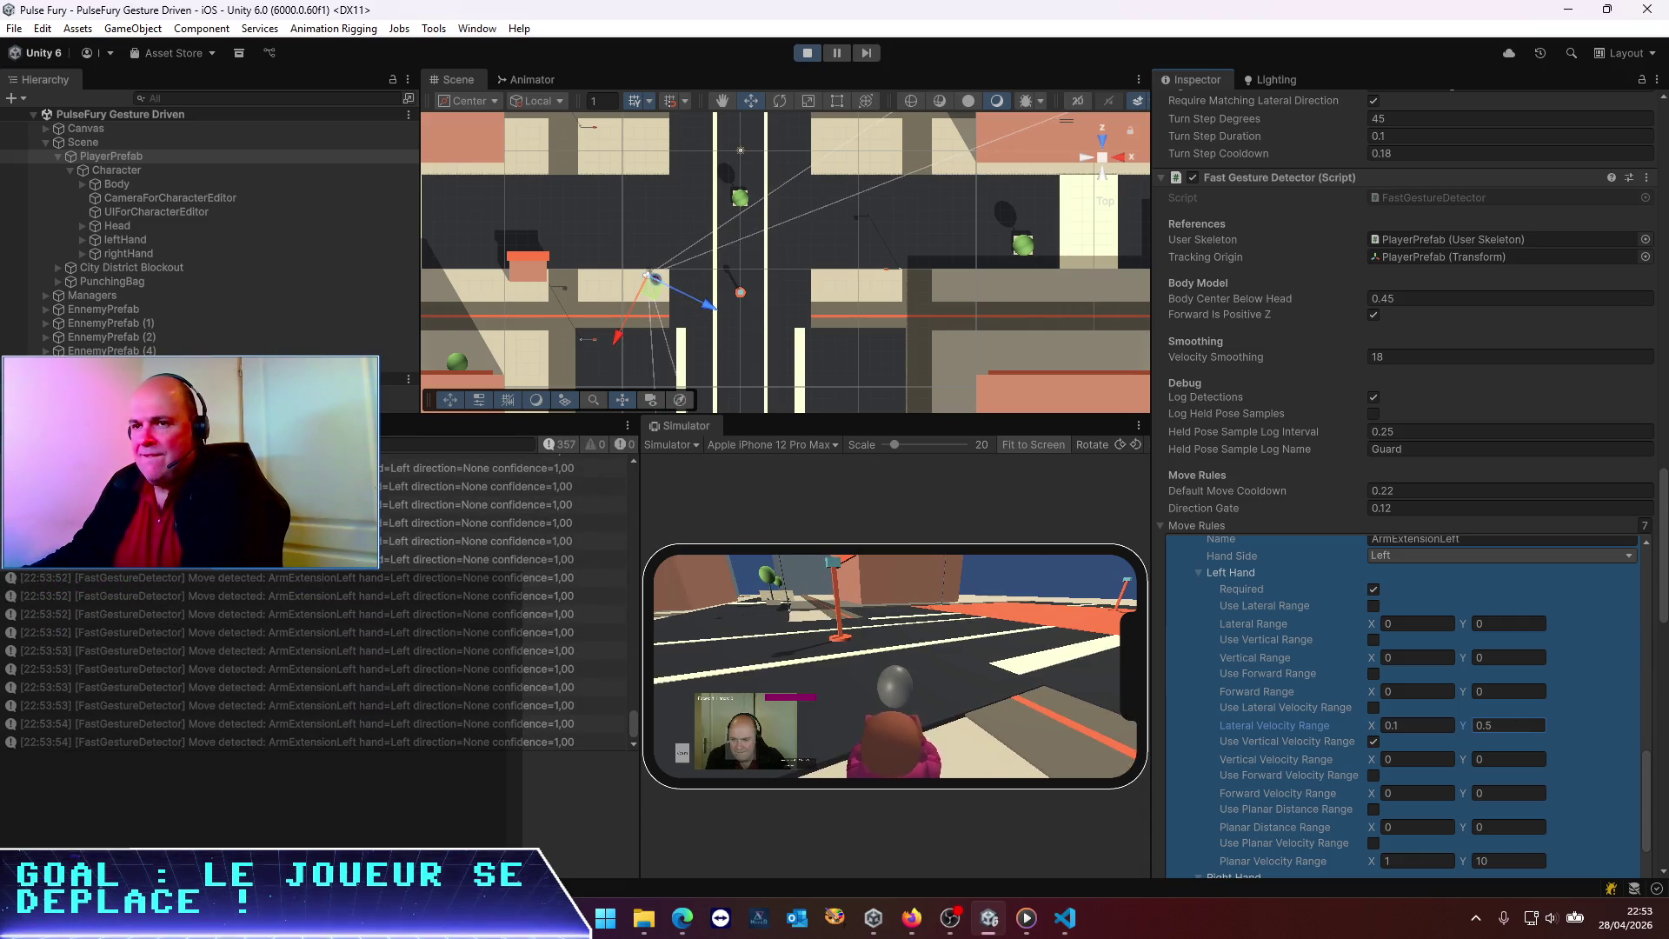
pyautogui.click(22, 444)
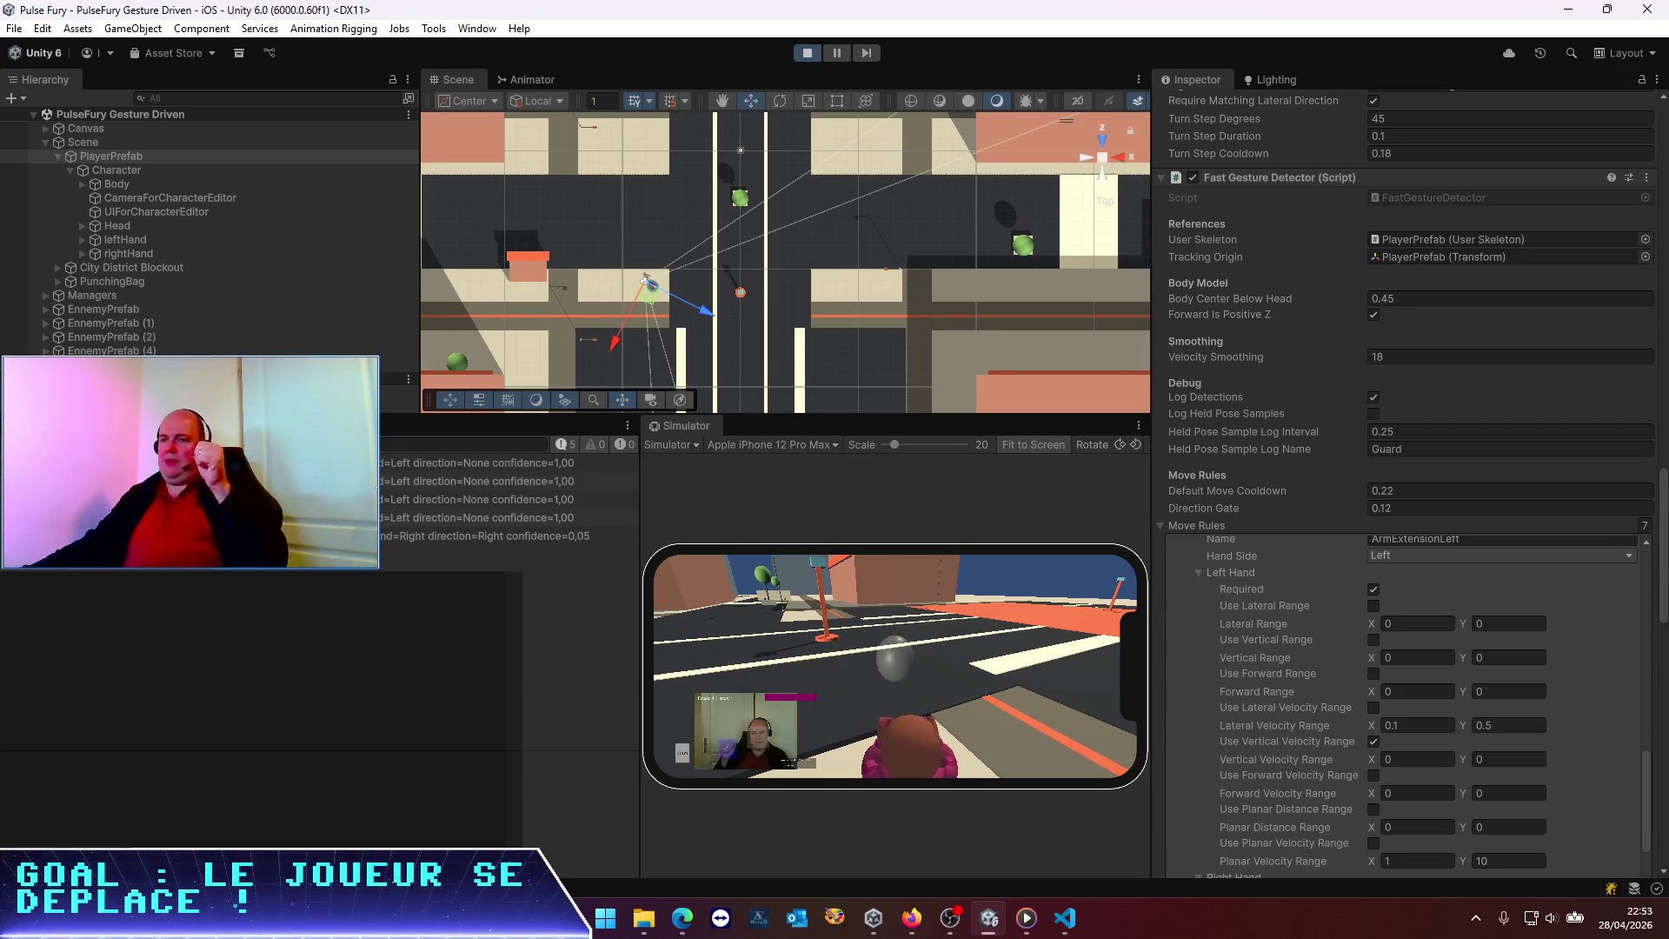
pyautogui.click(22, 444)
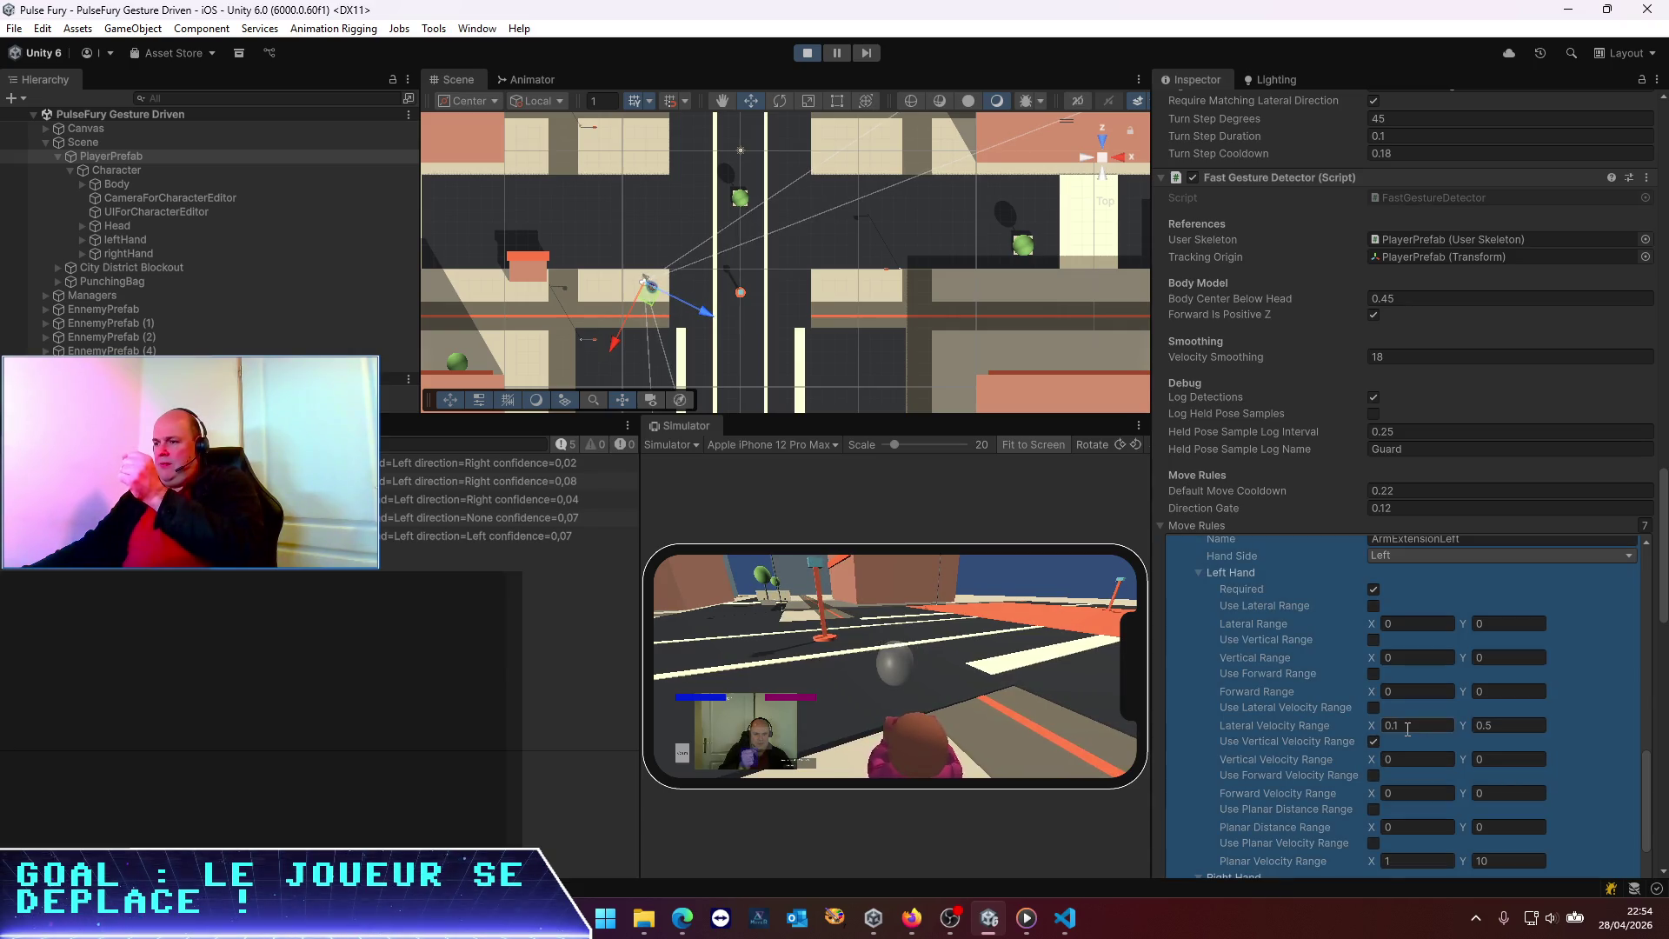
# Make the Lateral Velocity Range negative, -0.1 to -0.5
pyautogui.press('Home')
pyautogui.write('-')
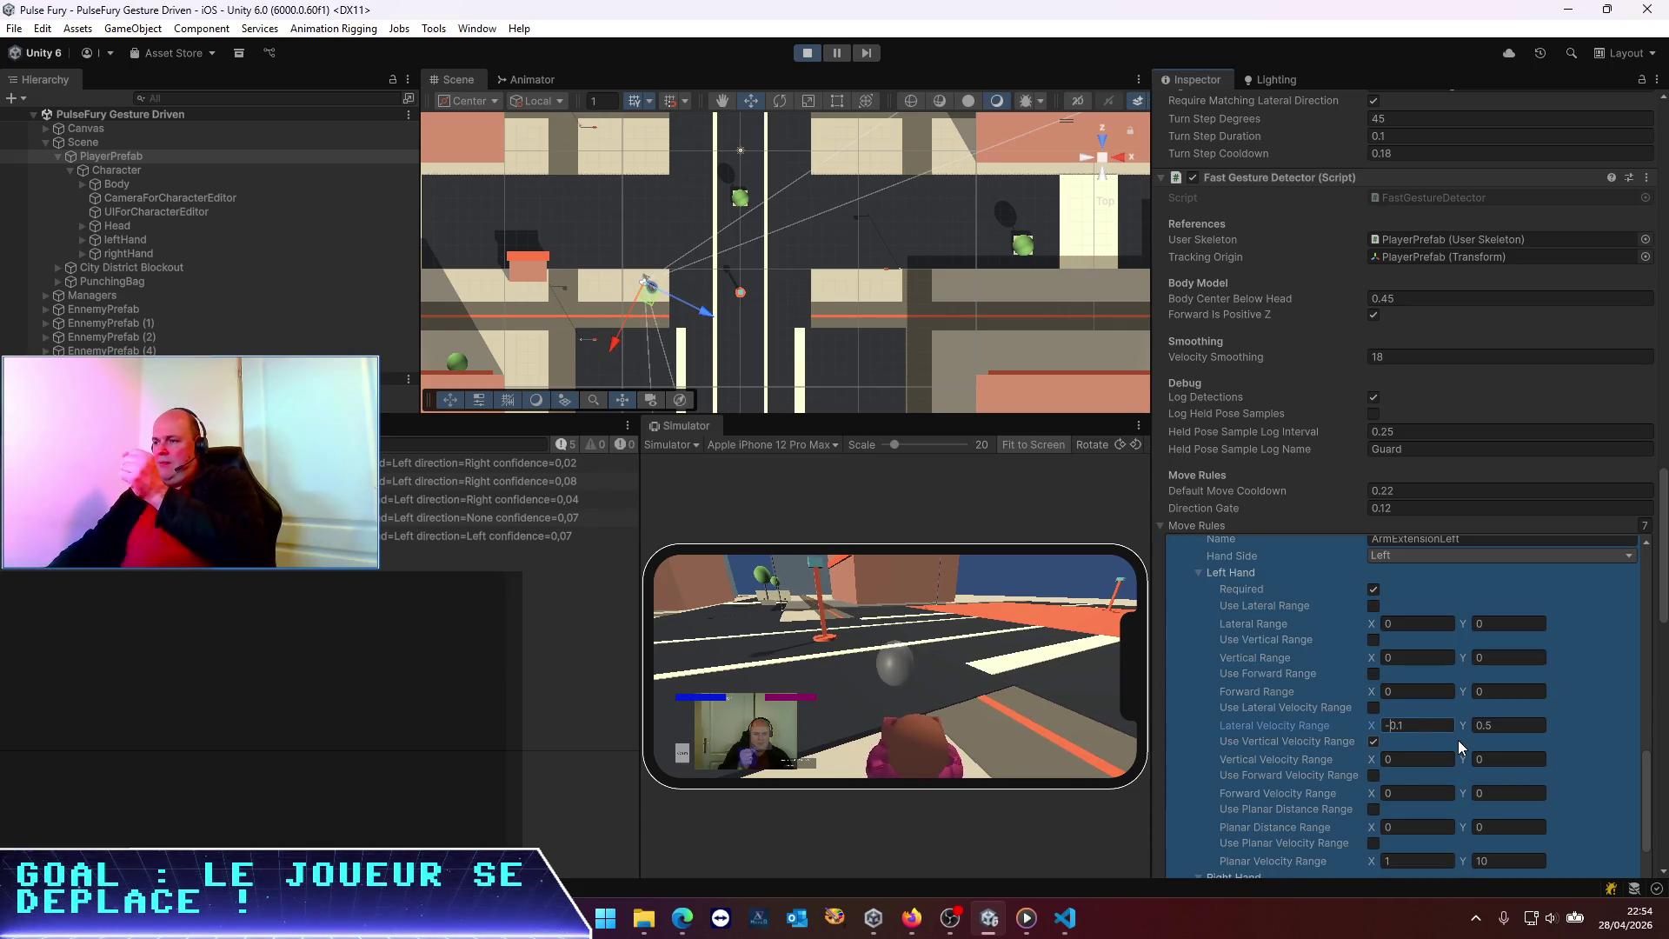
pyautogui.press('Return')
pyautogui.click(1503, 721)
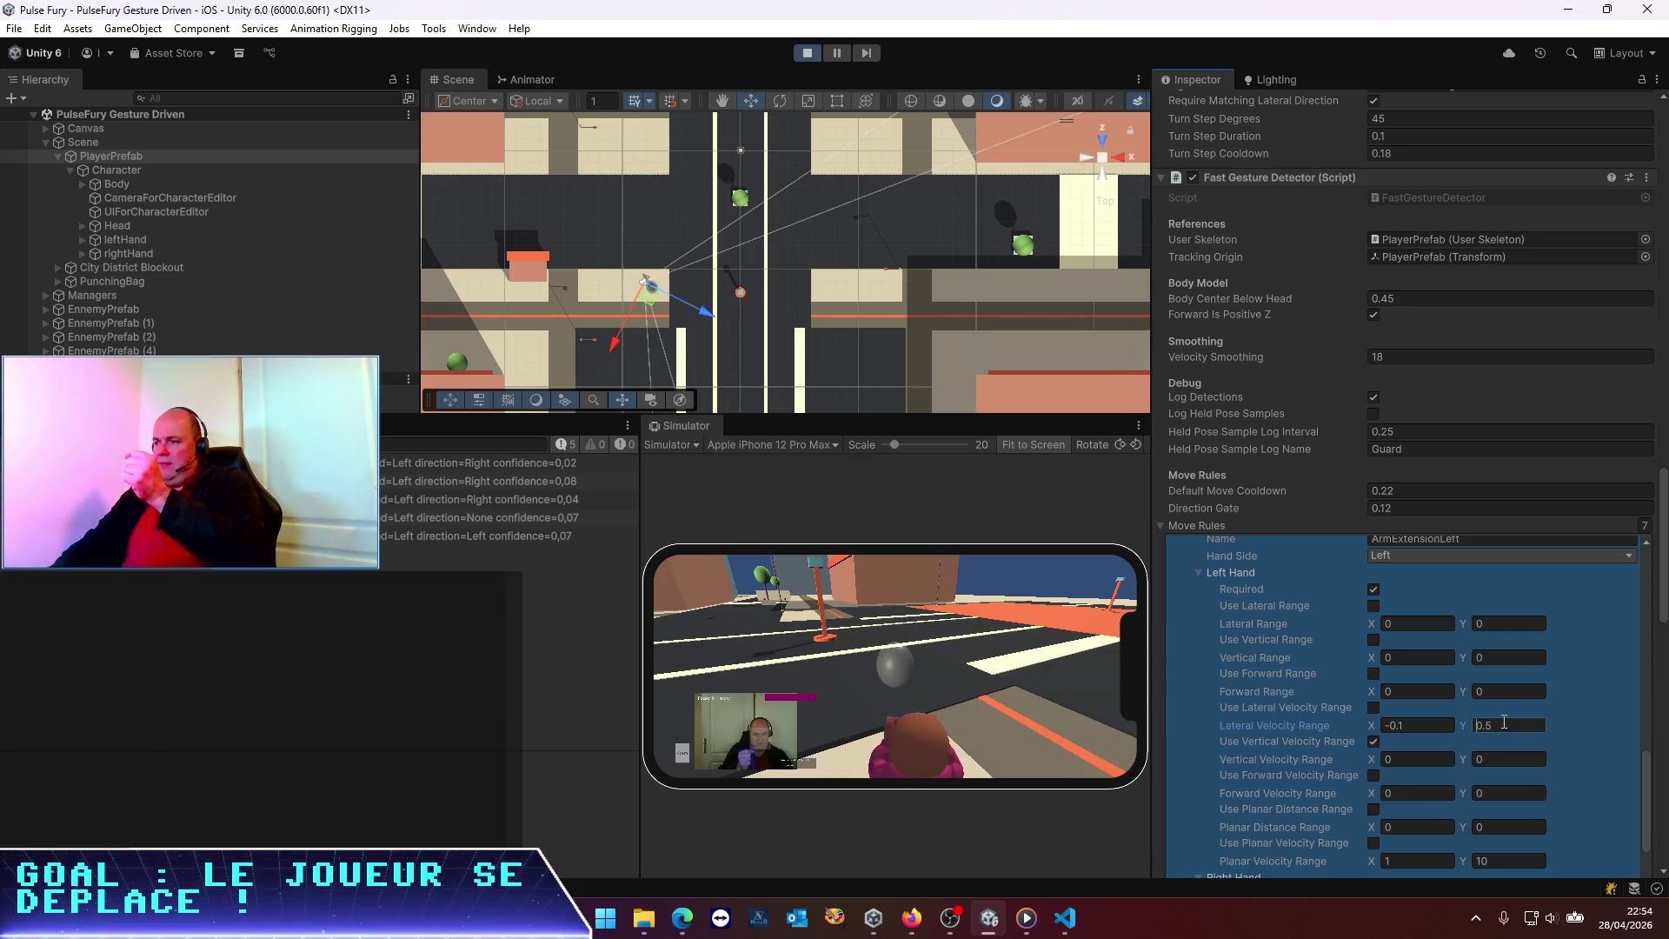
pyautogui.write('-0.5')
pyautogui.press('Return')
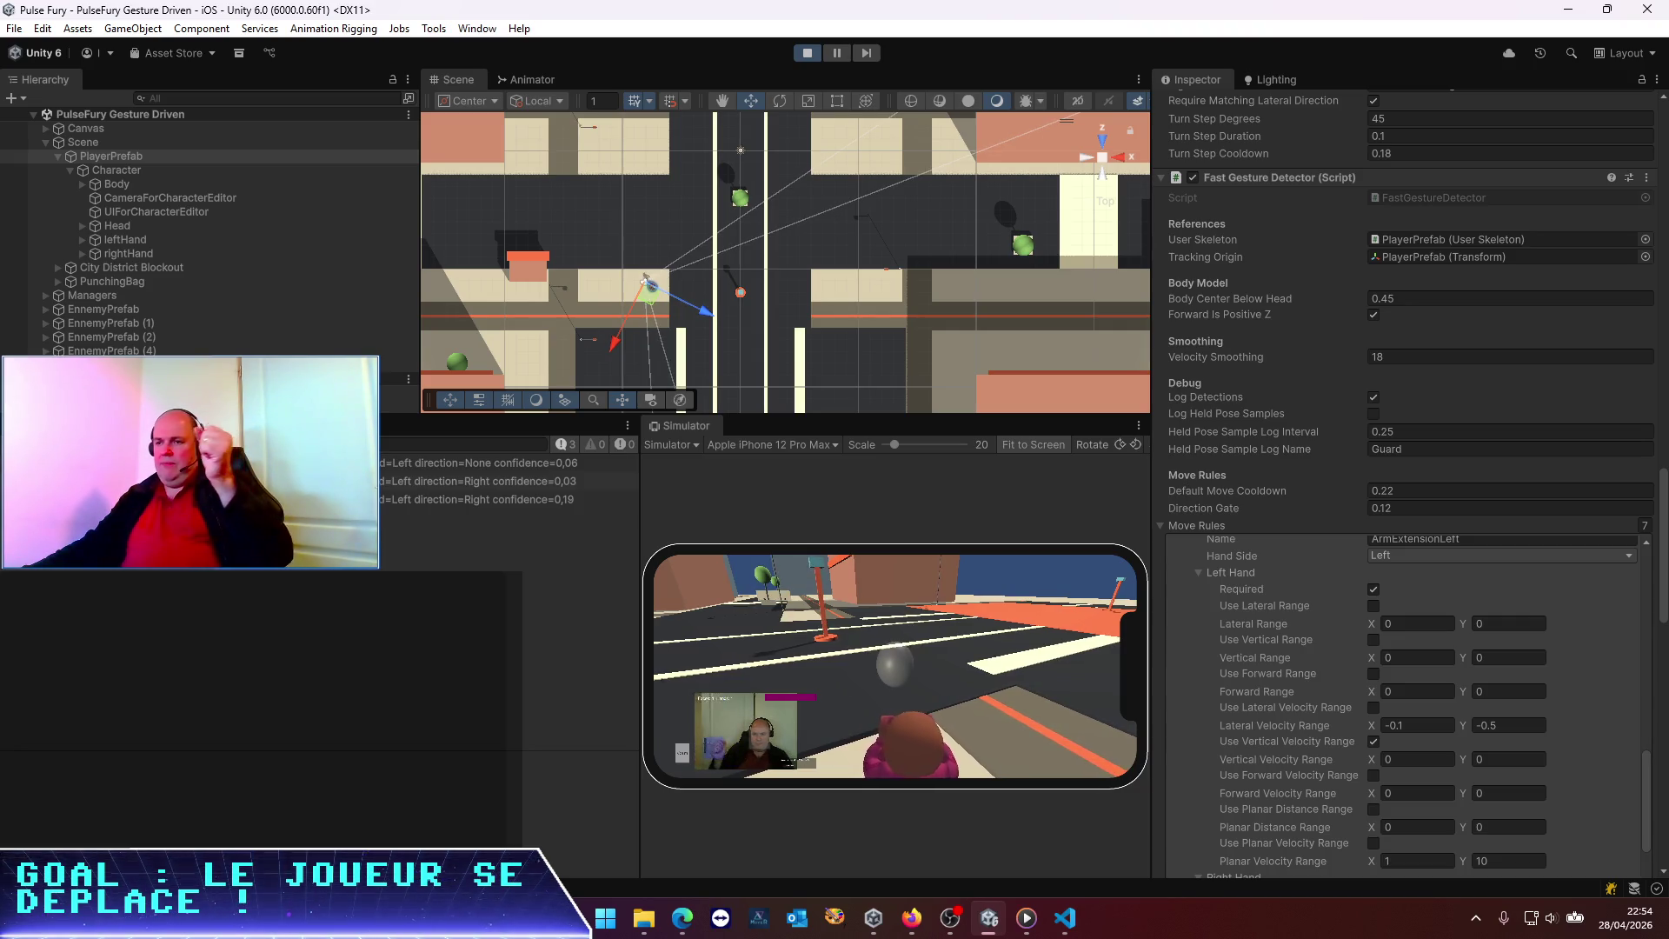
# Change the Lateral Velocity Range values to 0.5 and 0.1
pyautogui.click(1269, 628)
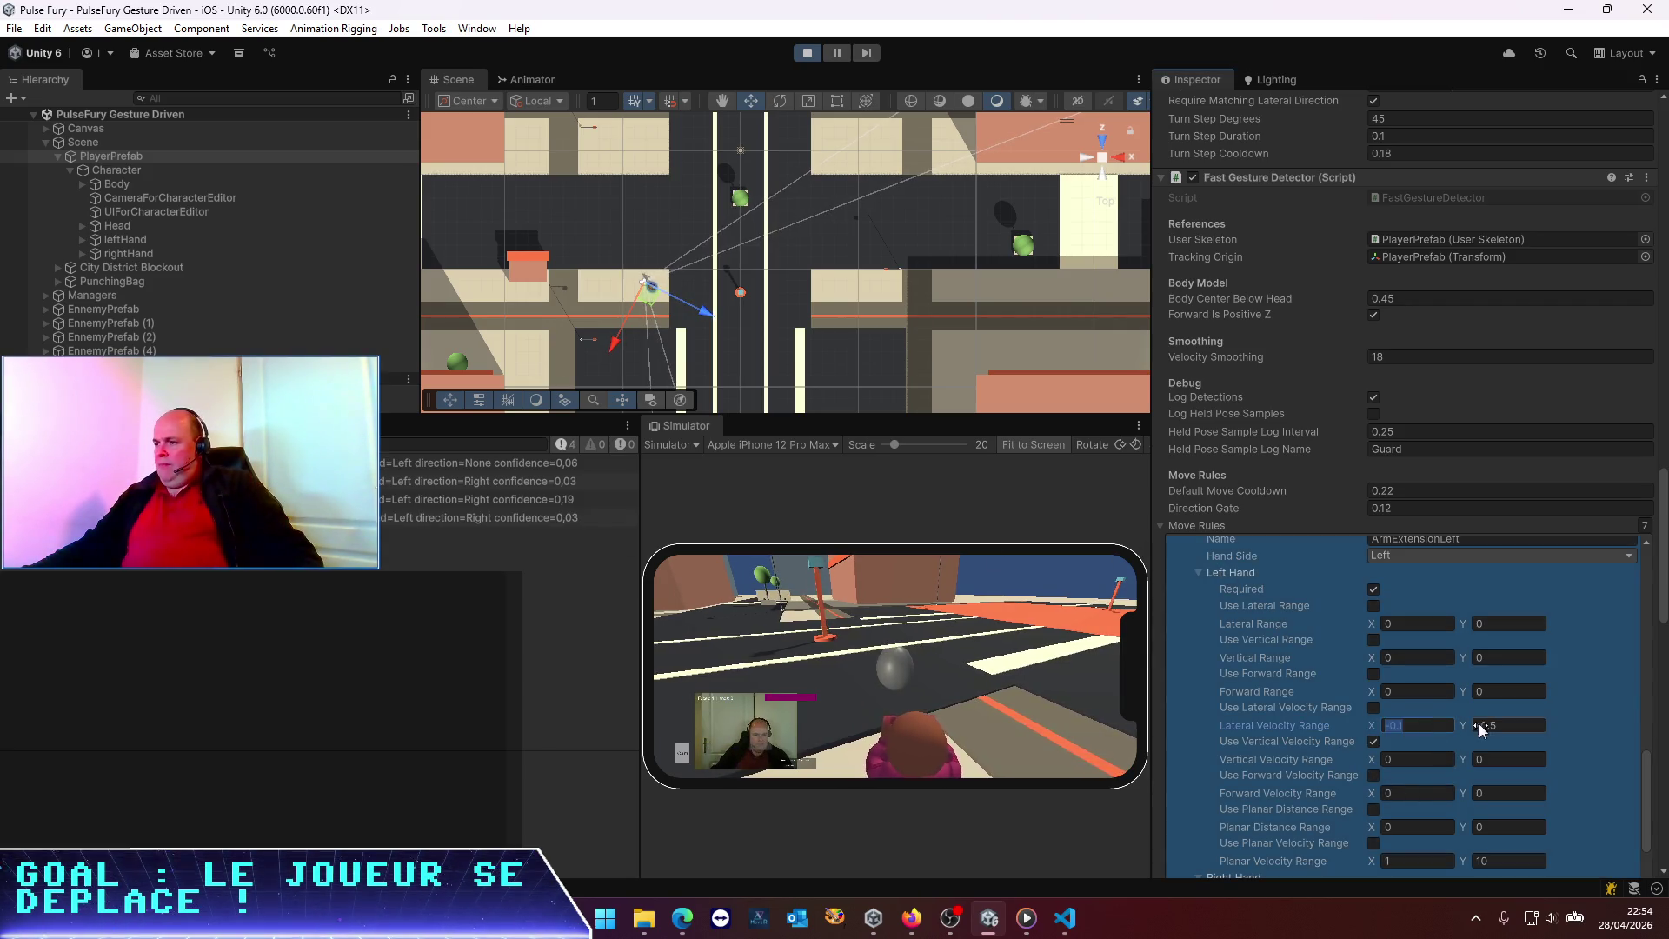
pyautogui.write('0')
pyautogui.click(1506, 725)
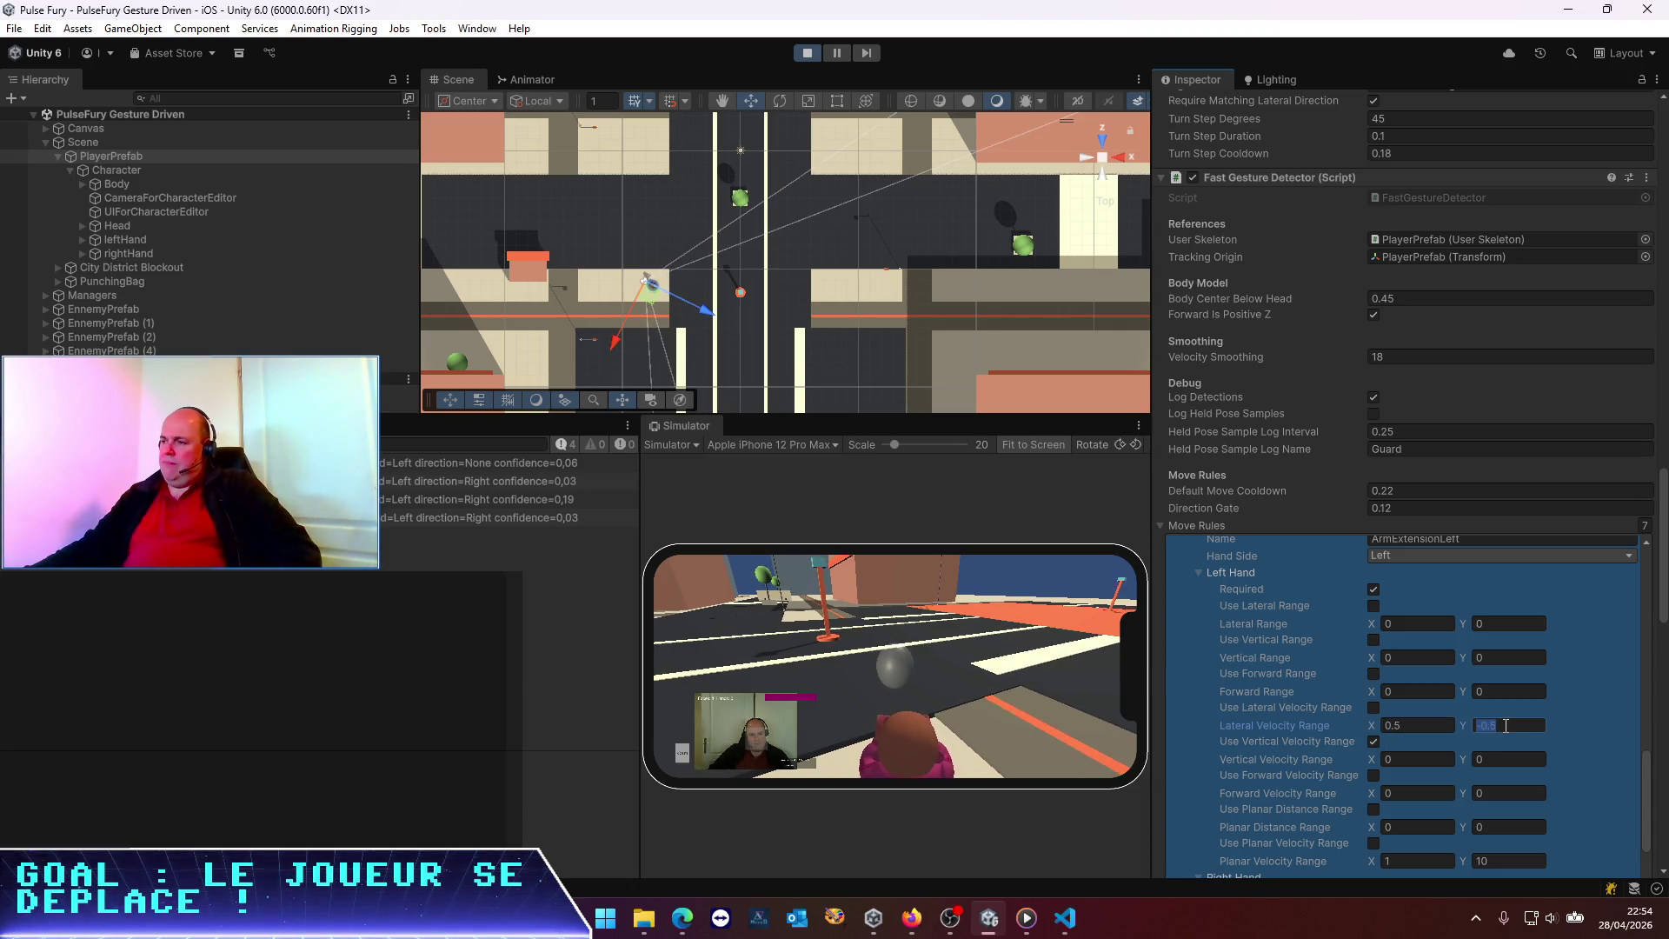
pyautogui.write('0.1')
pyautogui.click(1429, 726)
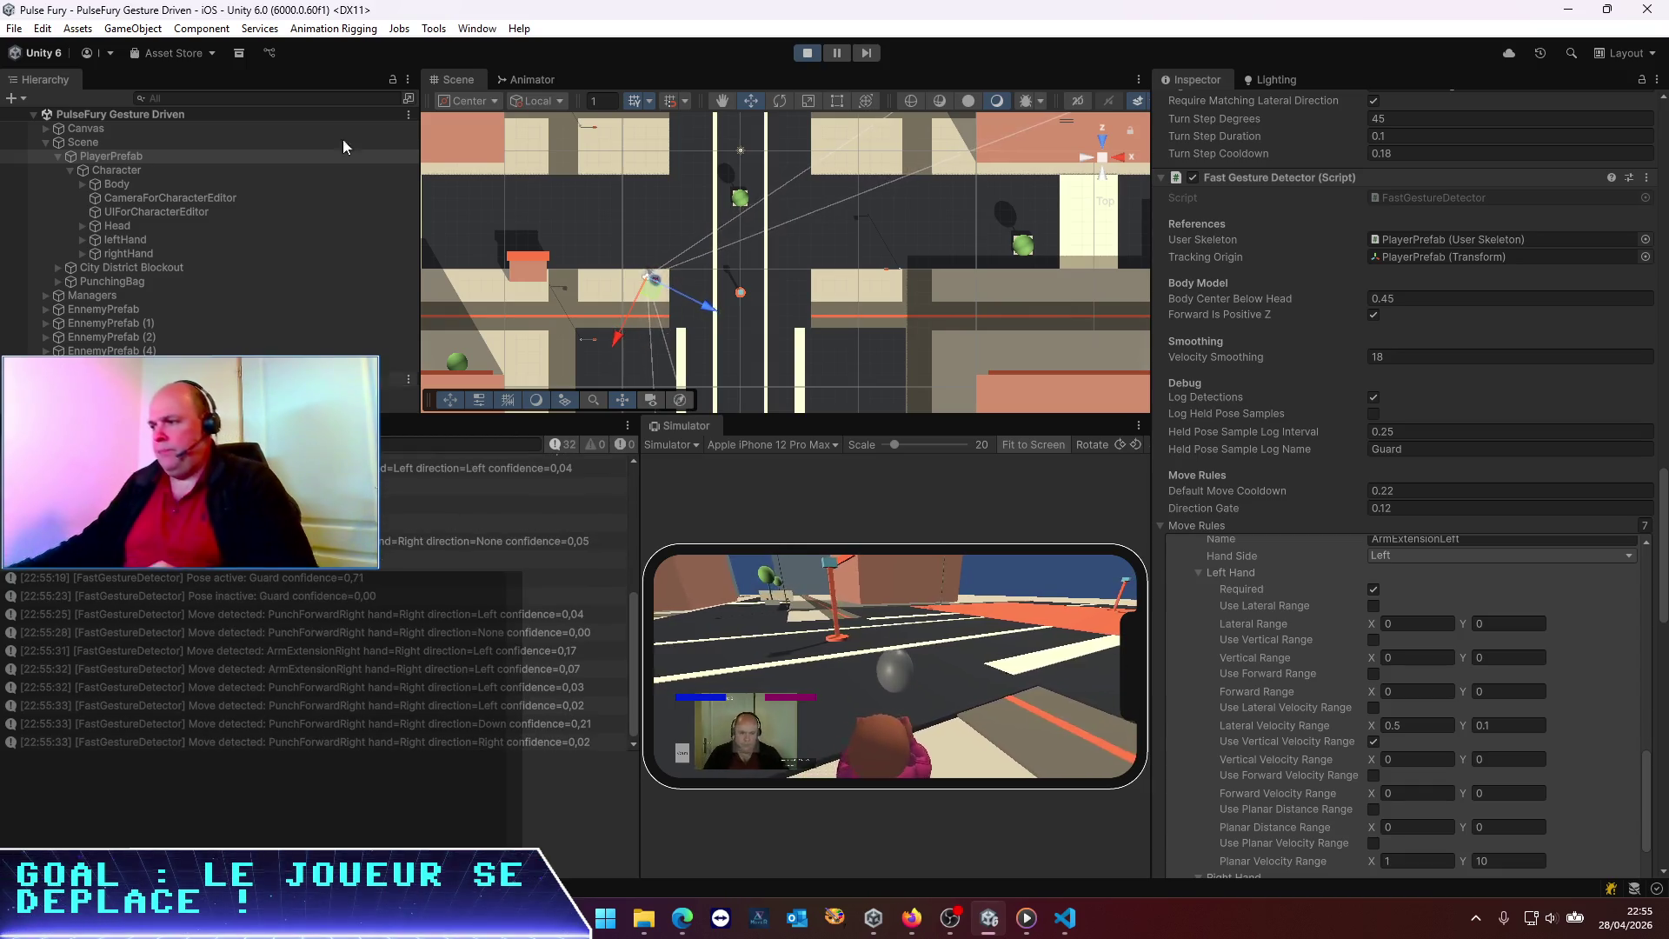
# Stop play mode with the Play button
pyautogui.click(806, 54)
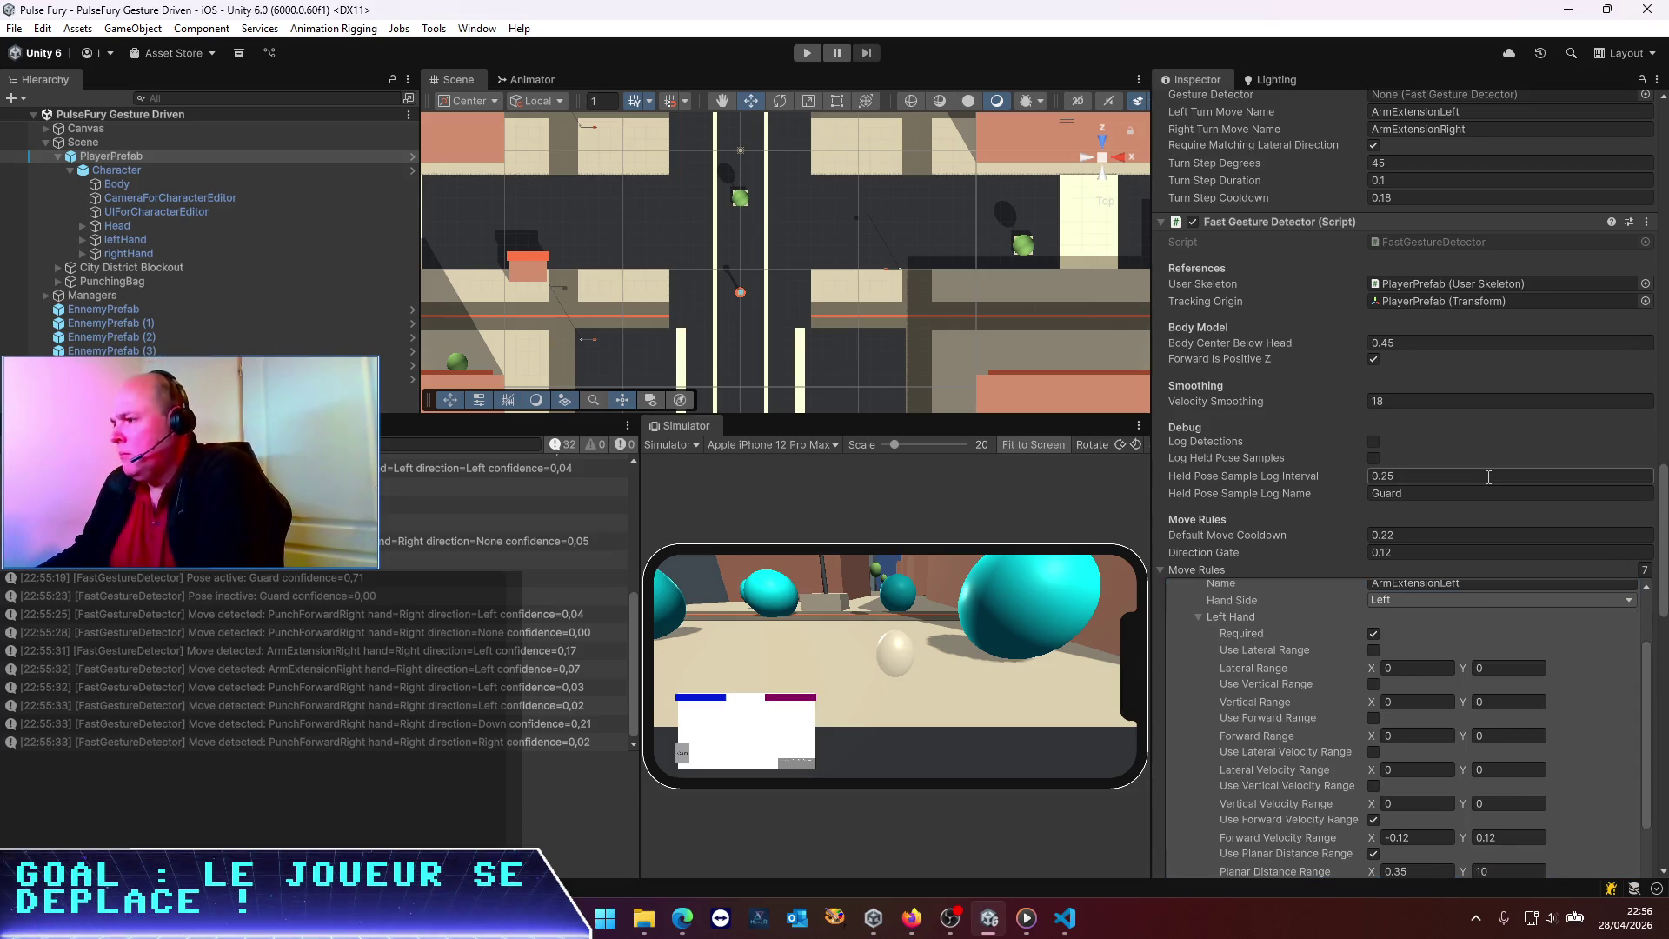
# Untick Use Forward Velocity Range and Use Planar Distance Range on ArmExtensionLeft's left hand
pyautogui.scroll(-2, 1488, 477)
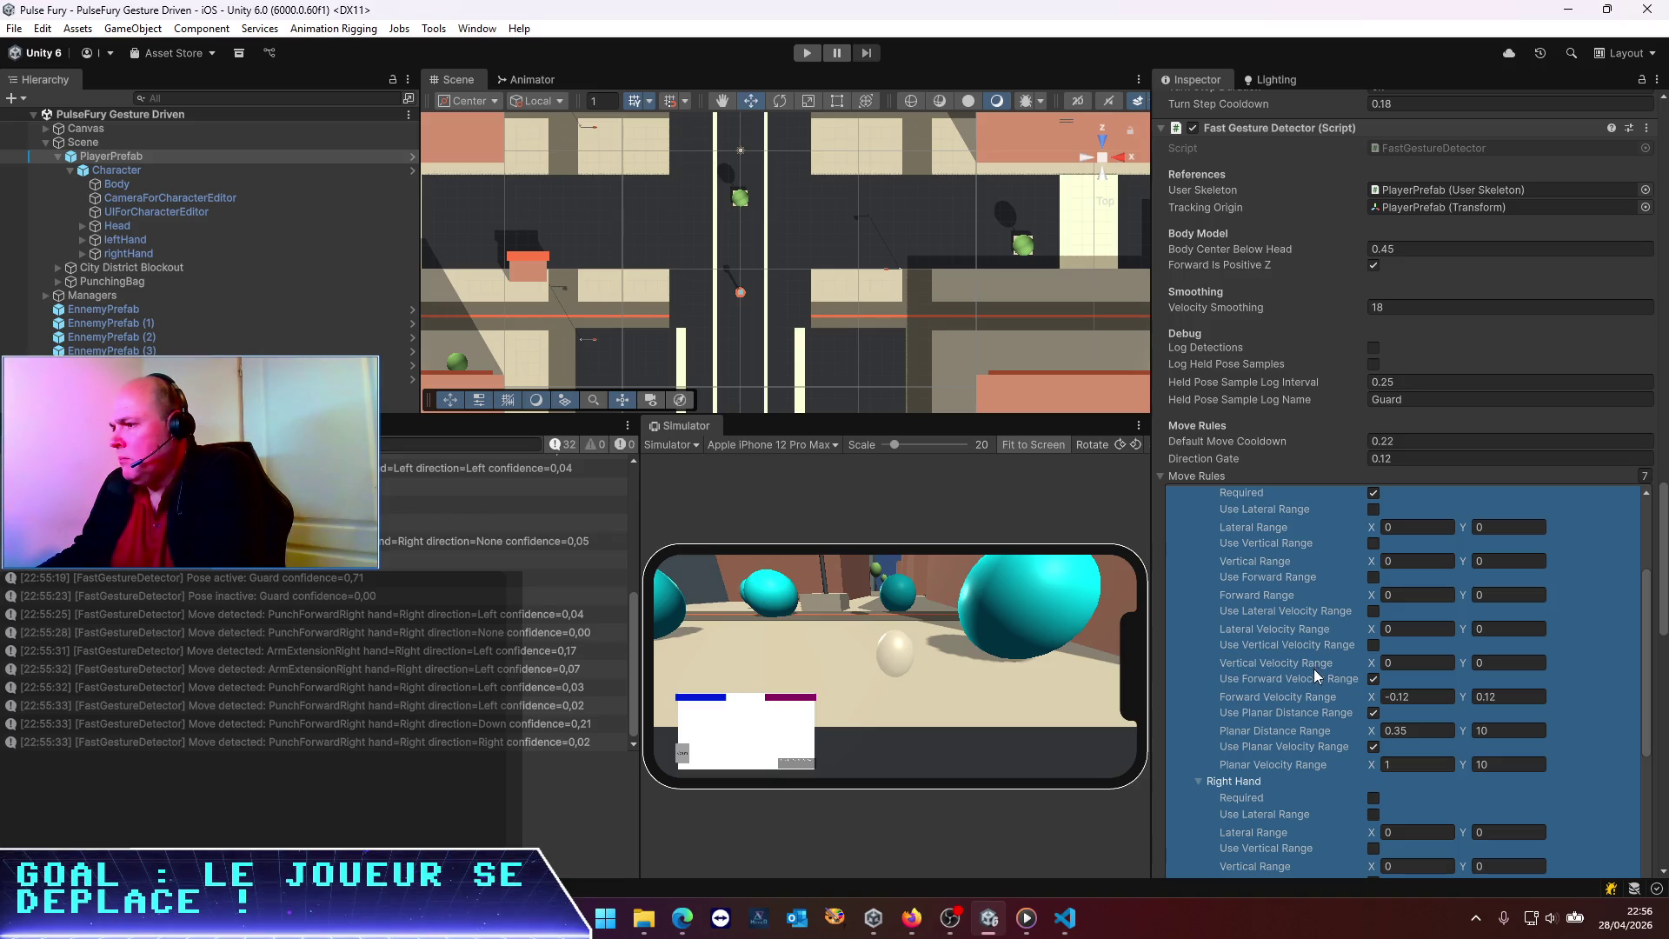
pyautogui.click(1374, 678)
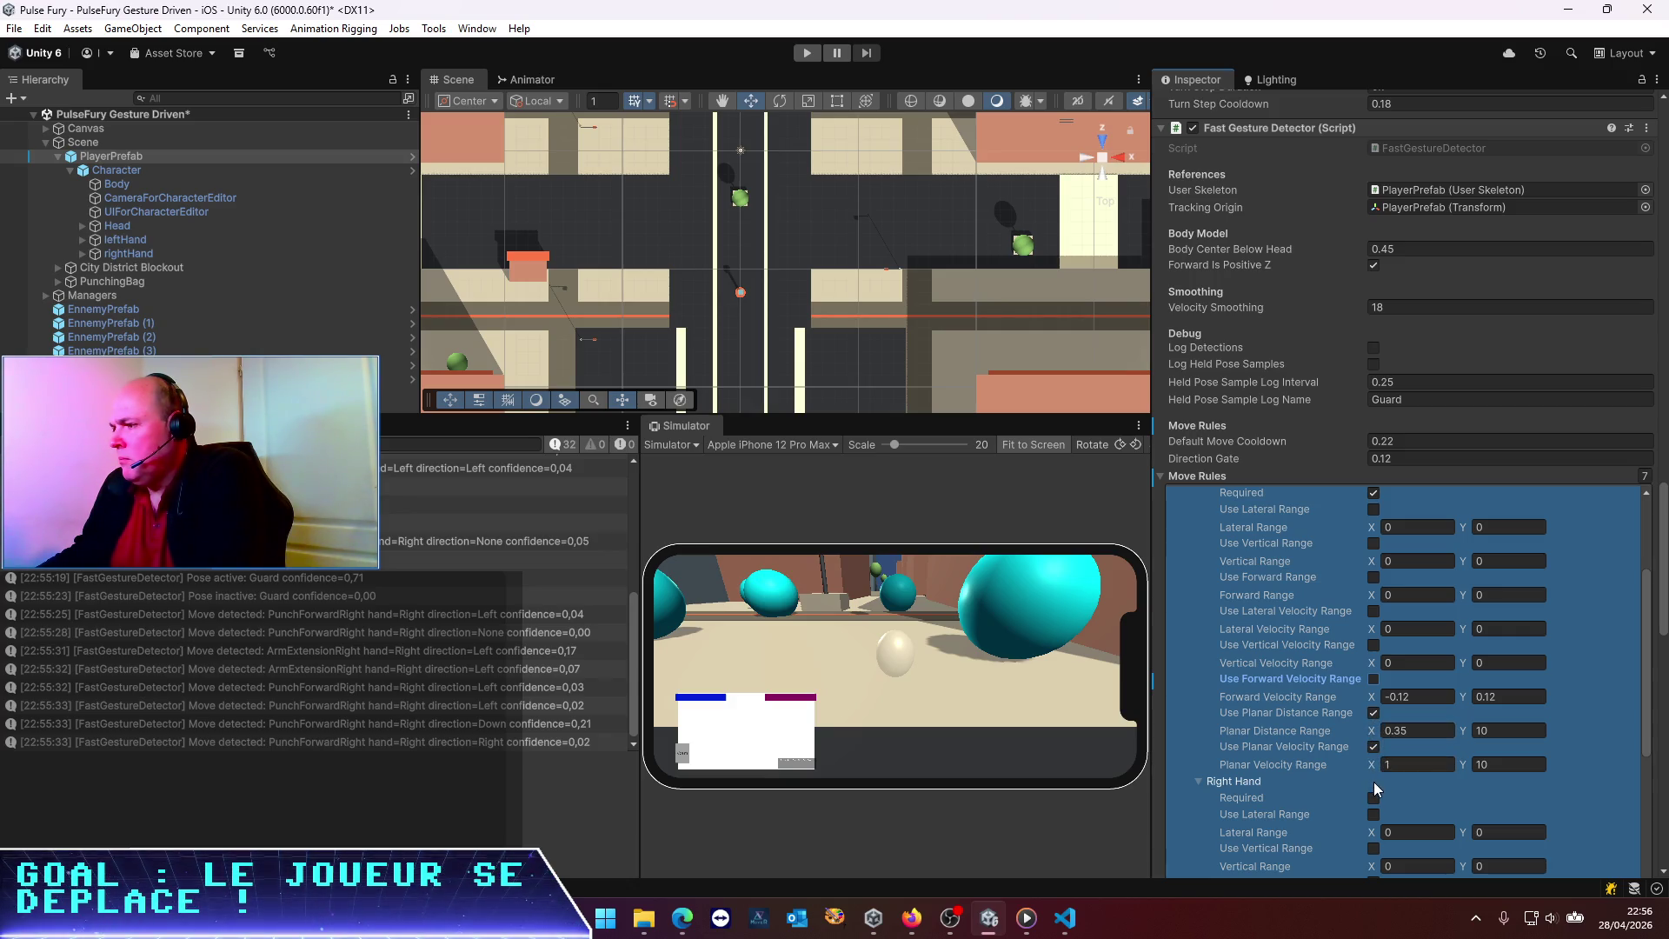
pyautogui.scroll(5, 1278, 790)
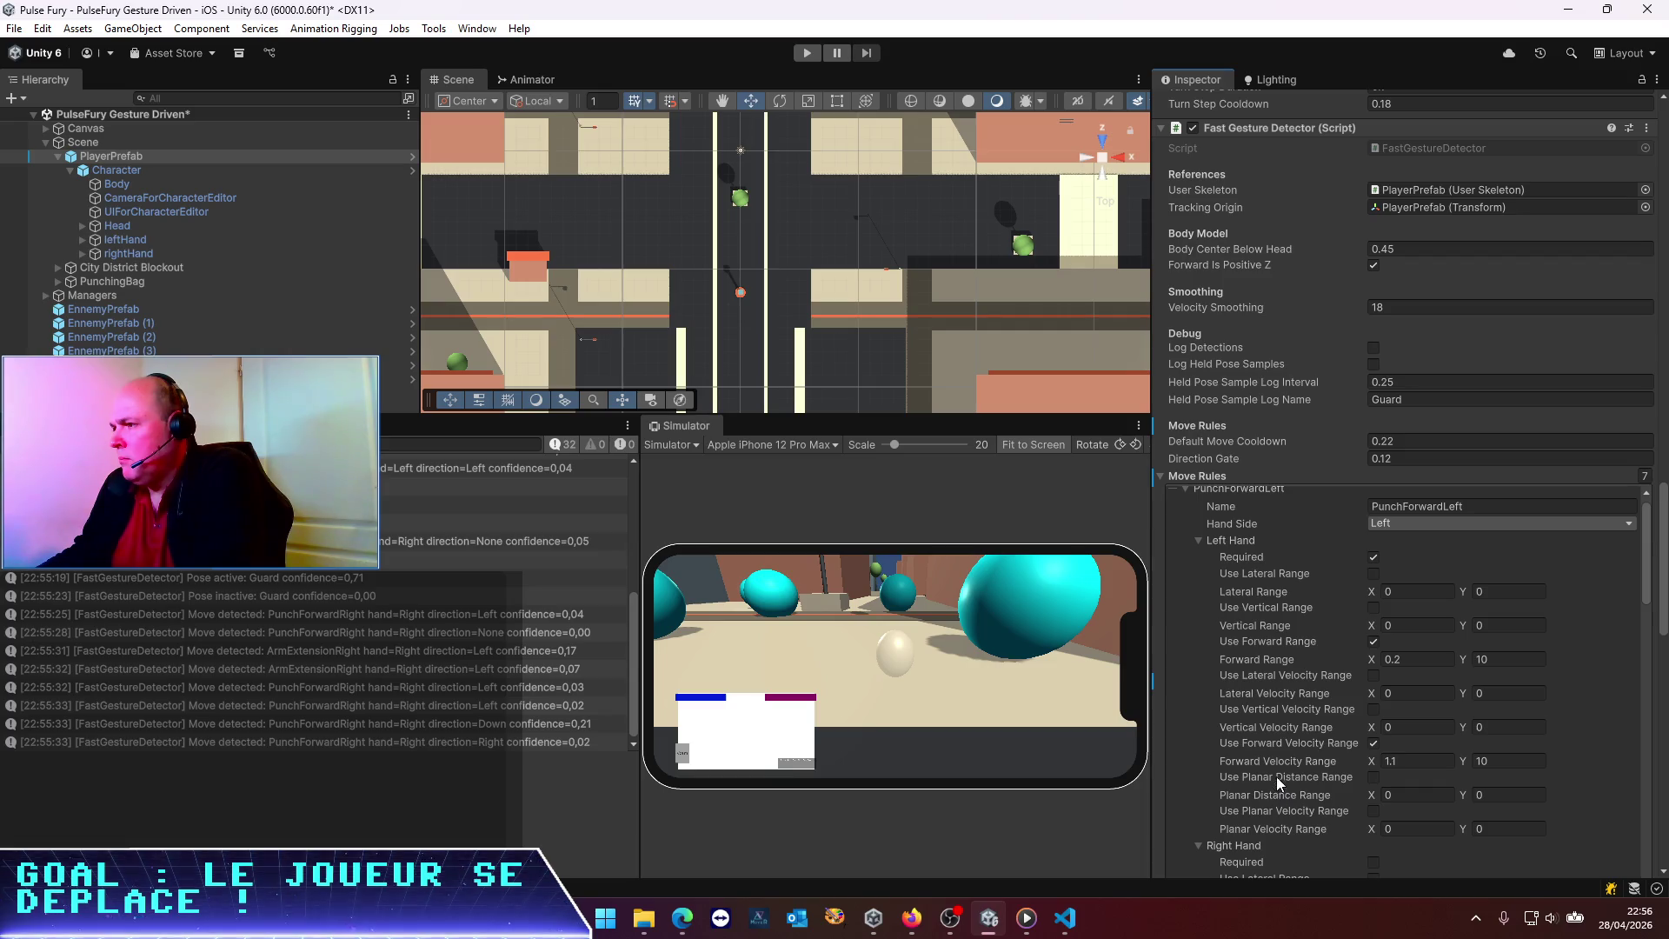
pyautogui.scroll(2, 1276, 774)
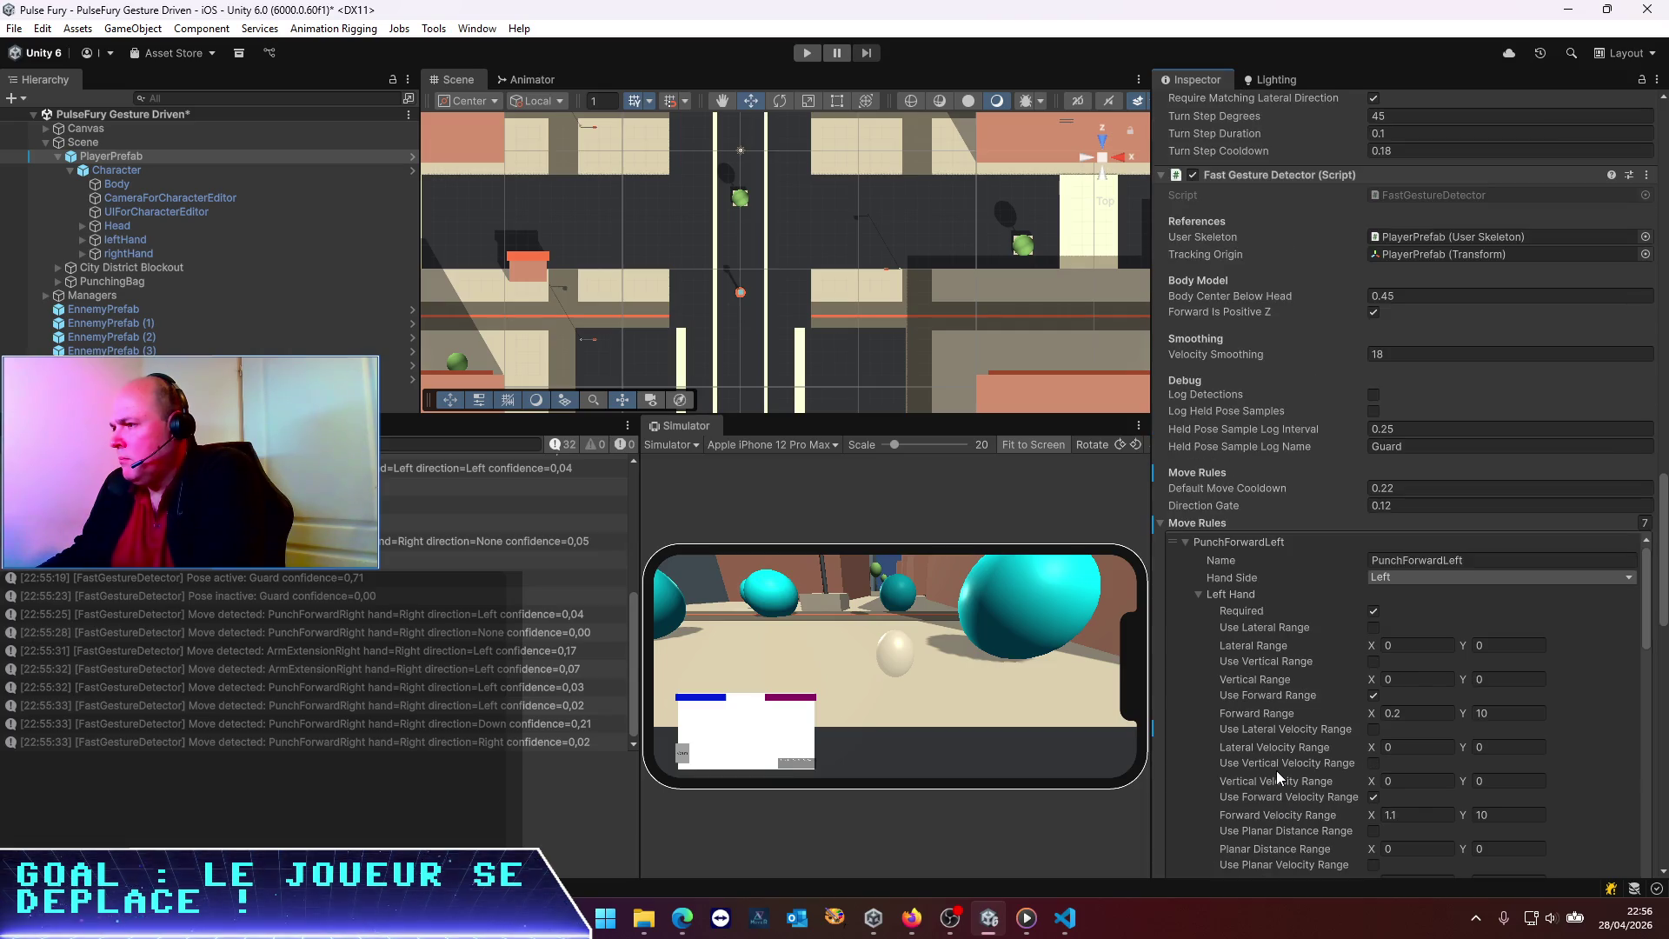
pyautogui.click(1184, 541)
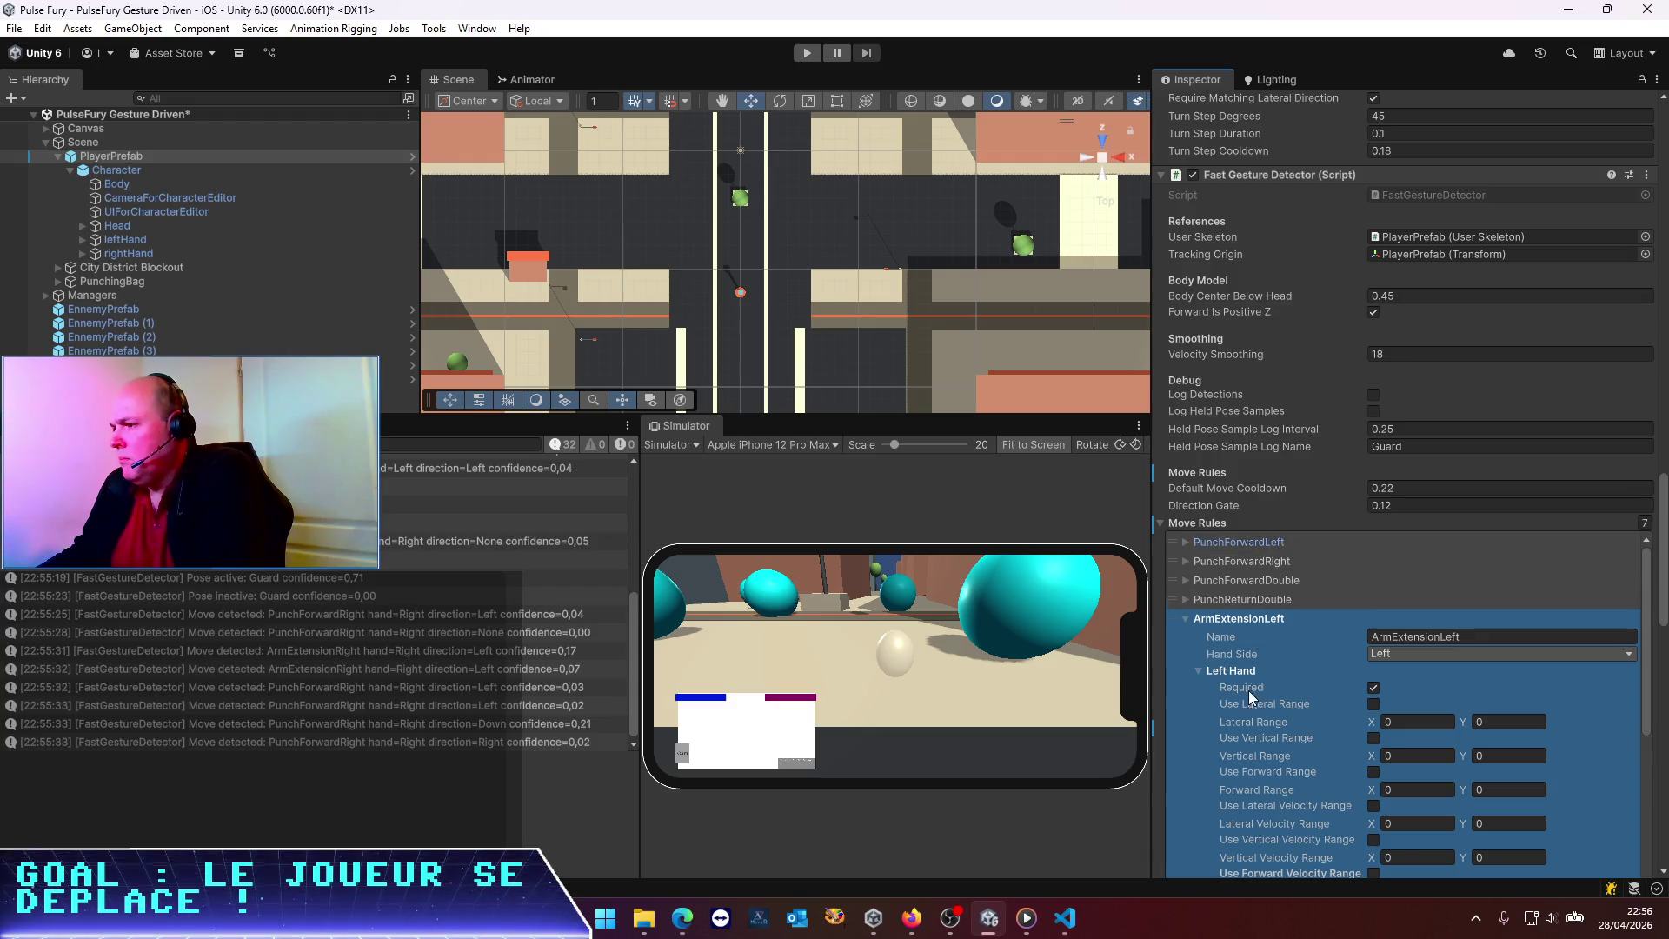
pyautogui.scroll(-5, 1248, 690)
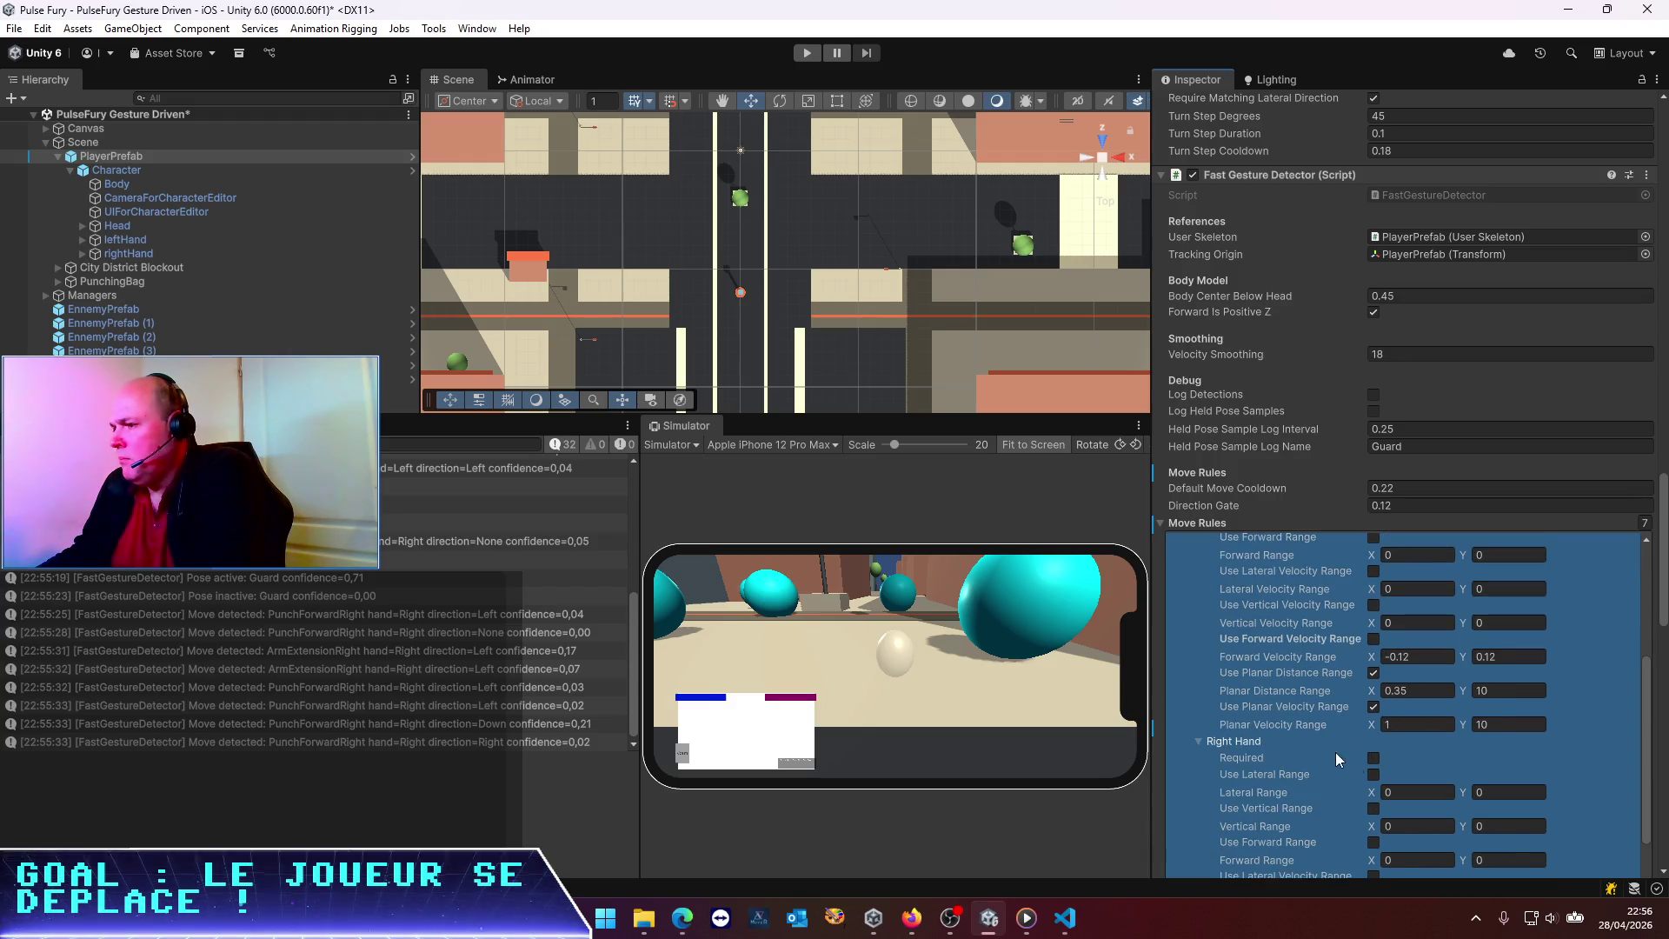
pyautogui.click(1373, 671)
# Look over the Move Rules list and expand PunchForwardLeft again
pyautogui.scroll(2, 1381, 686)
pyautogui.scroll(4, 1380, 686)
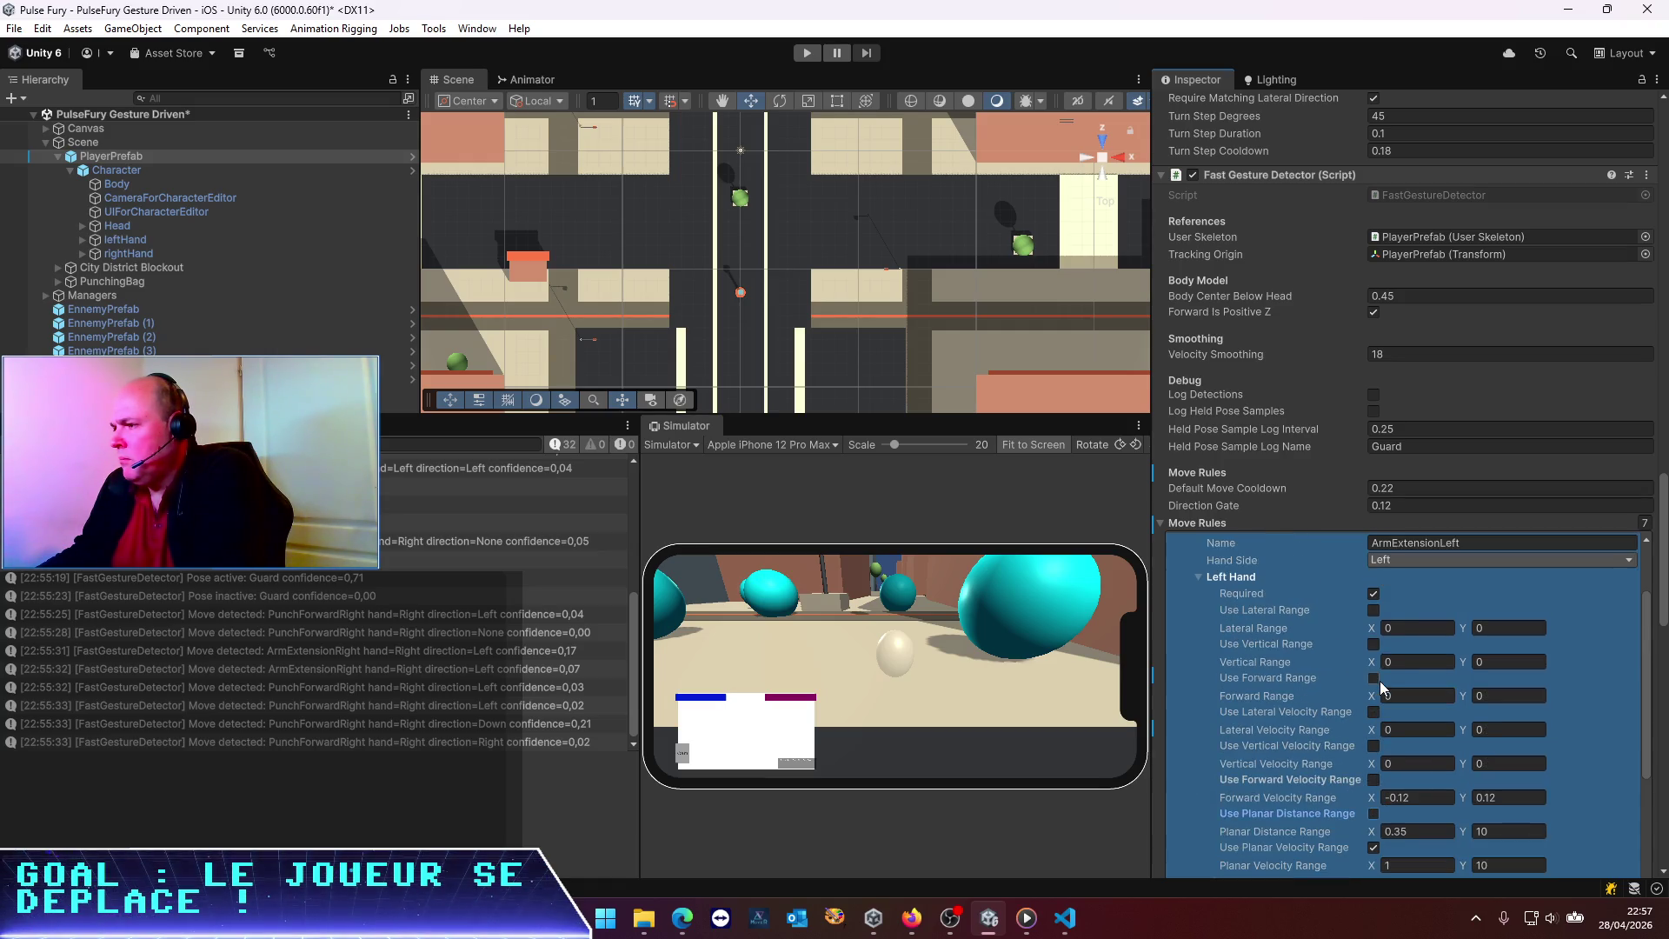
pyautogui.scroll(2, 1380, 681)
pyautogui.scroll(-2, 1379, 681)
pyautogui.scroll(-4, 1380, 680)
pyautogui.scroll(-2, 1382, 686)
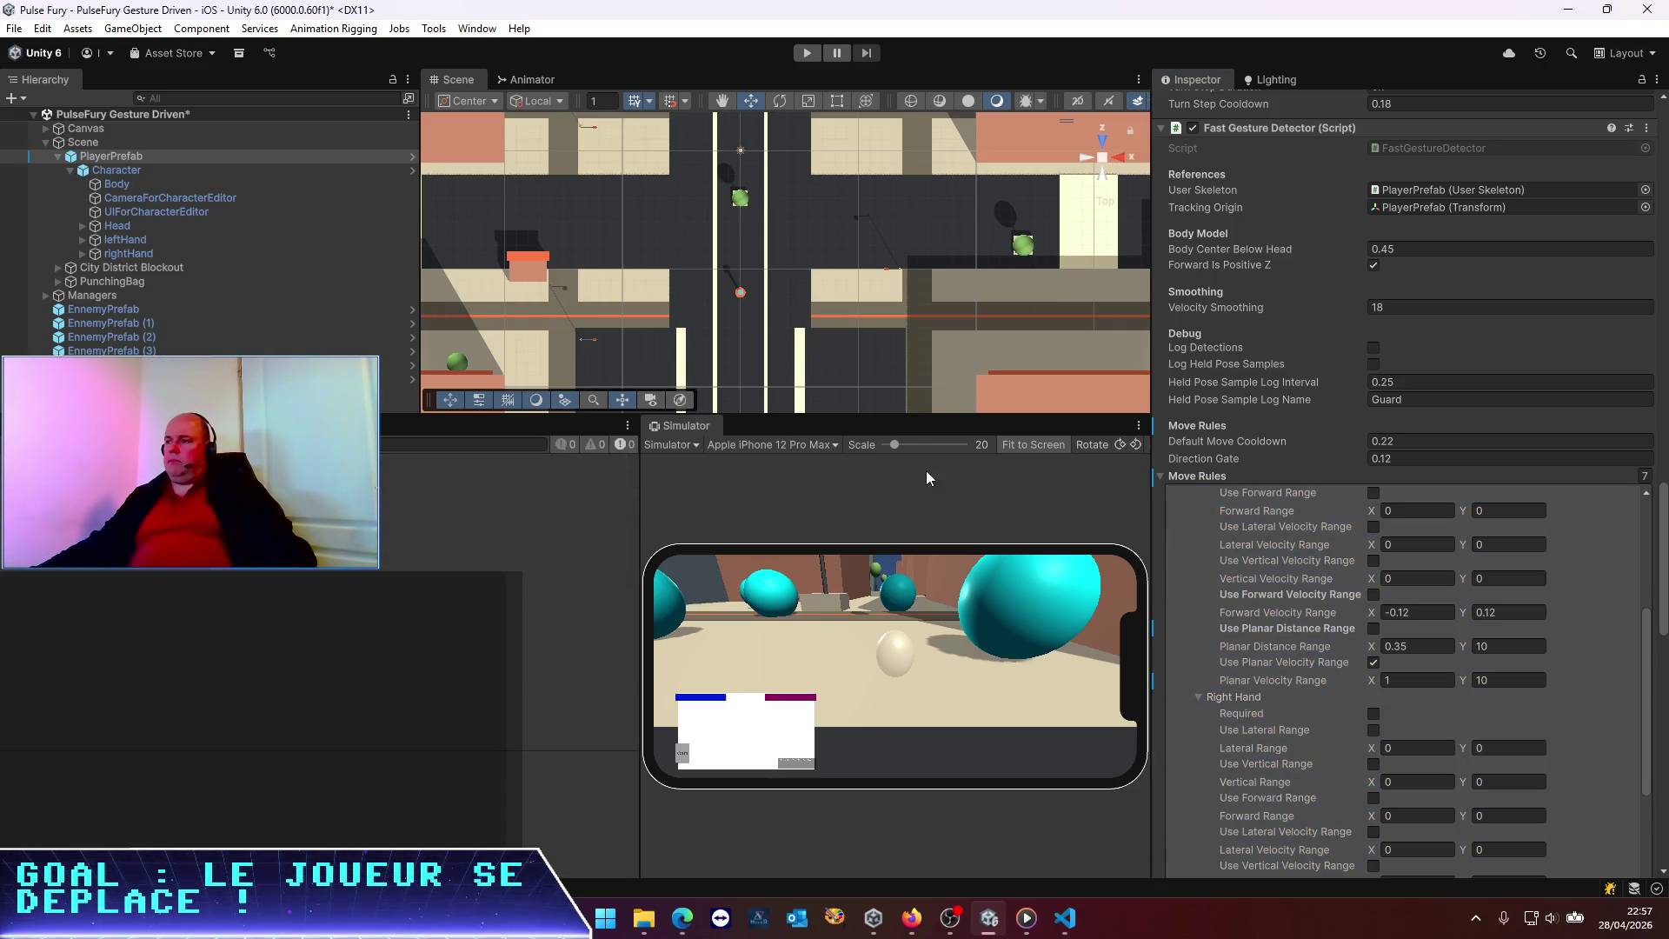
pyautogui.click(1455, 484)
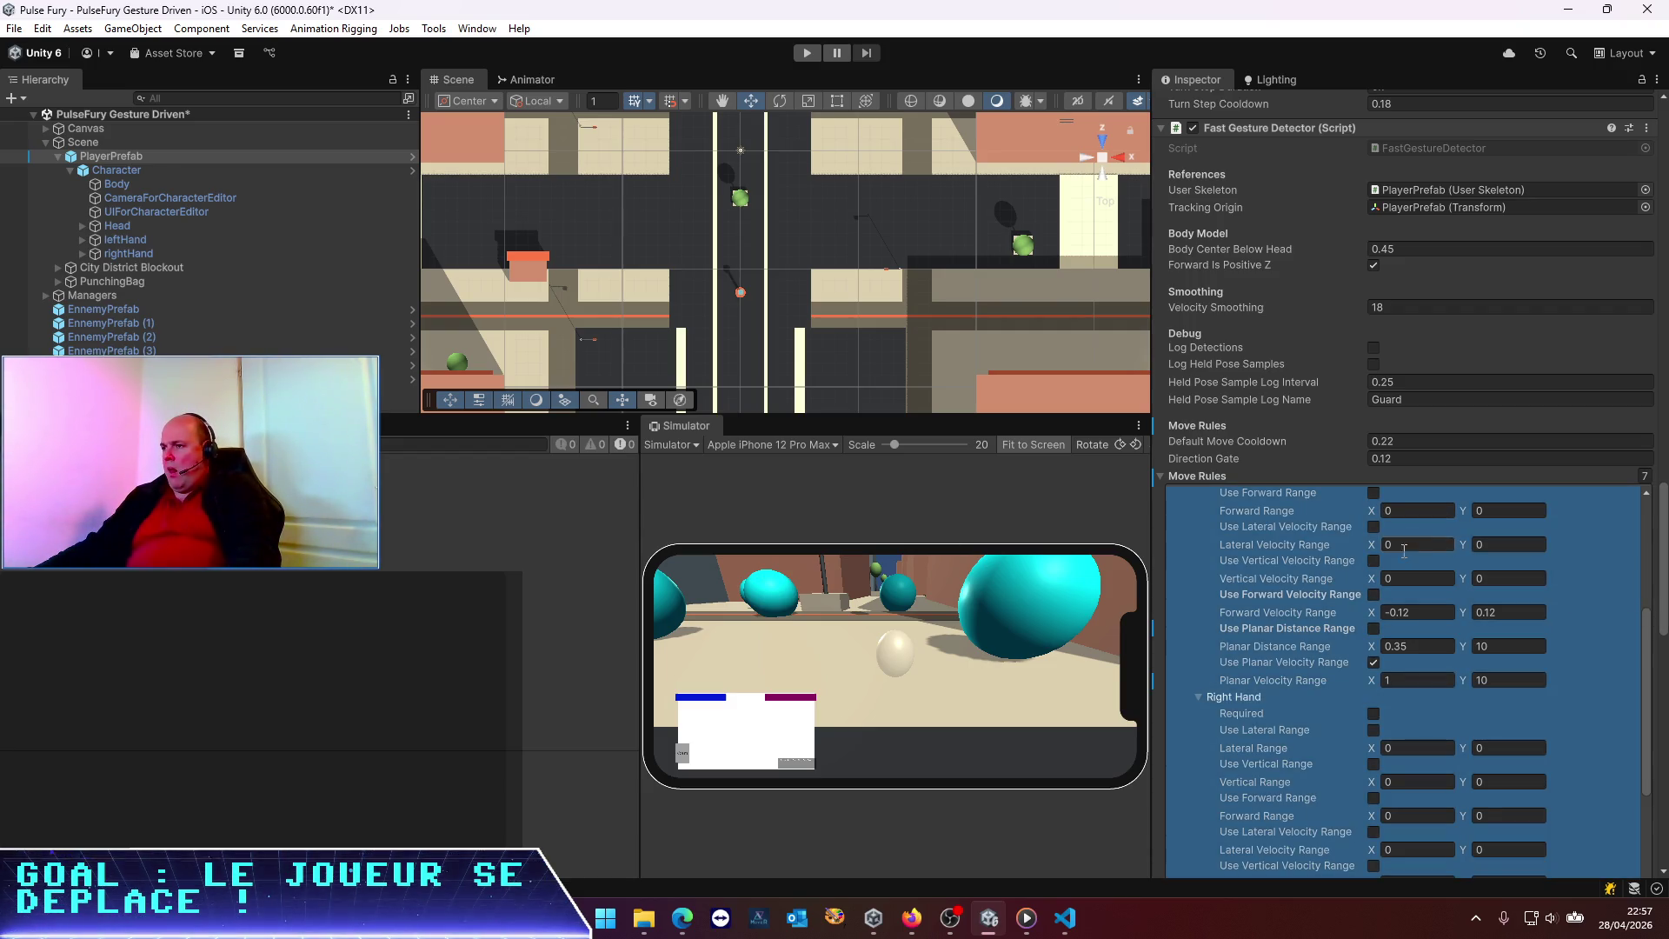
pyautogui.scroll(3, 1401, 554)
pyautogui.scroll(3, 1402, 555)
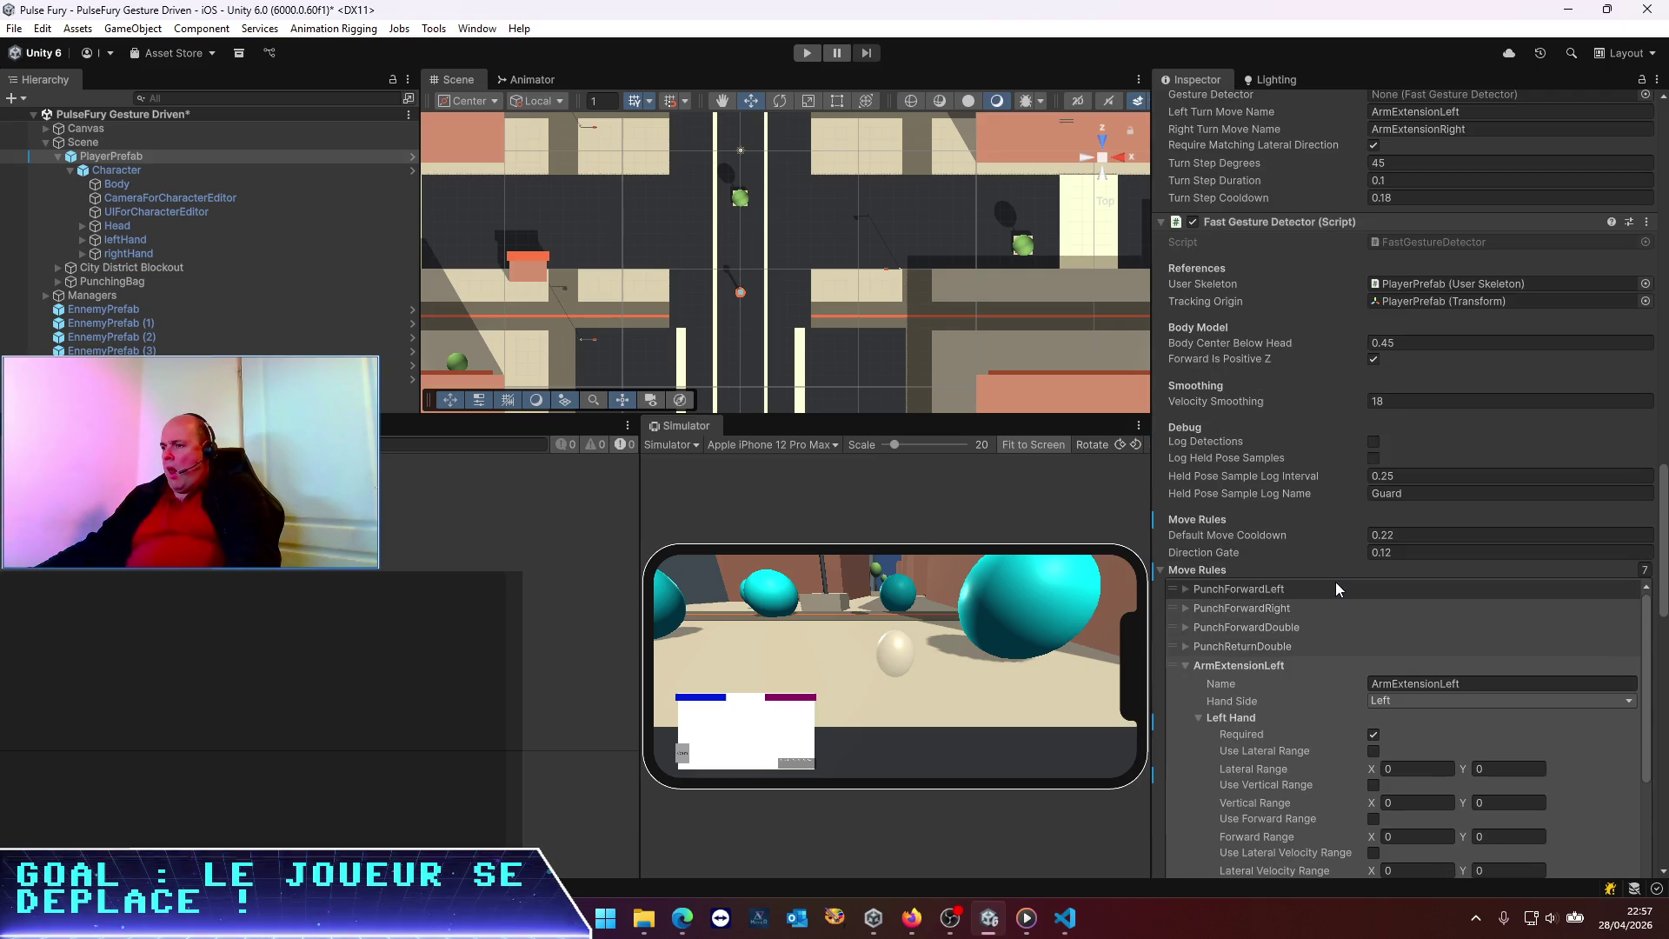
pyautogui.click(1187, 588)
pyautogui.scroll(-4, 1327, 628)
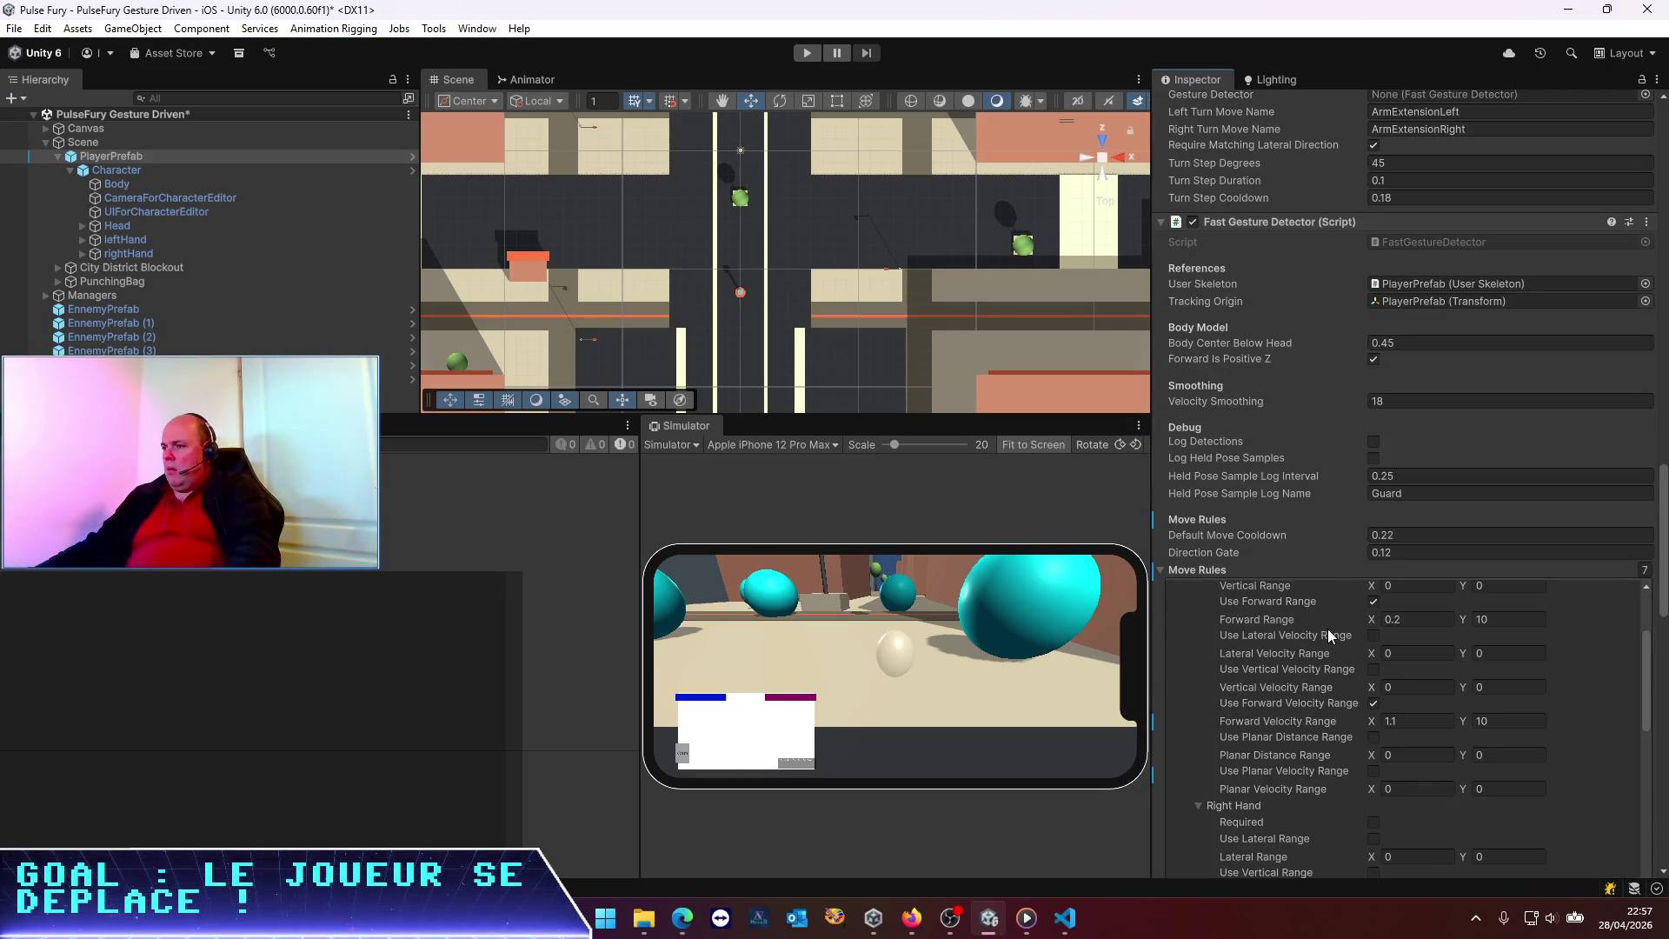
# Save the scene and start play mode again
pyautogui.hotkey('ctrl', 's')
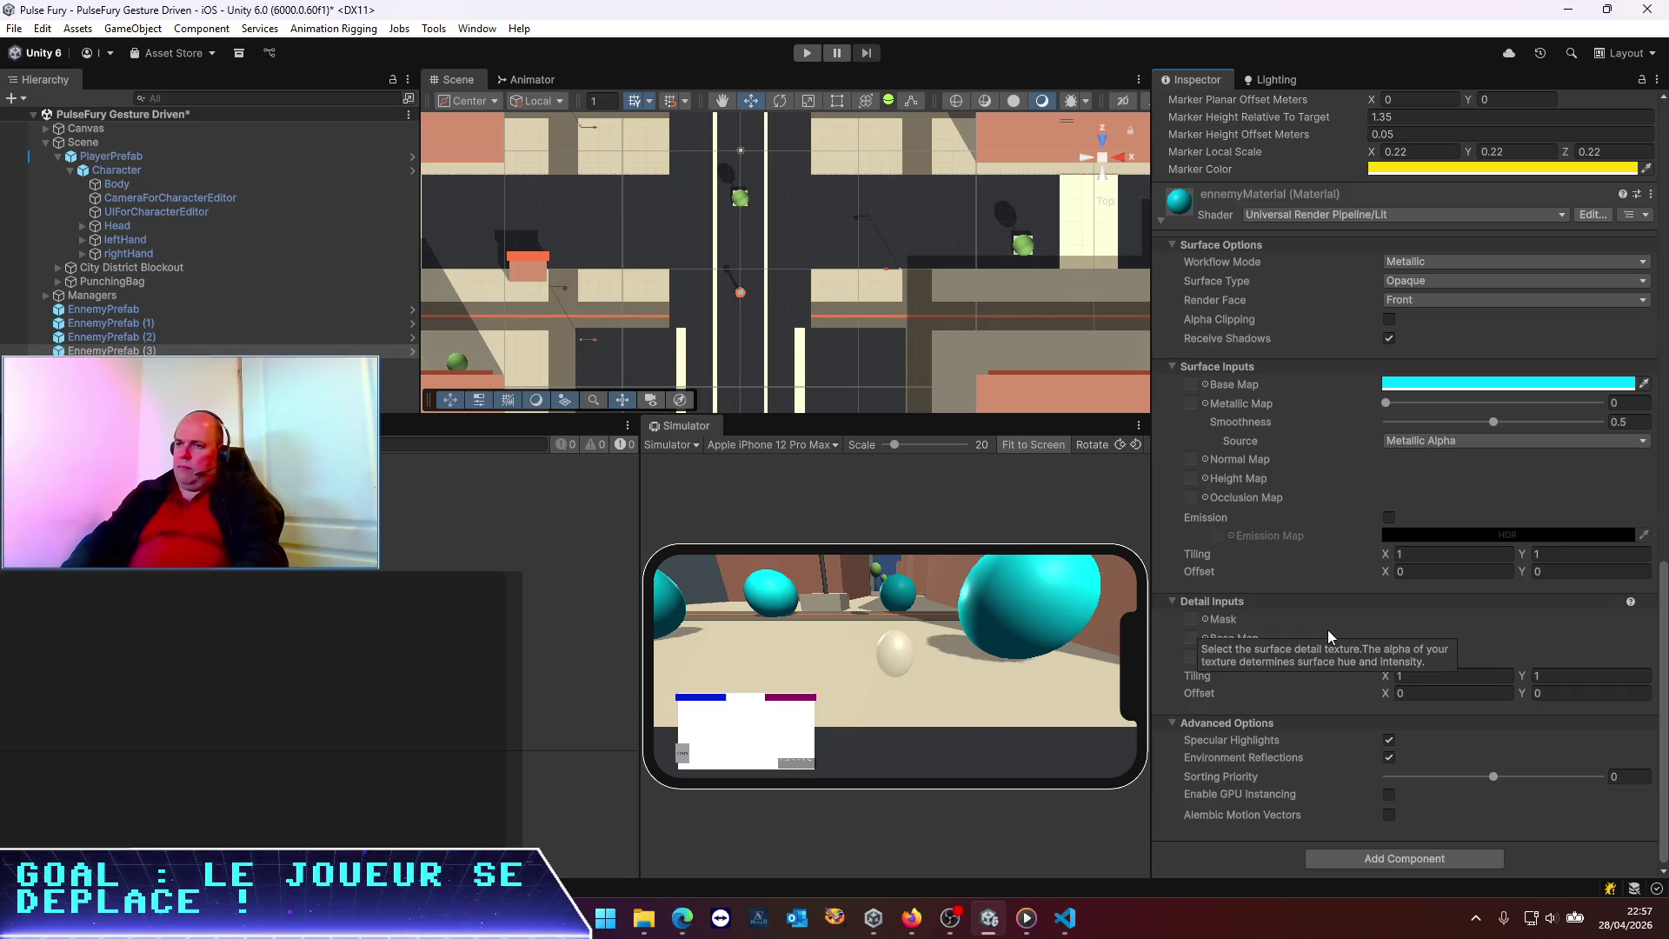
pyautogui.hotkey('ctrl', 's')
pyautogui.hotkey('ctrl', 'p')
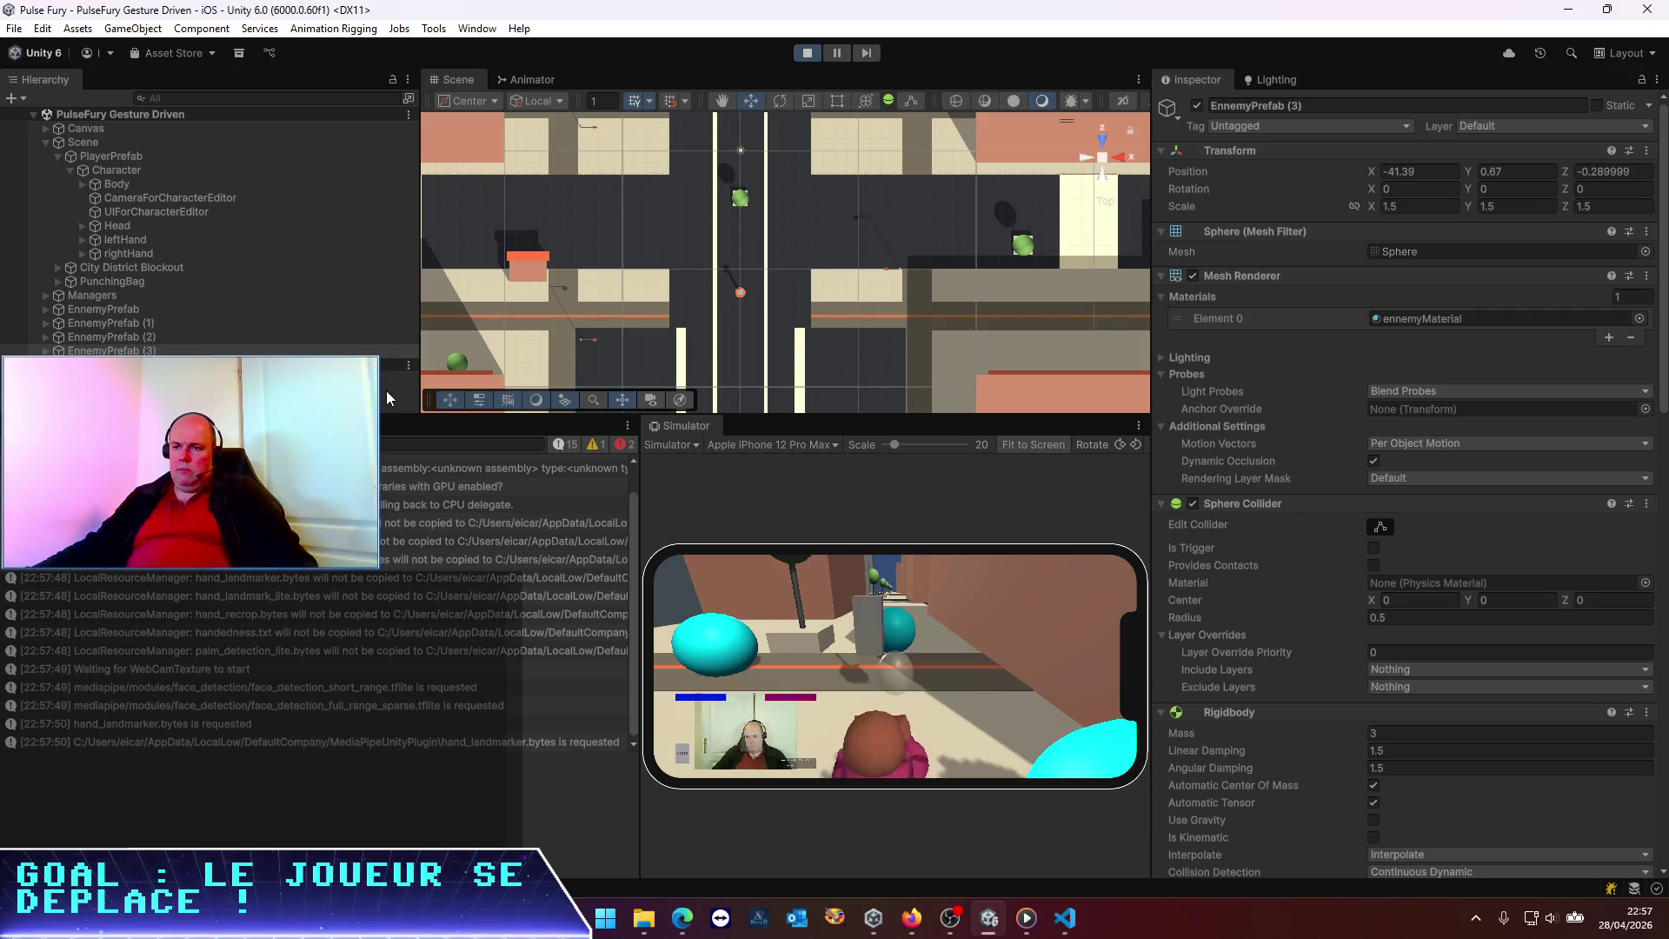
# Select PlayerPrefab and tick Log Detections in Fast Gesture Detector's Debug section
pyautogui.click(117, 154)
pyautogui.scroll(-10, 1301, 670)
pyautogui.scroll(-15, 1301, 670)
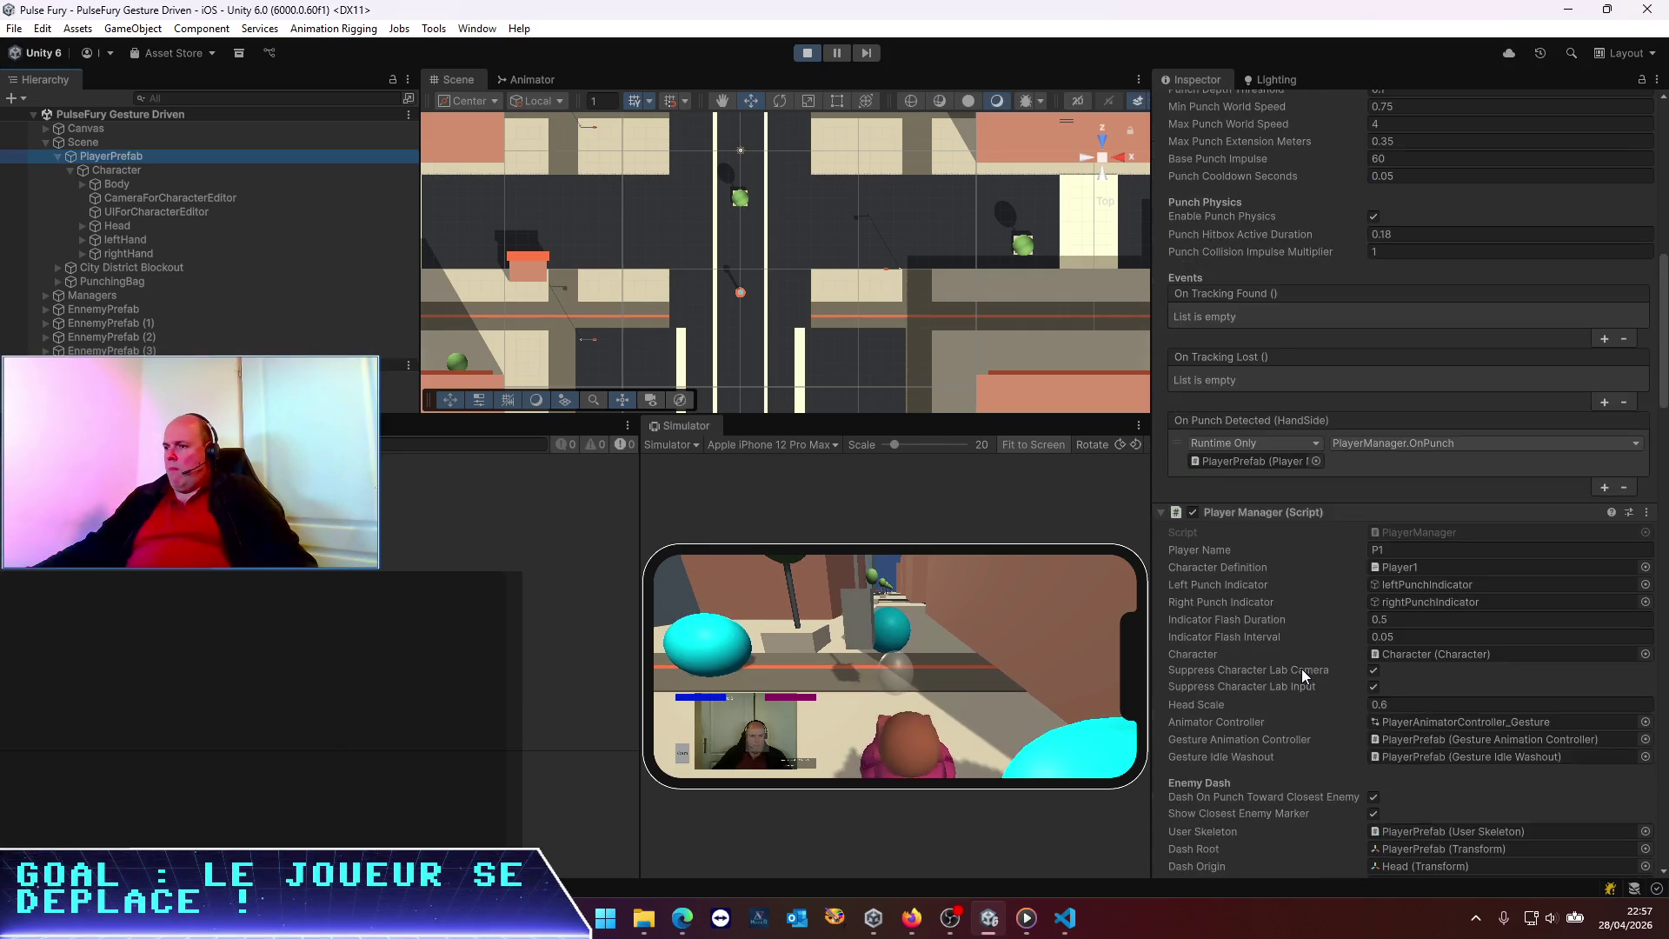
pyautogui.scroll(-5, 1301, 669)
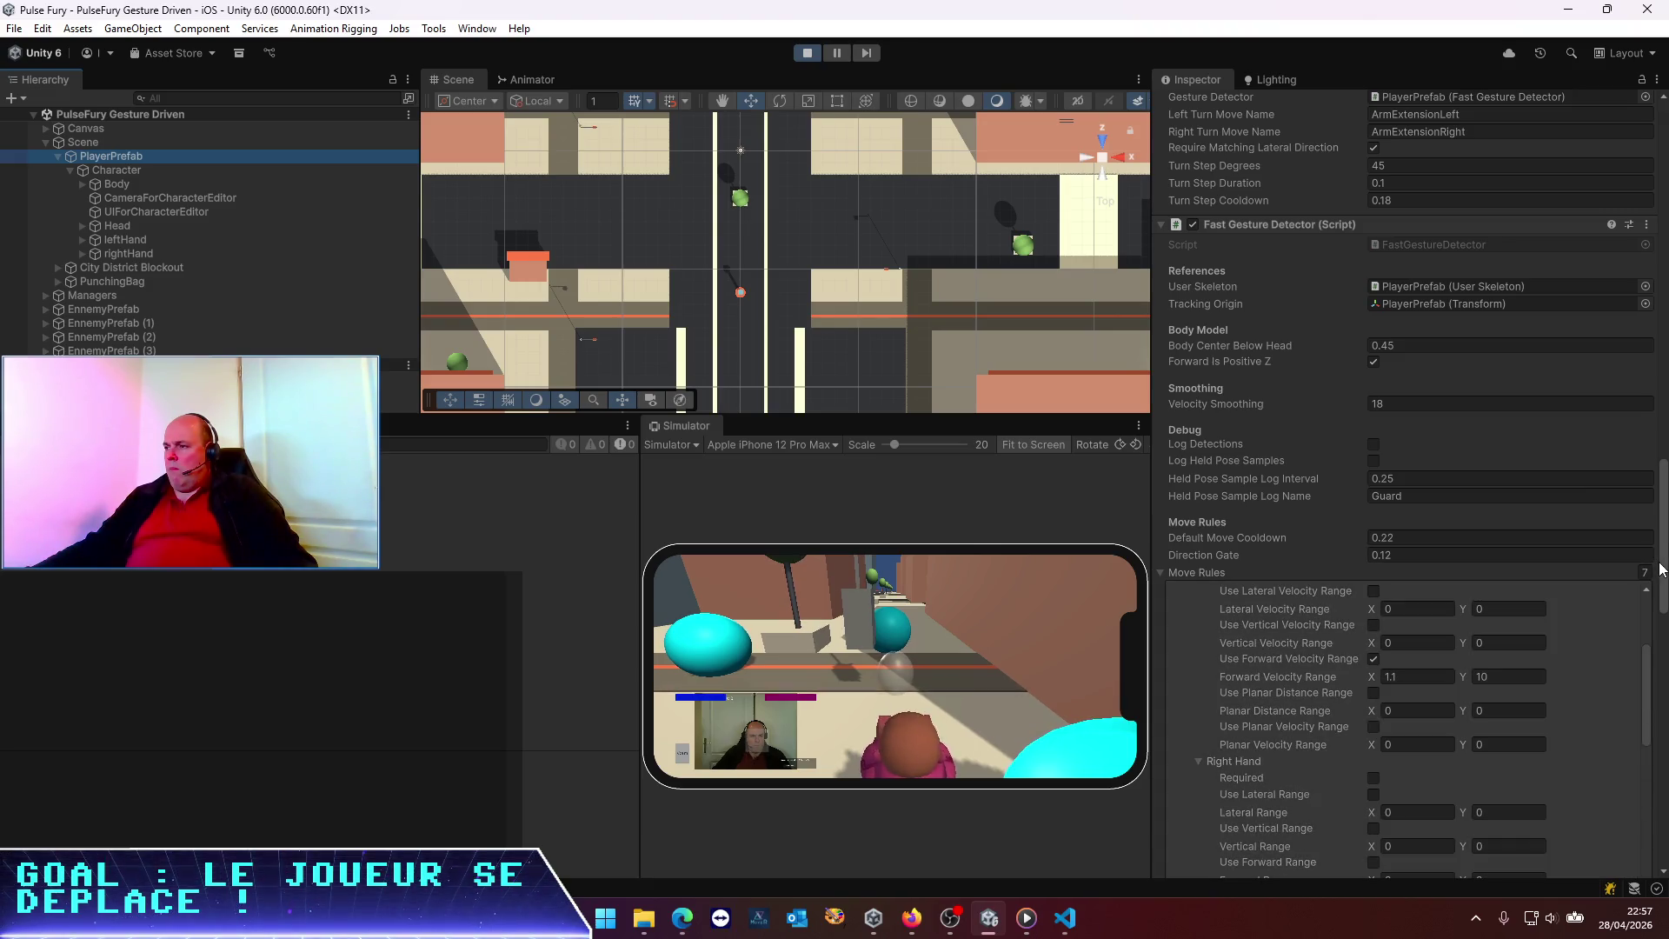
pyautogui.scroll(-10, 1339, 377)
pyautogui.scroll(8, 1339, 377)
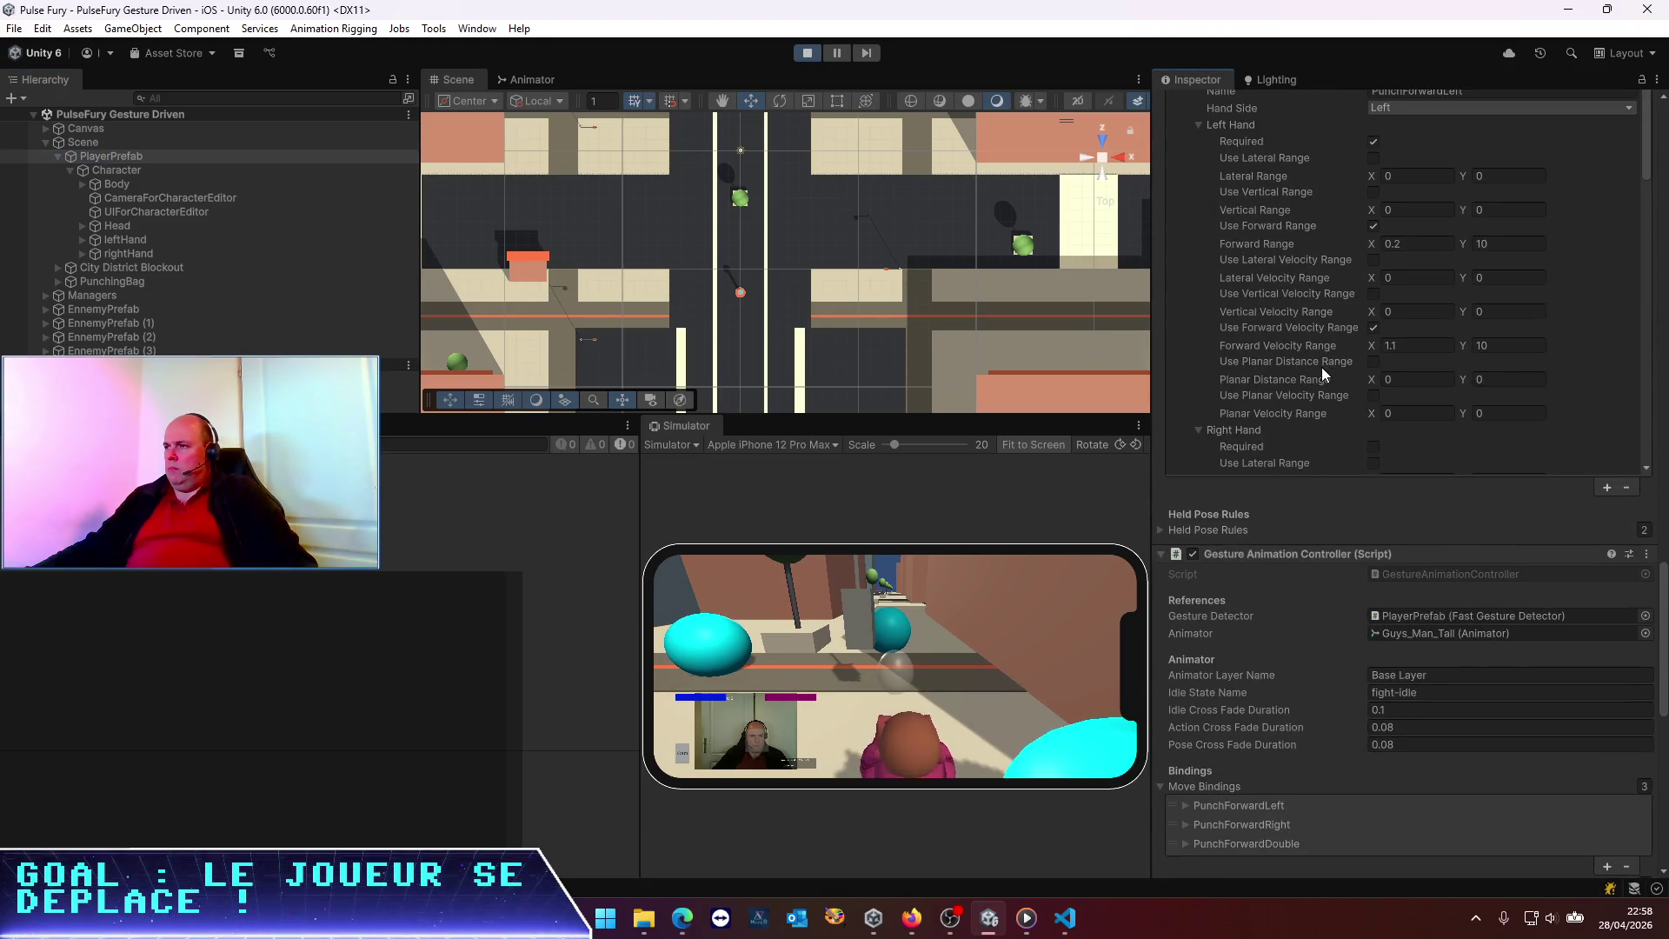
pyautogui.scroll(2, 1328, 357)
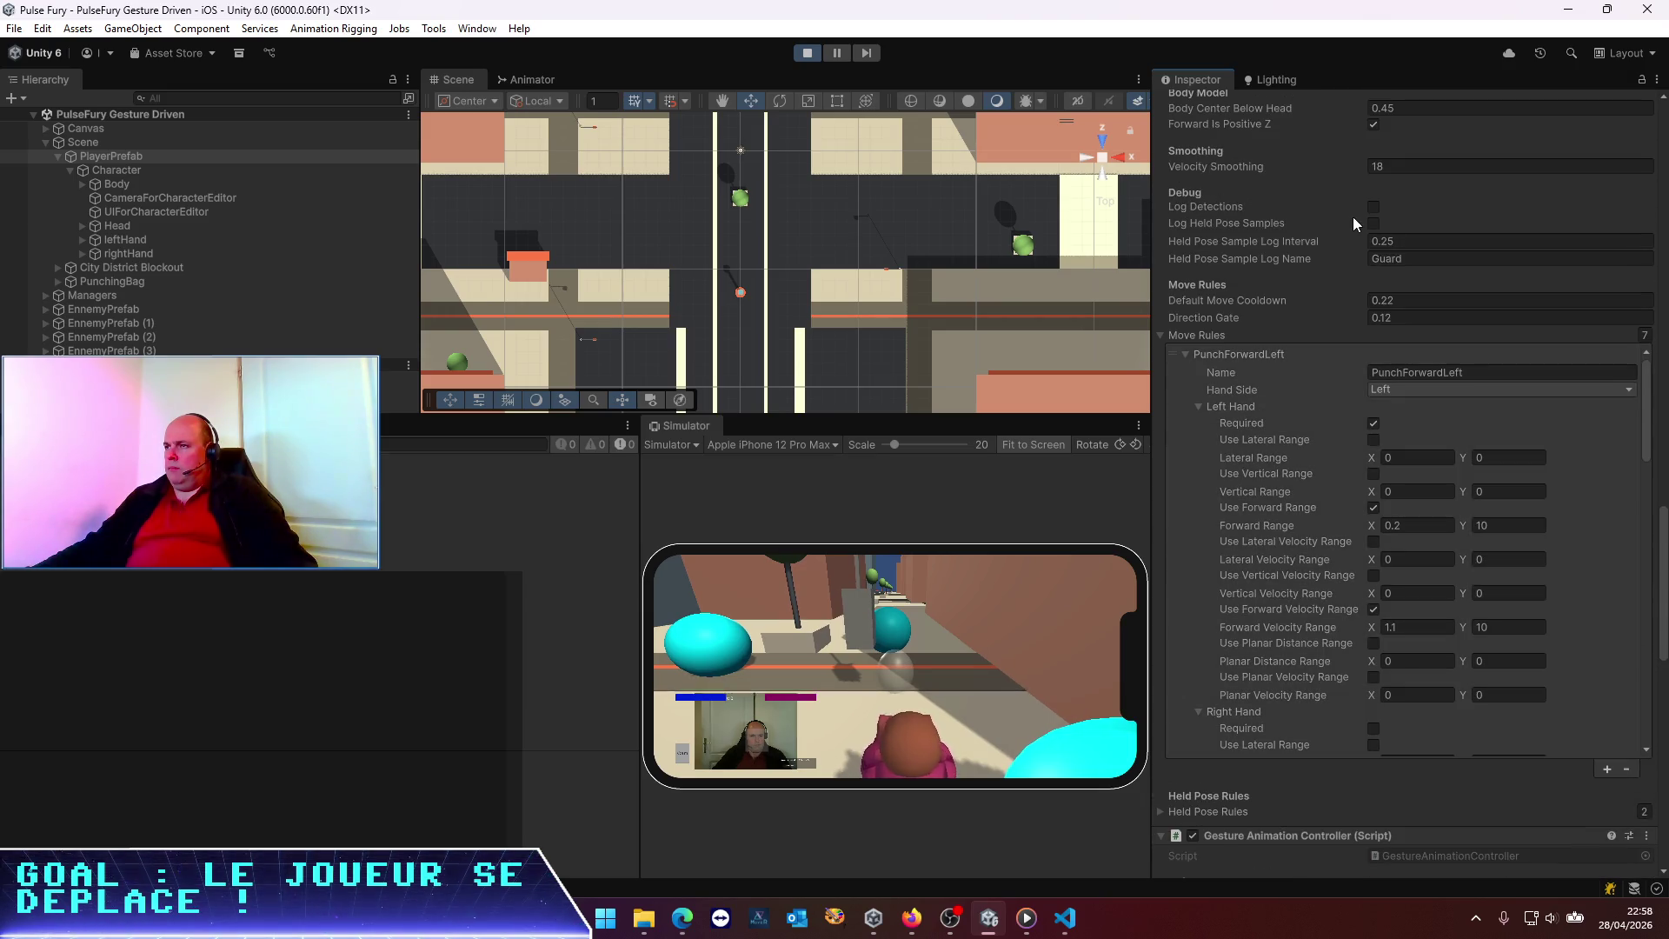
pyautogui.click(1372, 207)
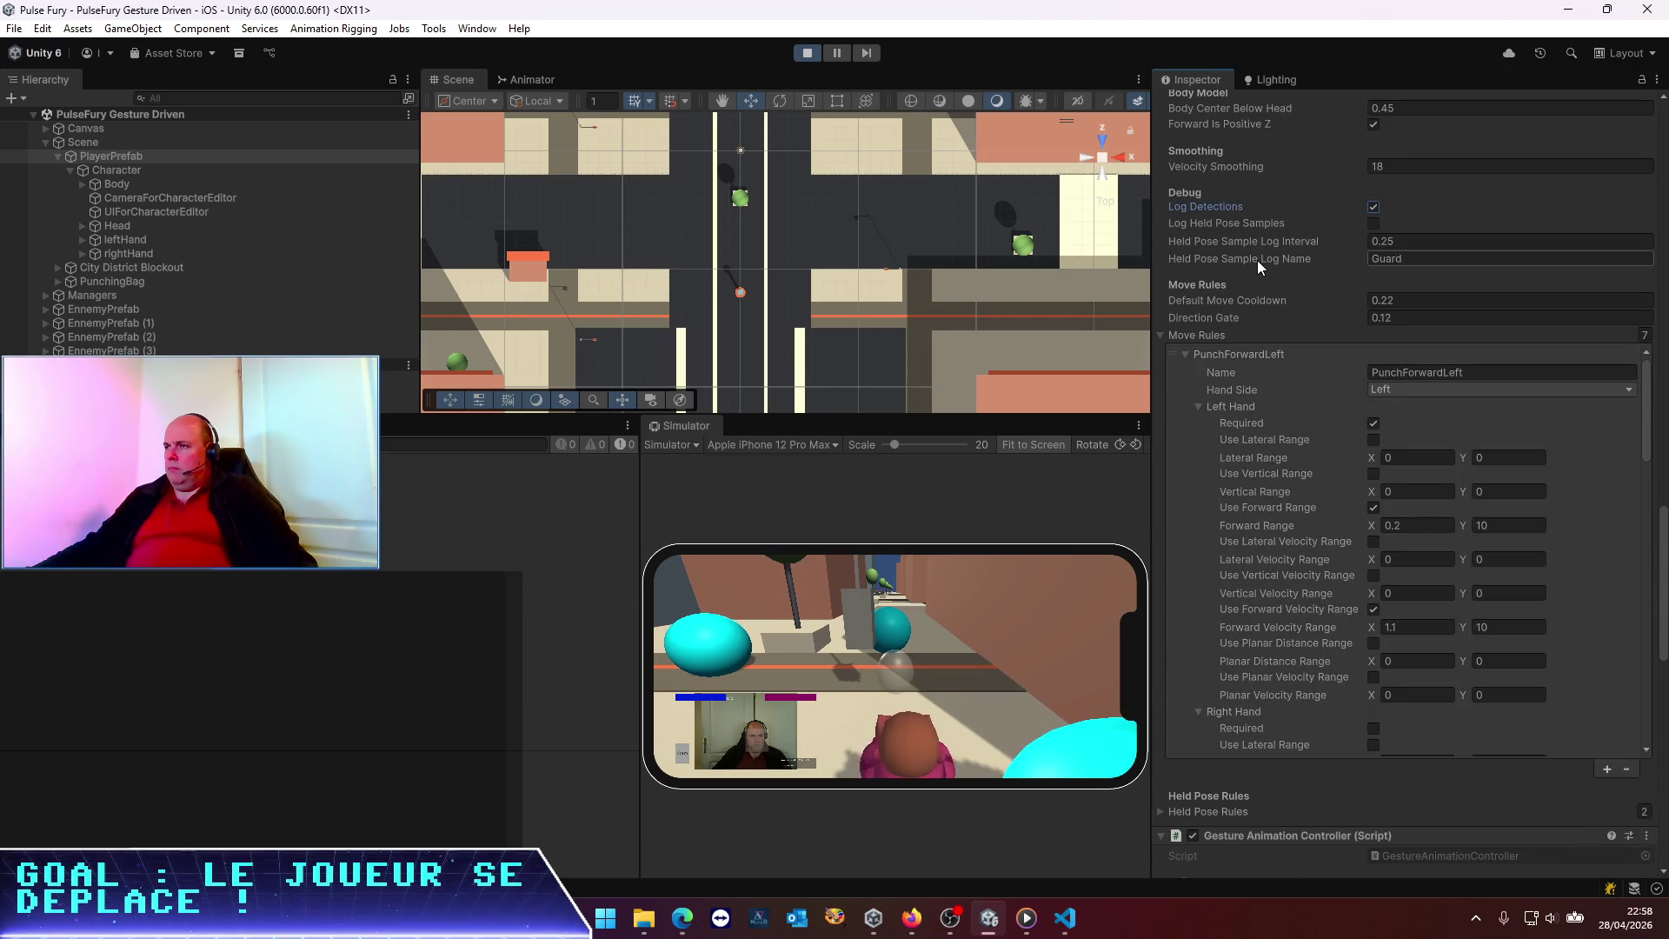
# Collapse the PunchForwardLeft rule in Move Rules
pyautogui.scroll(-3, 1285, 504)
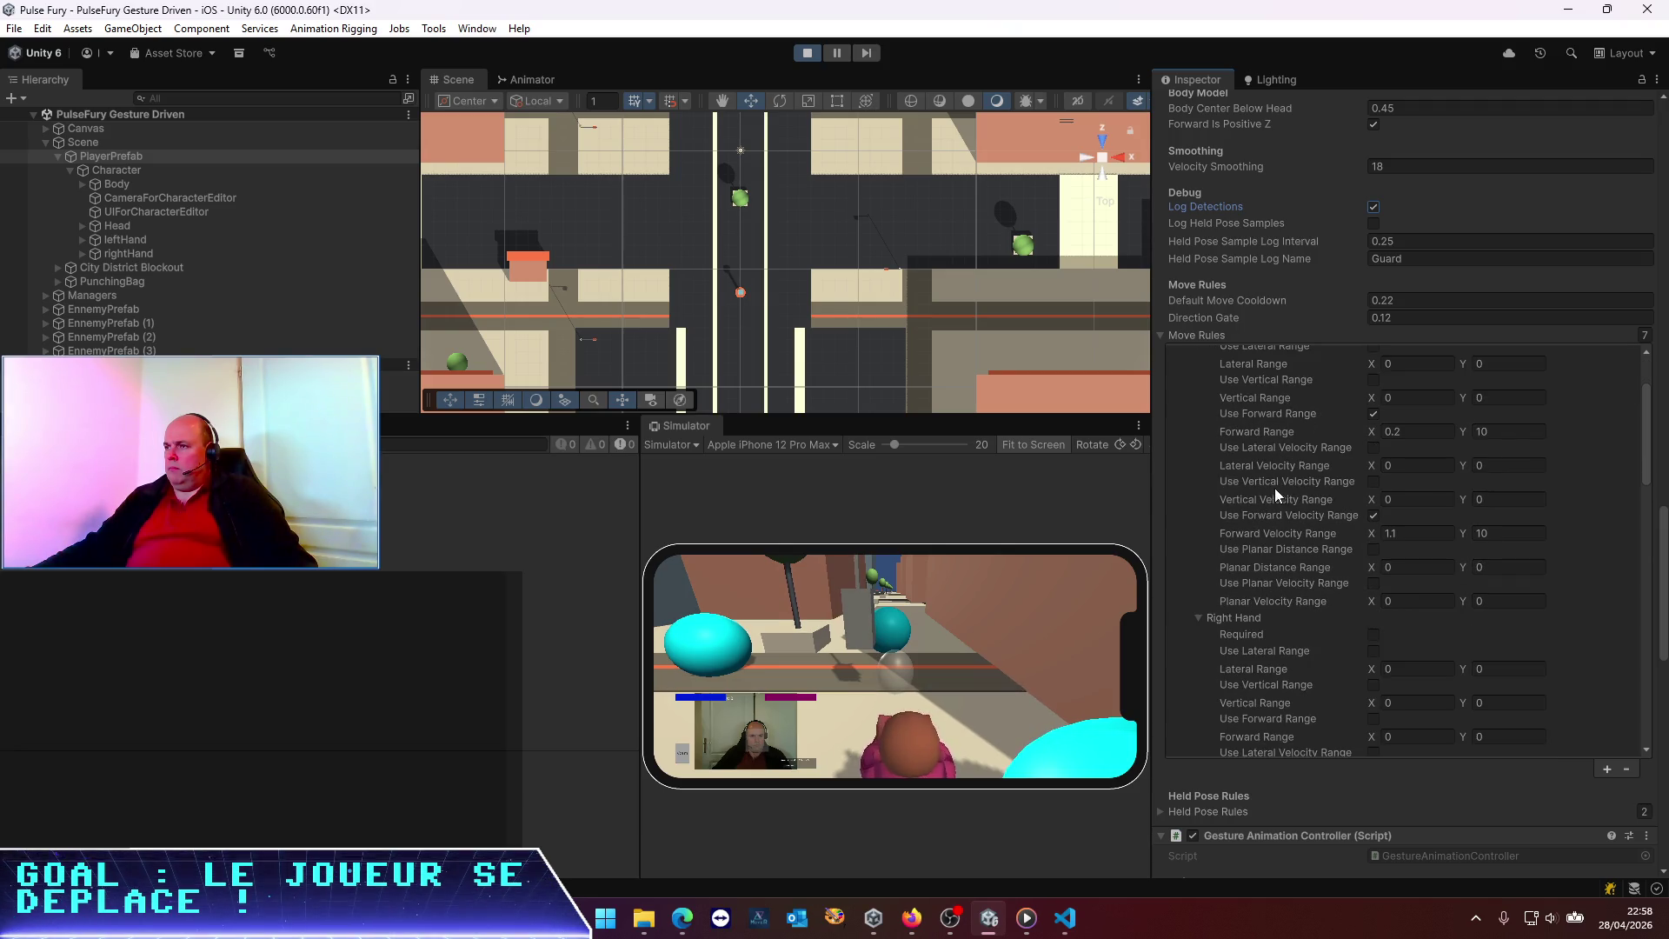
pyautogui.scroll(5, 1275, 488)
pyautogui.click(1184, 448)
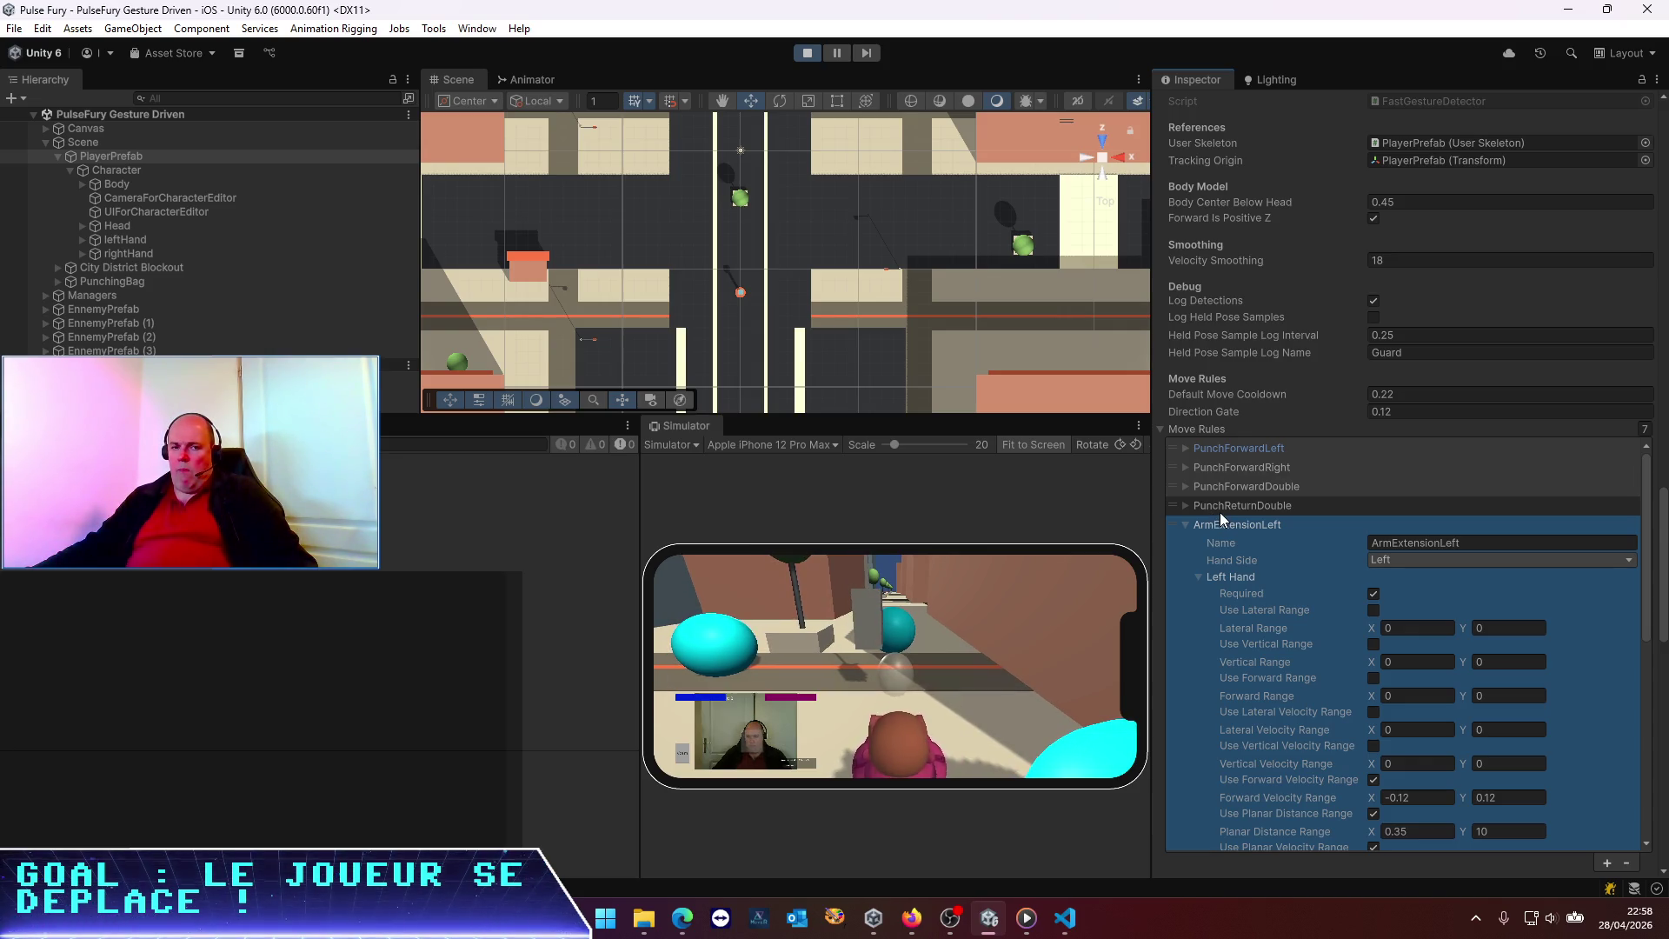
# Scroll the Move Rules list down to the ArmExtensionLeft rule's Left Hand range fields
pyautogui.scroll(-3, 1219, 513)
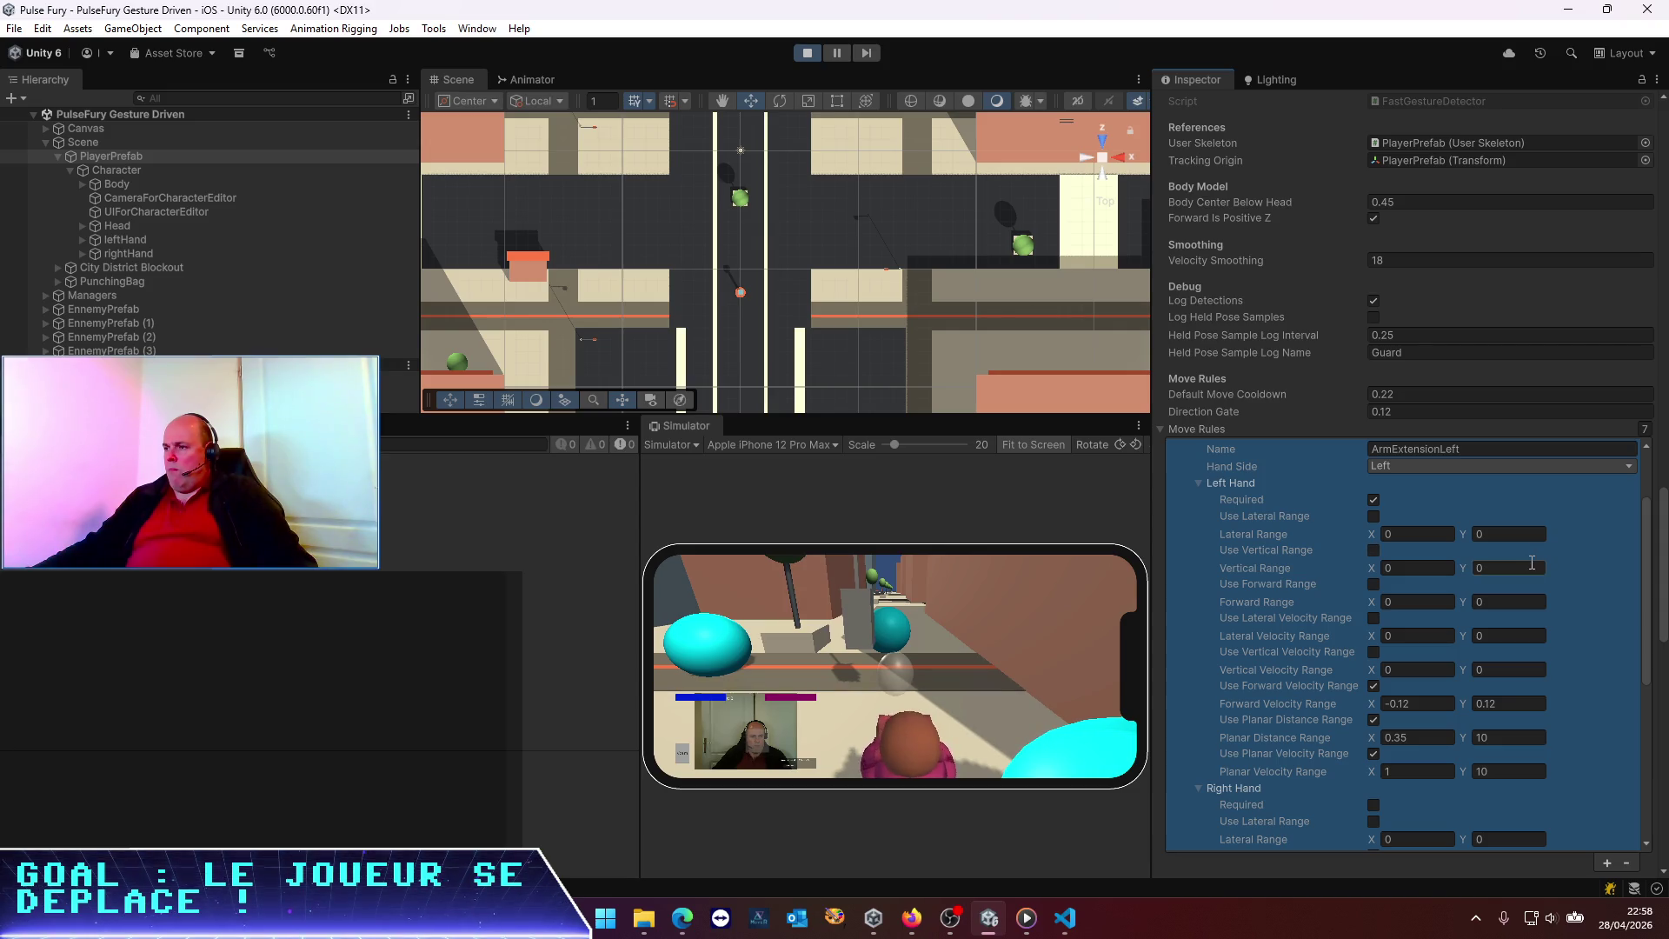
pyautogui.scroll(2, 1317, 681)
pyautogui.scroll(-2, 1317, 681)
pyautogui.scroll(-2, 1330, 687)
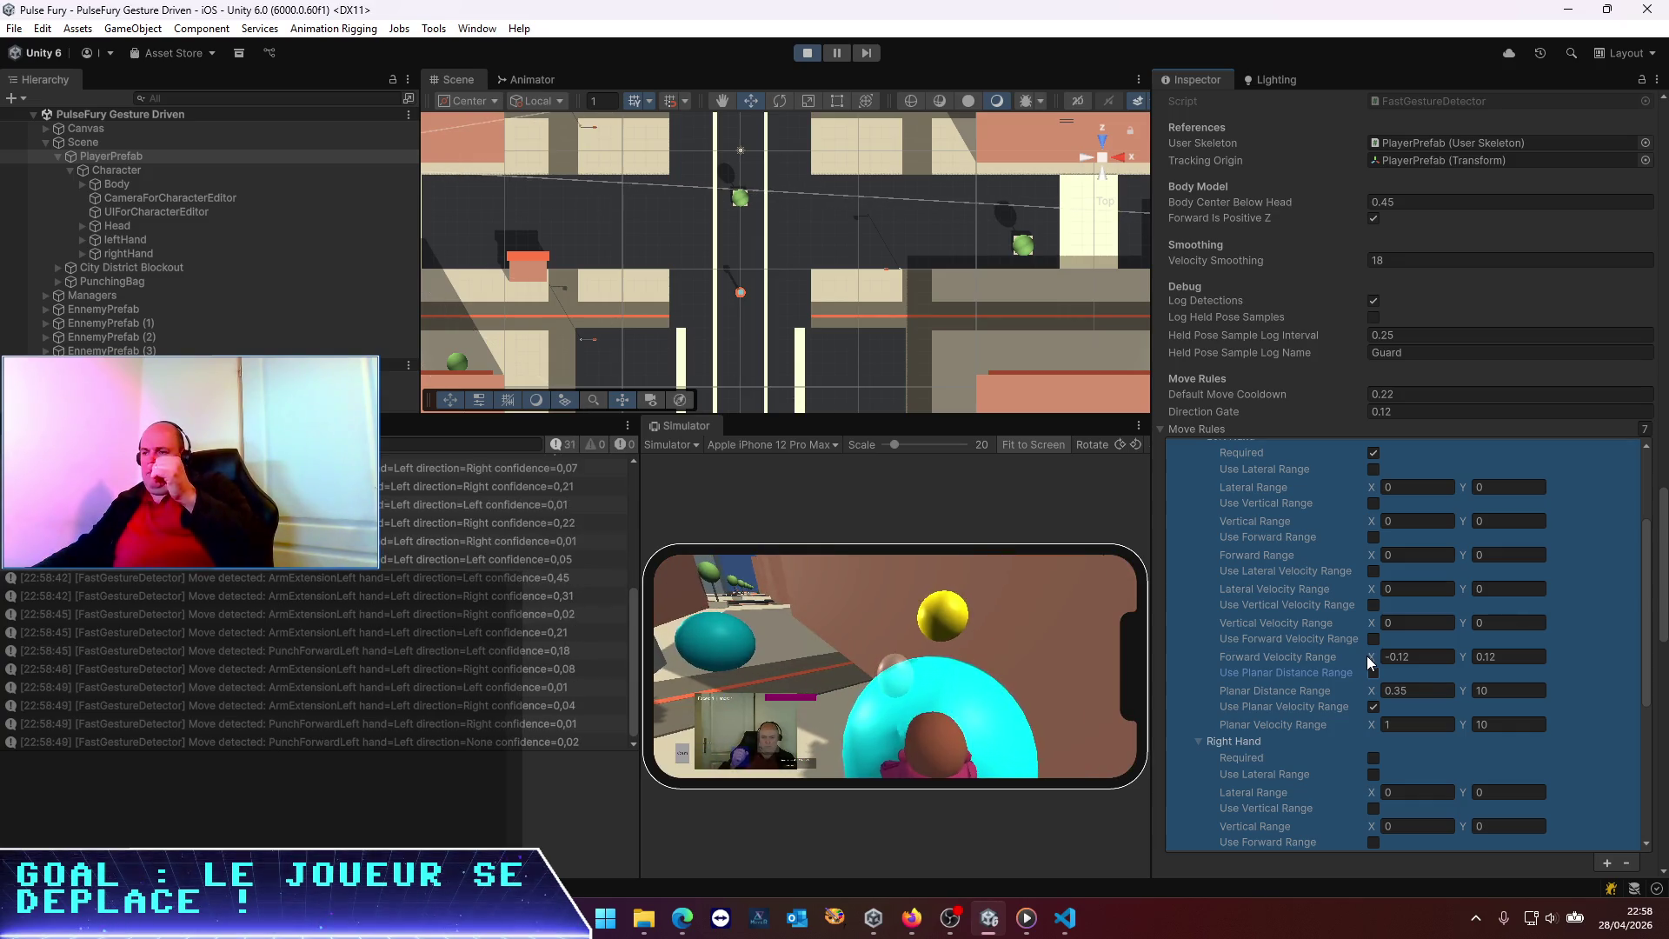
# Try ArmExtensionLeft minimum planar velocity 0.5, then 1.5, and clear the Console after testing
pyautogui.click(1414, 723)
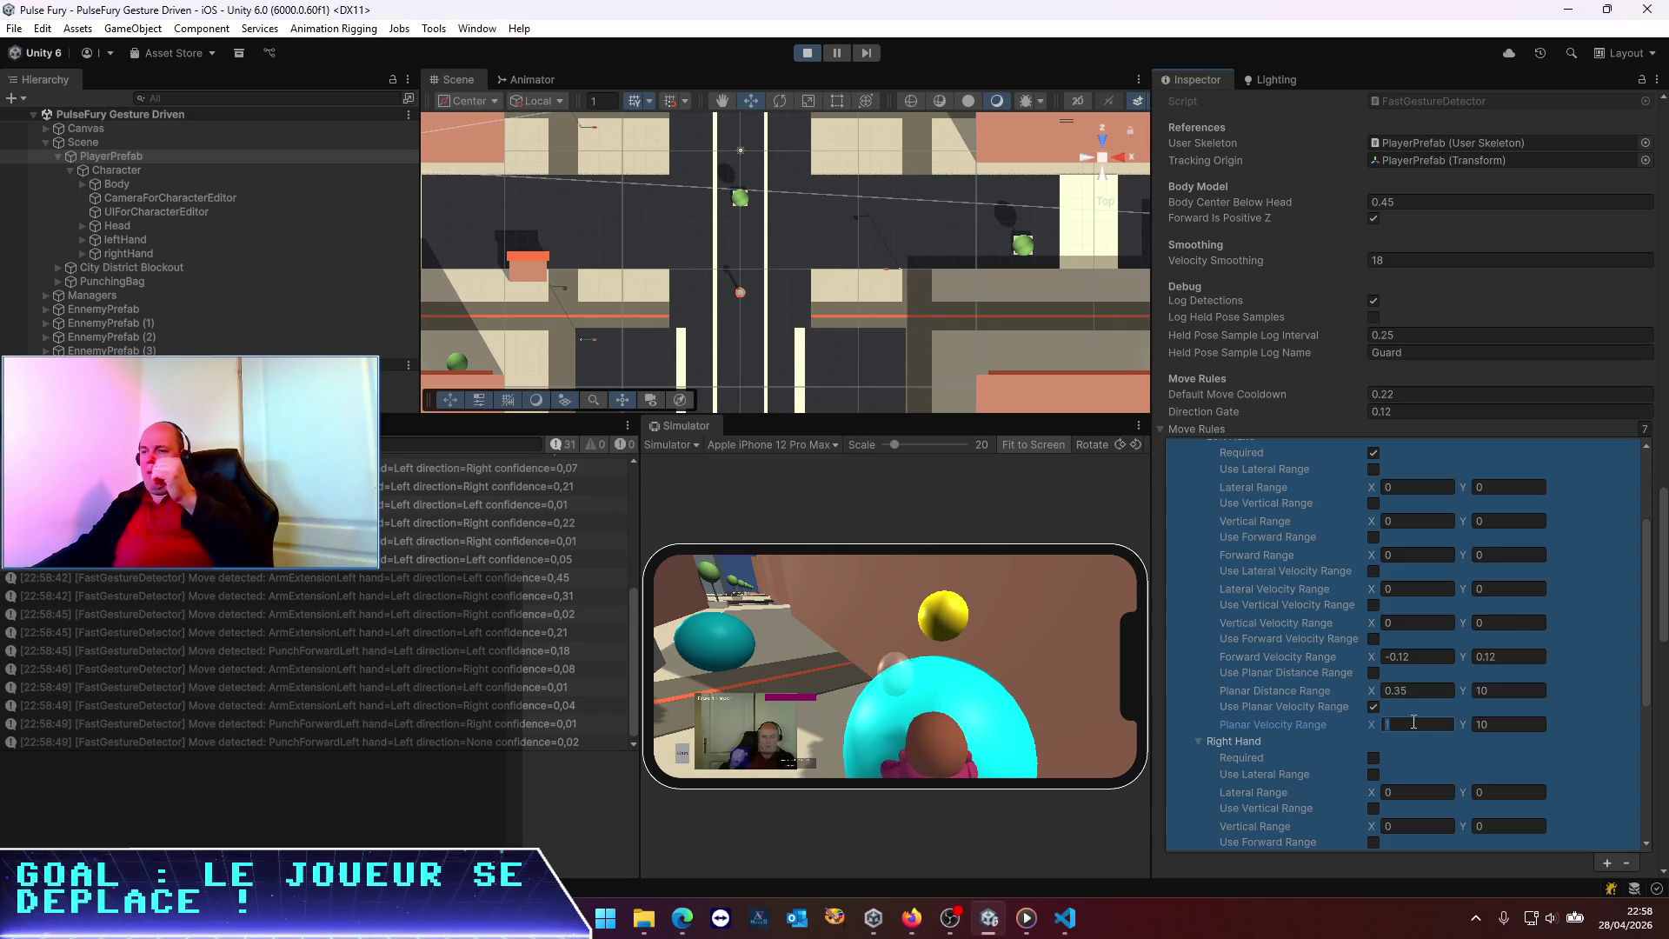
pyautogui.write('0.5')
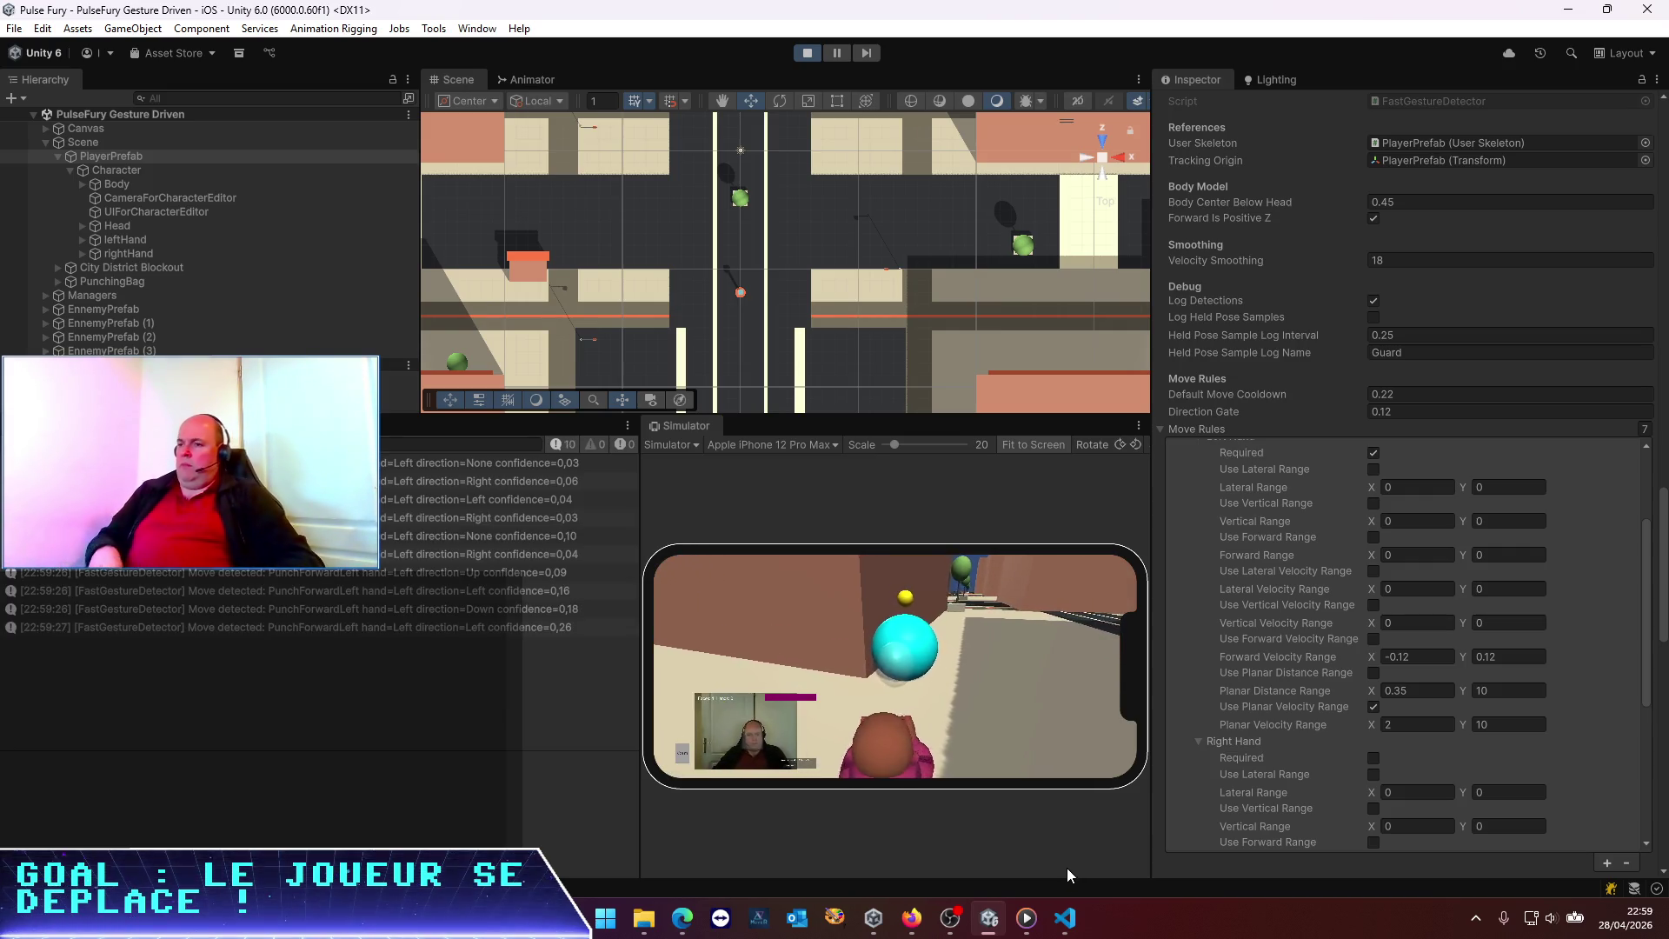
pyautogui.click(1437, 669)
pyautogui.click(1397, 725)
pyautogui.write('1.5')
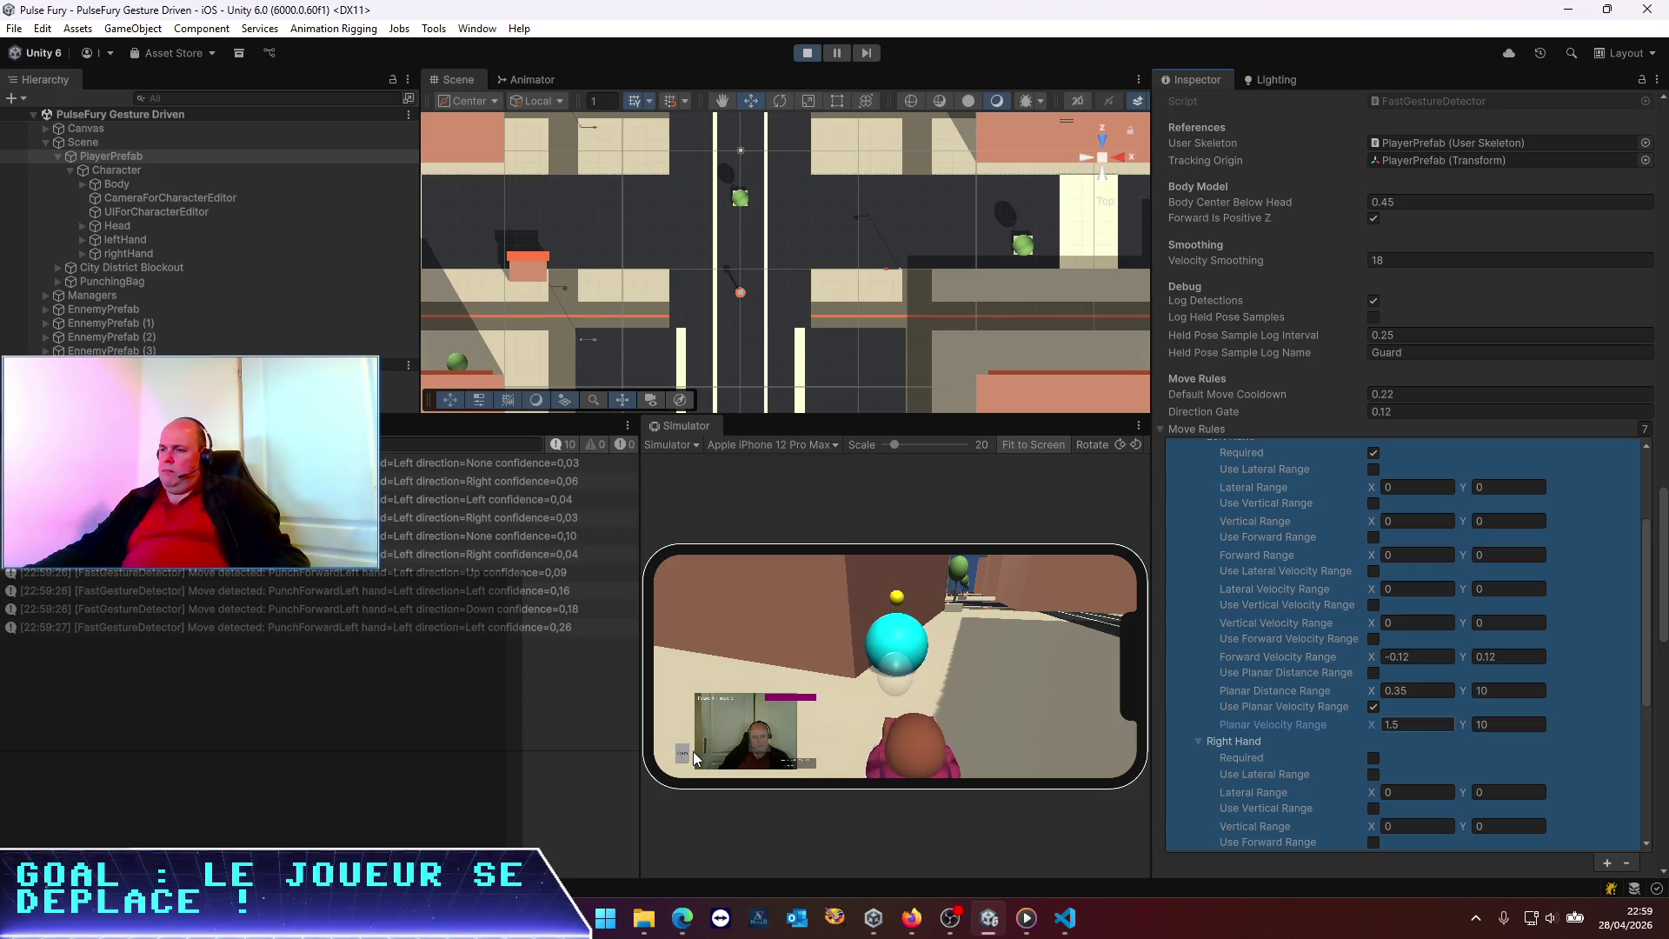
pyautogui.click(21, 444)
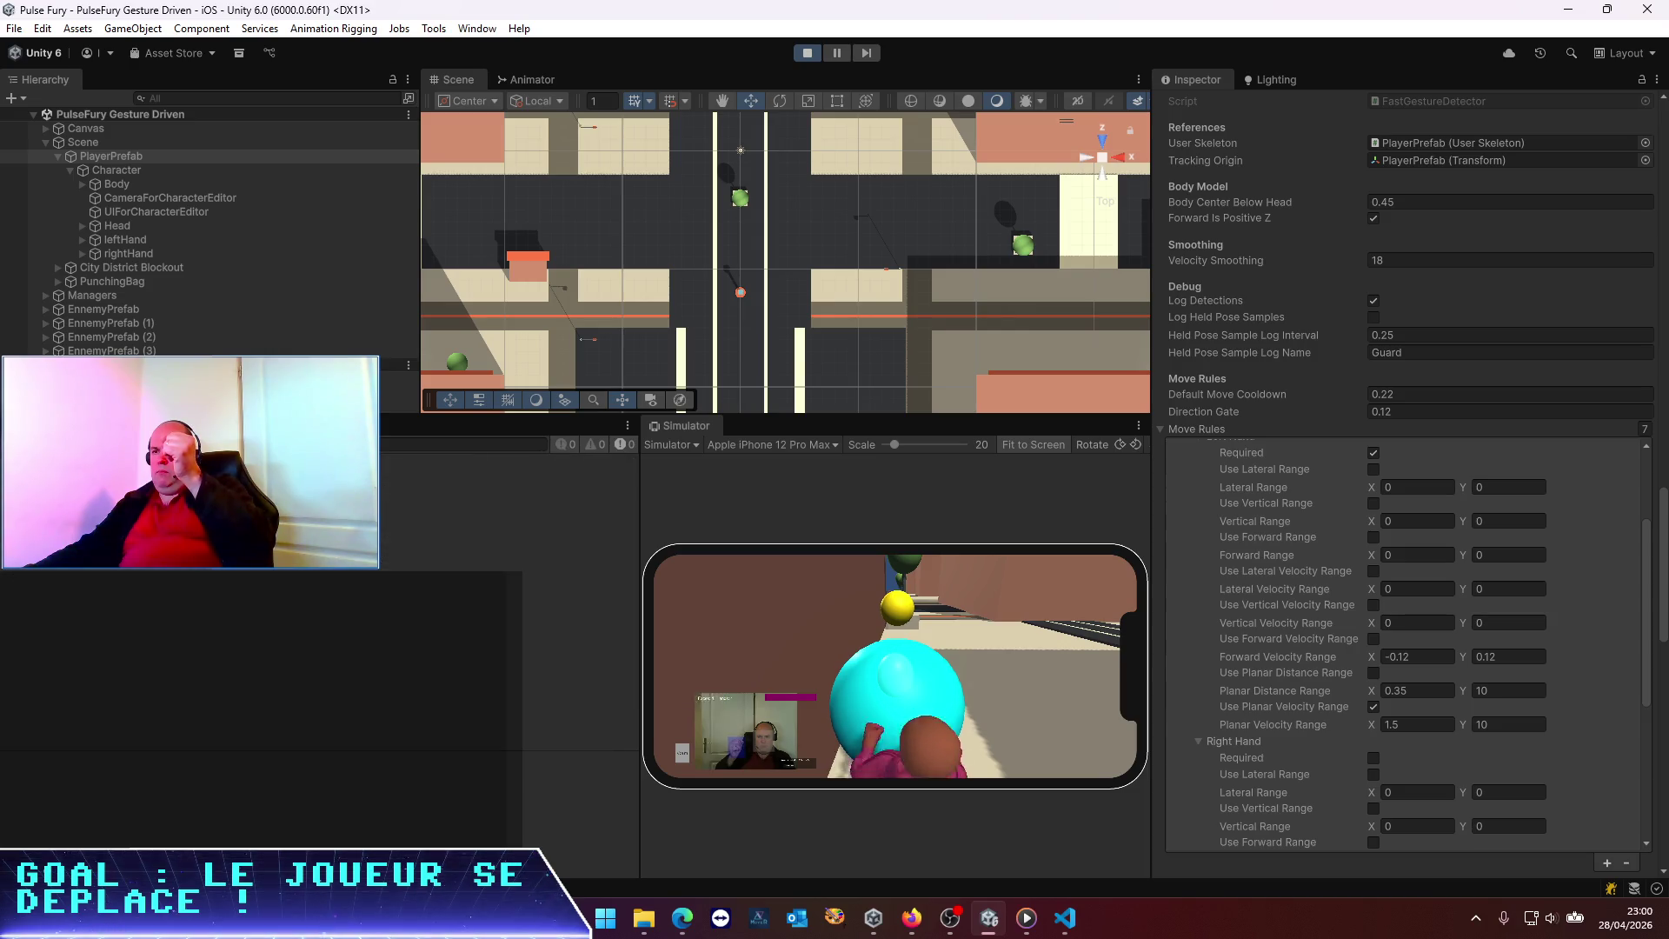
# Clear the Console and set ArmExtensionLeft's minimum planar velocity to 1
pyautogui.click(1571, 847)
pyautogui.click(1415, 729)
pyautogui.write('1')
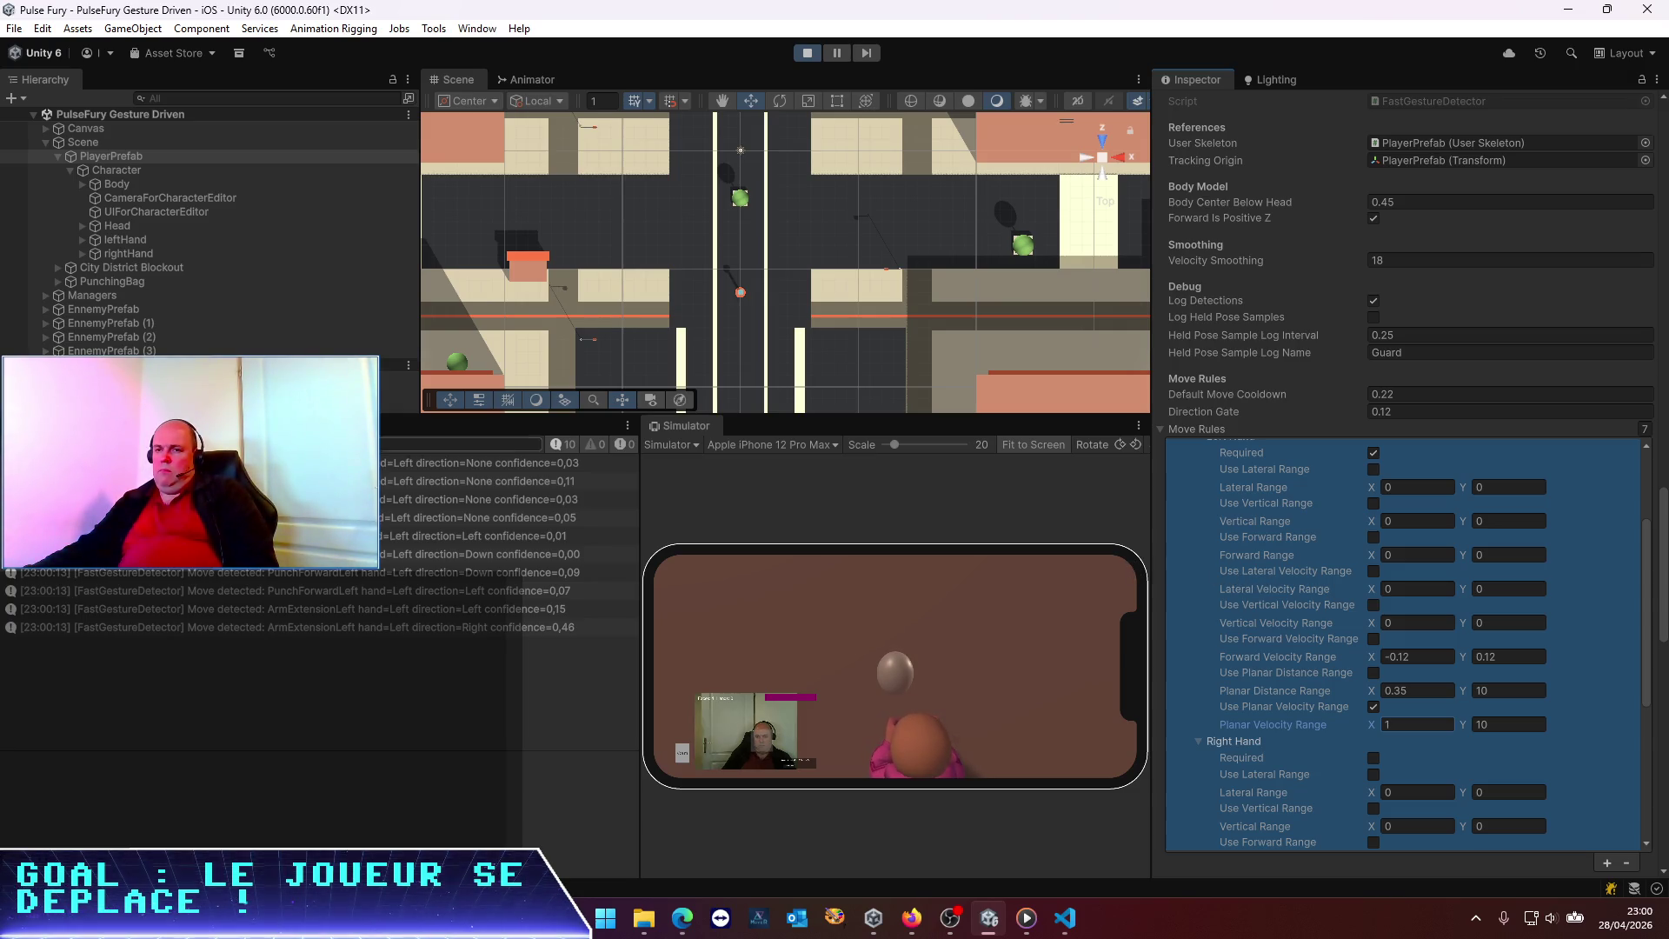
# After testing, clear the Console, stop play mode, and bring VS Code forward
pyautogui.click(20, 444)
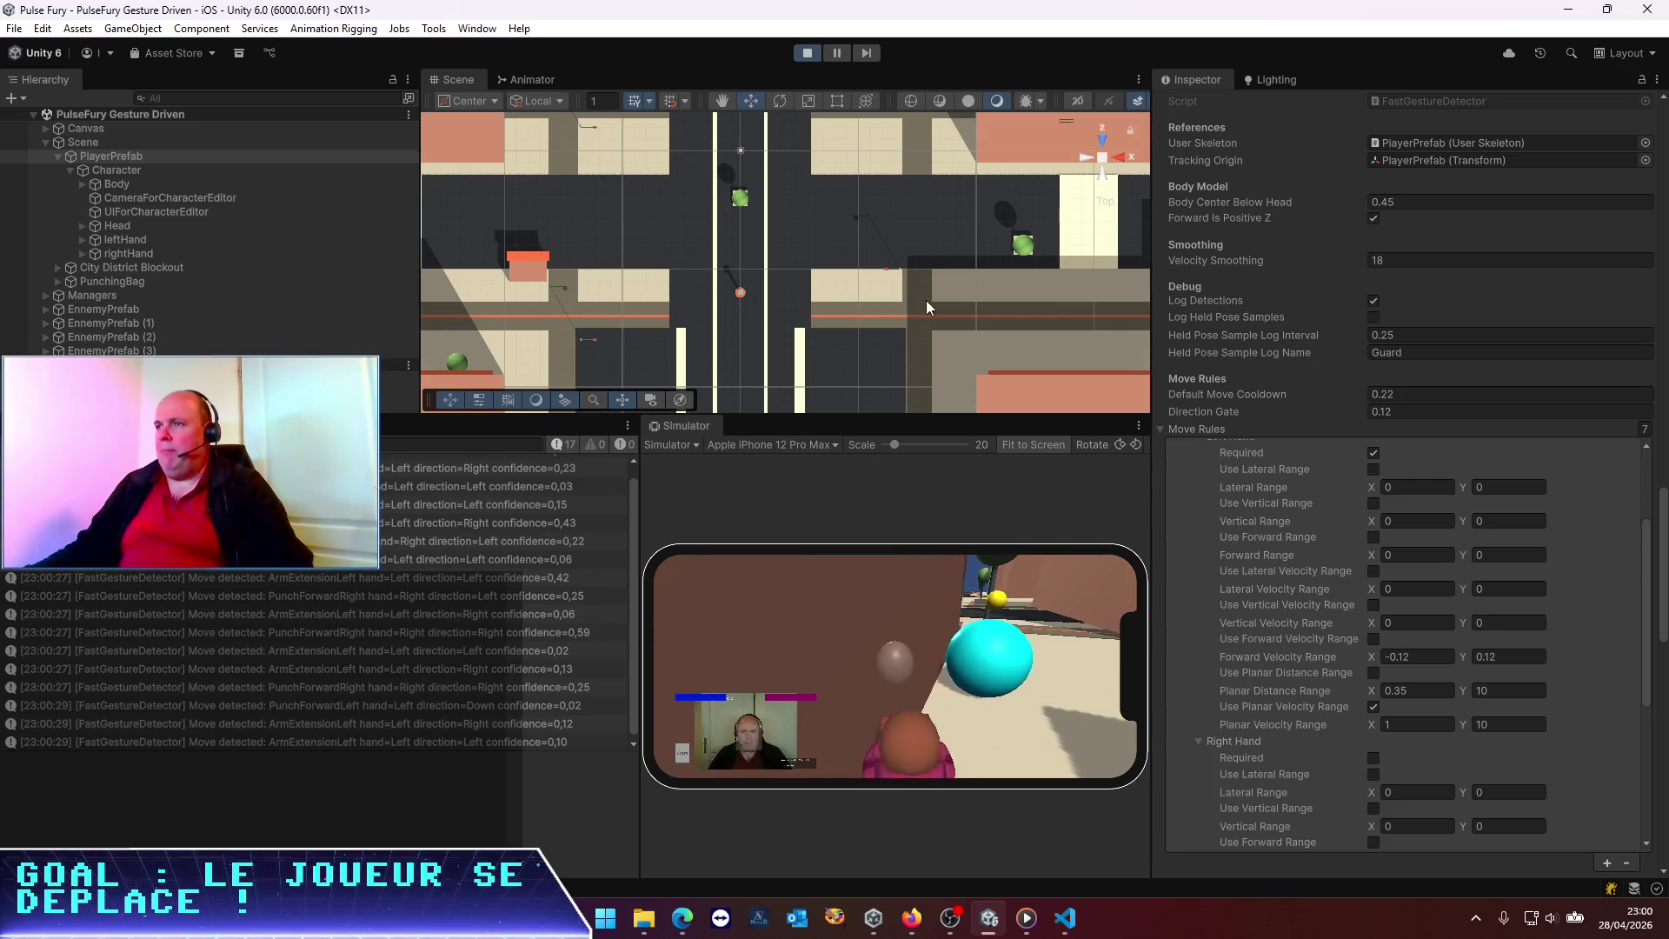
pyautogui.click(807, 53)
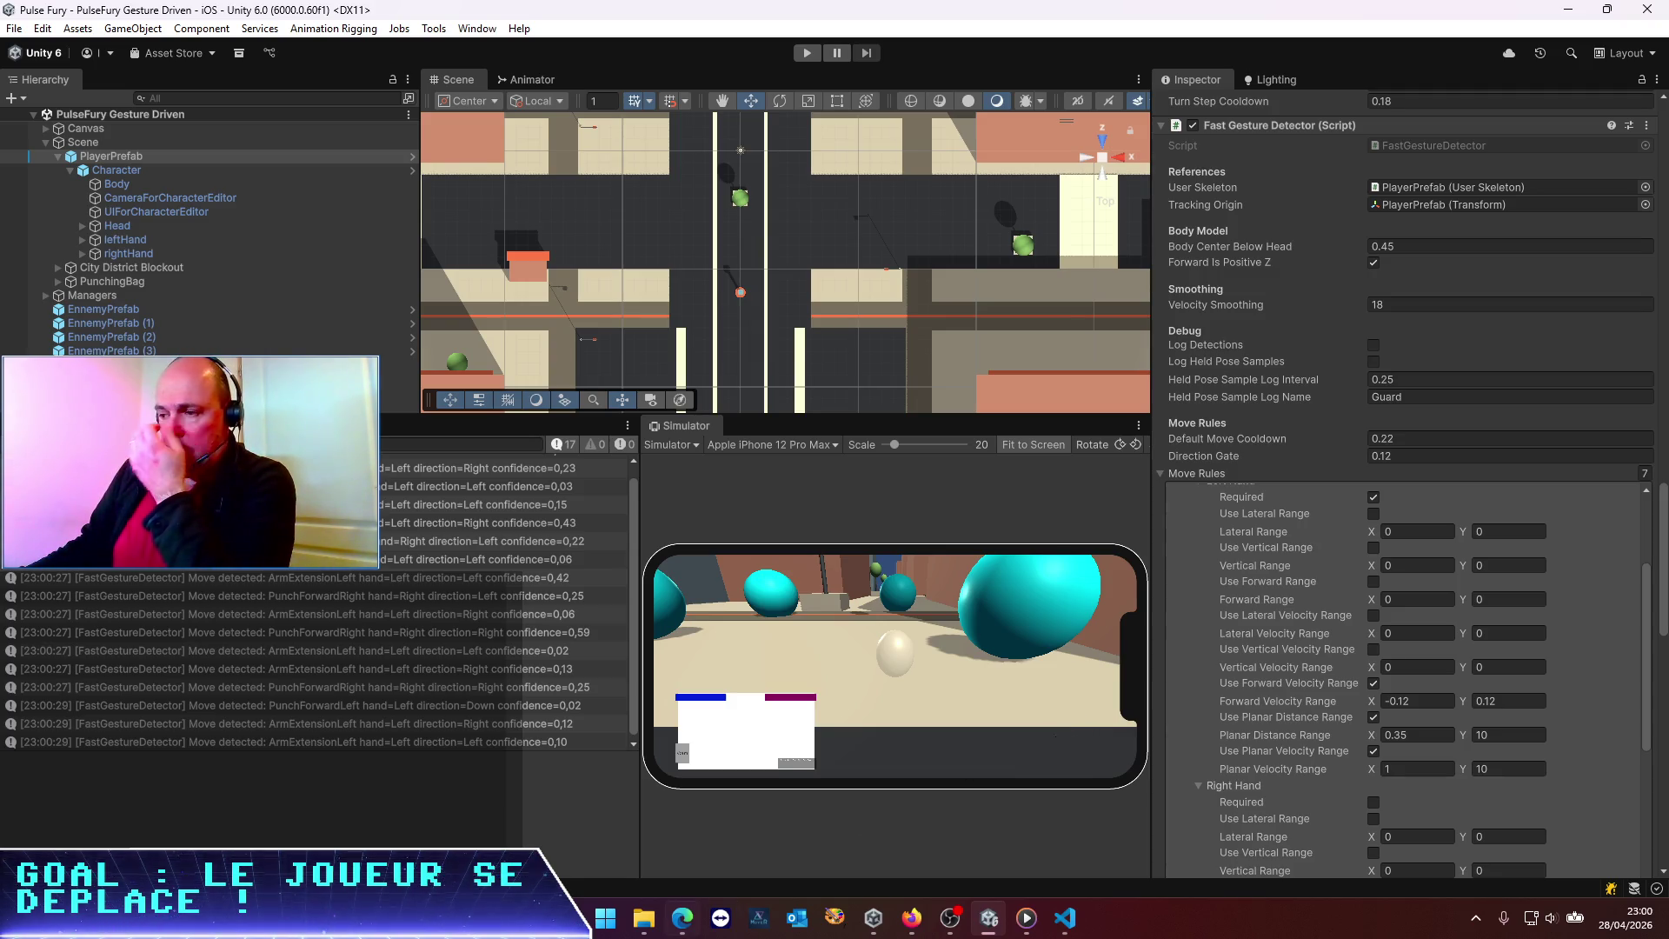
pyautogui.click(1062, 920)
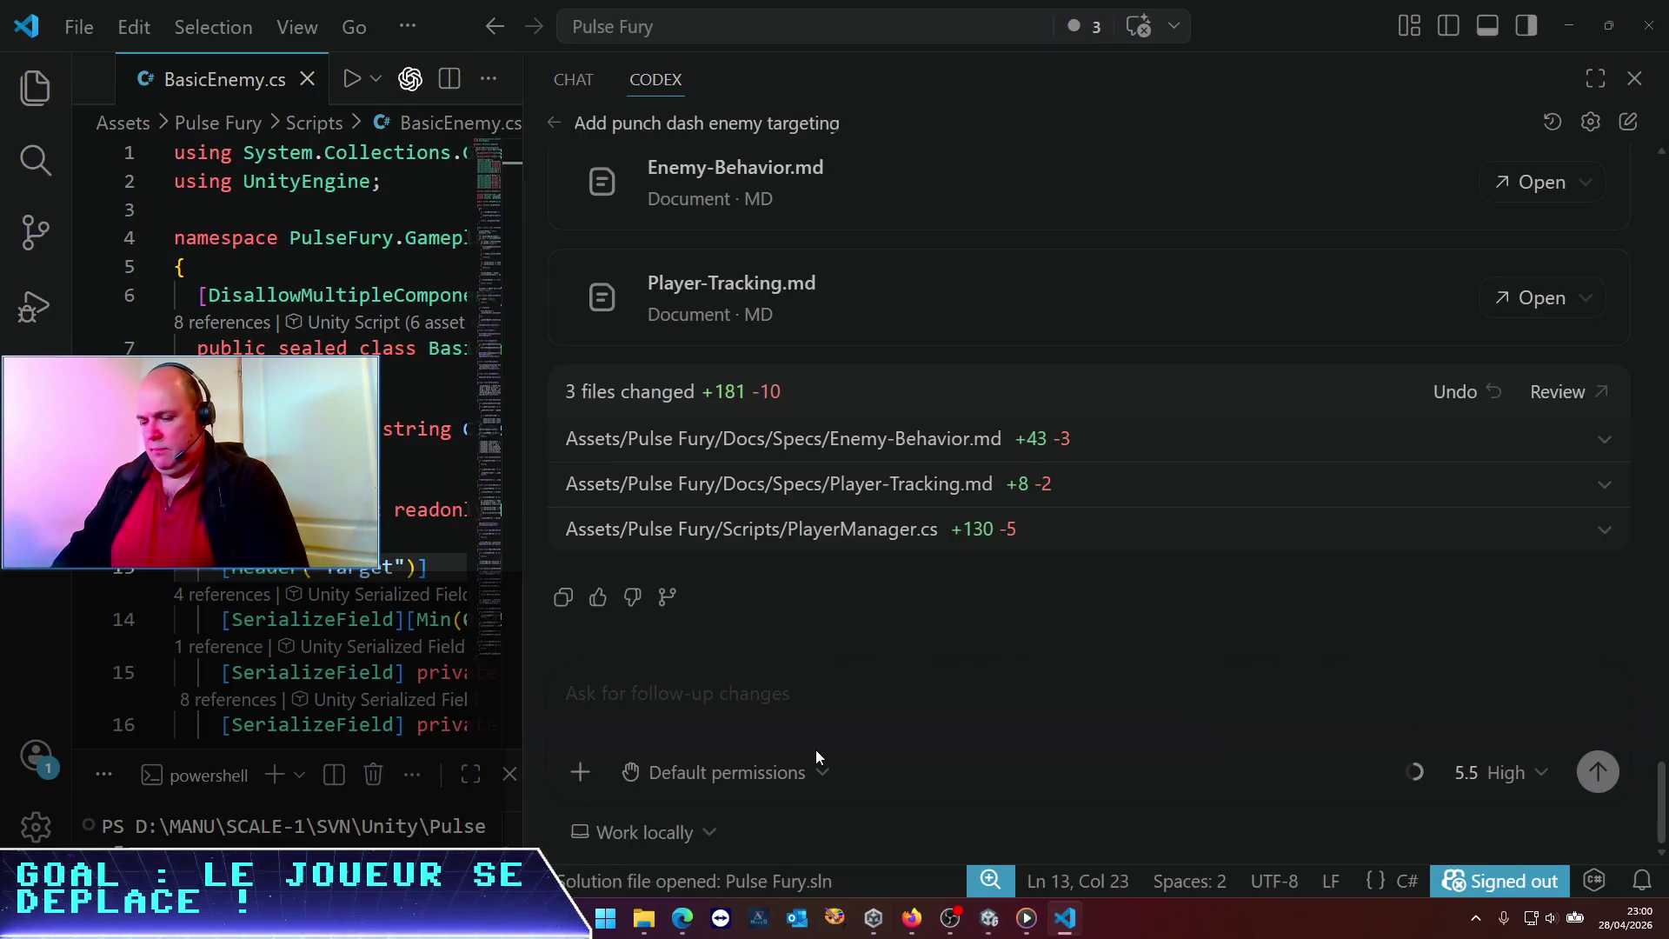
# Send Codex 'peux-tu m'aider à débuguer le ArmExtensionLeft ? je n'arrive pas à obtenir un bon réglage'
pyautogui.write('peux-tu ma')
pyautogui.press('BackSpace')
pyautogui.write("'")
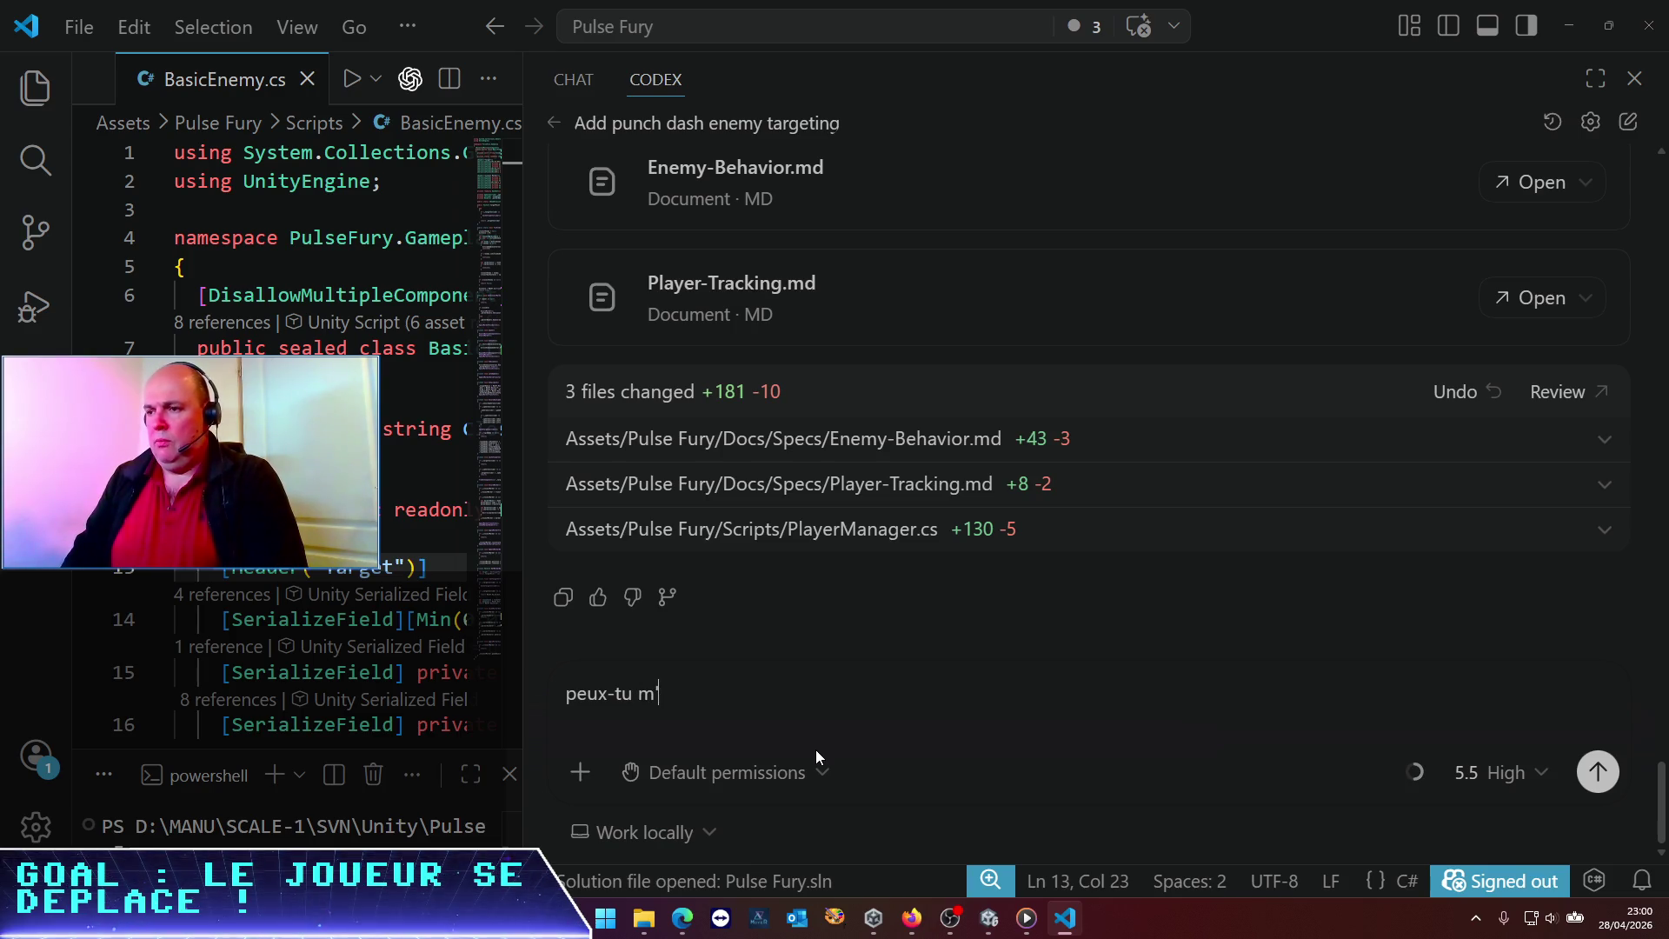
pyautogui.write('aider à débuguer ')
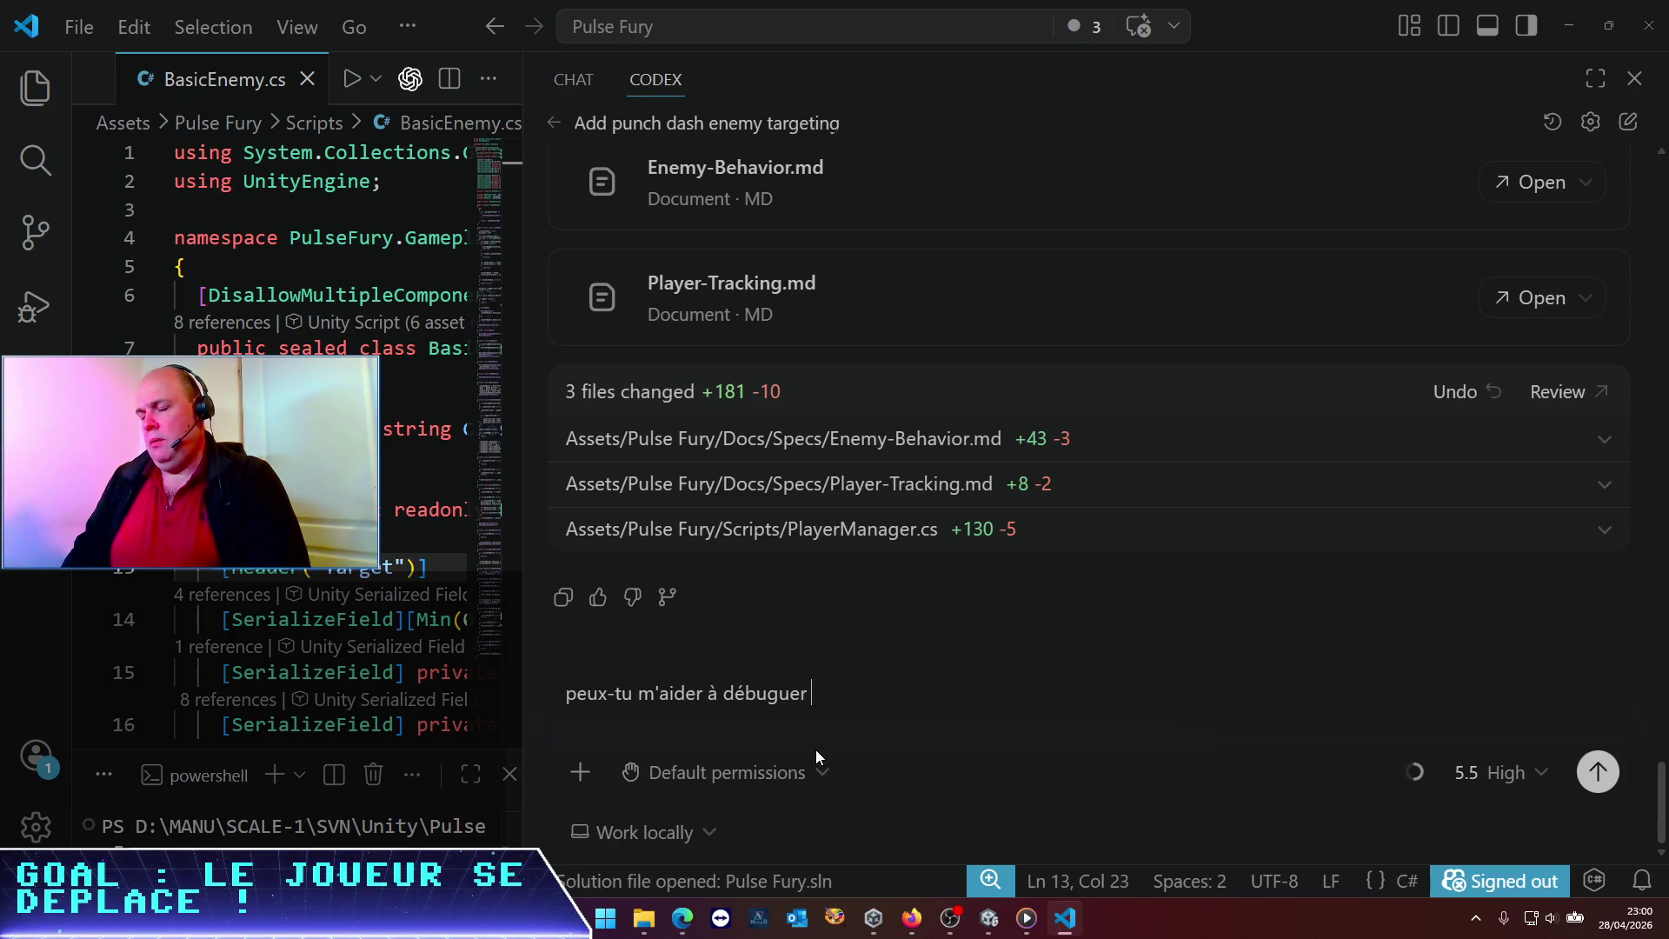
pyautogui.write('le ')
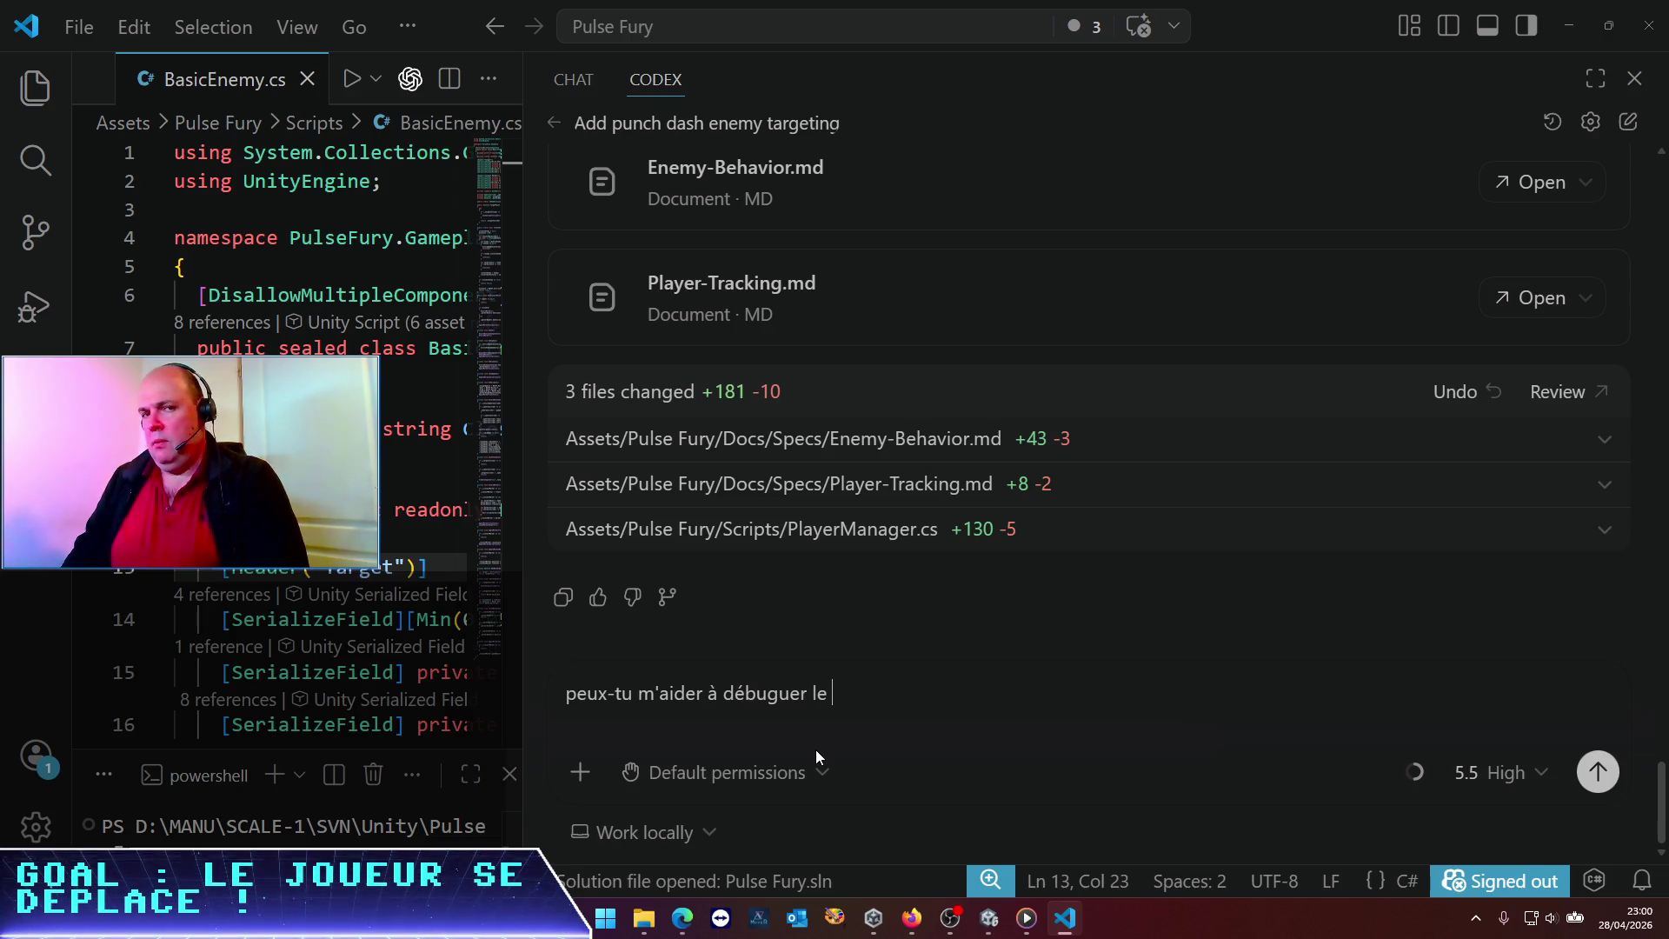
pyautogui.write('ArmLeft')
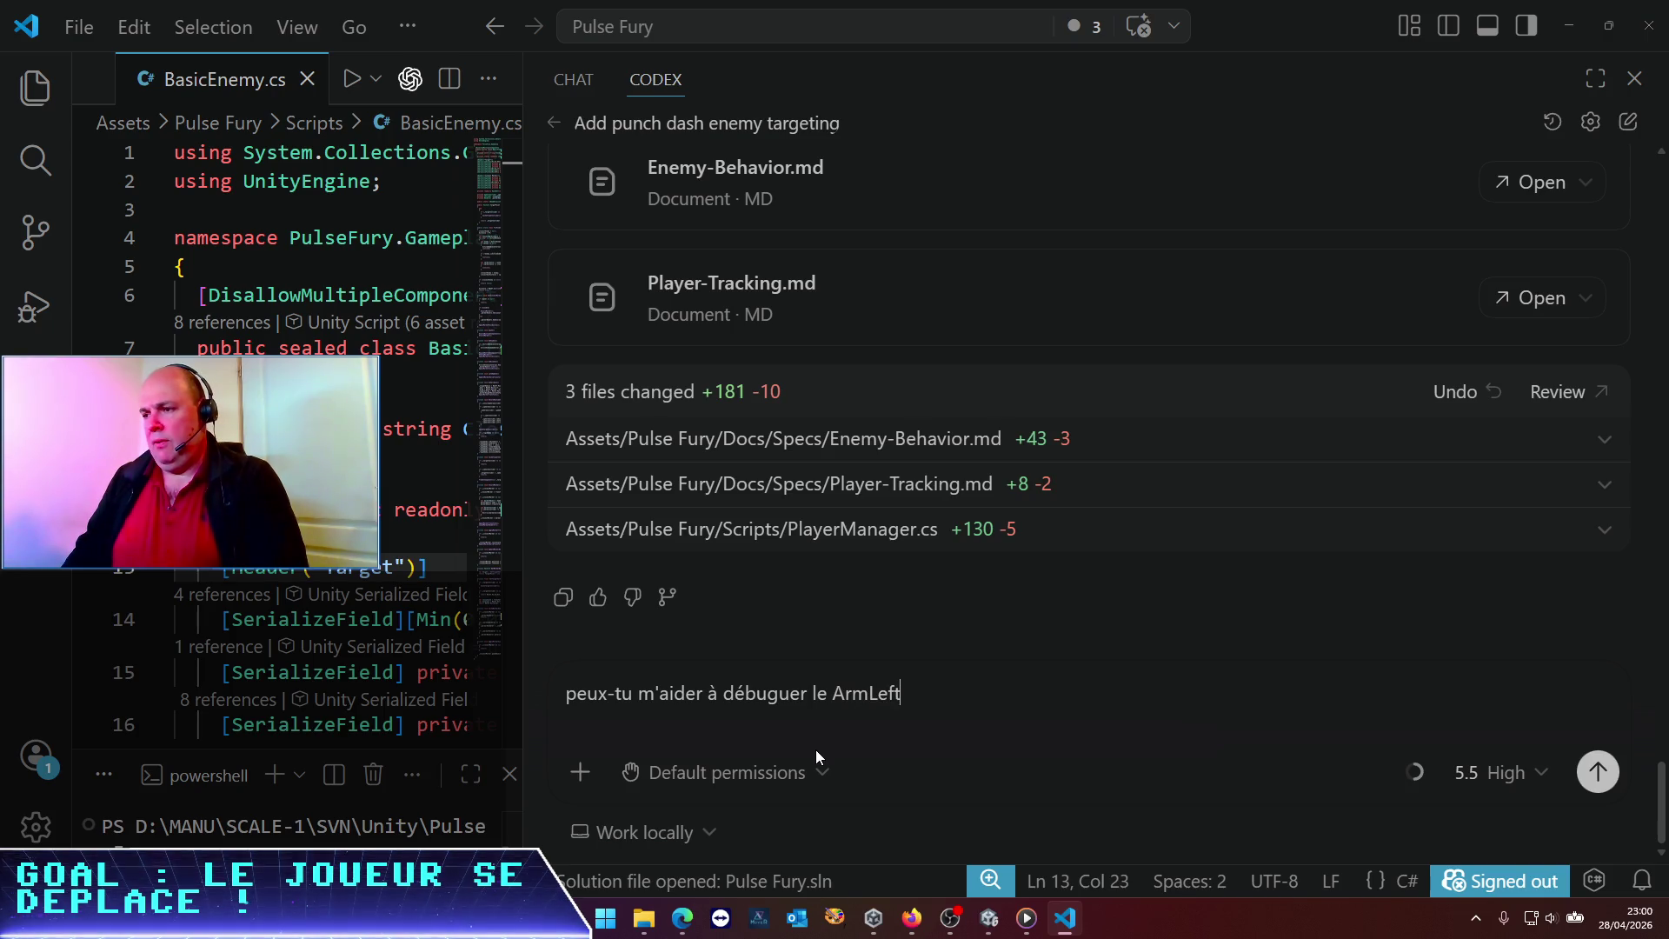
pyautogui.hotkey('alt', 'Tab')
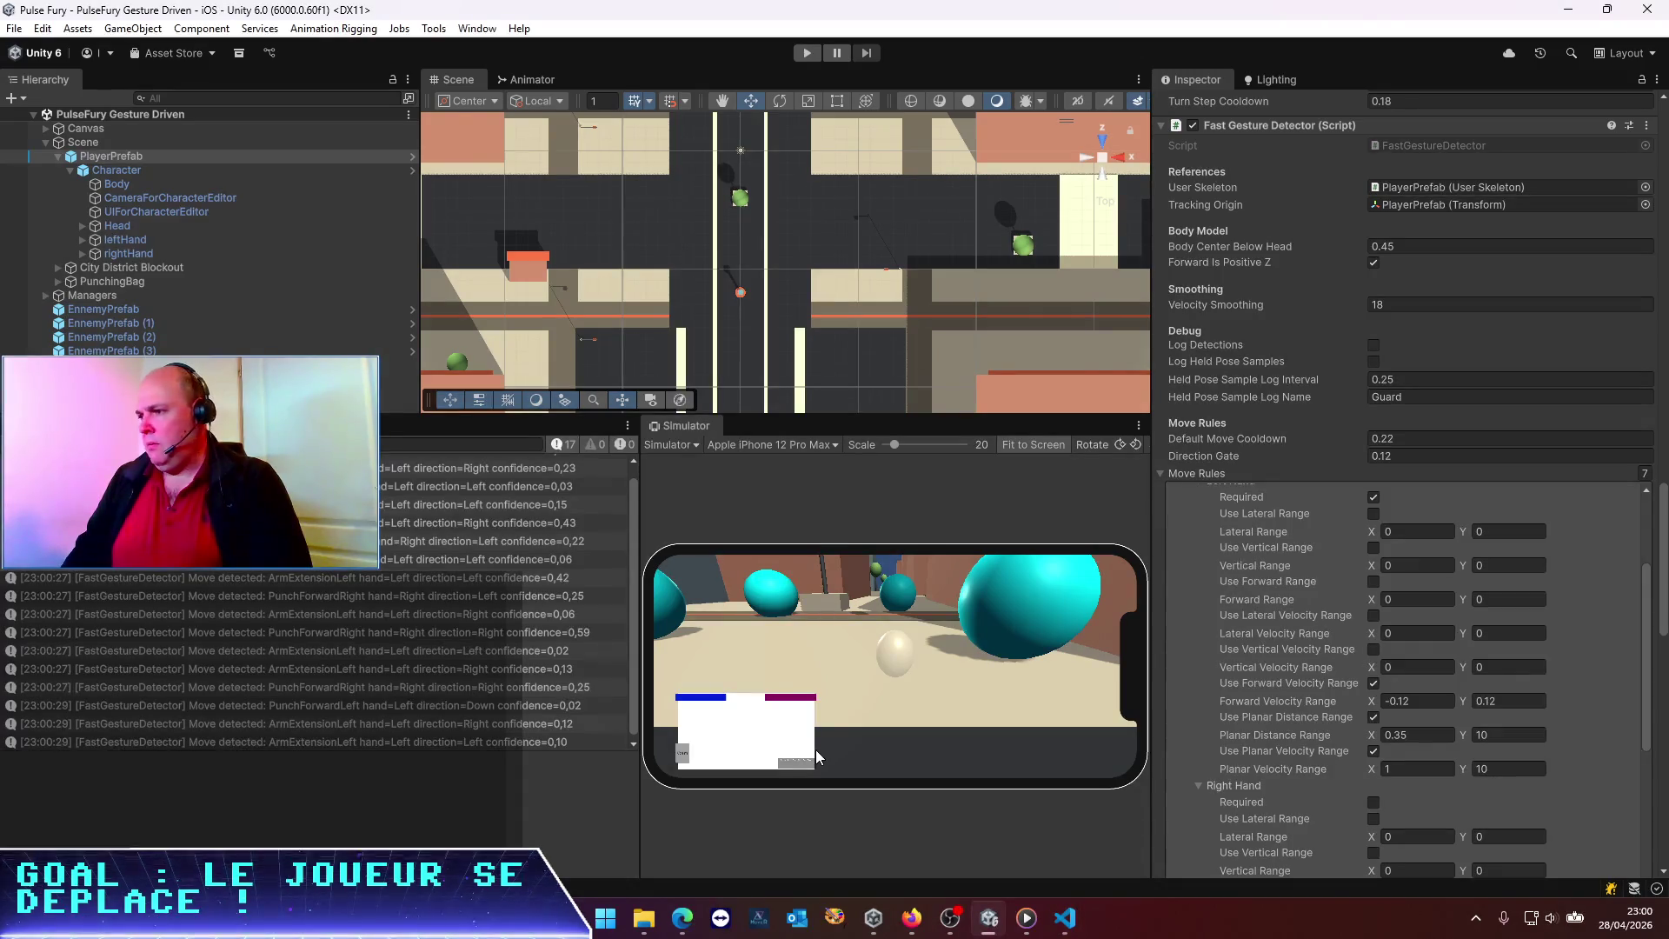
pyautogui.click(1516, 806)
pyautogui.scroll(4, 1472, 686)
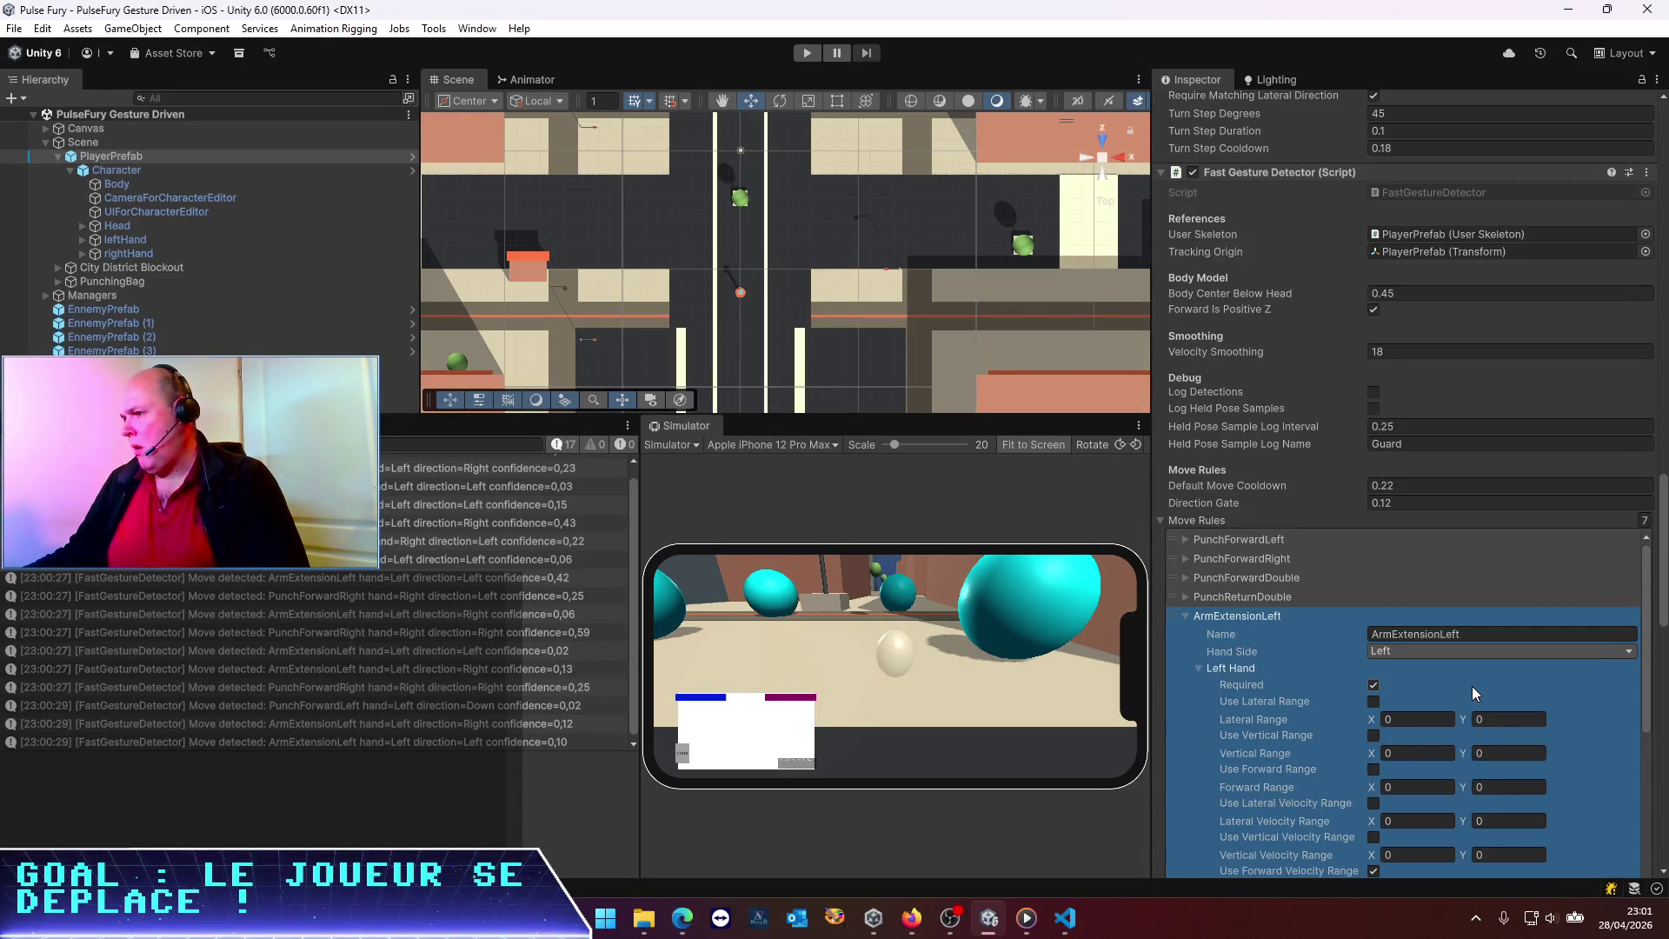
pyautogui.hotkey('alt', 'Tab')
pyautogui.click(872, 694)
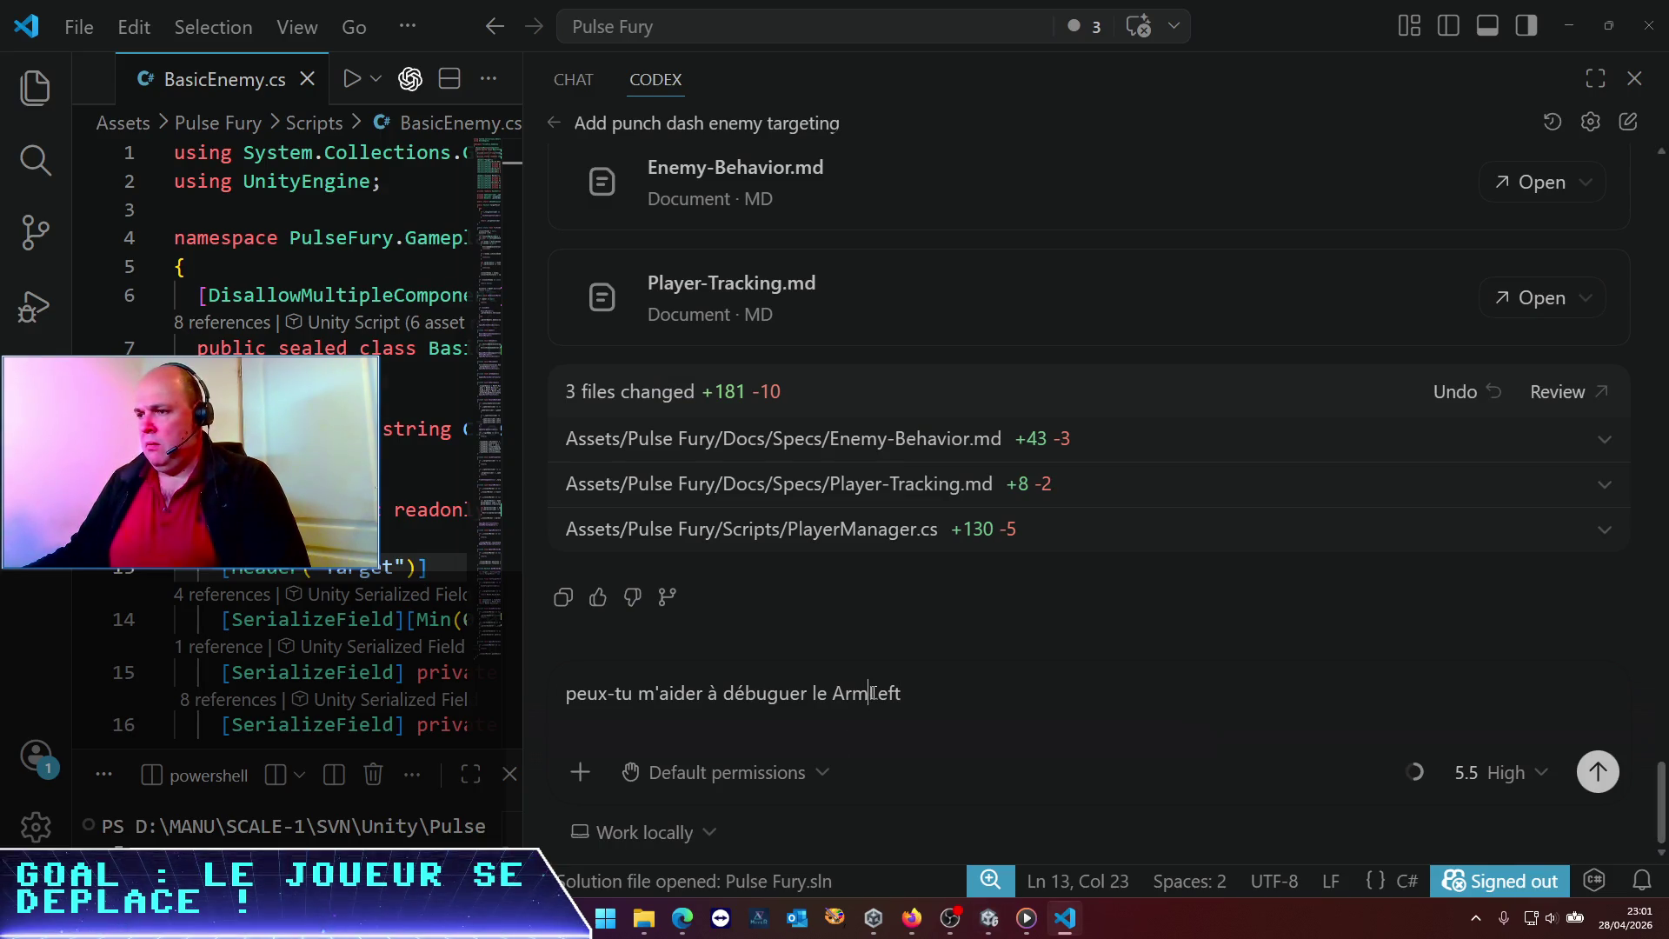
pyautogui.write("ExtensionLeft ? je n'")
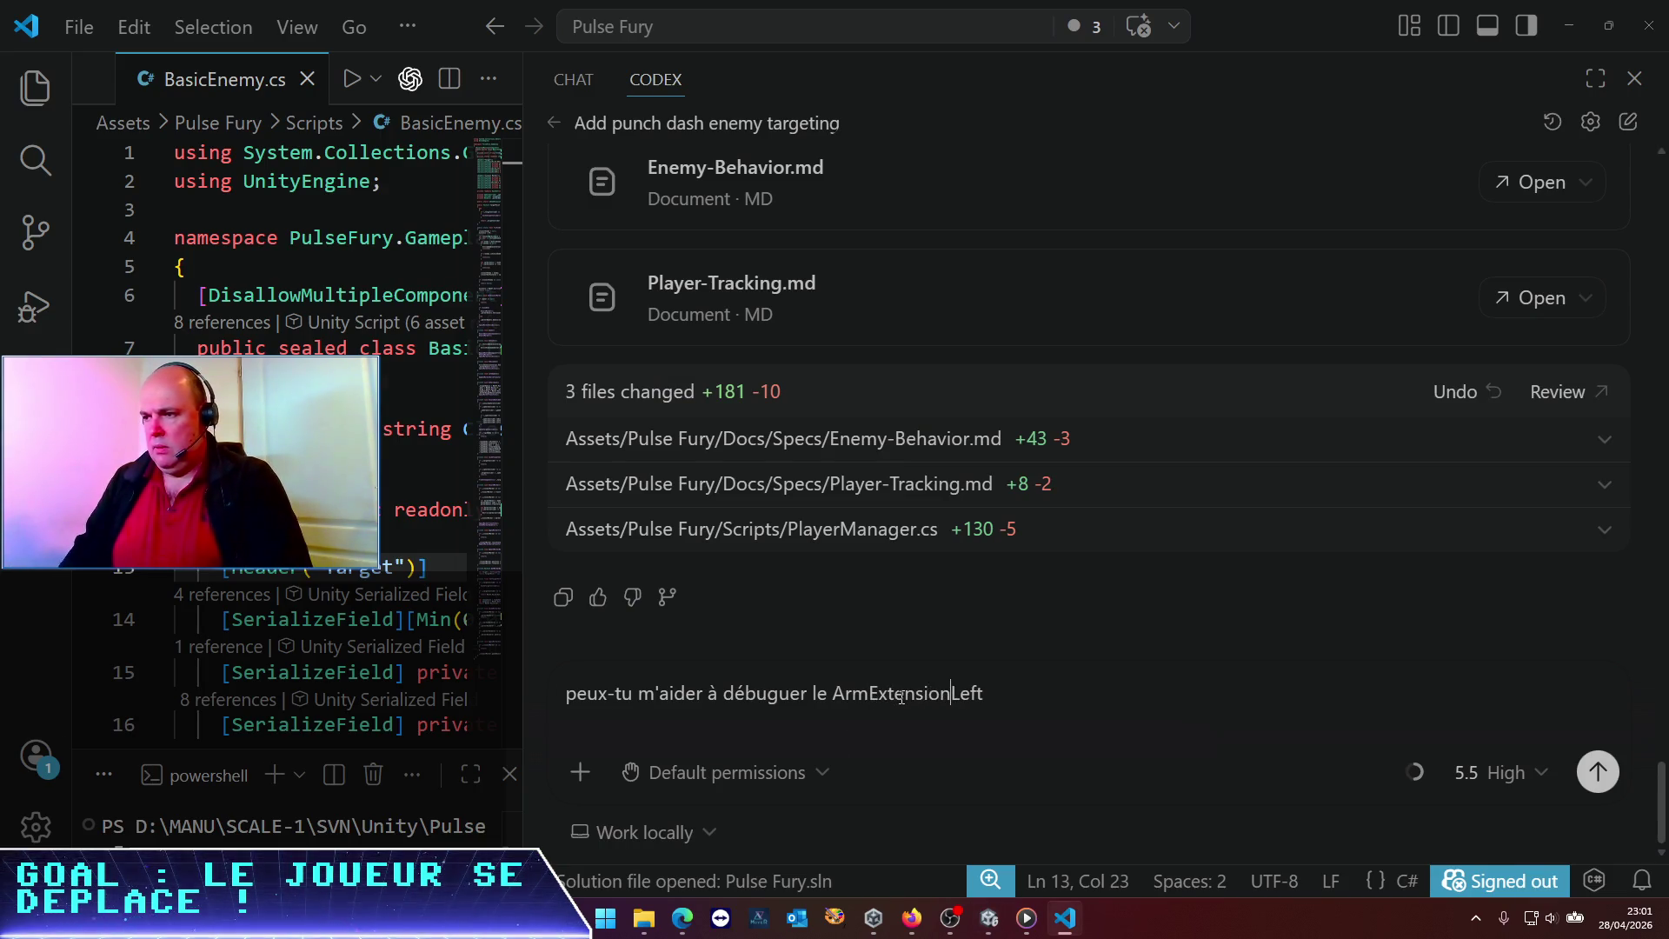
pyautogui.write('arrive pas à')
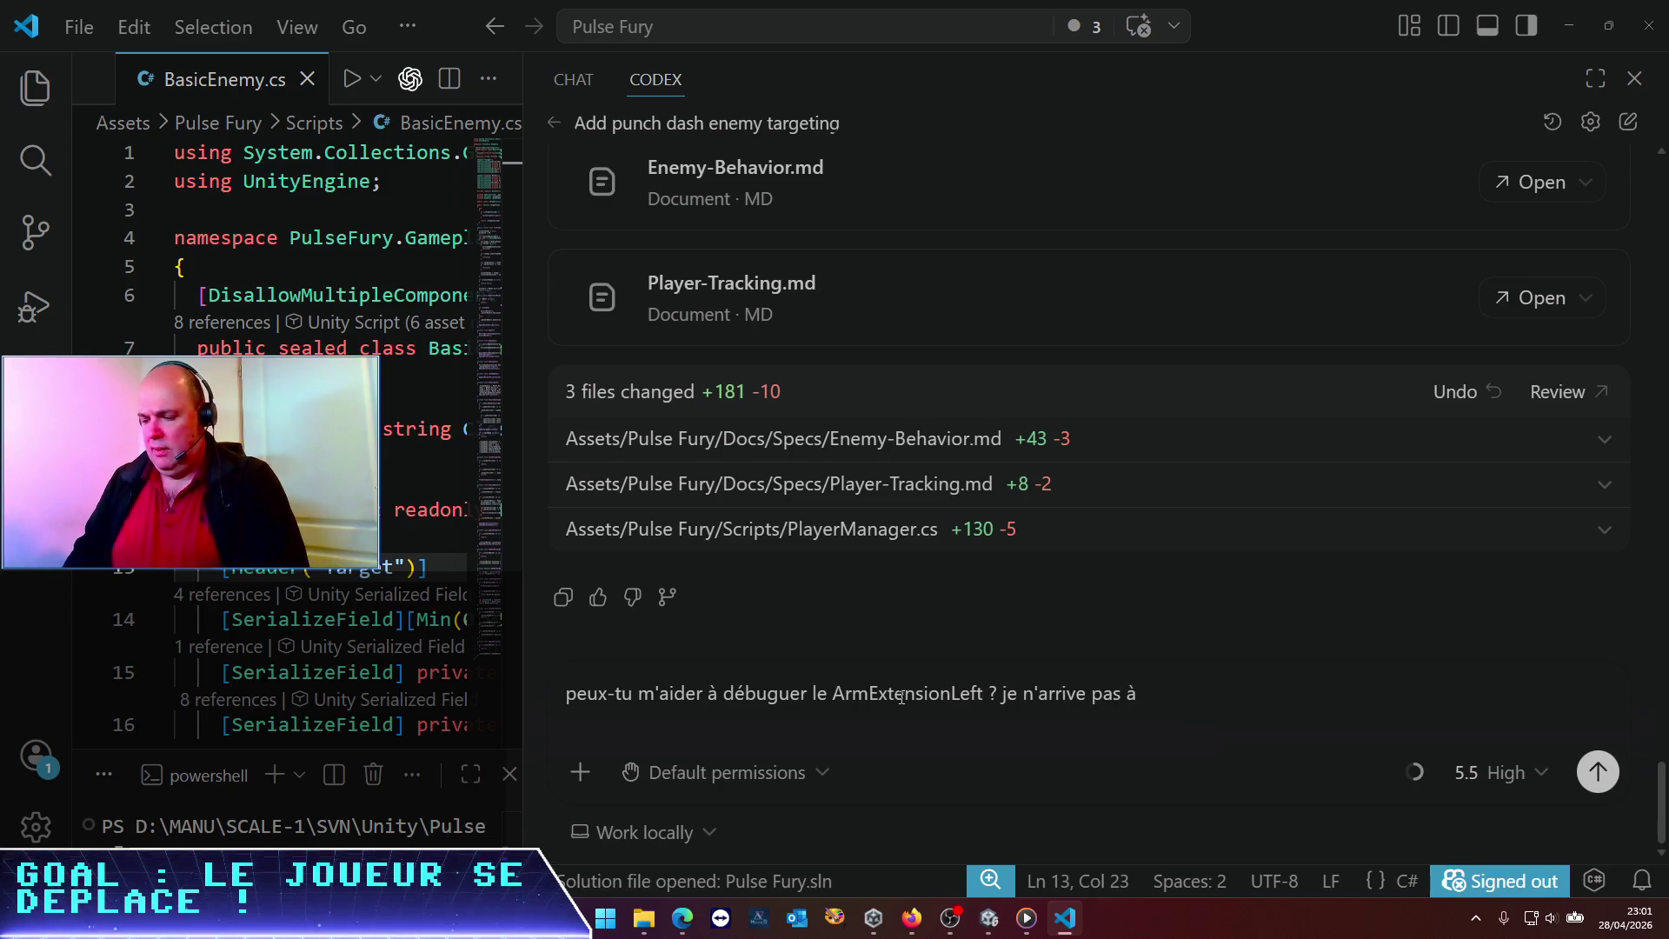
pyautogui.write(' obtenir un bon réglage')
pyautogui.press('Return')
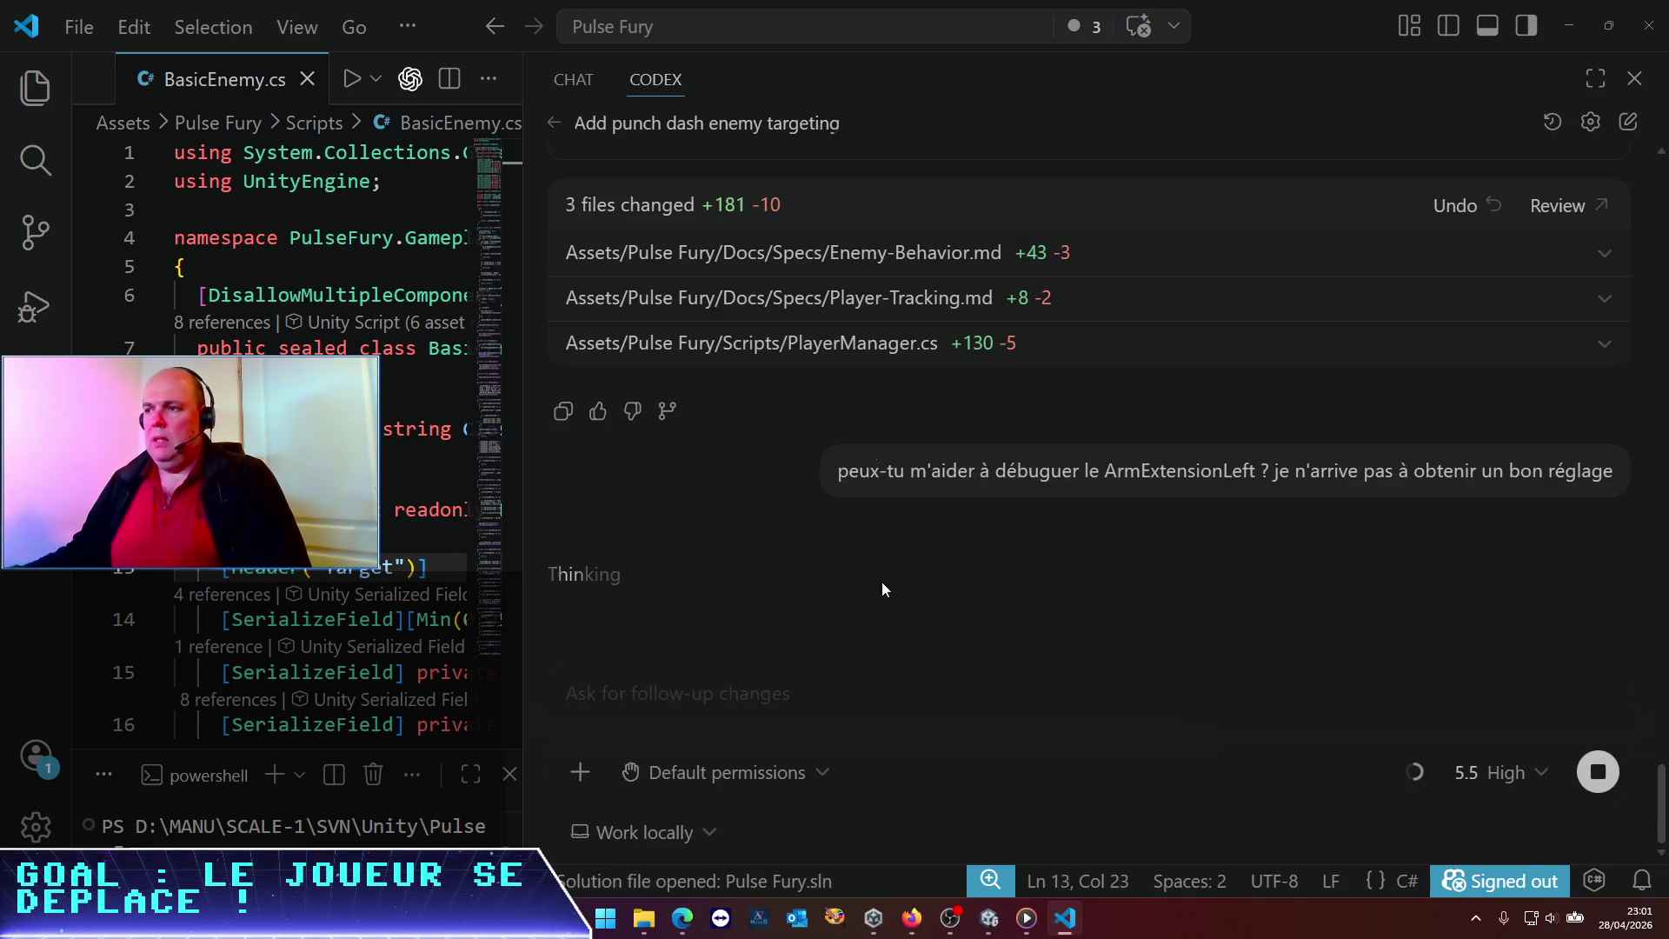
# Back in Unity, widen the Simulator pane and start play mode again
pyautogui.hotkey('alt', 'Tab')
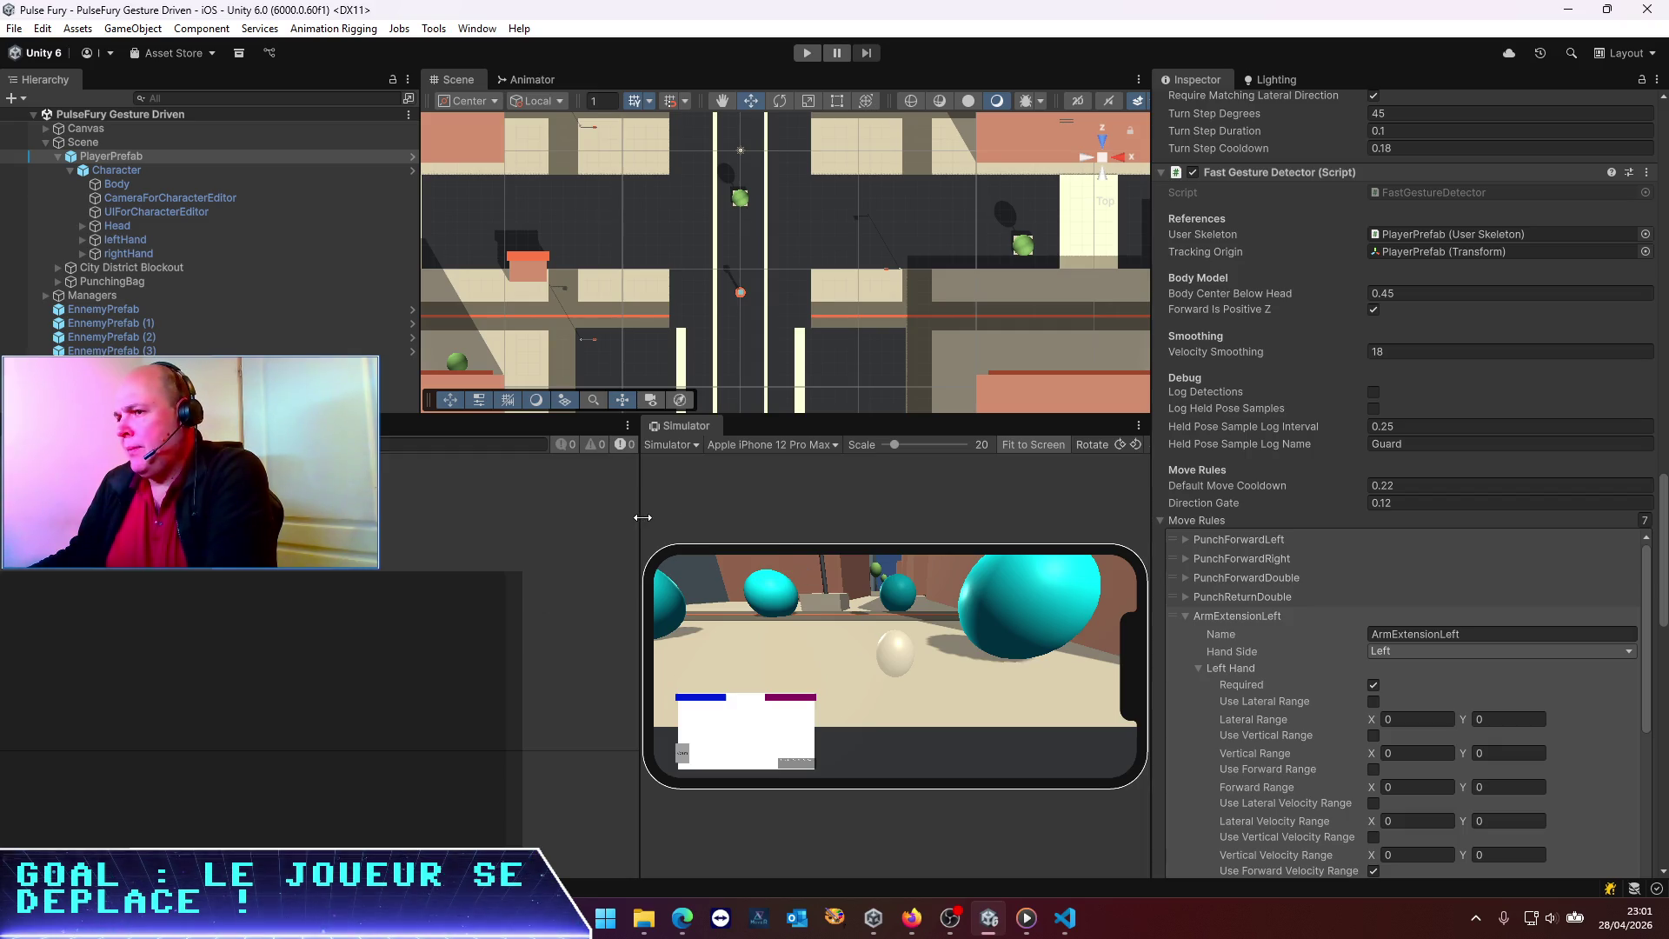
pyautogui.moveTo(639, 512); pyautogui.dragTo(376, 511)
pyautogui.hotkey('ctrl', 'p')
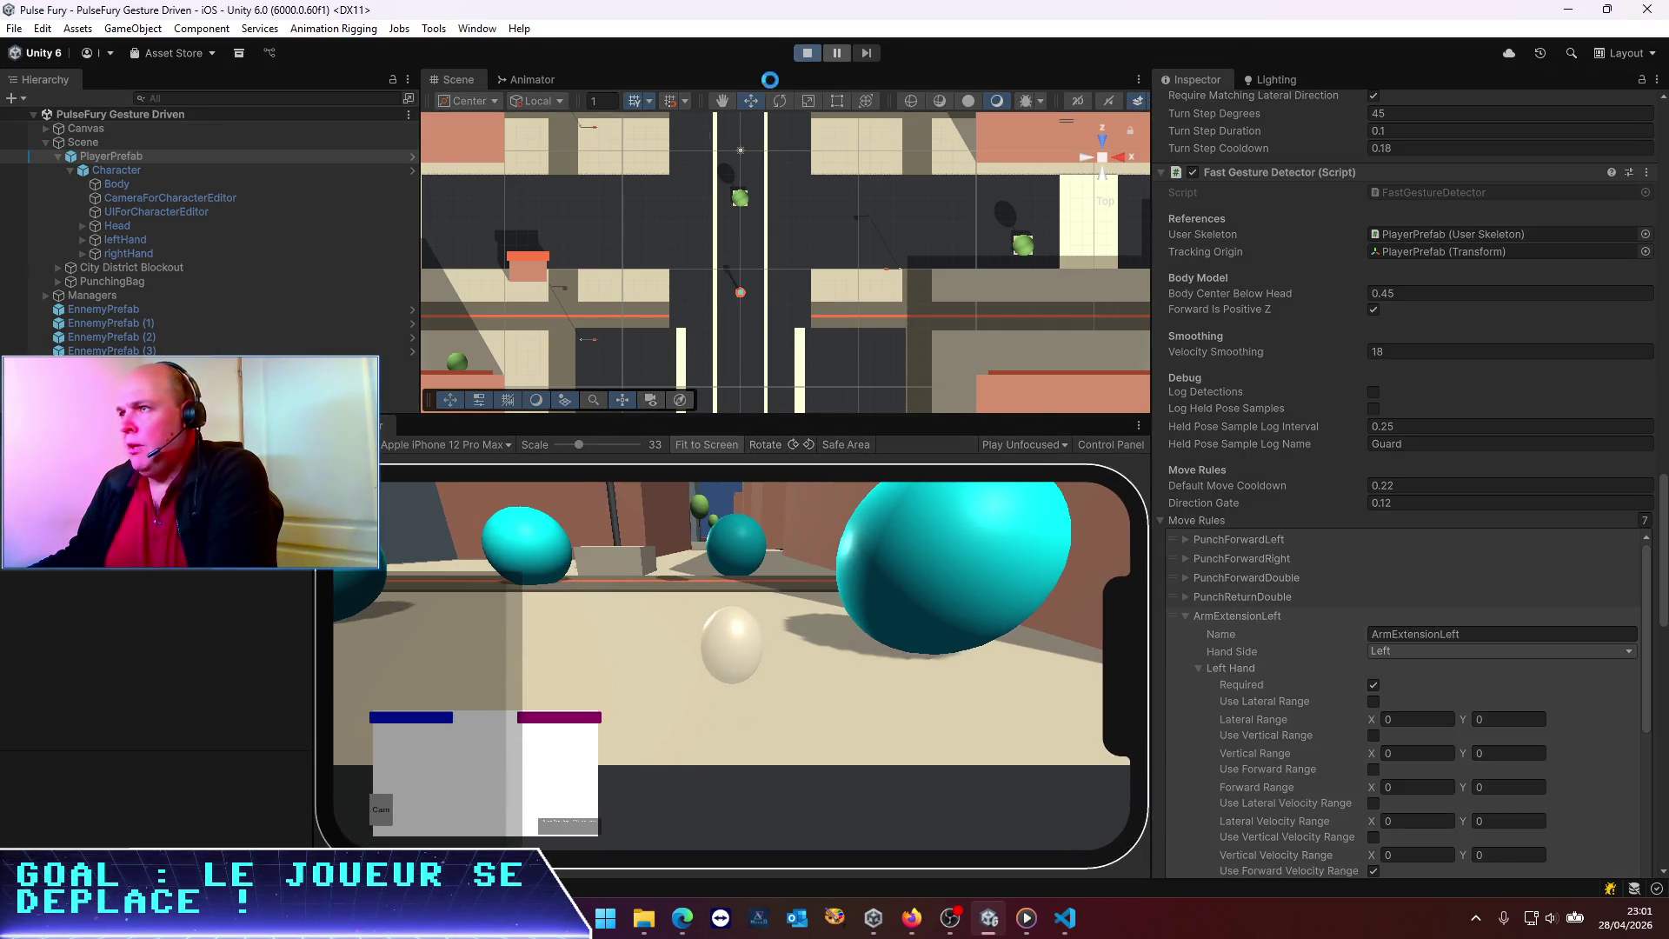
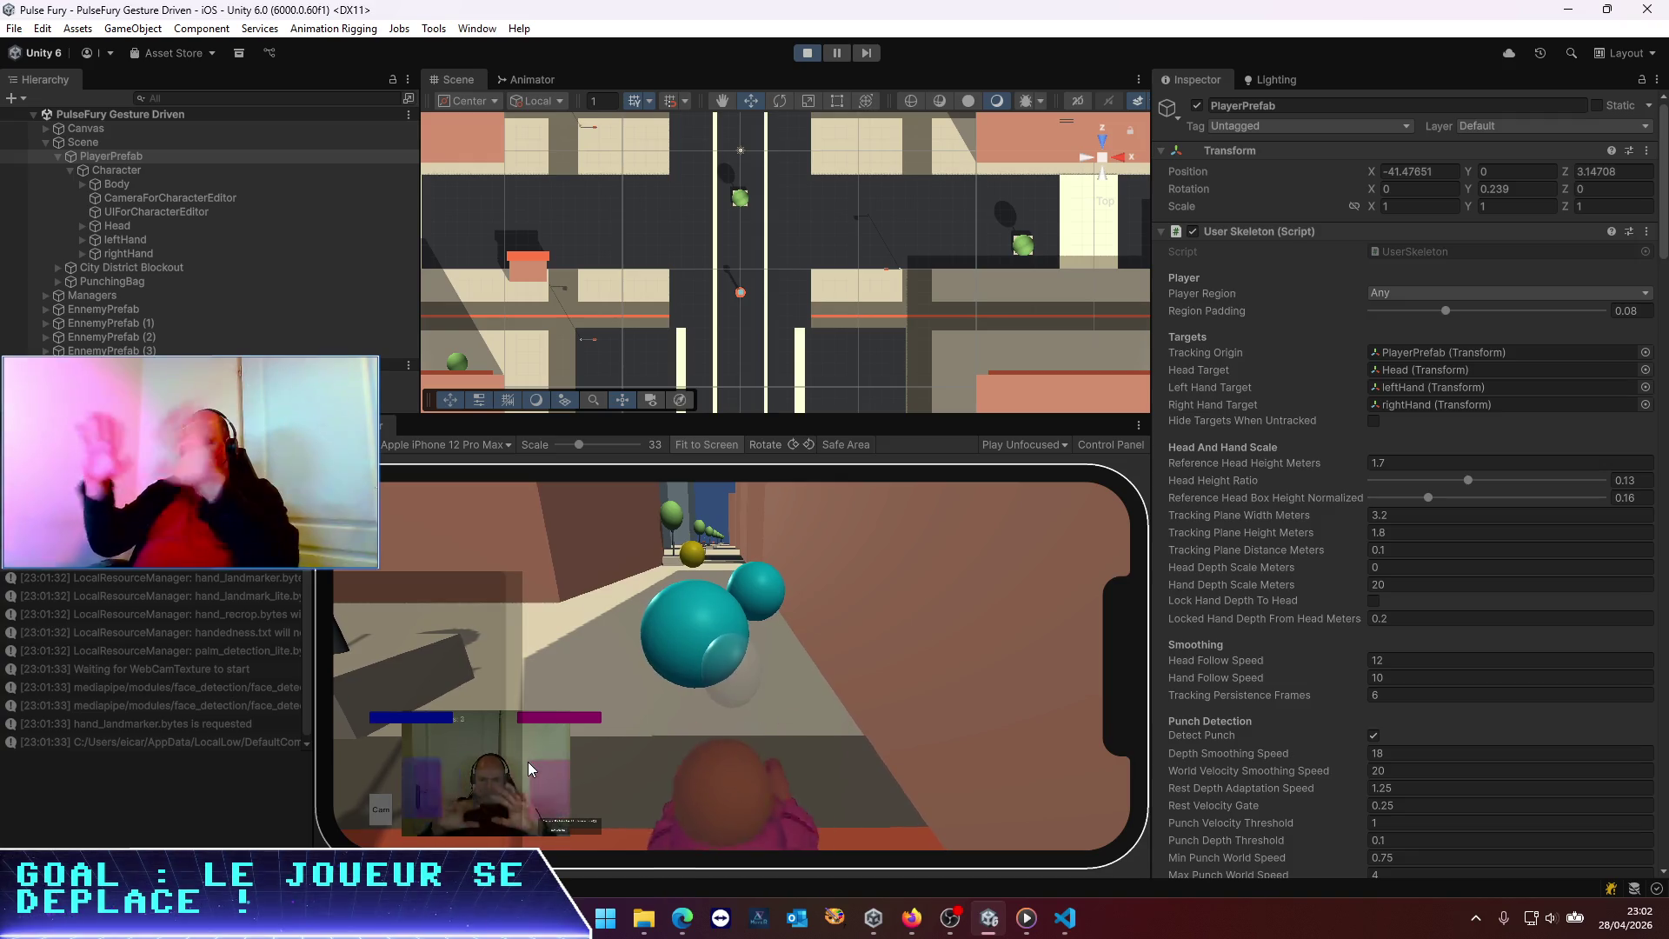
# Exit Unity play mode and switch to the Codex chat showing the 142-line logging change
pyautogui.hotkey('ctrl', 'p')
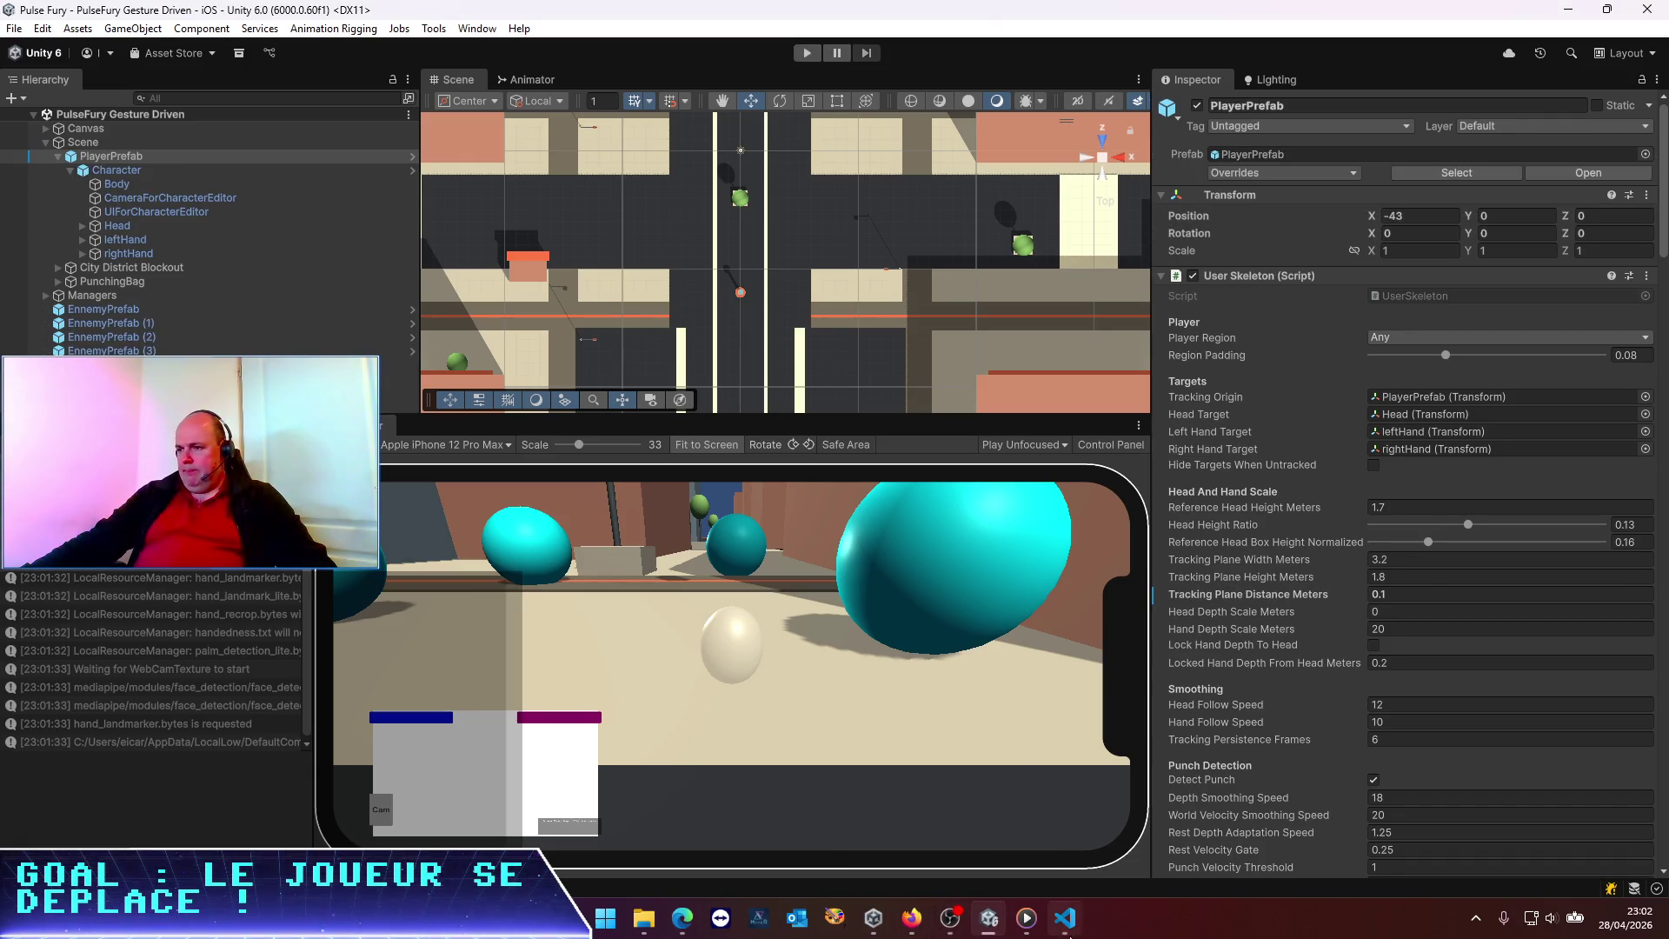
pyautogui.click(1065, 917)
pyautogui.scroll(3, 1124, 638)
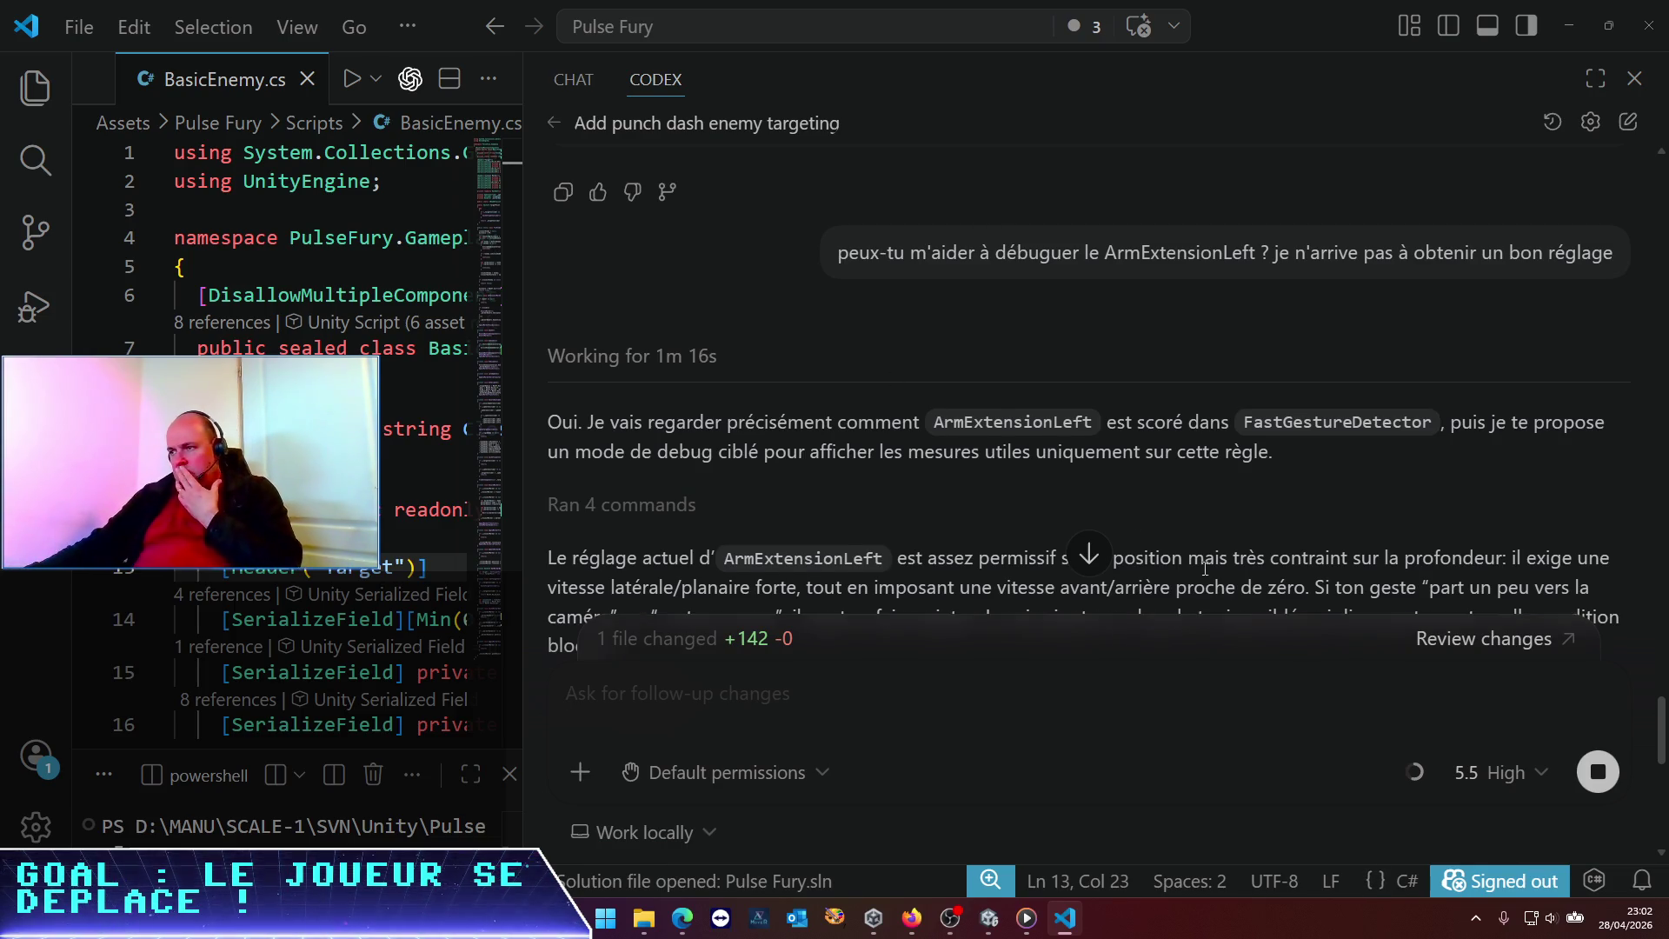
# Read through Codex's ArmExtensionLeft move-sample logging instructions, then switch back to Unity
pyautogui.scroll(-3, 1211, 522)
pyautogui.scroll(2, 1192, 508)
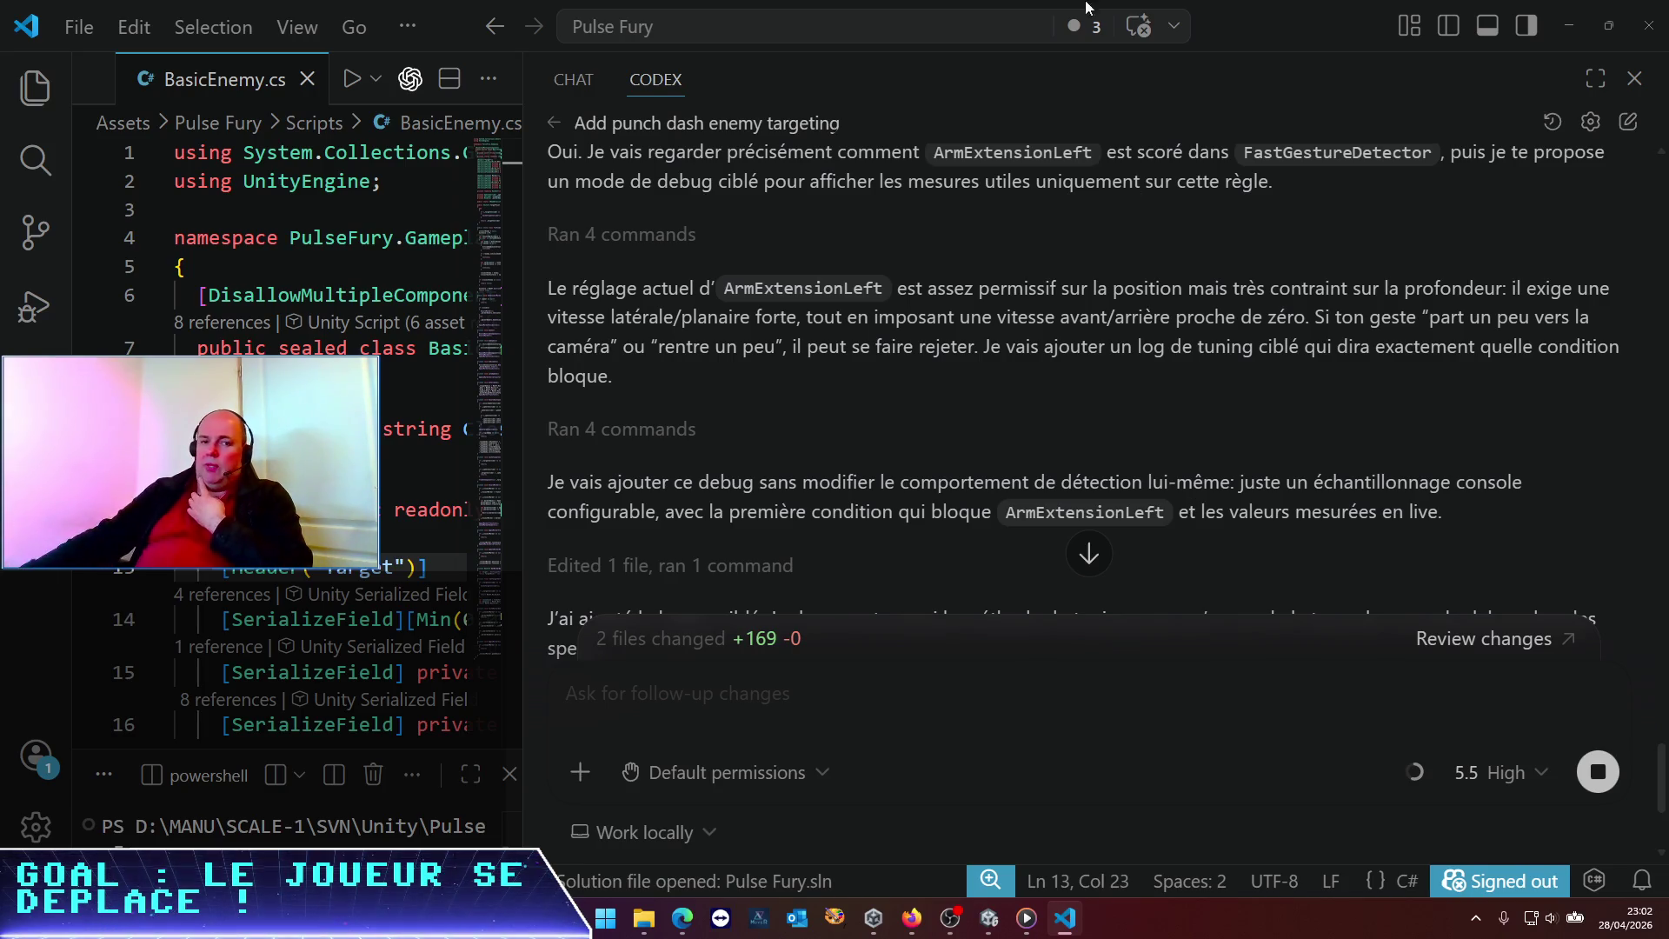
pyautogui.scroll(-3, 1327, 309)
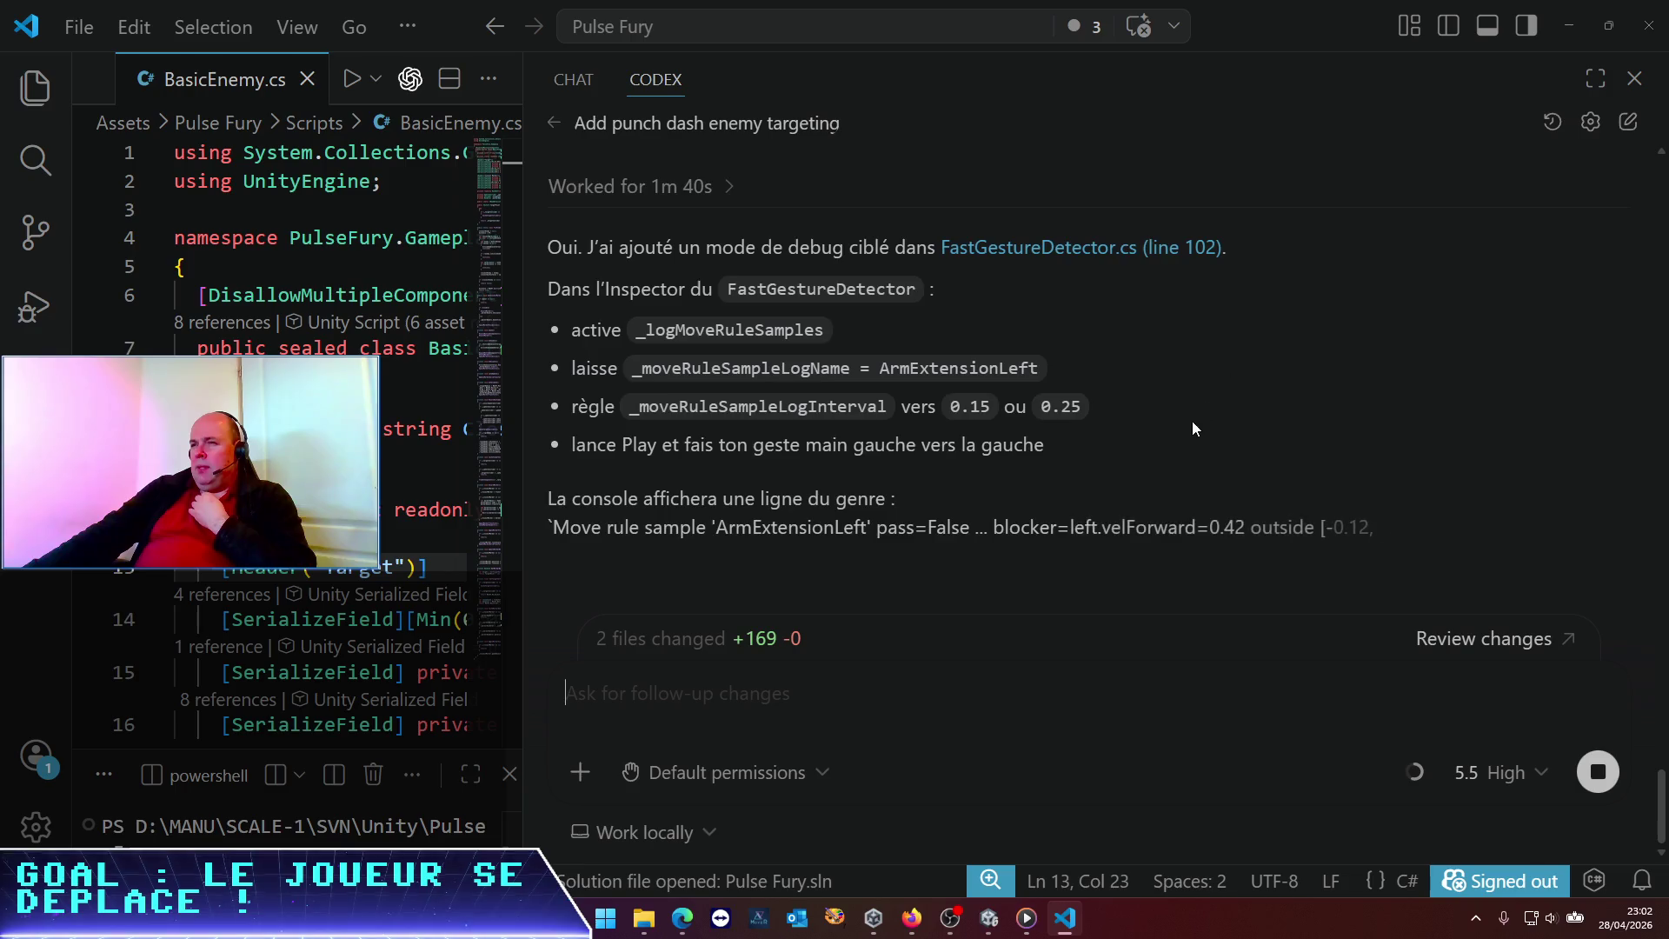
pyautogui.scroll(1, 1187, 435)
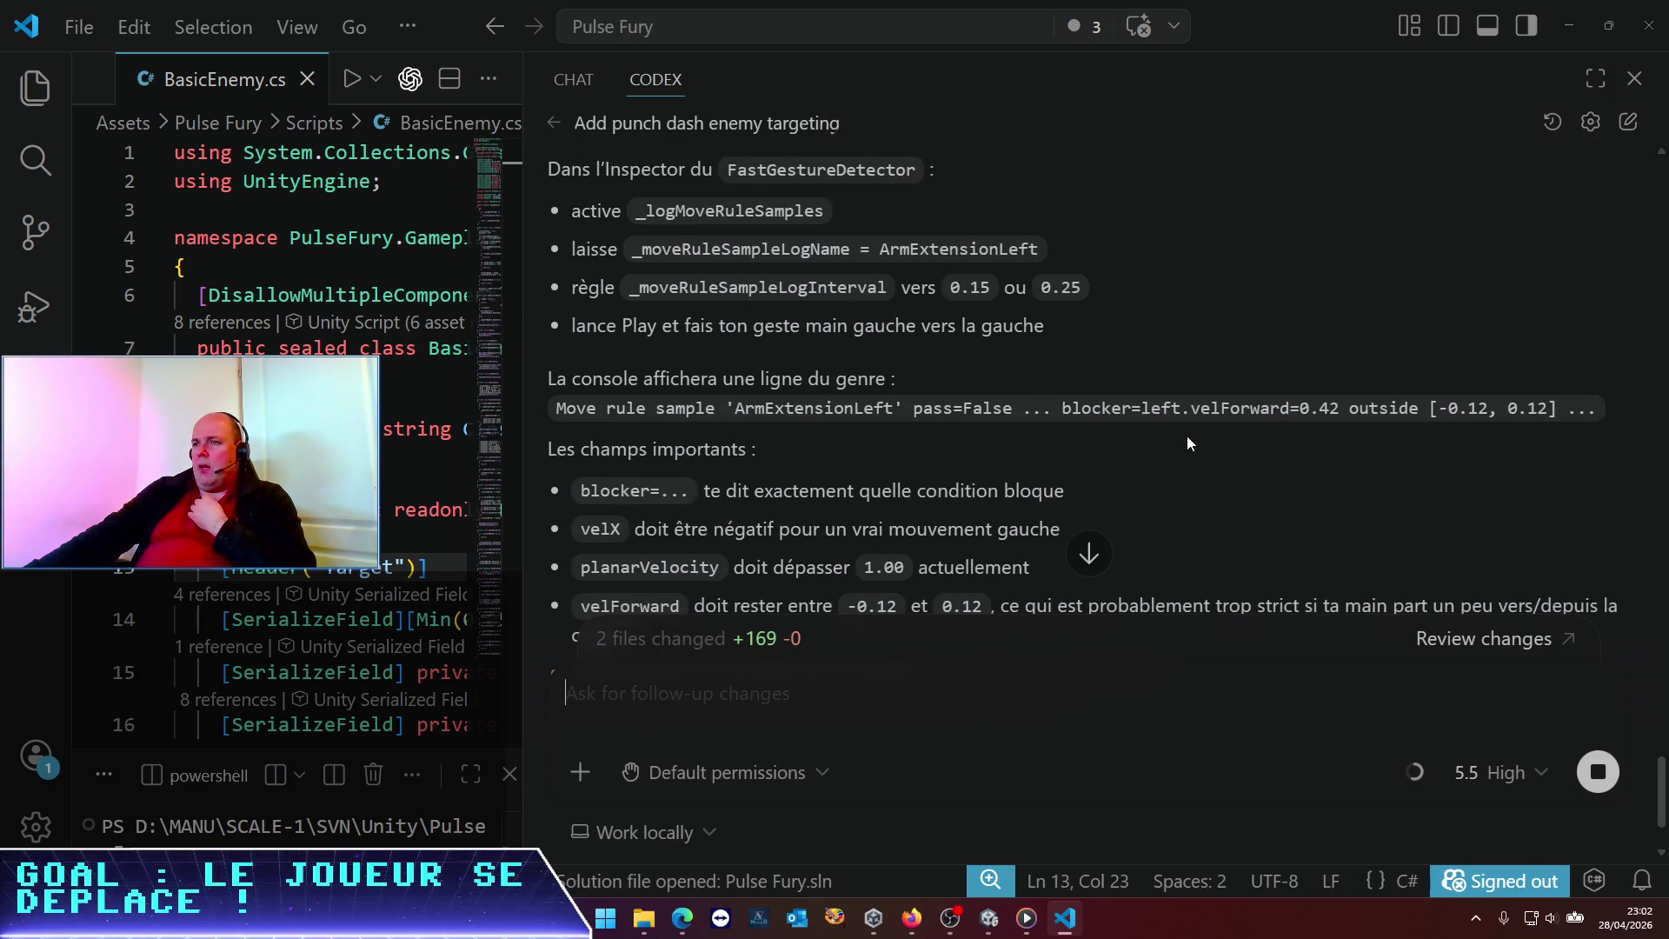
pyautogui.scroll(1, 1187, 436)
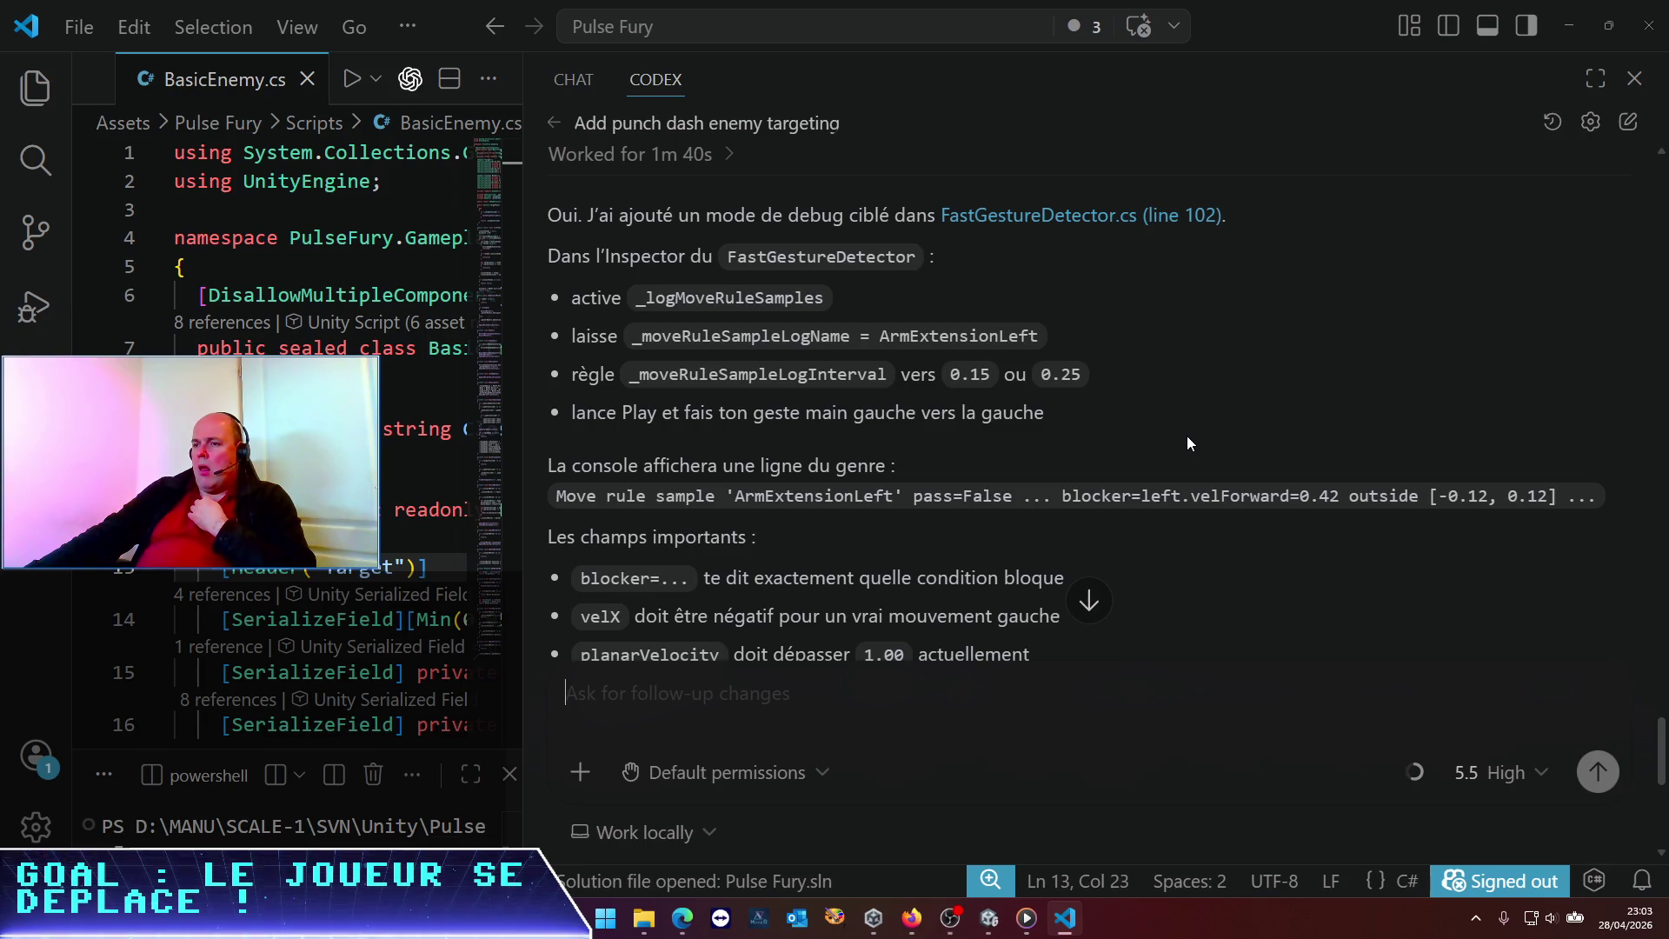
pyautogui.scroll(-2, 1187, 435)
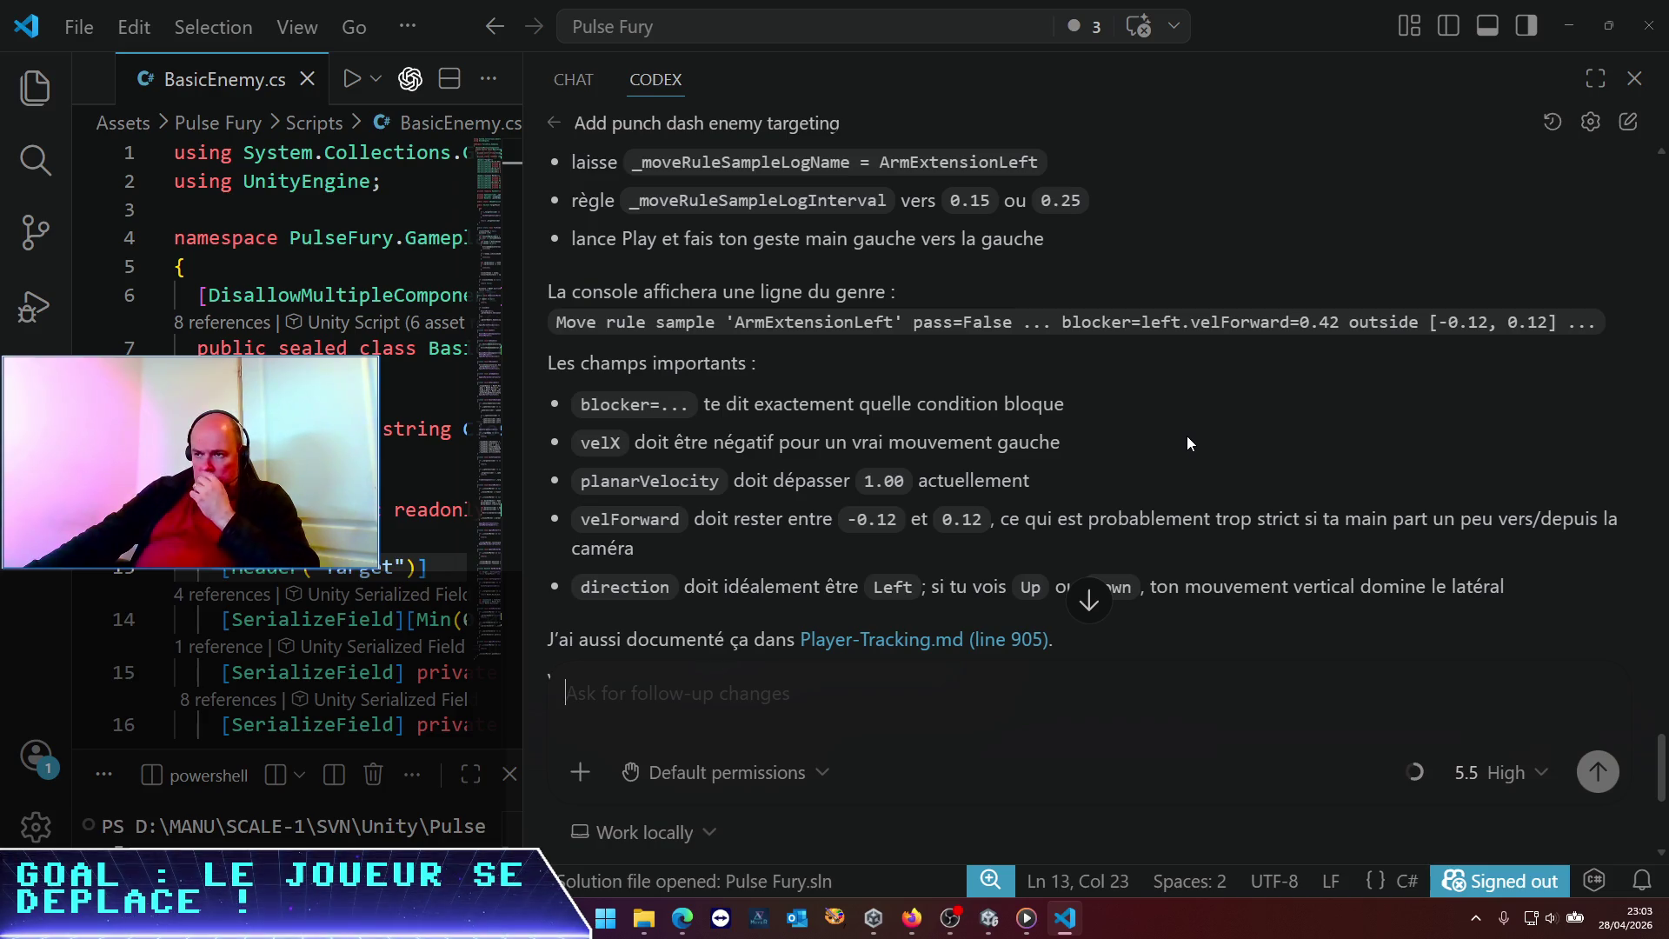
pyautogui.scroll(-1, 1187, 435)
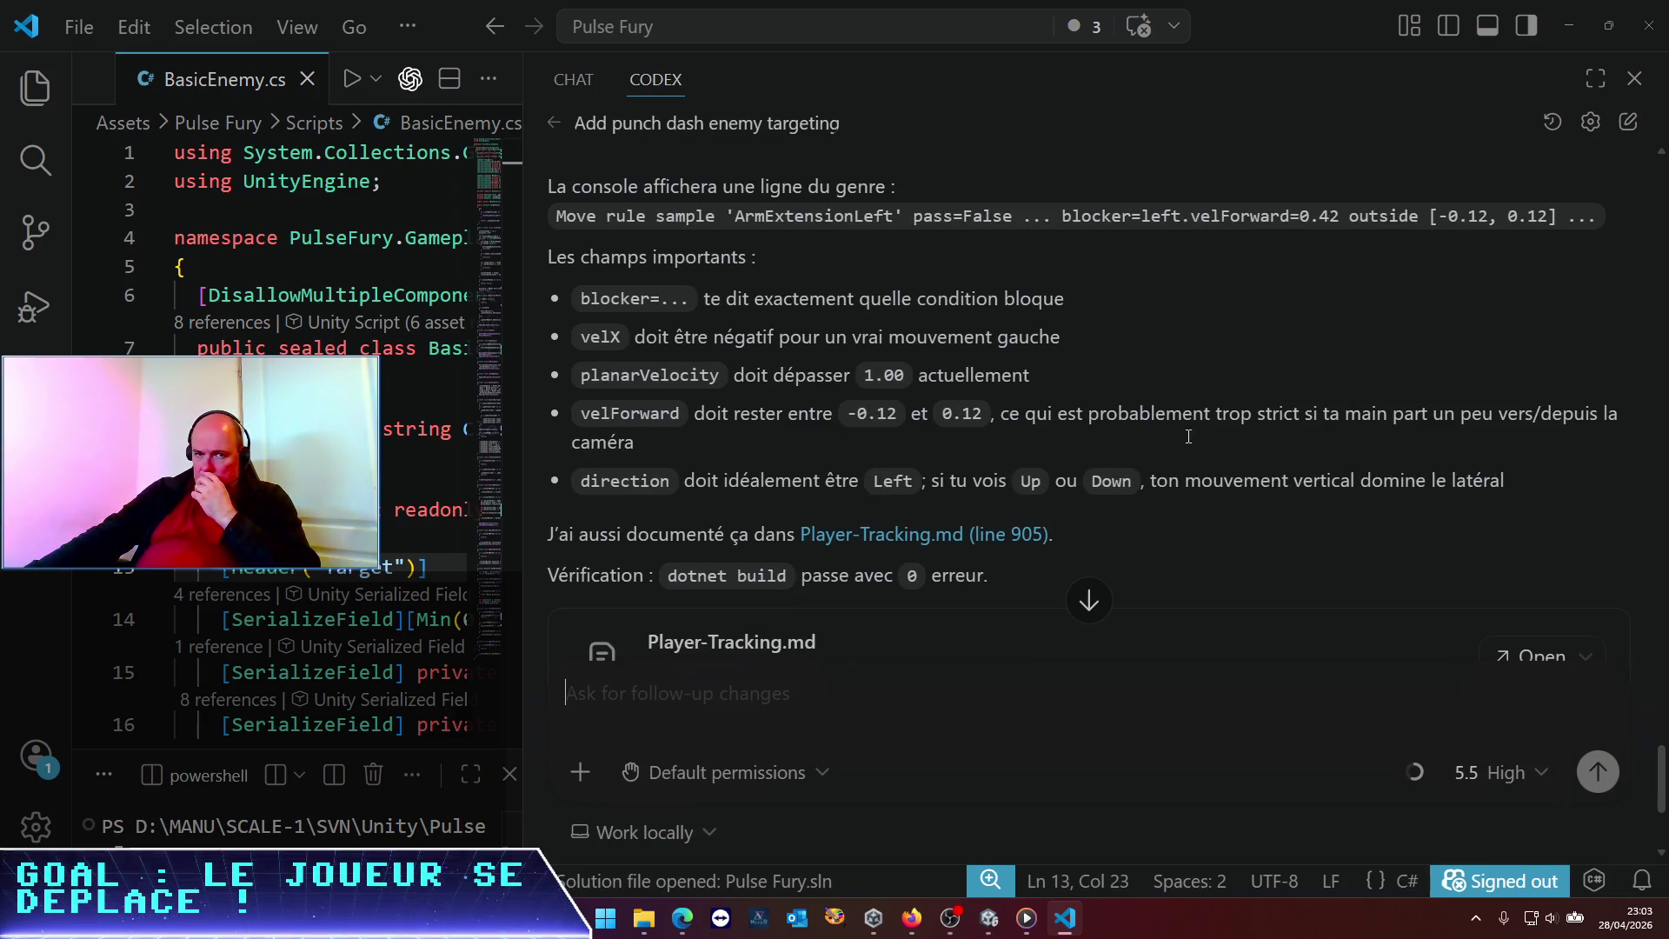
pyautogui.scroll(1, 1186, 436)
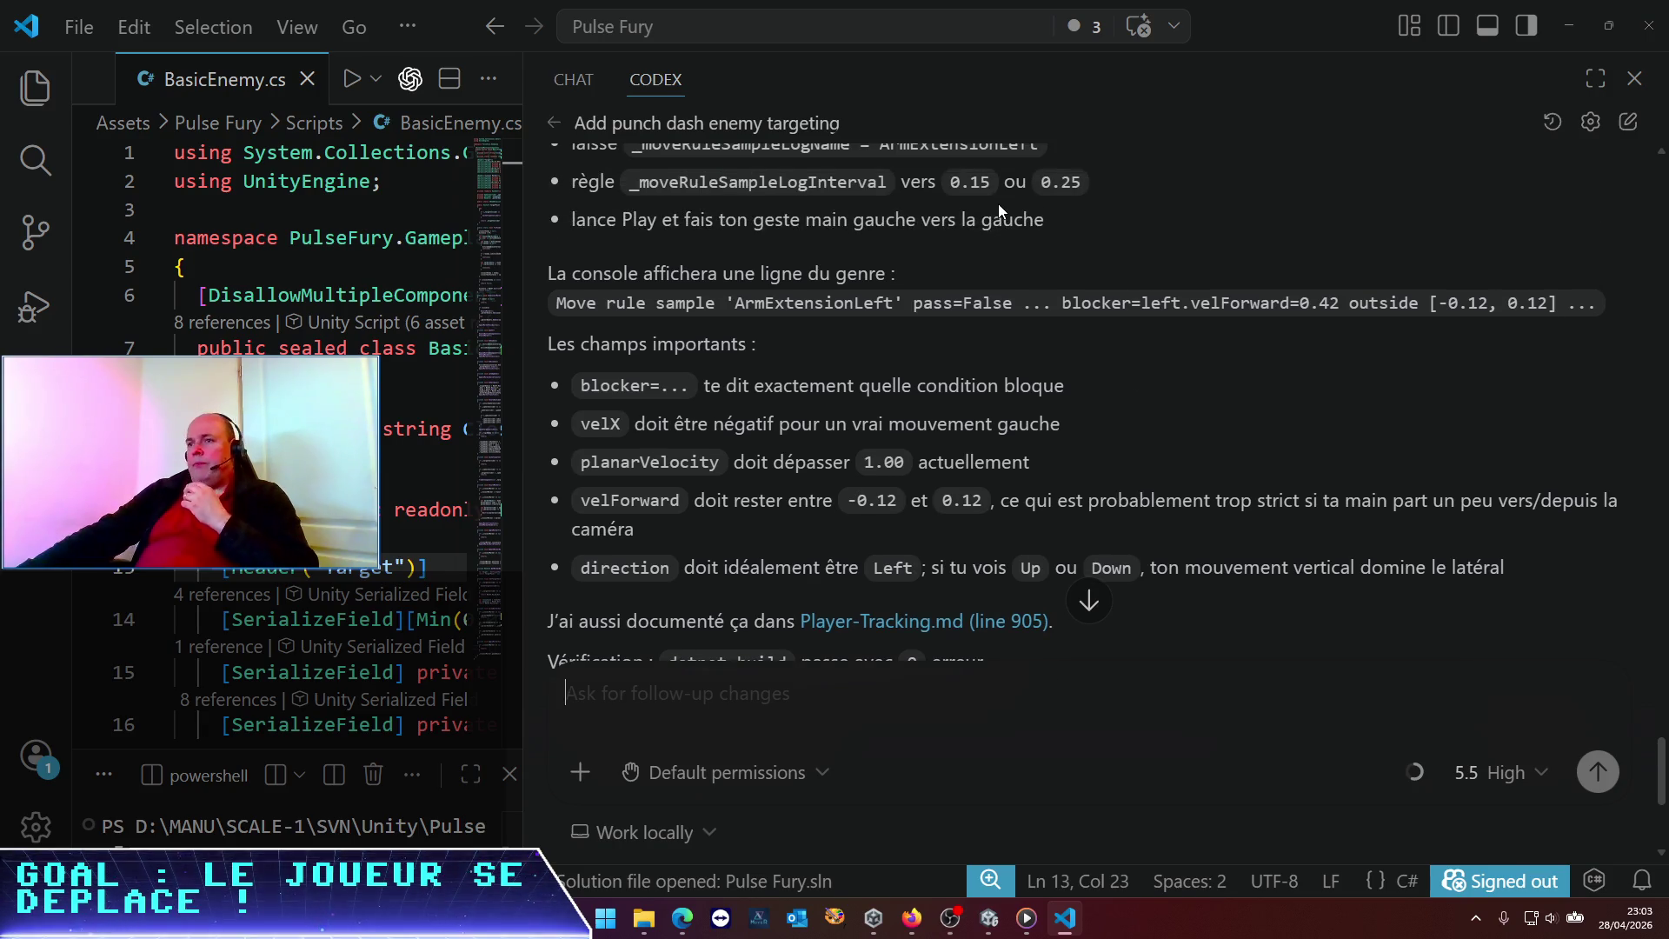
pyautogui.scroll(1, 1103, 488)
pyautogui.scroll(2, 1102, 489)
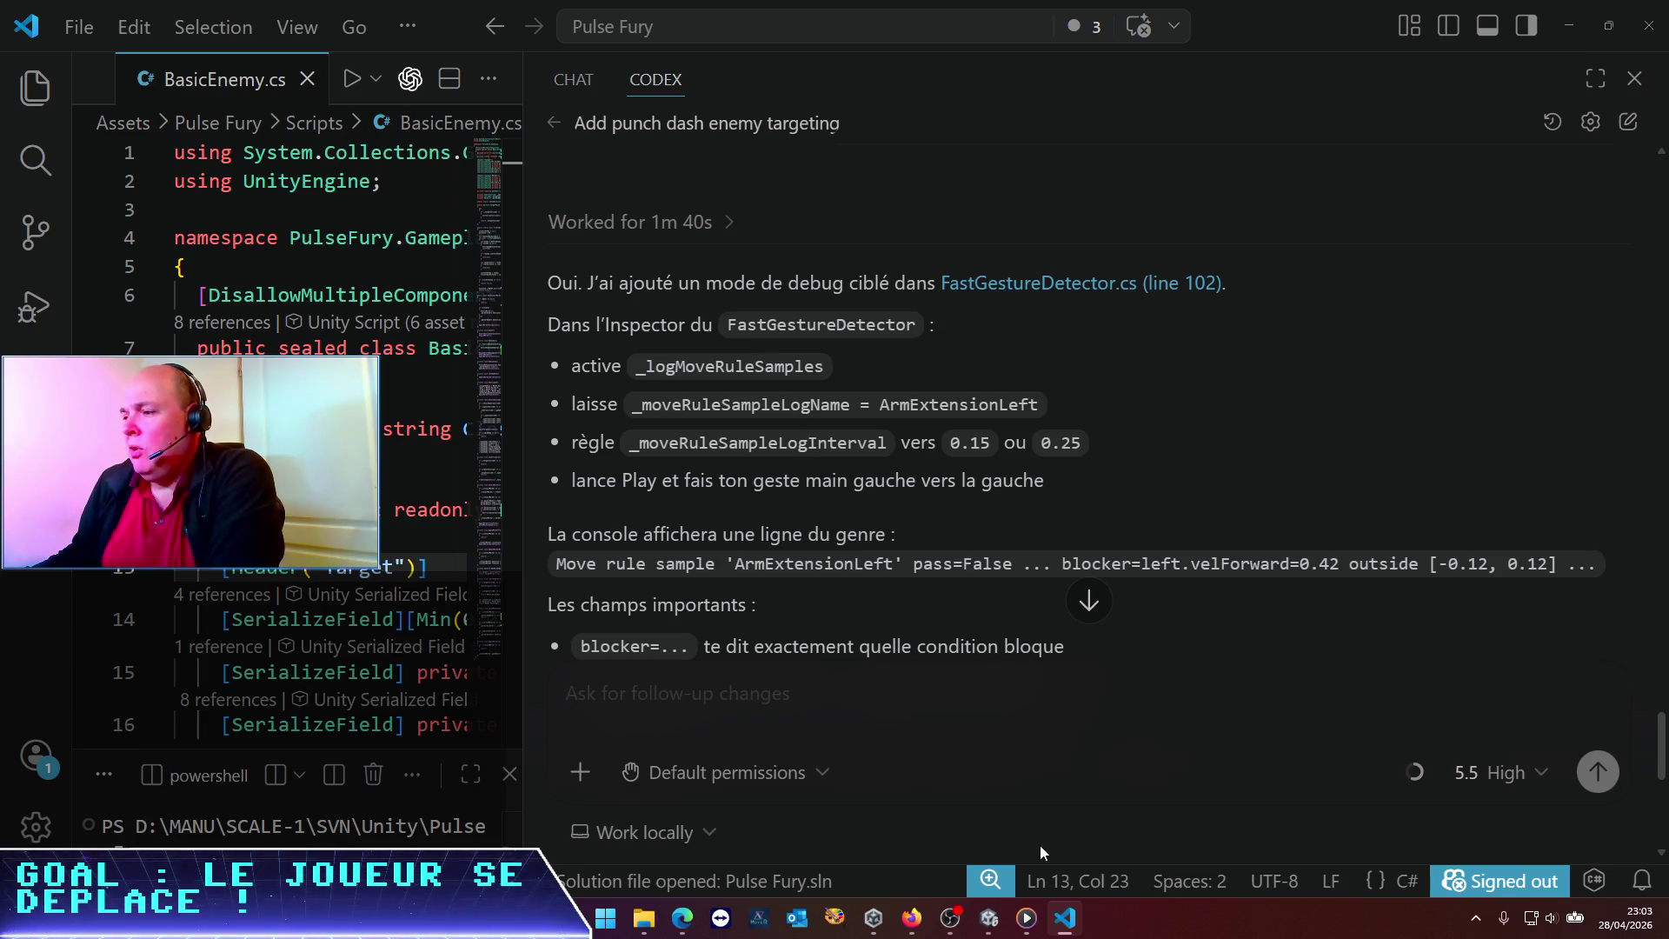
pyautogui.click(989, 918)
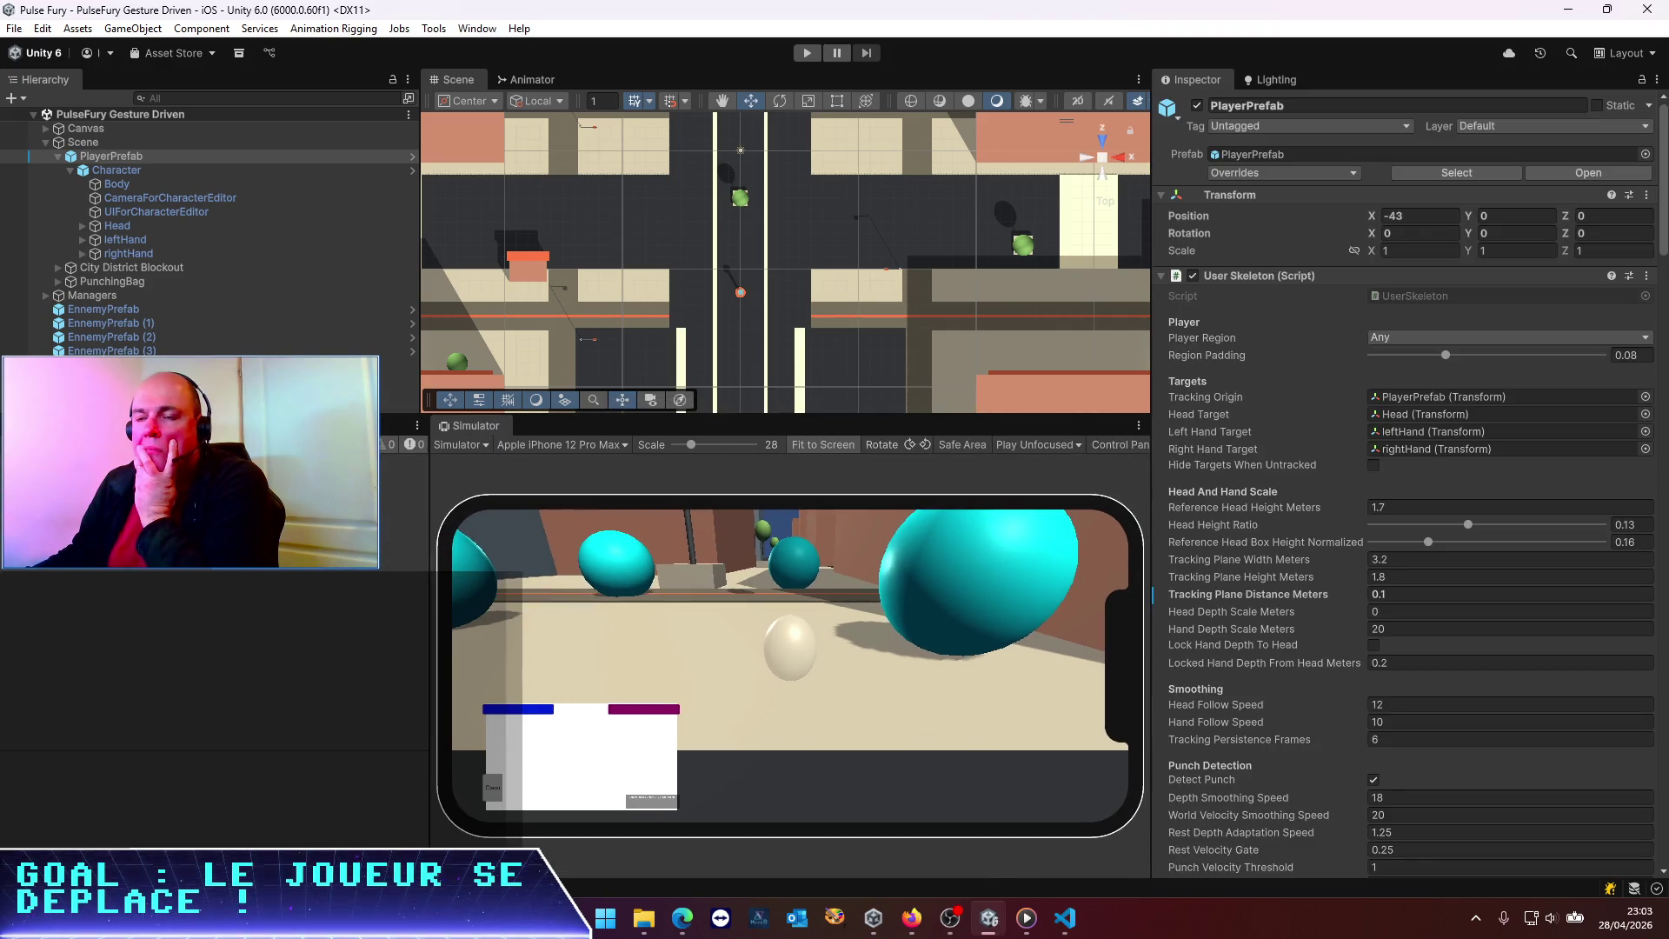
# Tick Log Move Rule Samples on the Fast Gesture Detector in the Inspector
pyautogui.scroll(-15, 1275, 520)
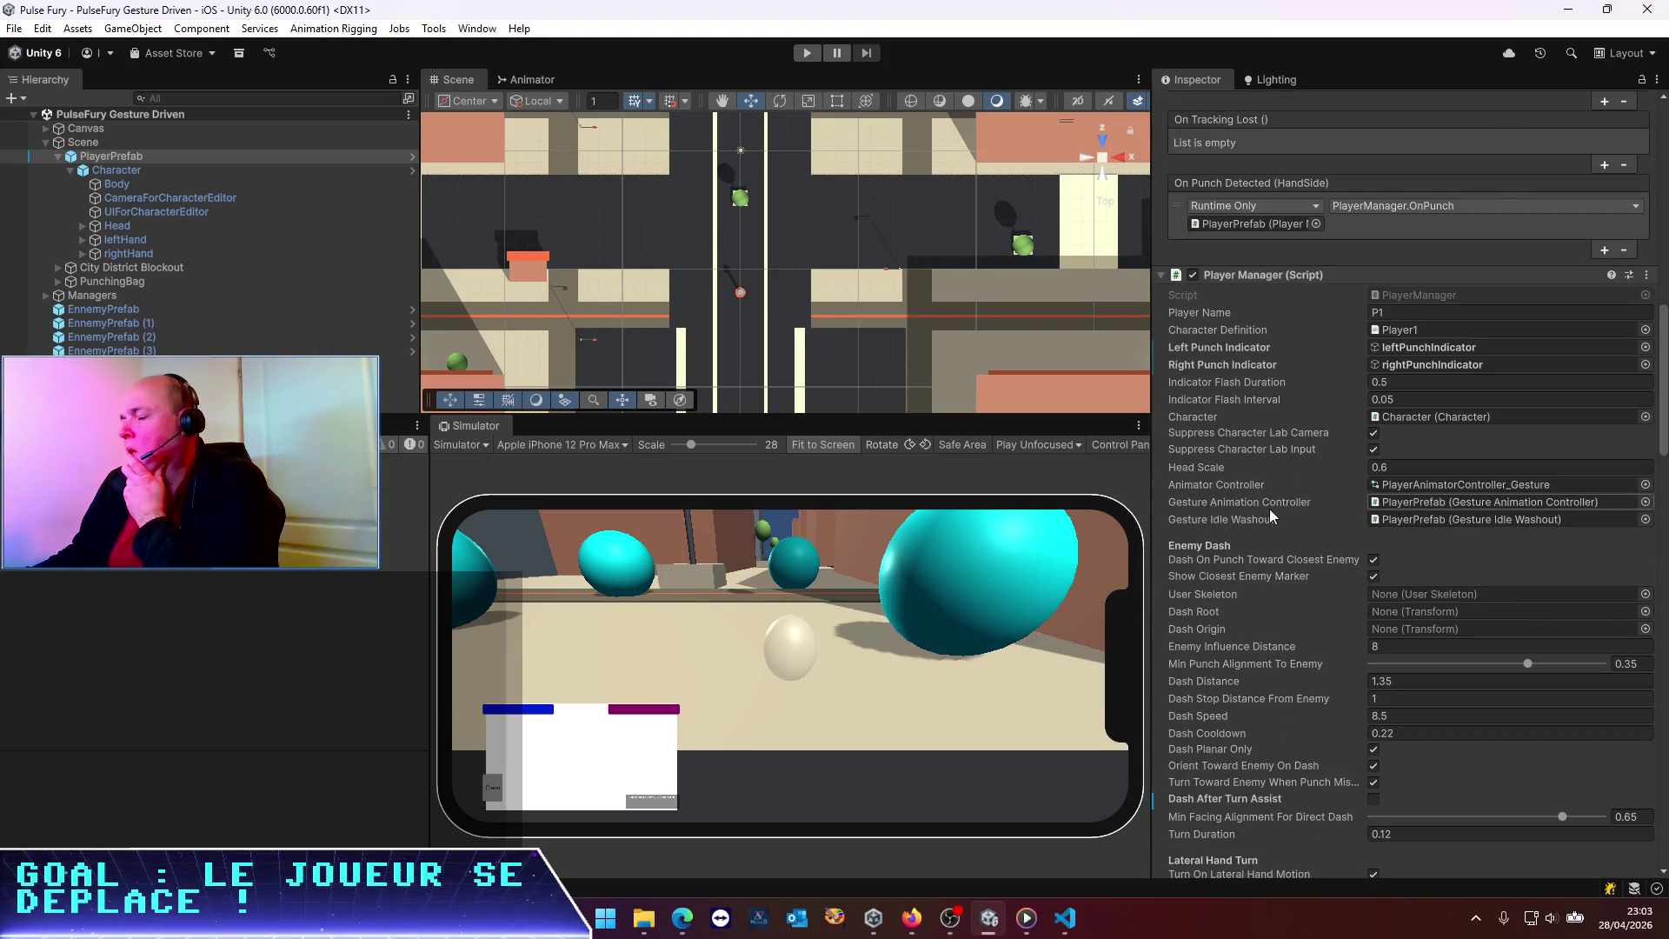
pyautogui.scroll(10, 1270, 509)
pyautogui.scroll(9, 1269, 508)
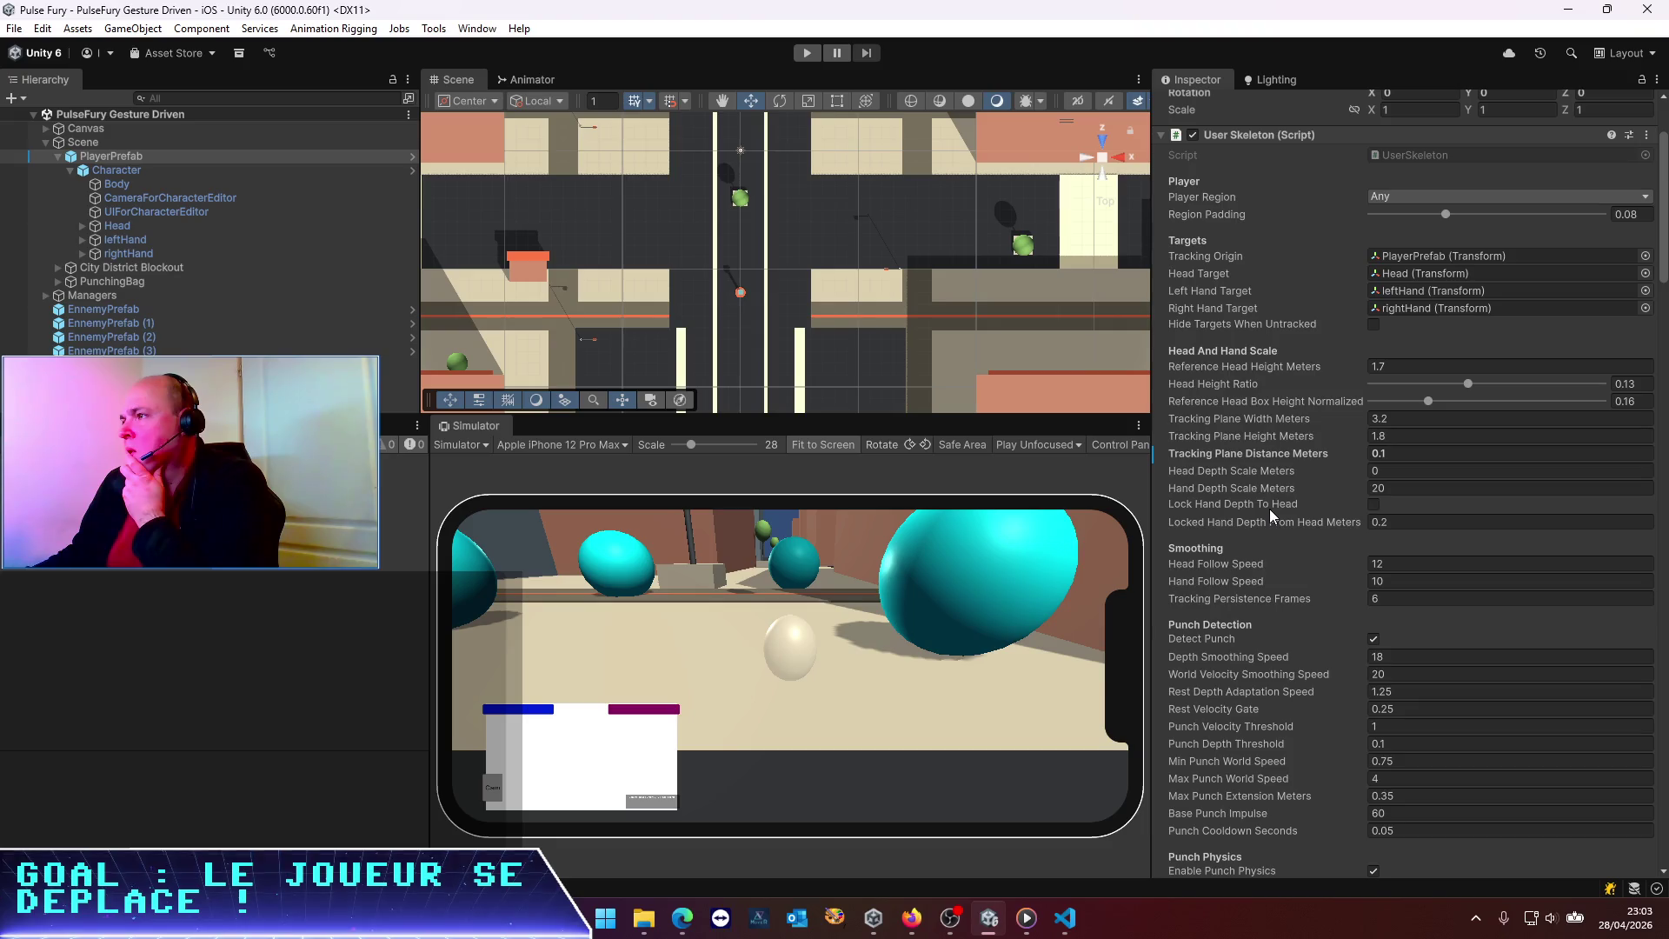
pyautogui.scroll(-20, 1269, 509)
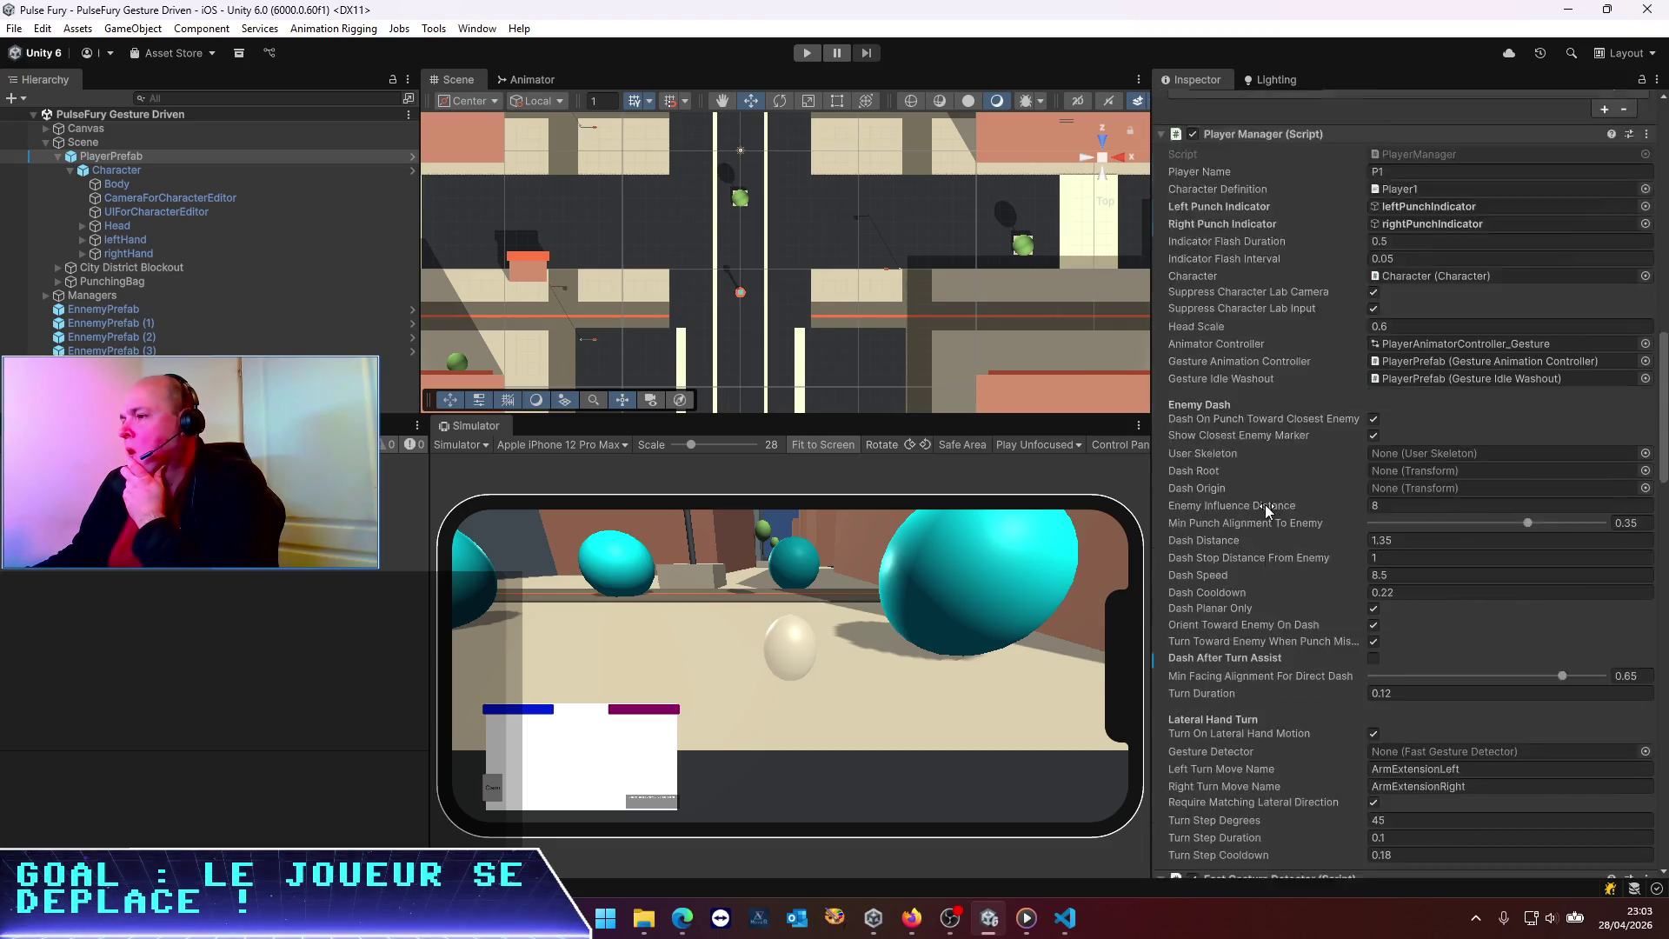
pyautogui.scroll(-6, 1265, 502)
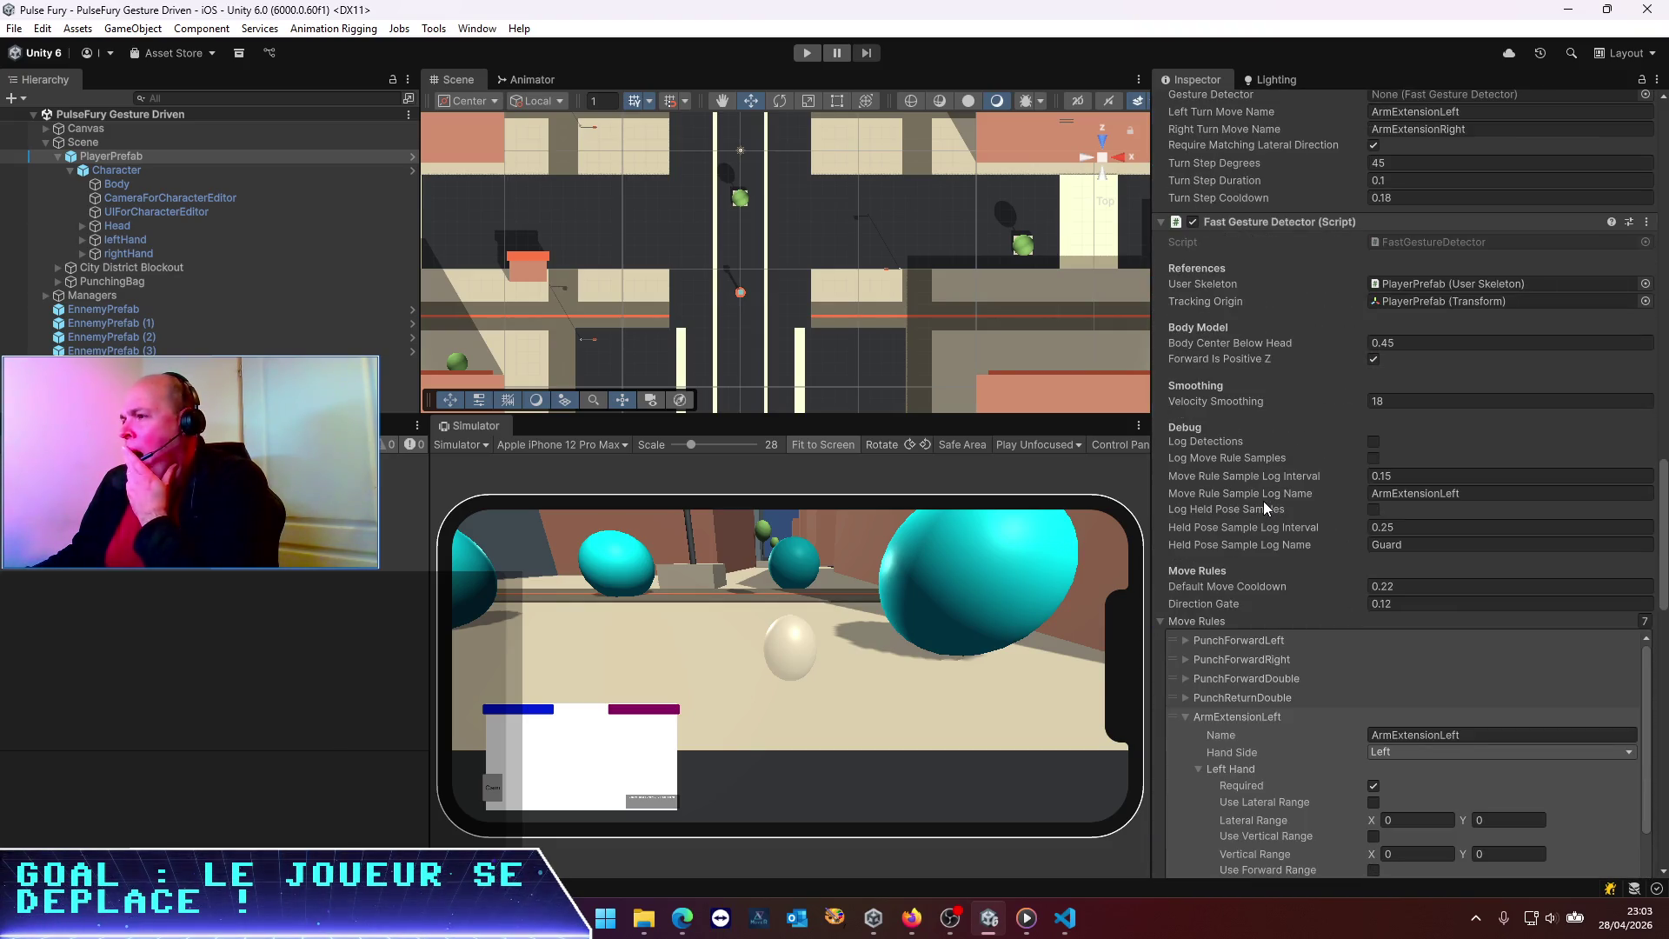
pyautogui.scroll(-1, 1264, 501)
pyautogui.click(1375, 410)
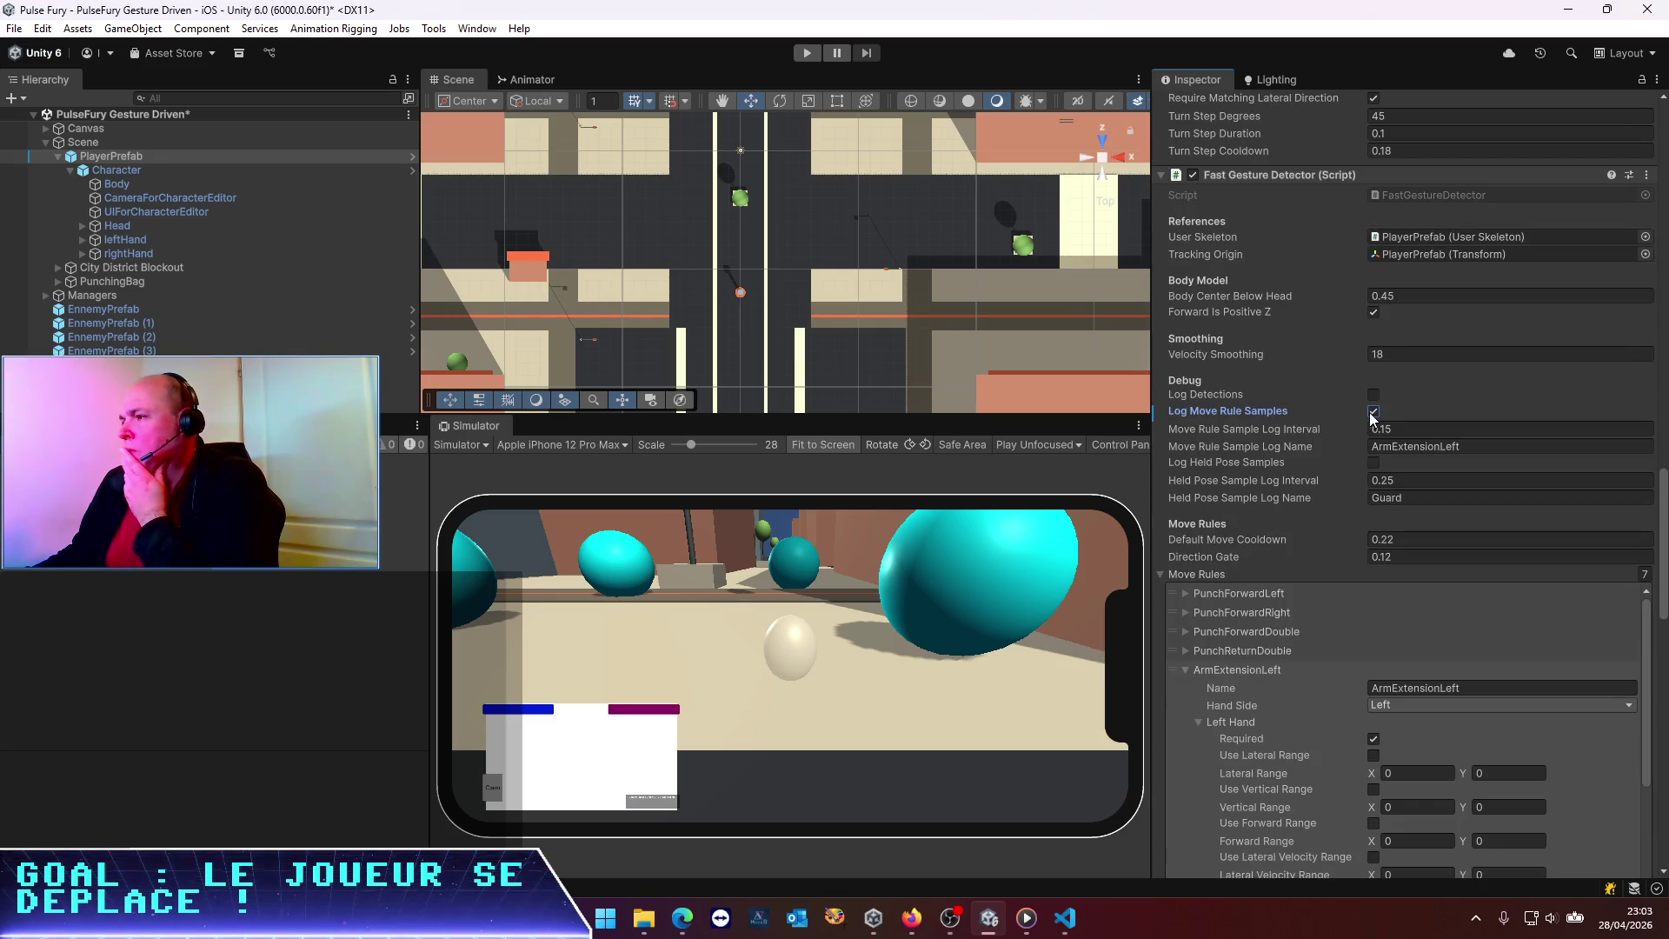
# Cross-check Codex's instructions and leave the held pose sample log name unchanged
pyautogui.hotkey('alt', 'Tab')
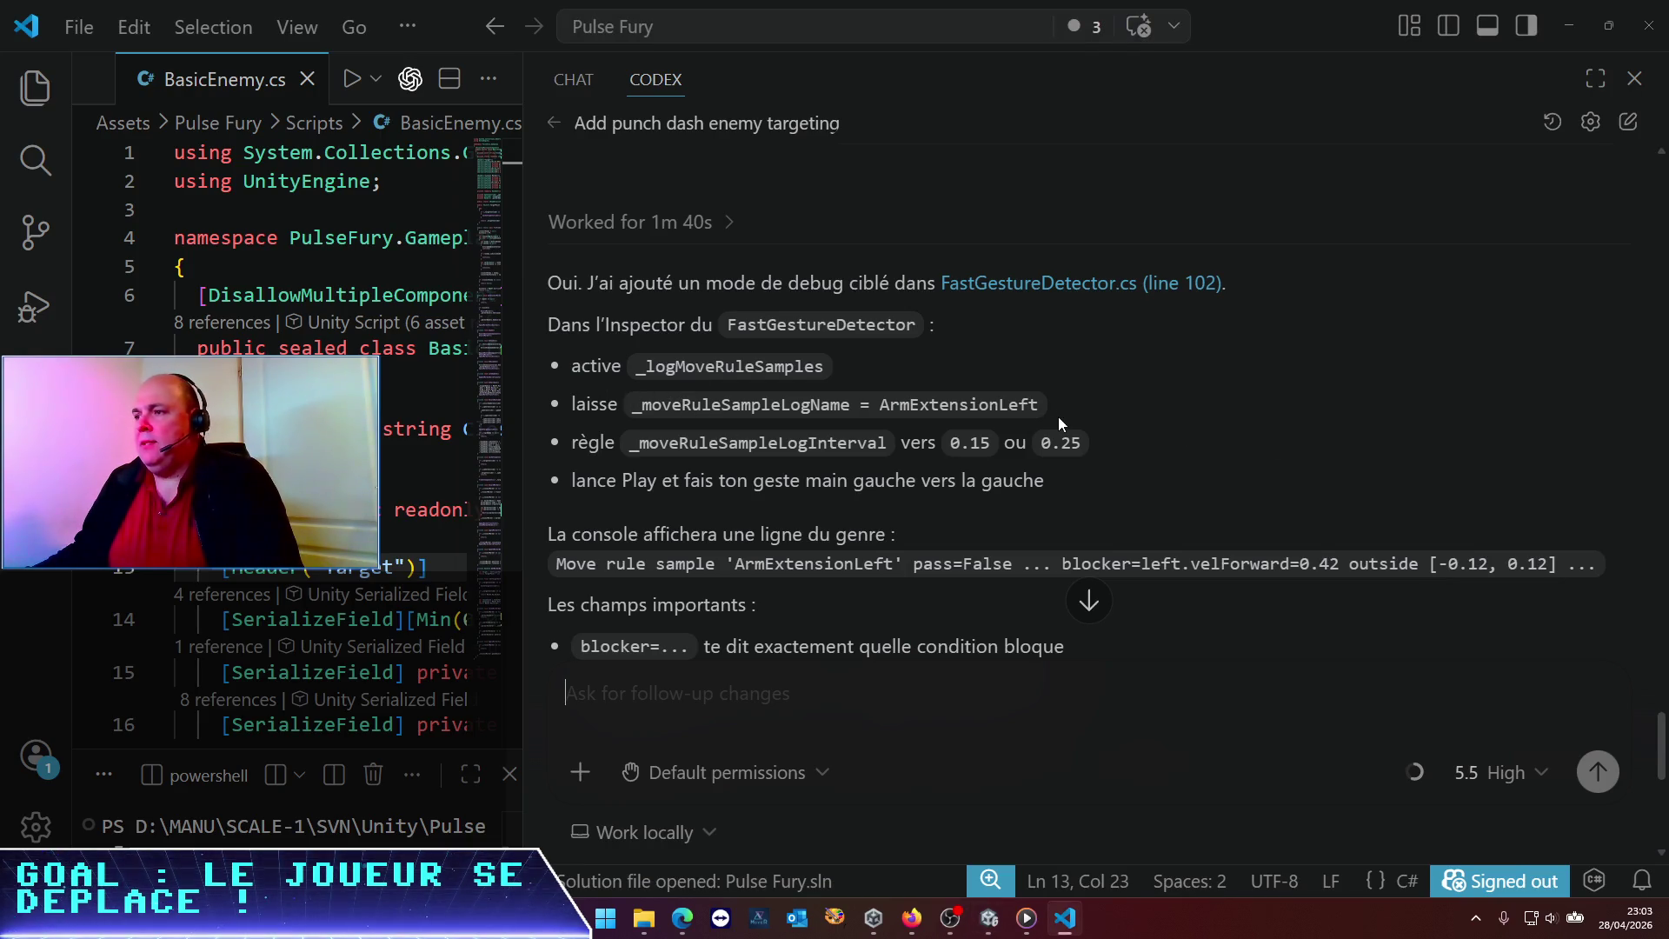
pyautogui.hotkey('alt', 'Tab')
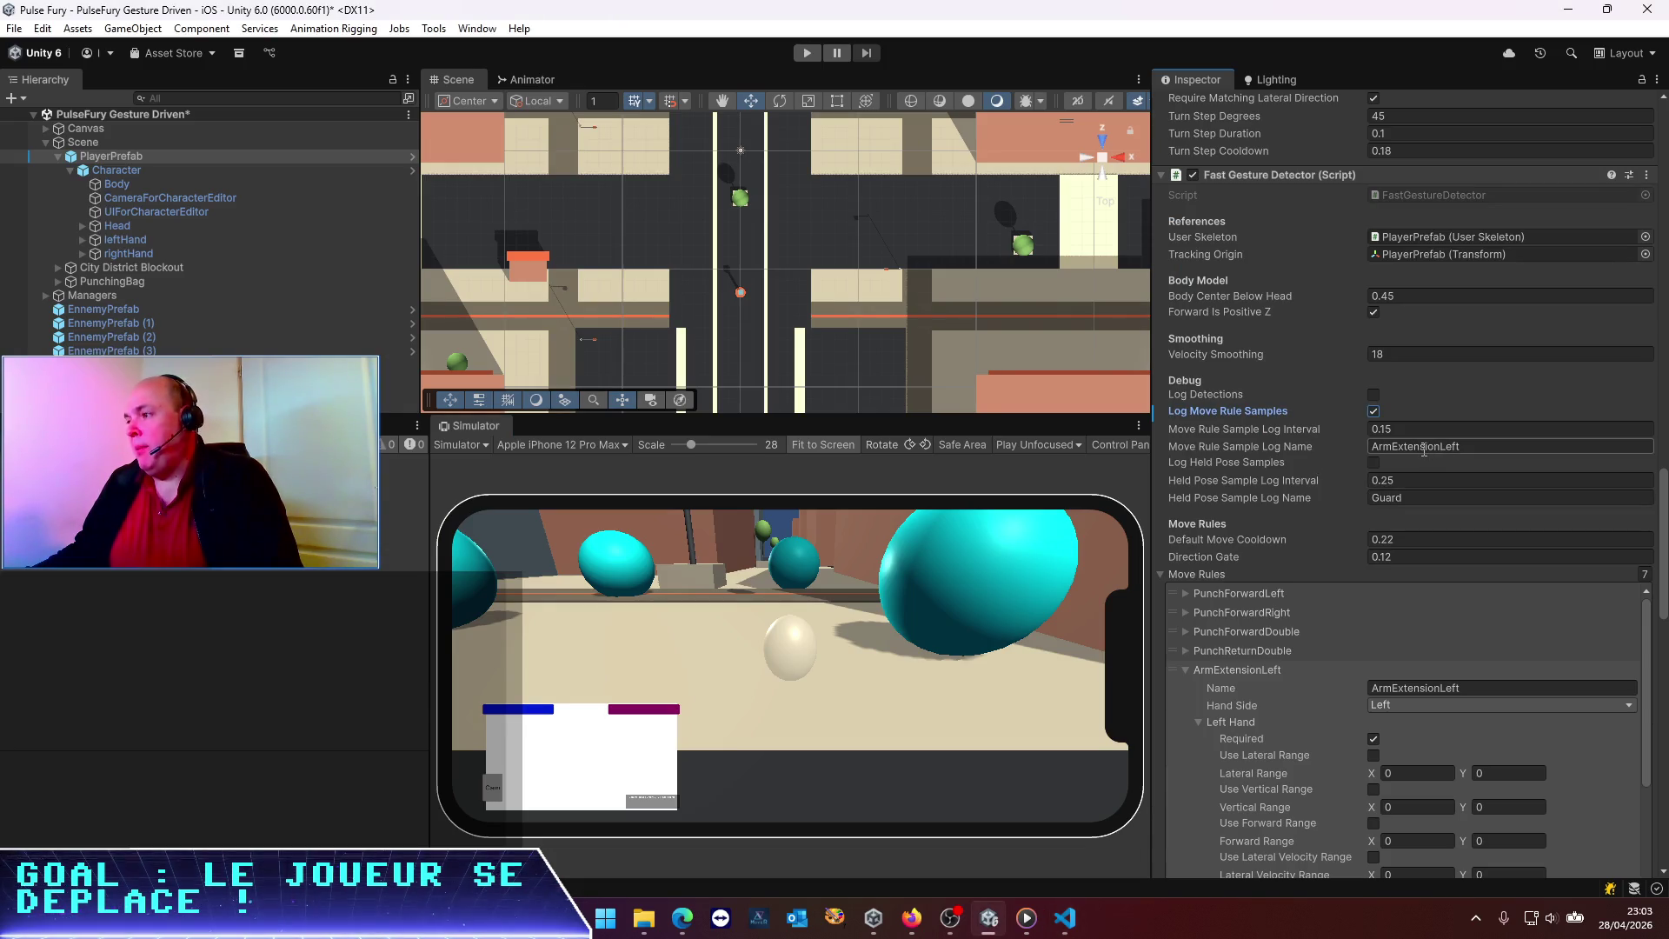
pyautogui.hotkey('alt', 'Tab')
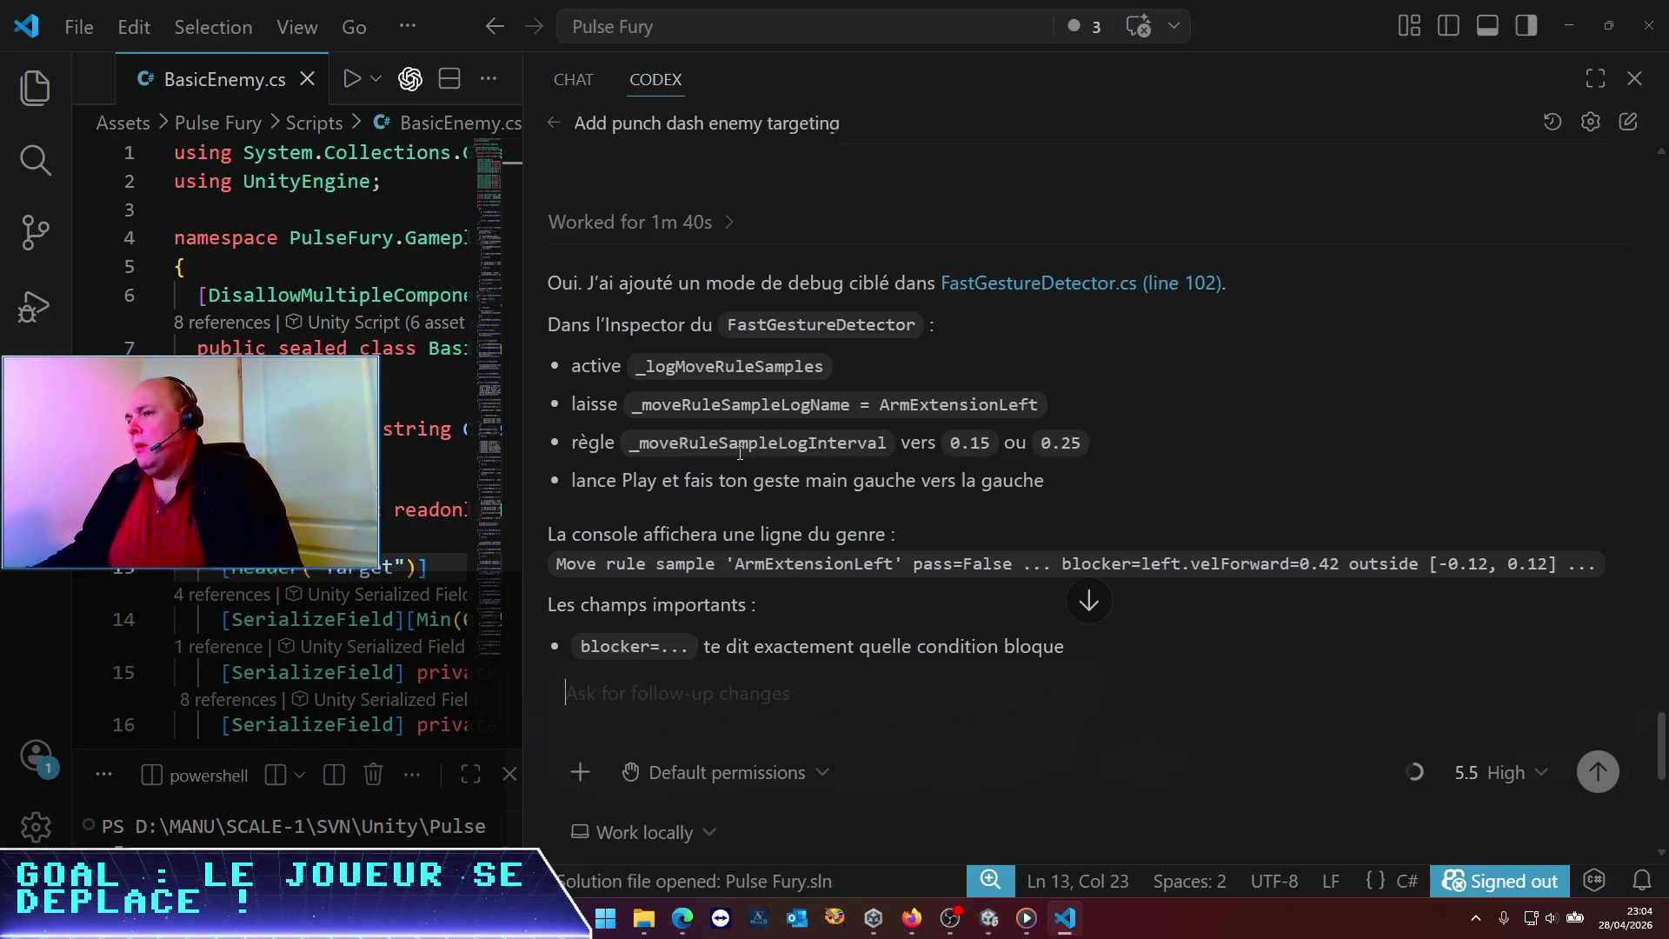
pyautogui.hotkey('alt', 'Tab')
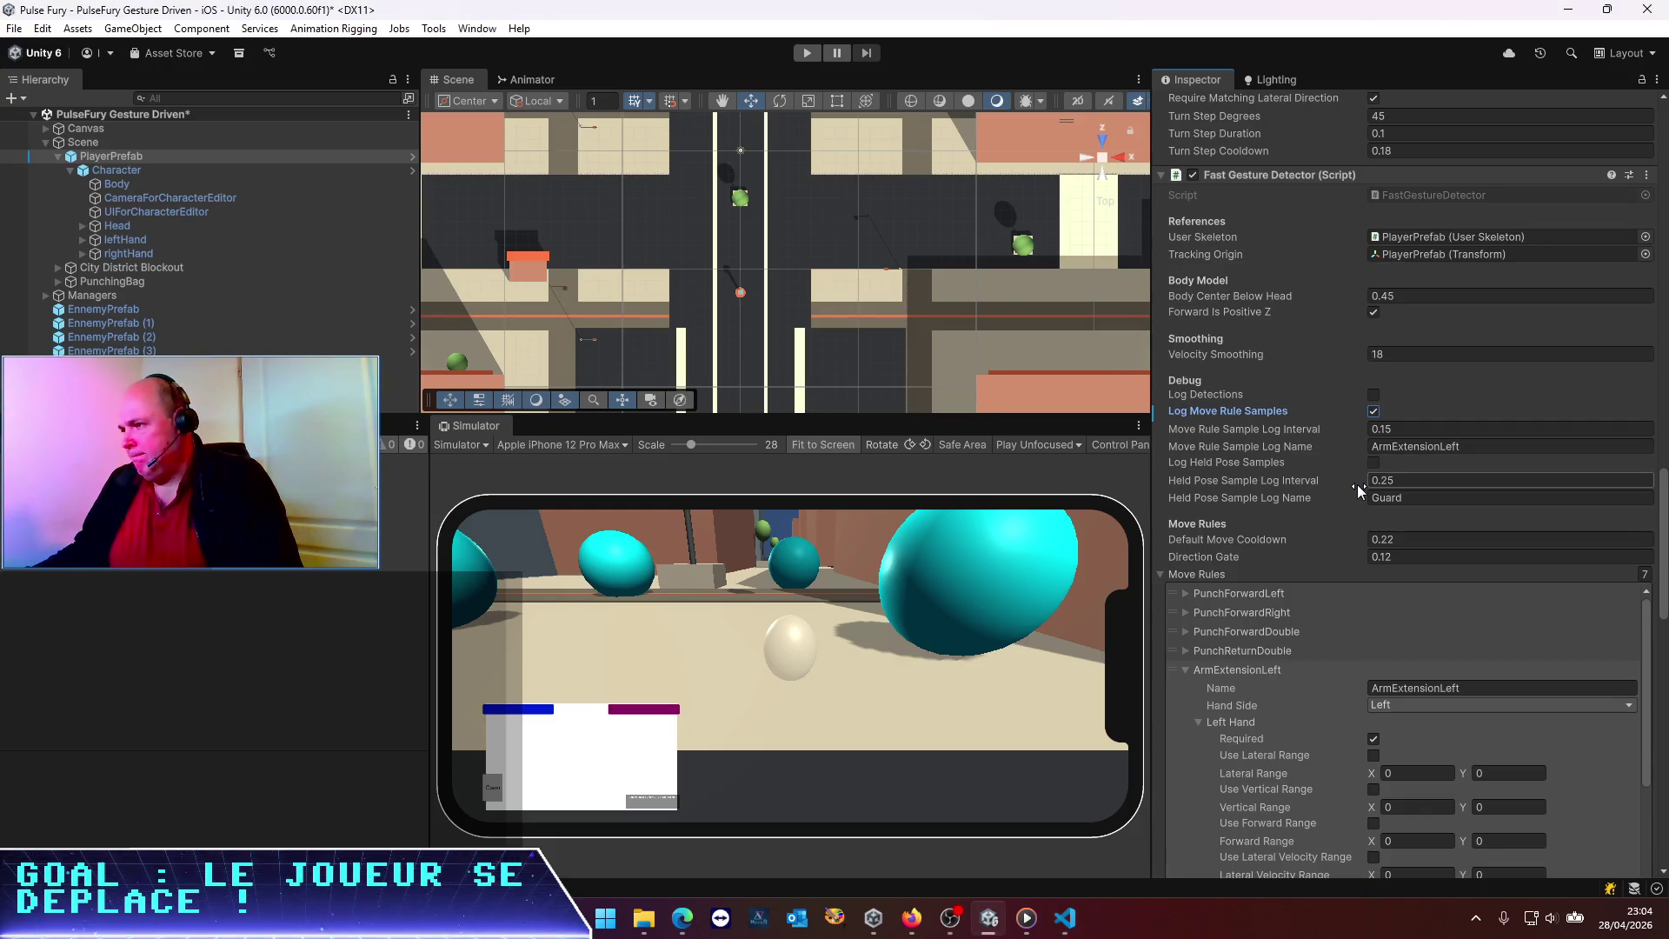
pyautogui.click(1371, 499)
pyautogui.click(1374, 516)
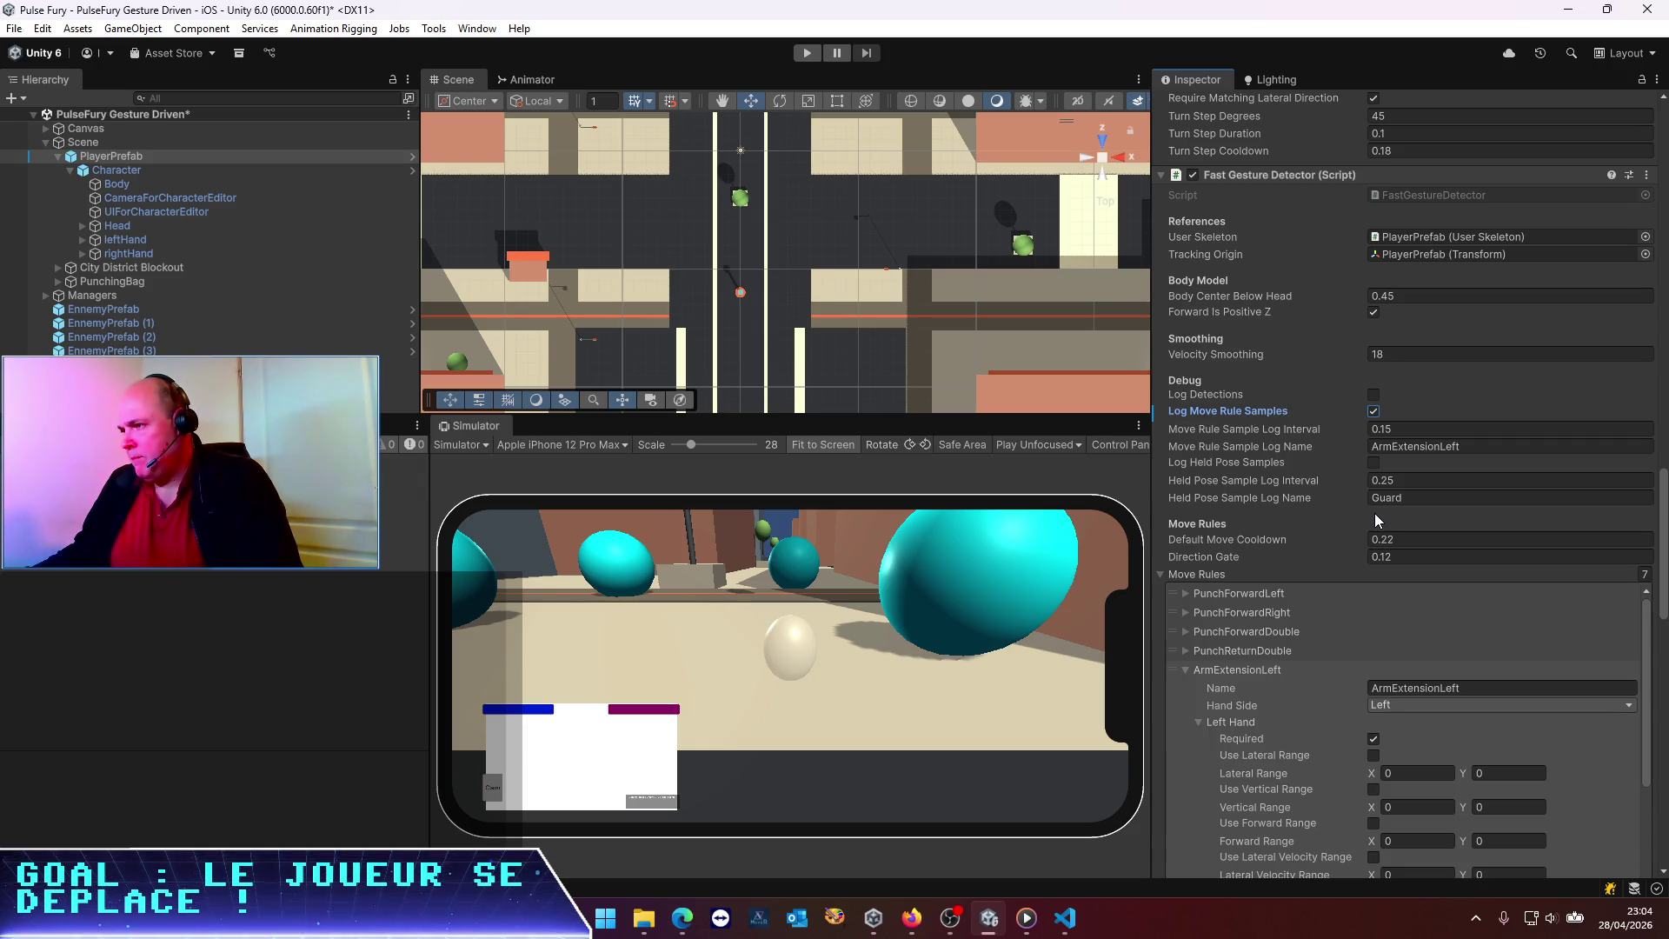
# Recheck Codex's instructions, save the scene, narrow the Simulator view and enter play mode
pyautogui.hotkey('alt', 'Tab')
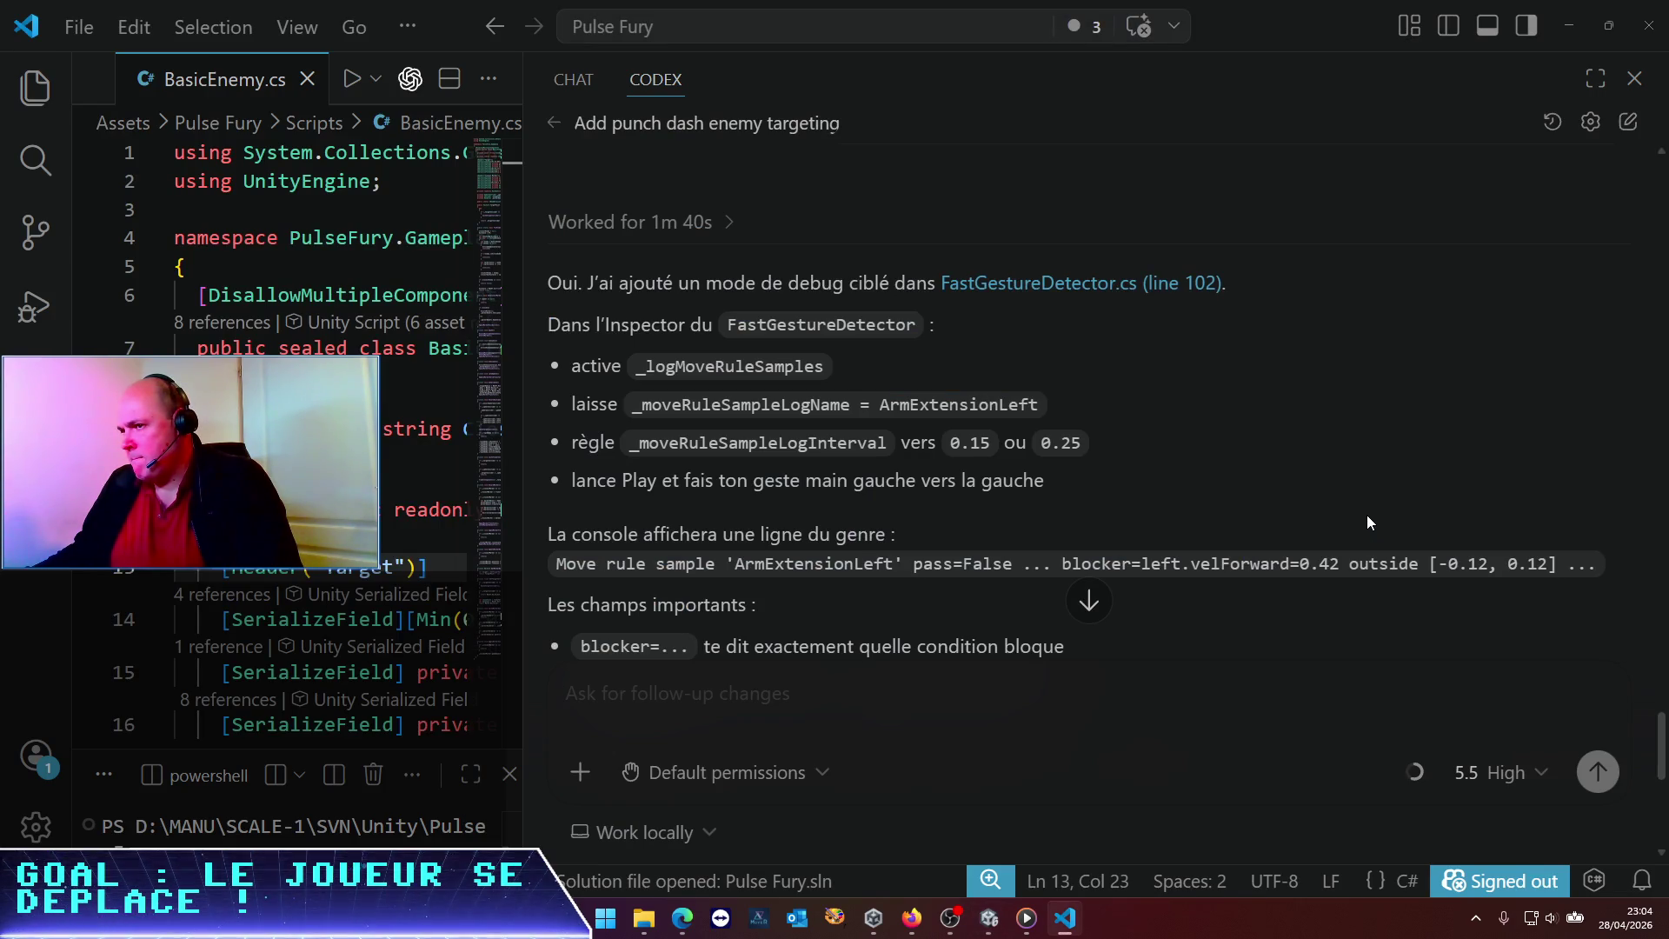
pyautogui.hotkey('alt', 'Tab')
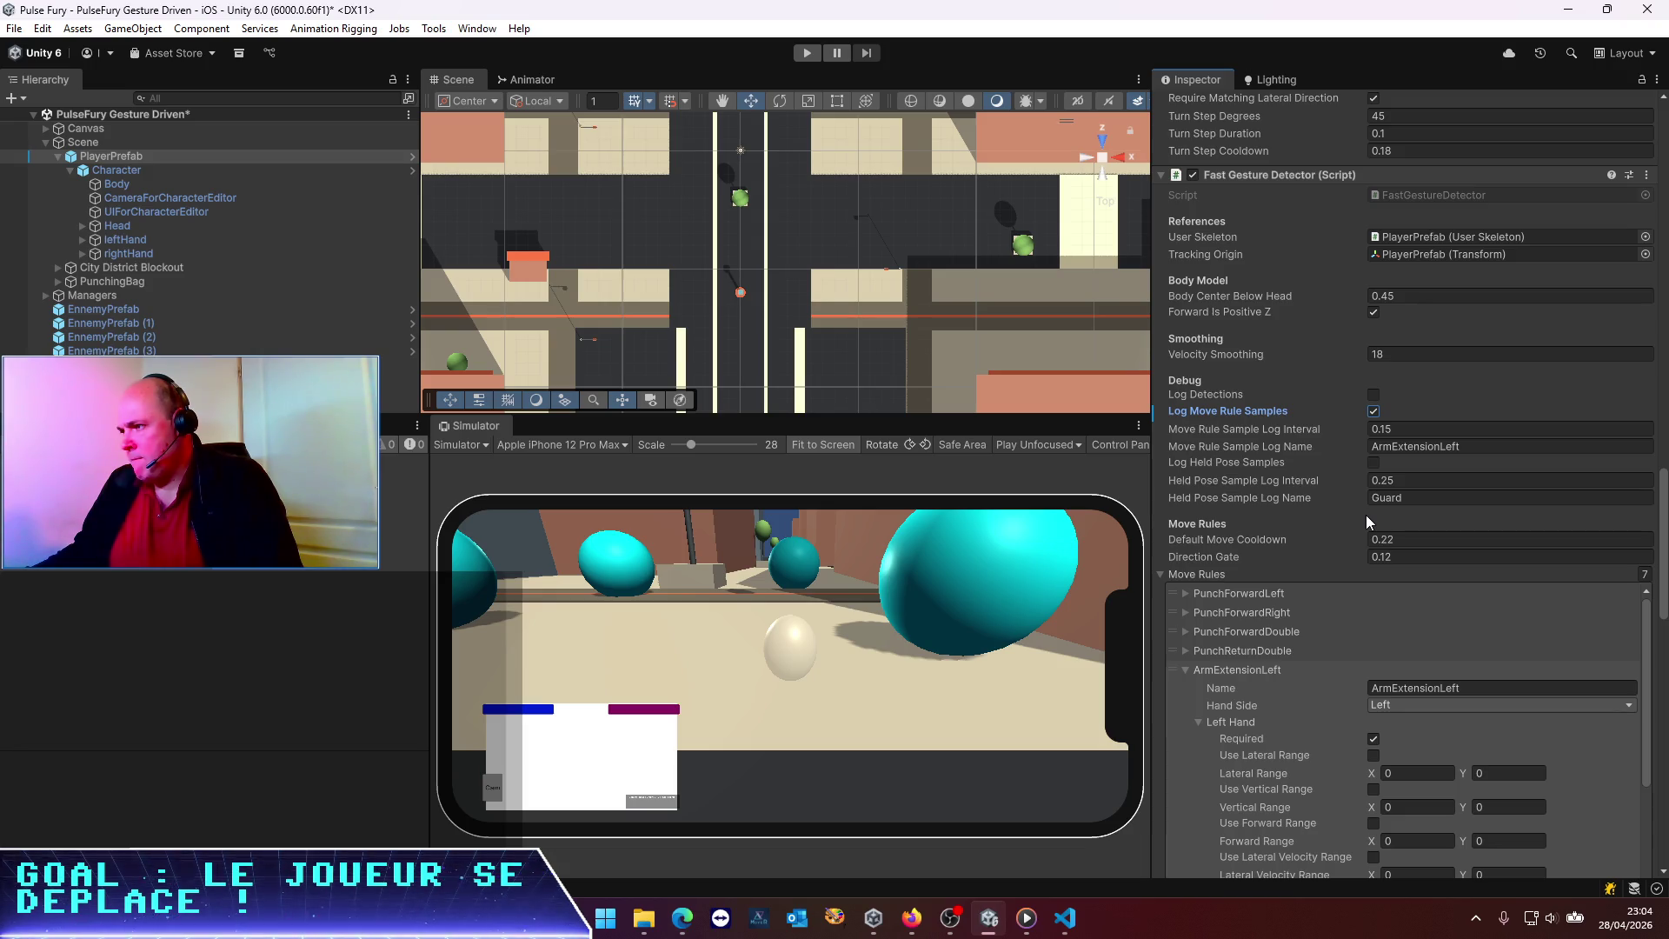
pyautogui.hotkey('alt', 'Tab')
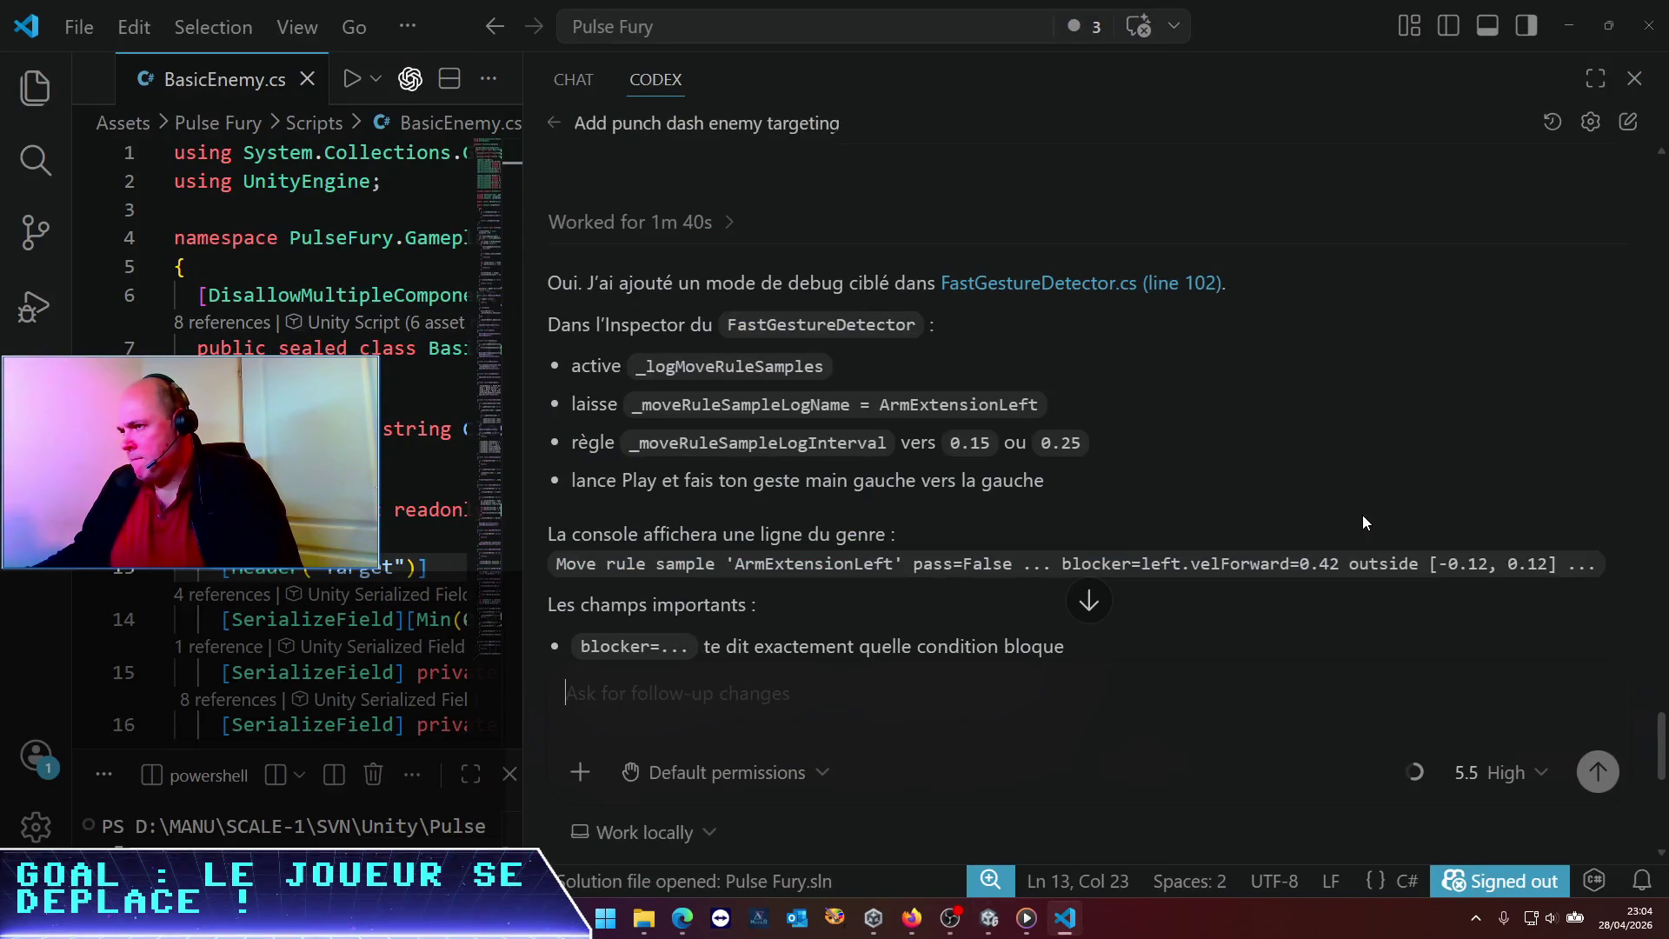
pyautogui.hotkey('alt', 'Tab')
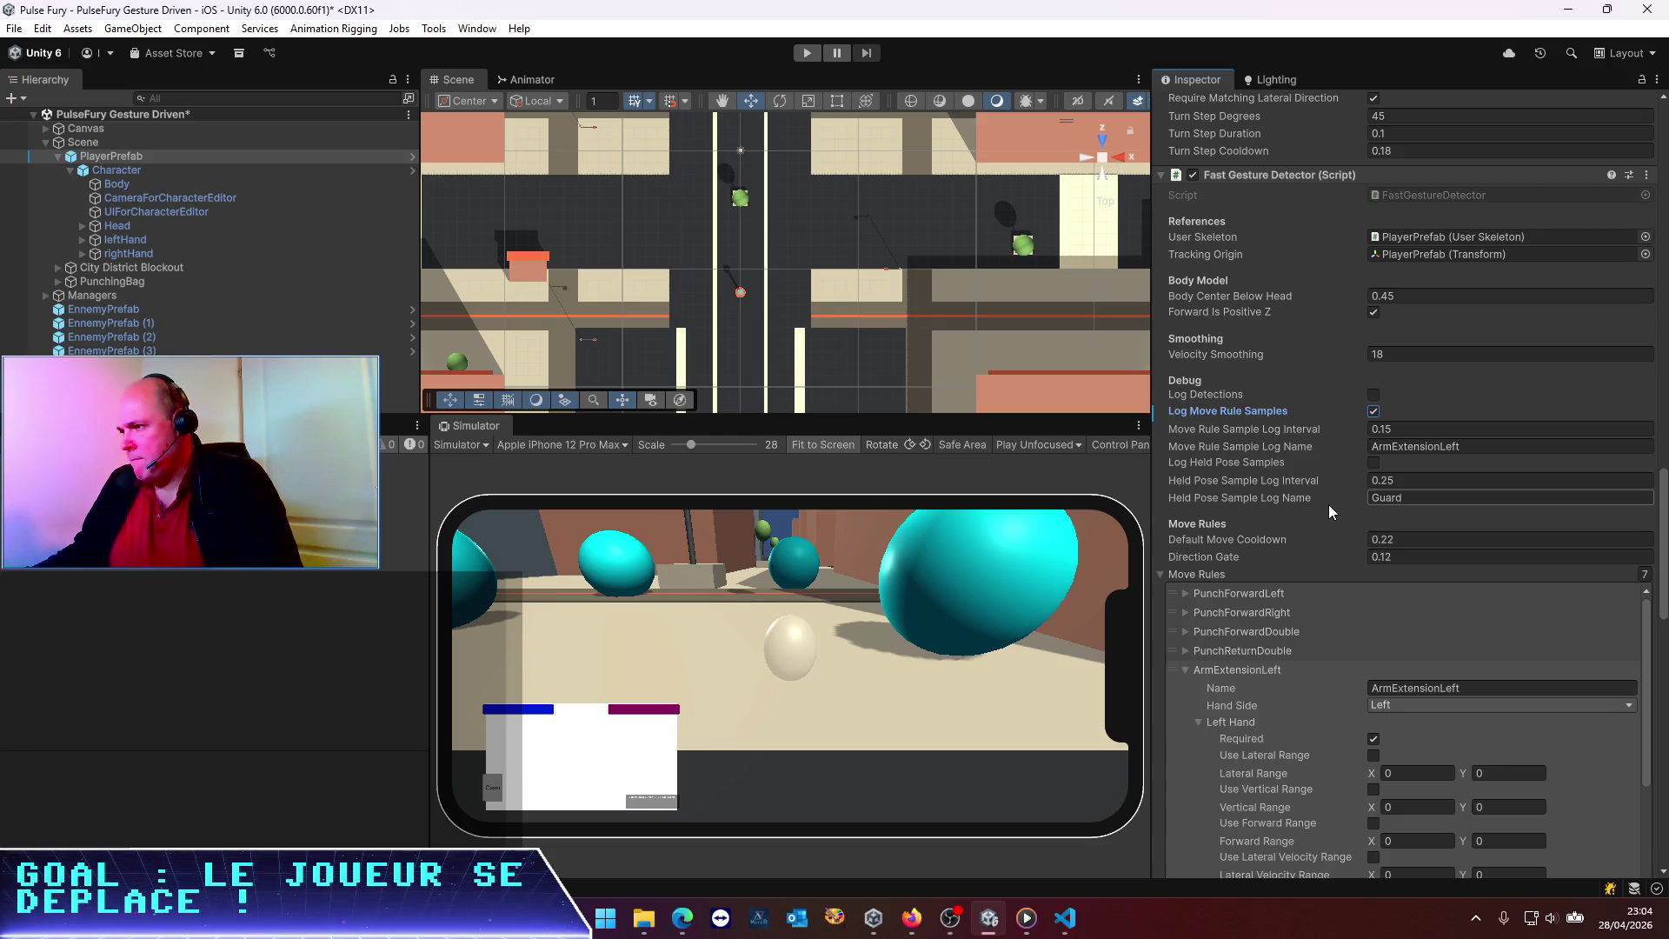
pyautogui.hotkey('alt', 'Tab')
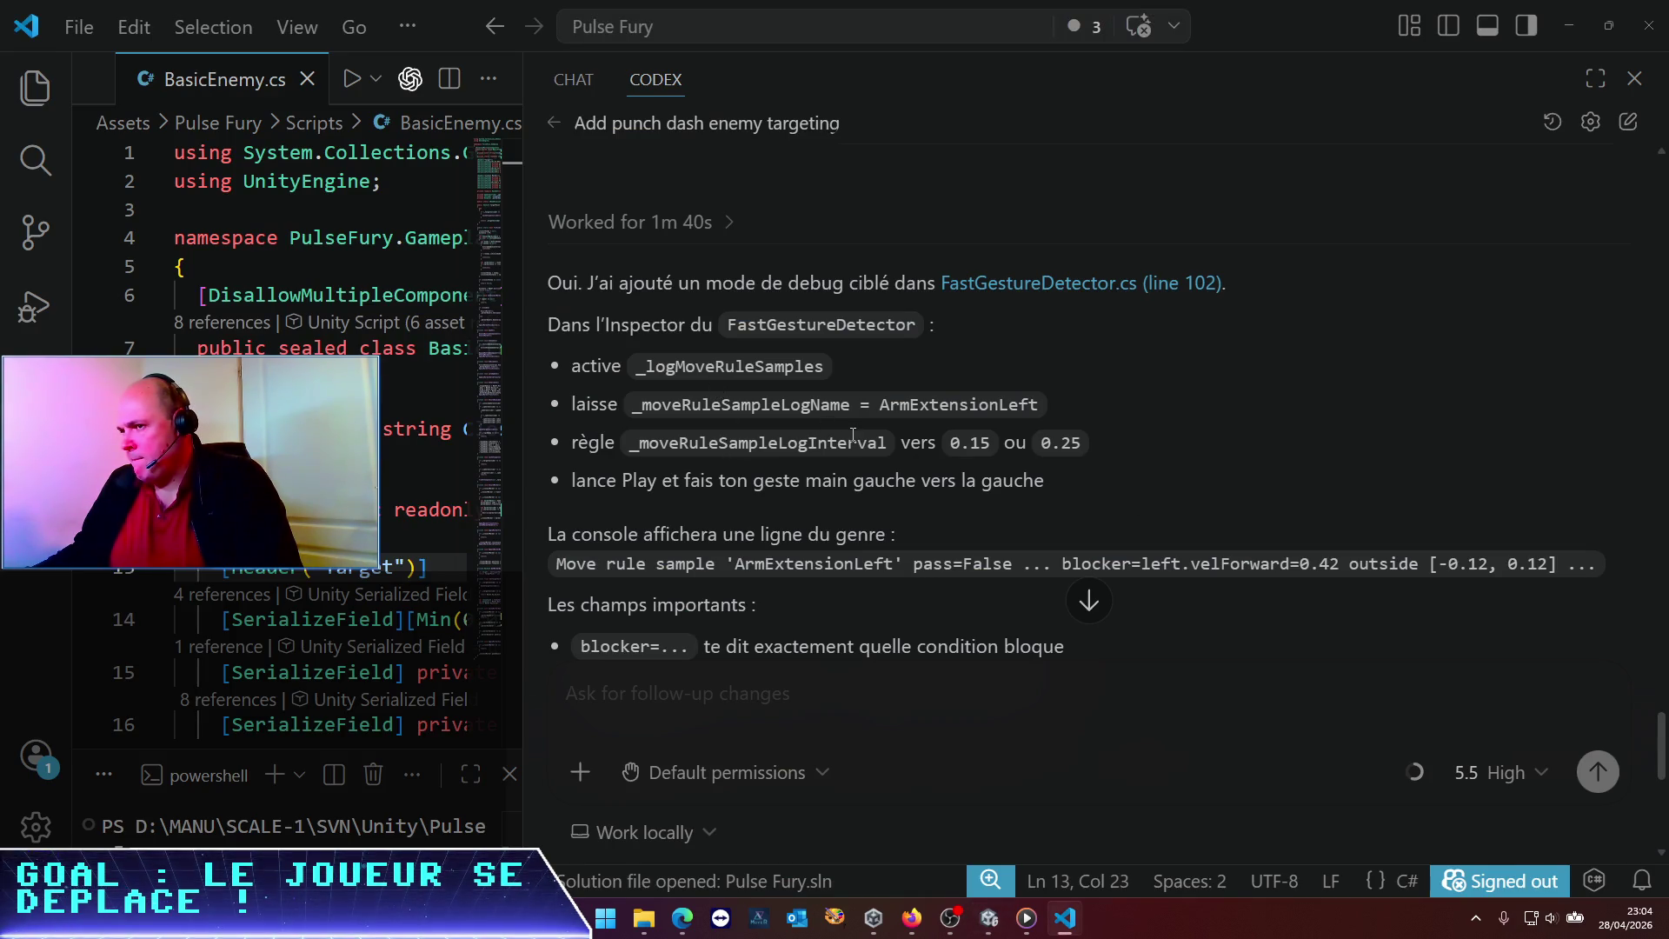
pyautogui.hotkey('alt', 'Tab')
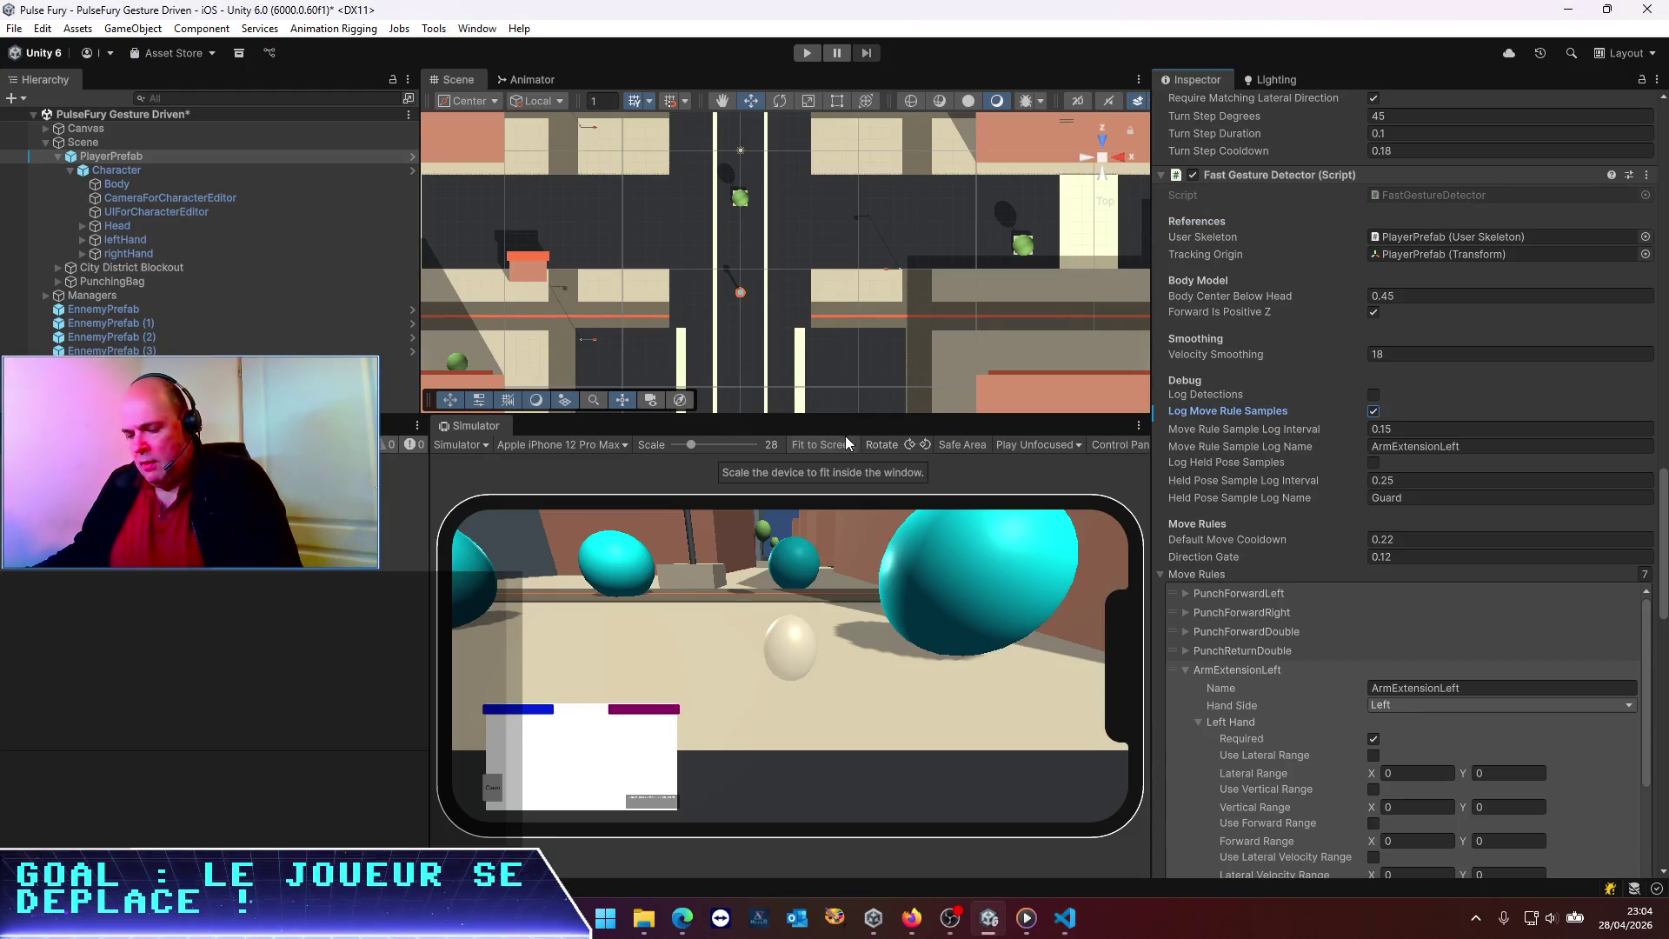
pyautogui.hotkey('ctrl', 's')
pyautogui.moveTo(426, 492); pyautogui.dragTo(564, 492)
pyautogui.click(808, 52)
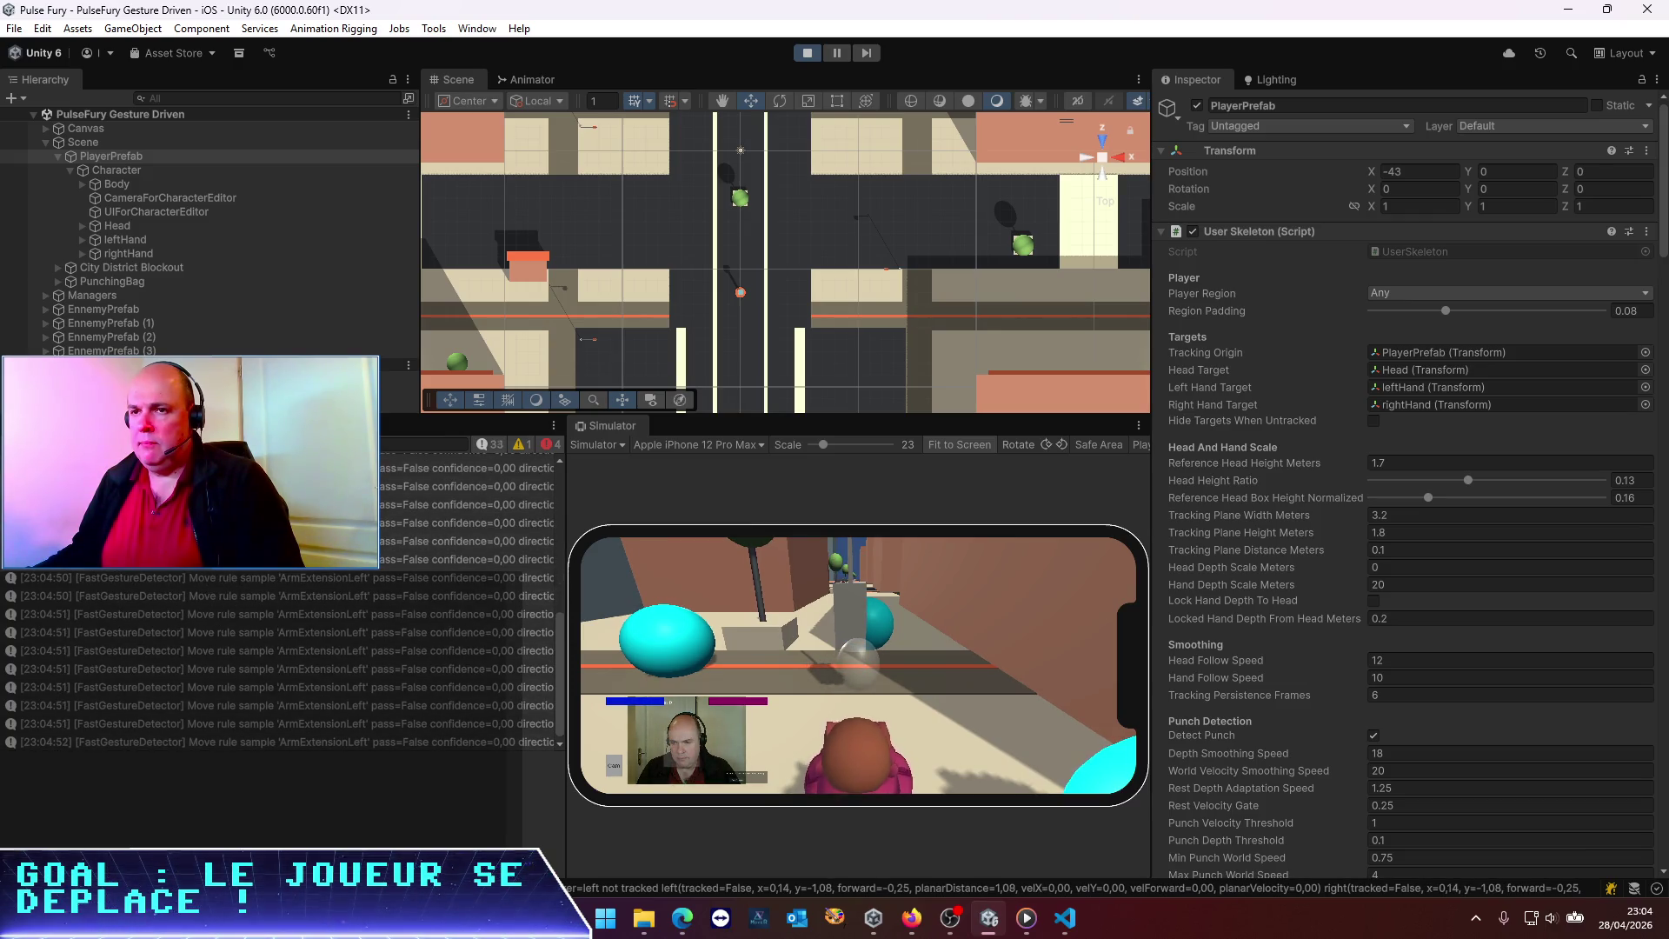
# Clear the console and widen it to read the ArmExtensionLeft sample lines
pyautogui.click(22, 445)
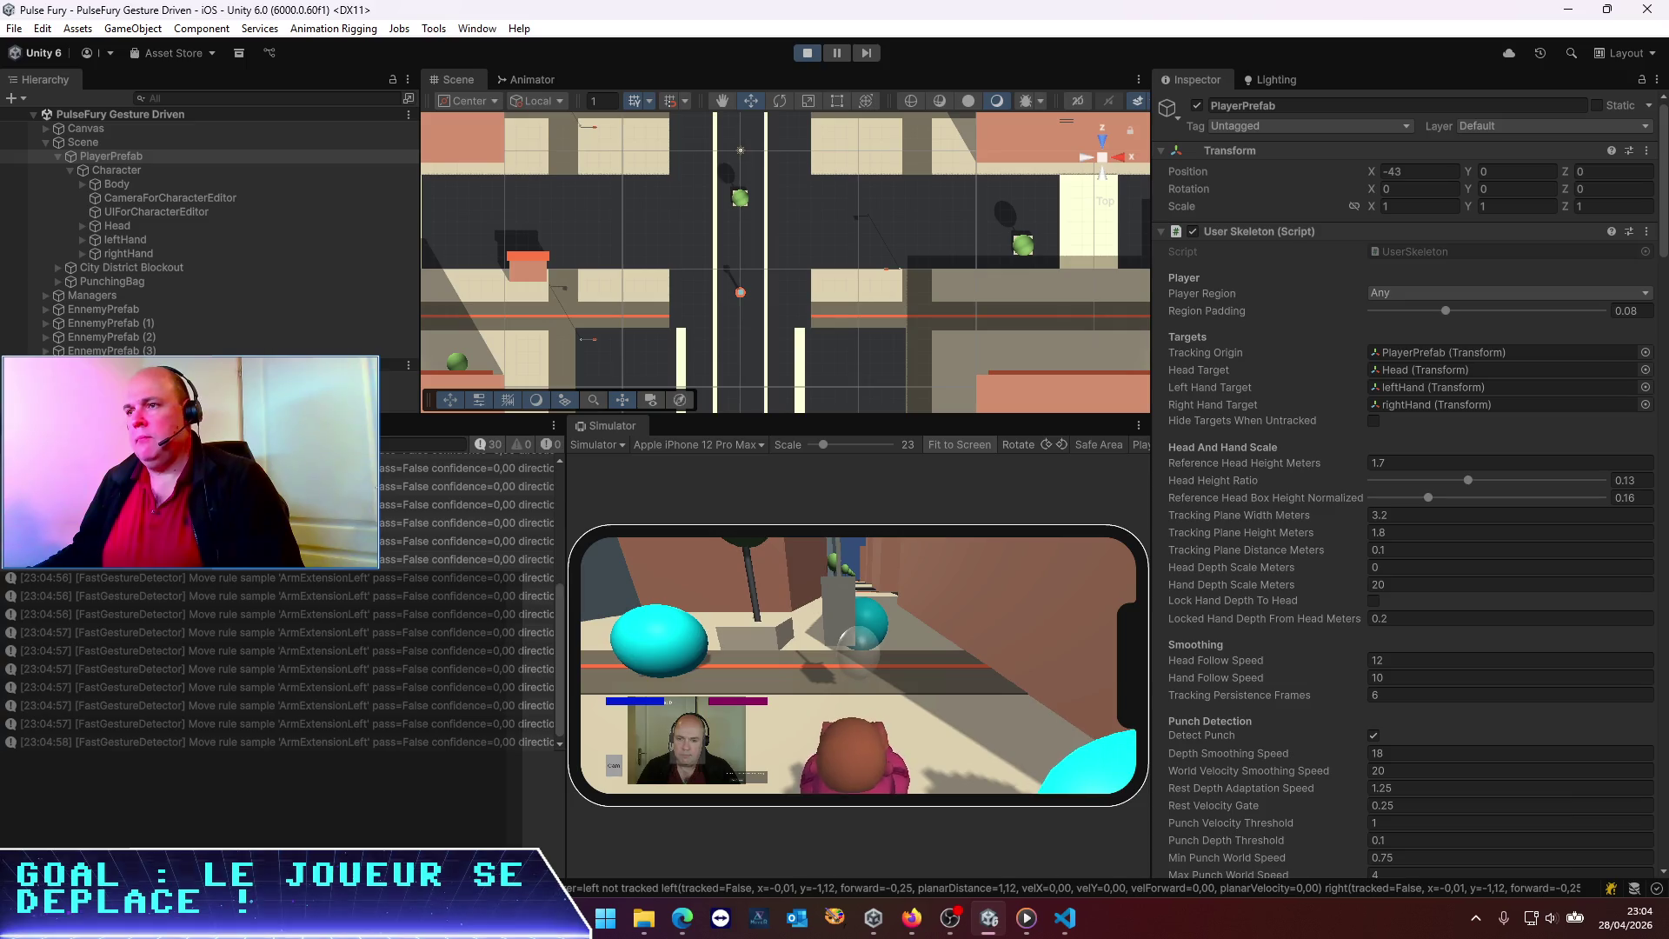
pyautogui.moveTo(565, 503)
pyautogui.mouseDown()
pyautogui.moveTo(1017, 502)
pyautogui.moveTo(654, 503)
pyautogui.moveTo(686, 504)
pyautogui.mouseUp()
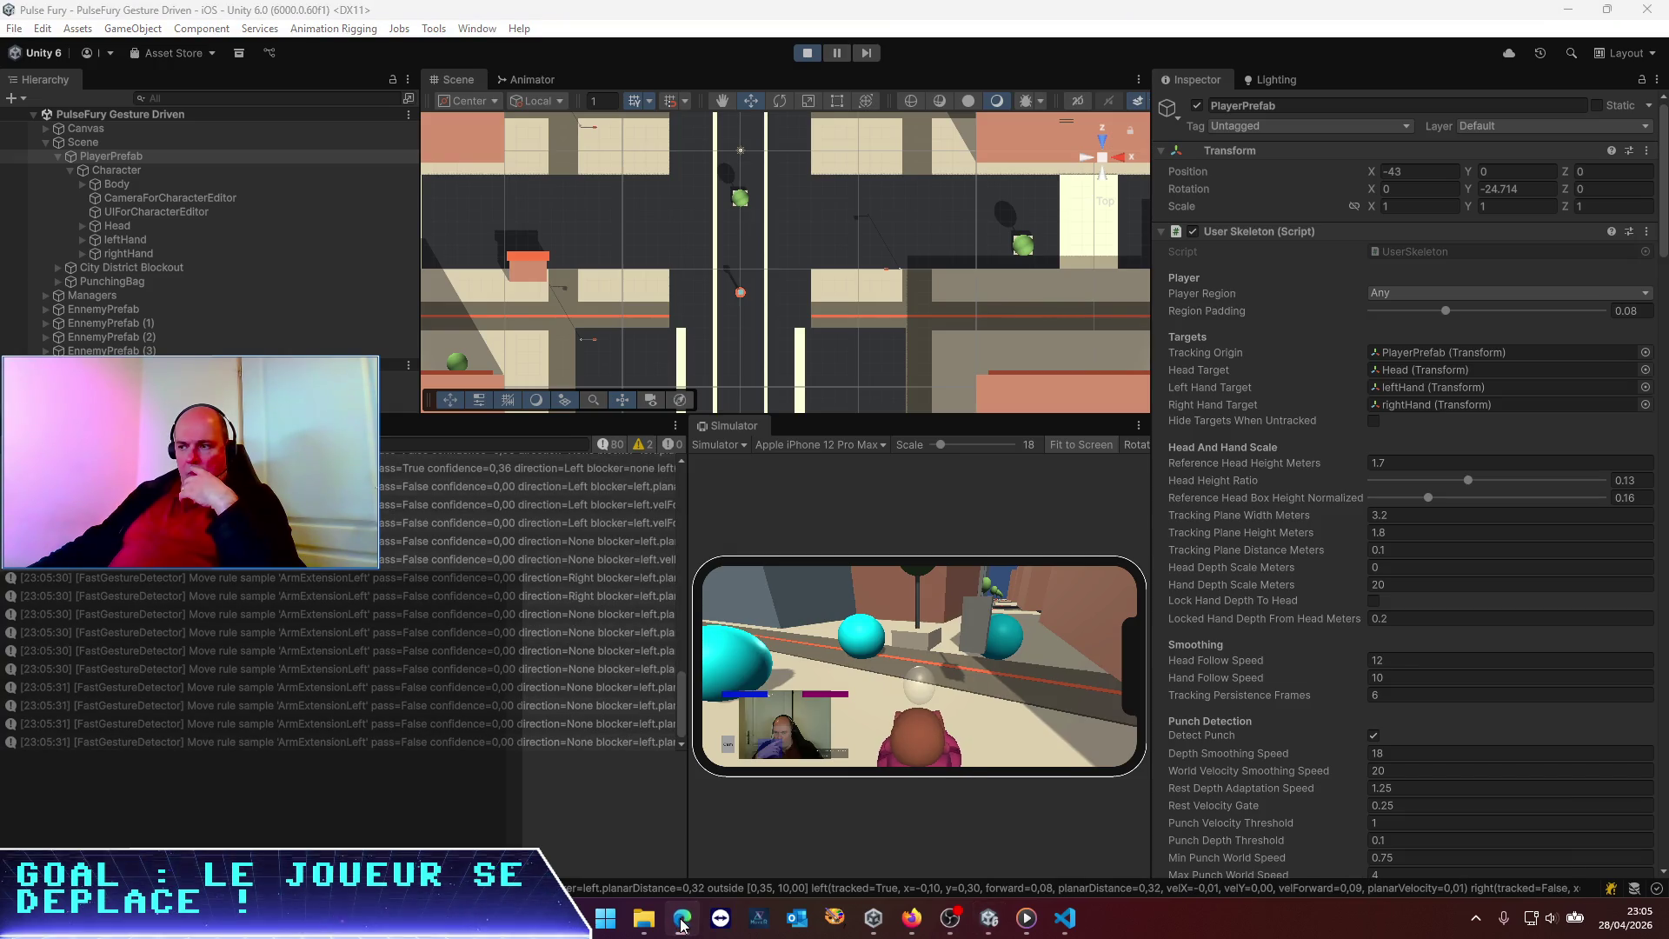
# Read Codex's explanation of the velForward and planarVelocity thresholds, then return to Unity
pyautogui.click(1066, 919)
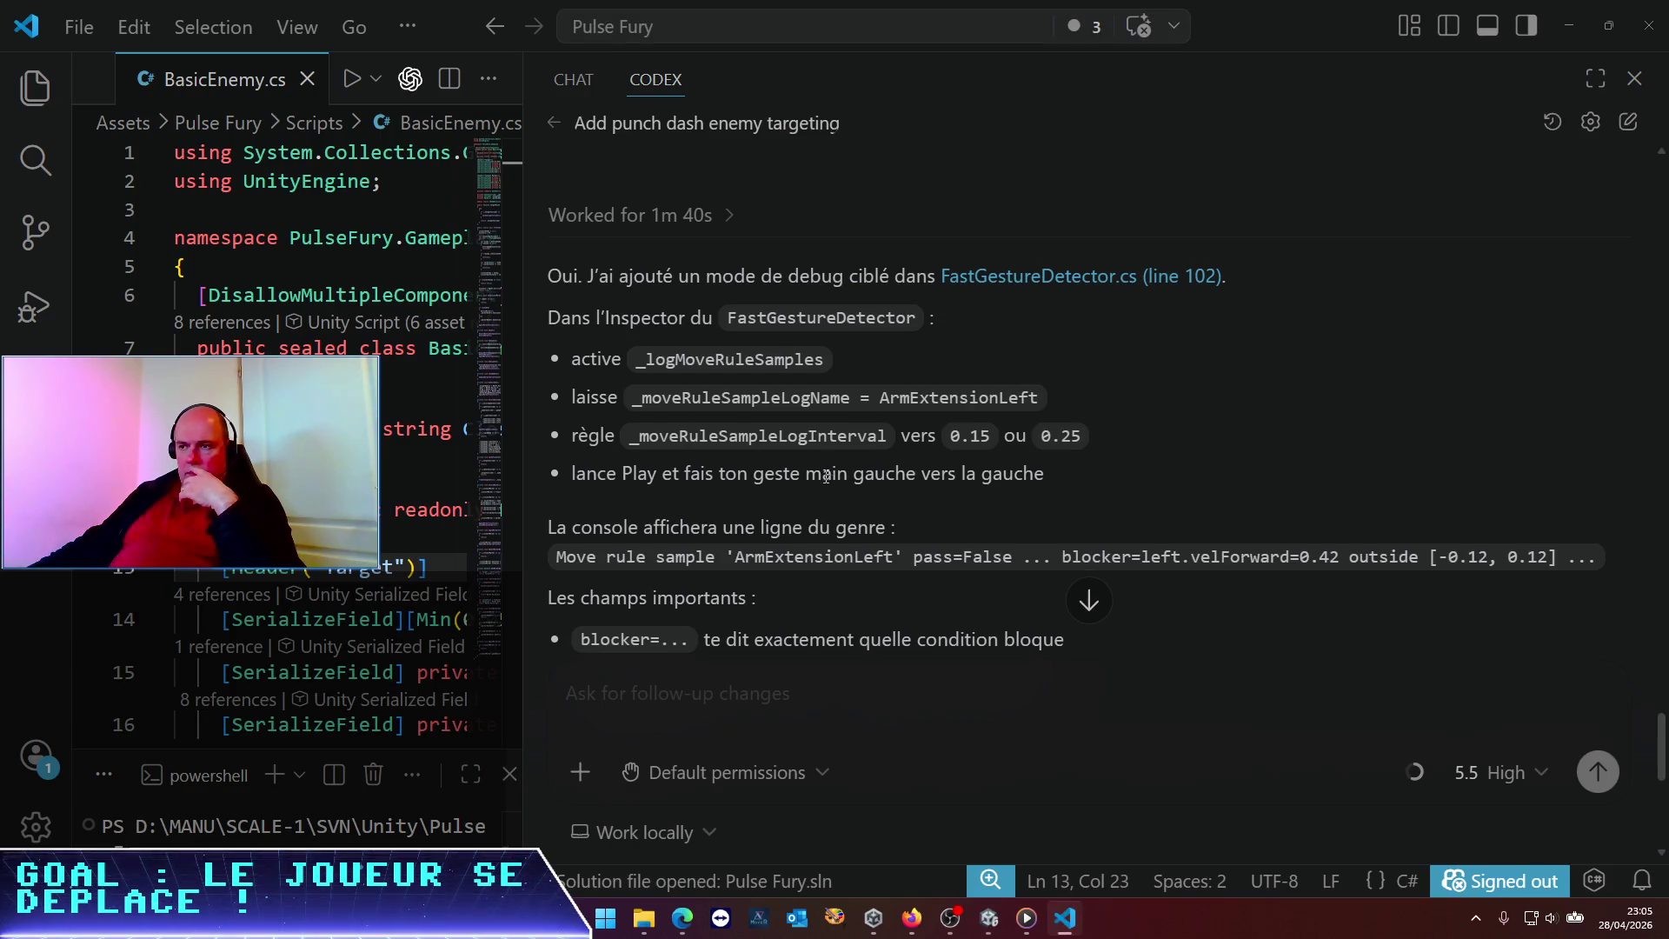
pyautogui.scroll(-2, 827, 475)
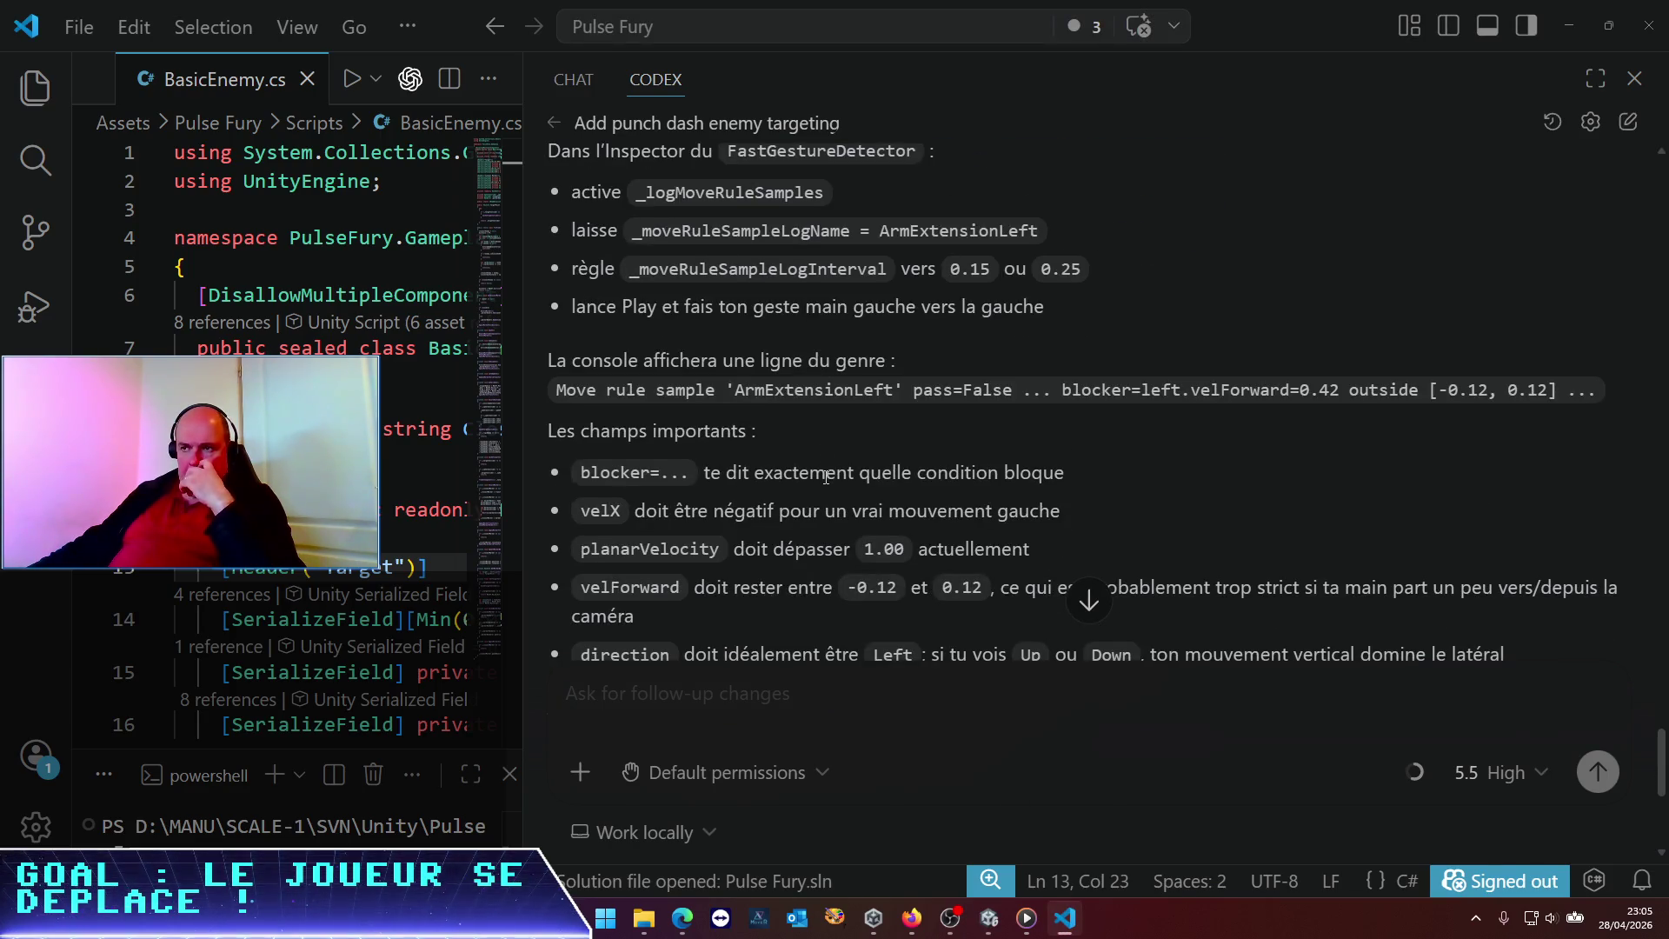
pyautogui.scroll(-2, 826, 477)
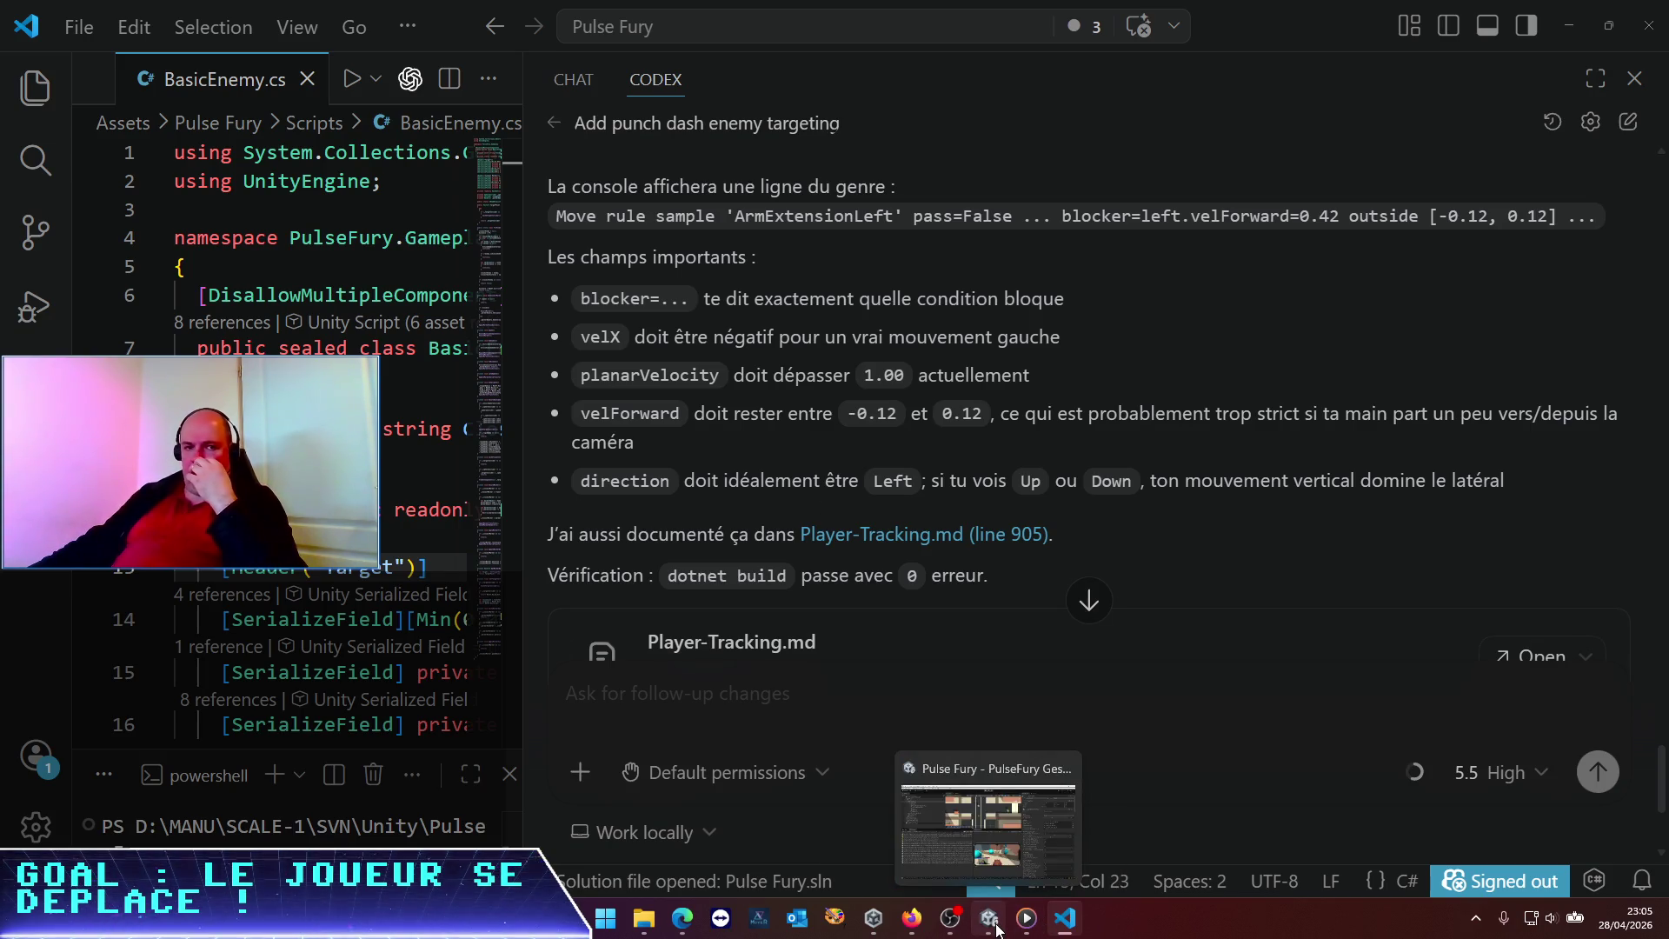
pyautogui.click(998, 928)
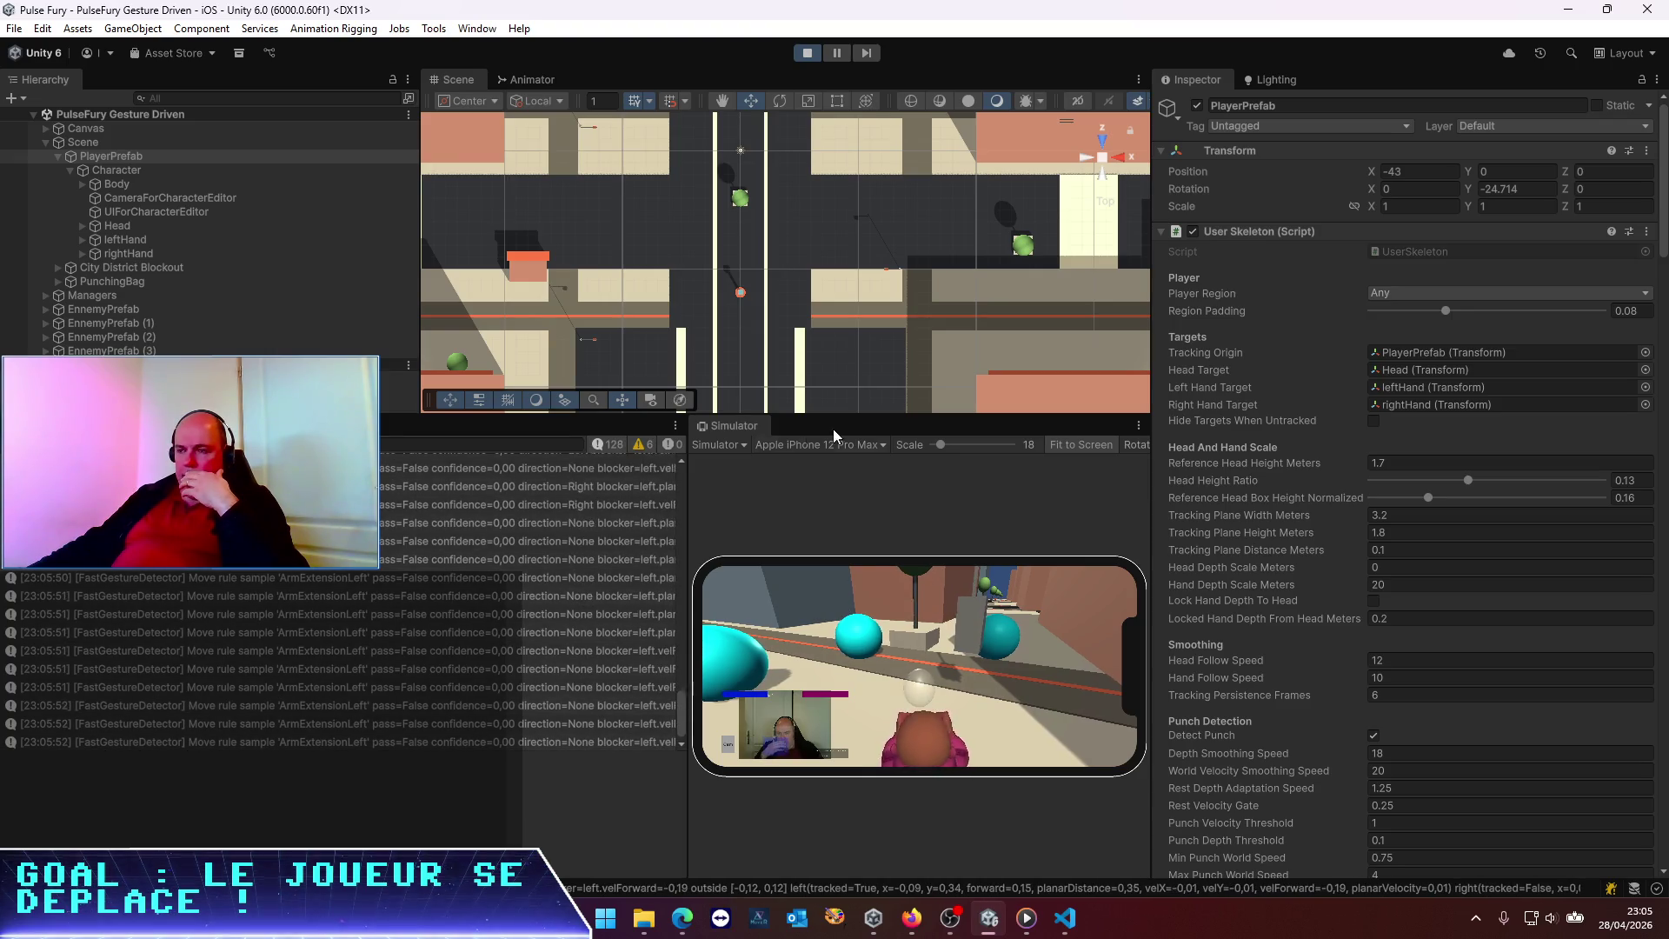
# Dock the Simulator beside the Animator, enlarge it, and clear the console twice for fresh samples
pyautogui.moveTo(741, 425); pyautogui.dragTo(640, 83)
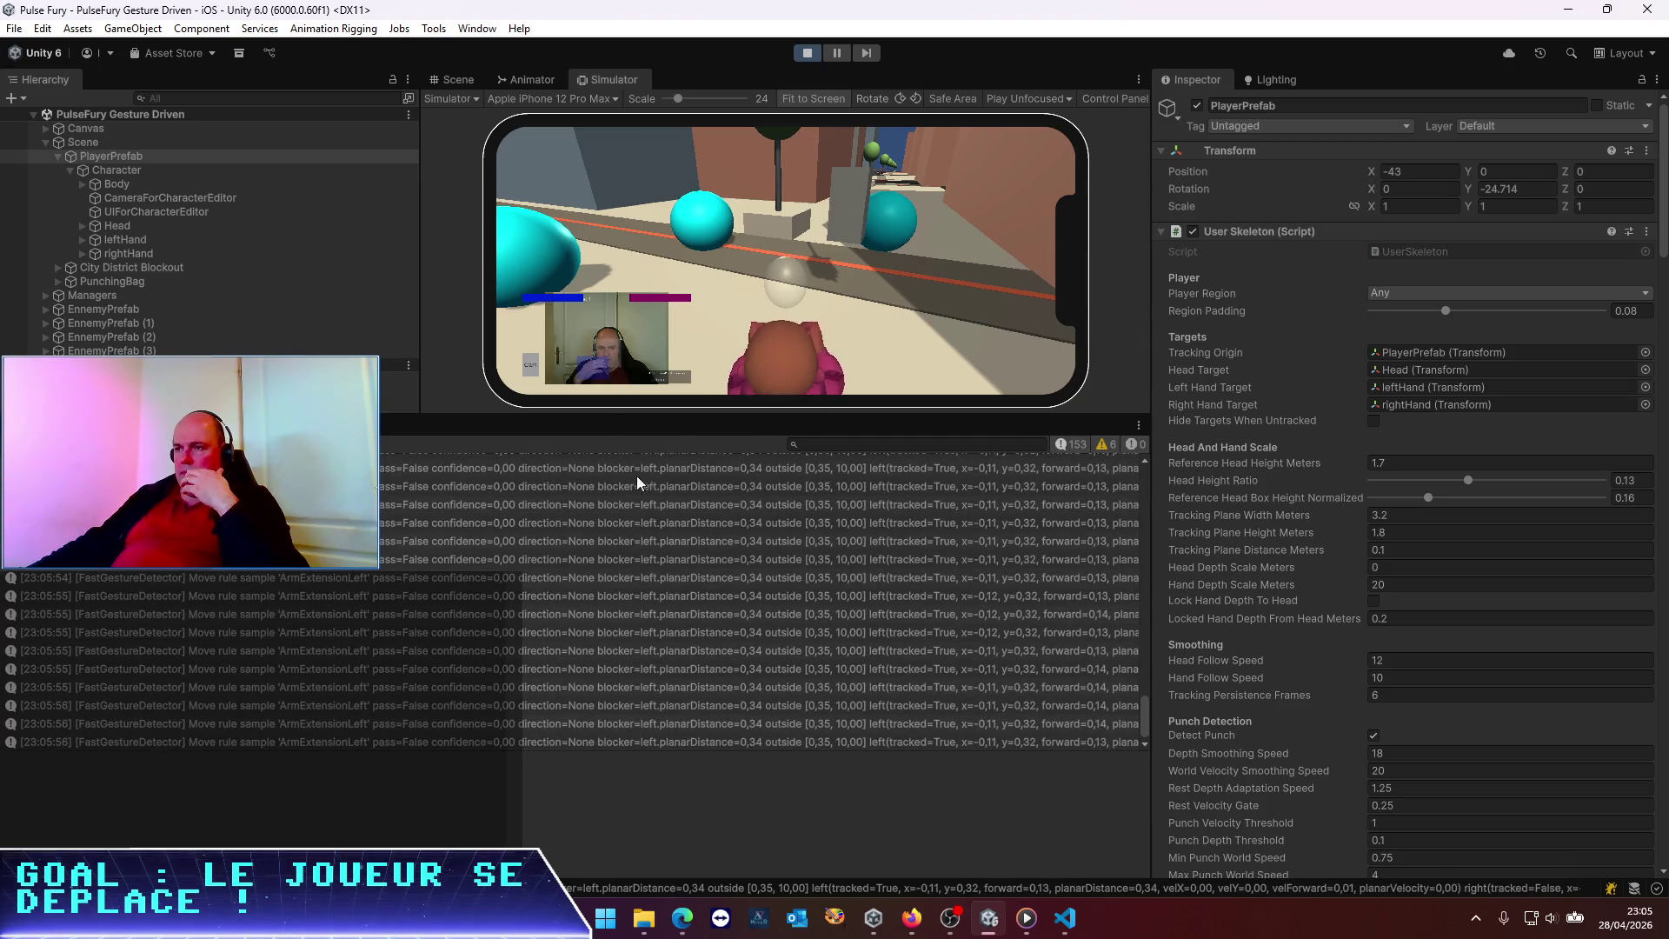
pyautogui.moveTo(609, 419); pyautogui.dragTo(608, 511)
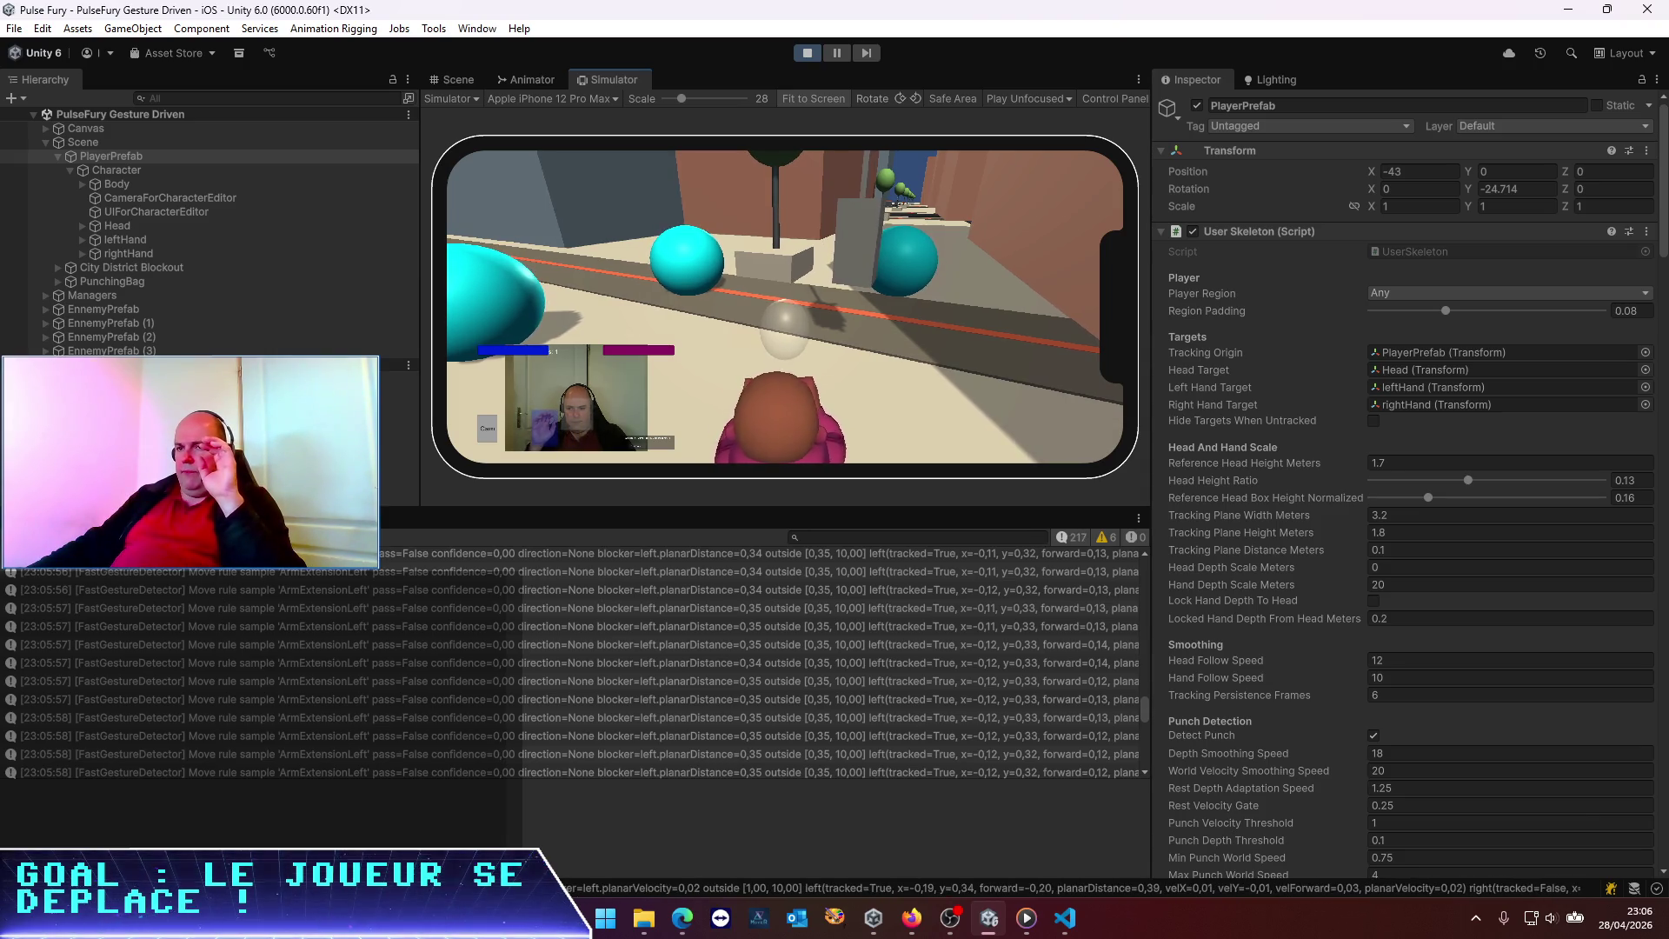
pyautogui.click(22, 536)
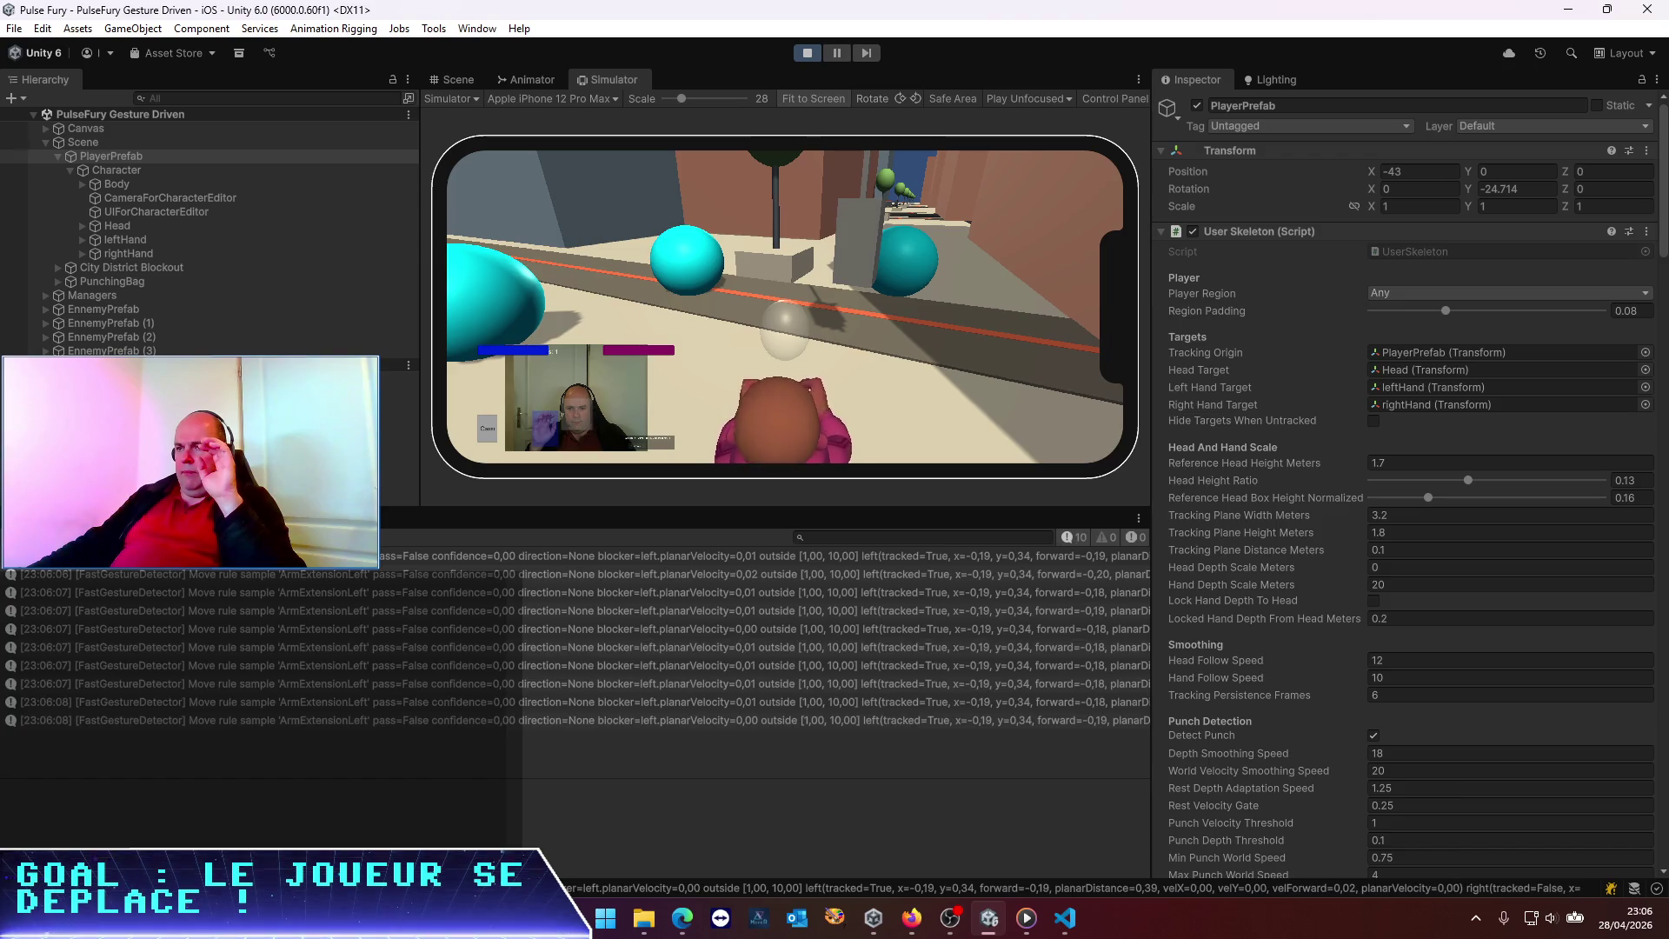
pyautogui.click(22, 536)
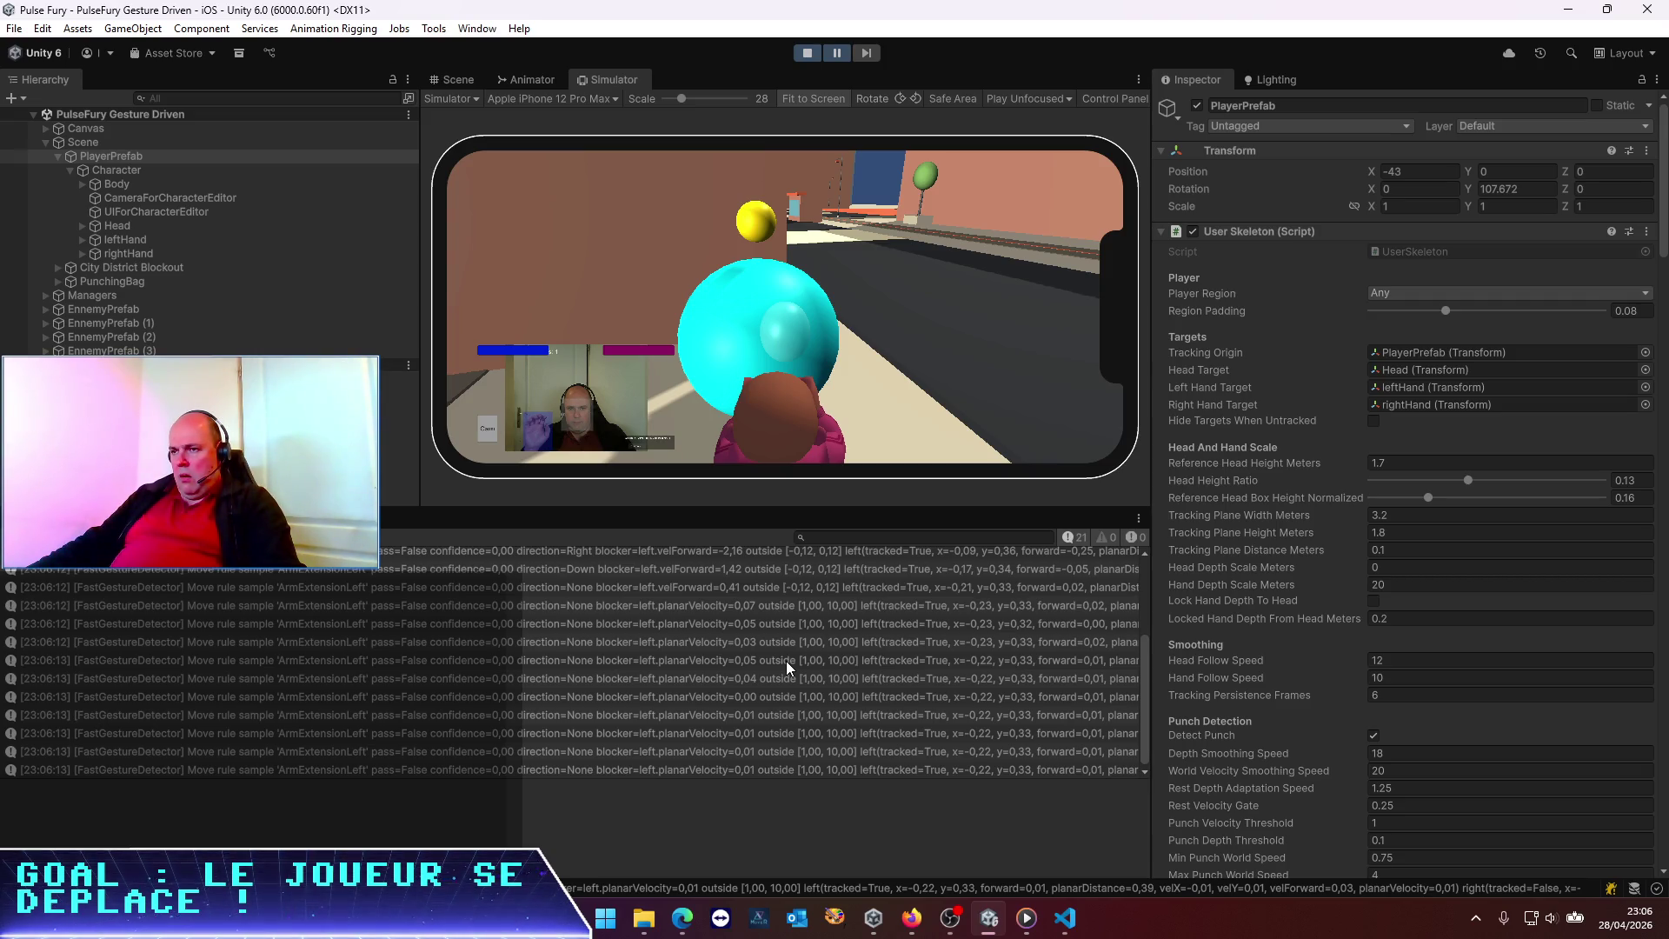
pyautogui.scroll(3, 786, 661)
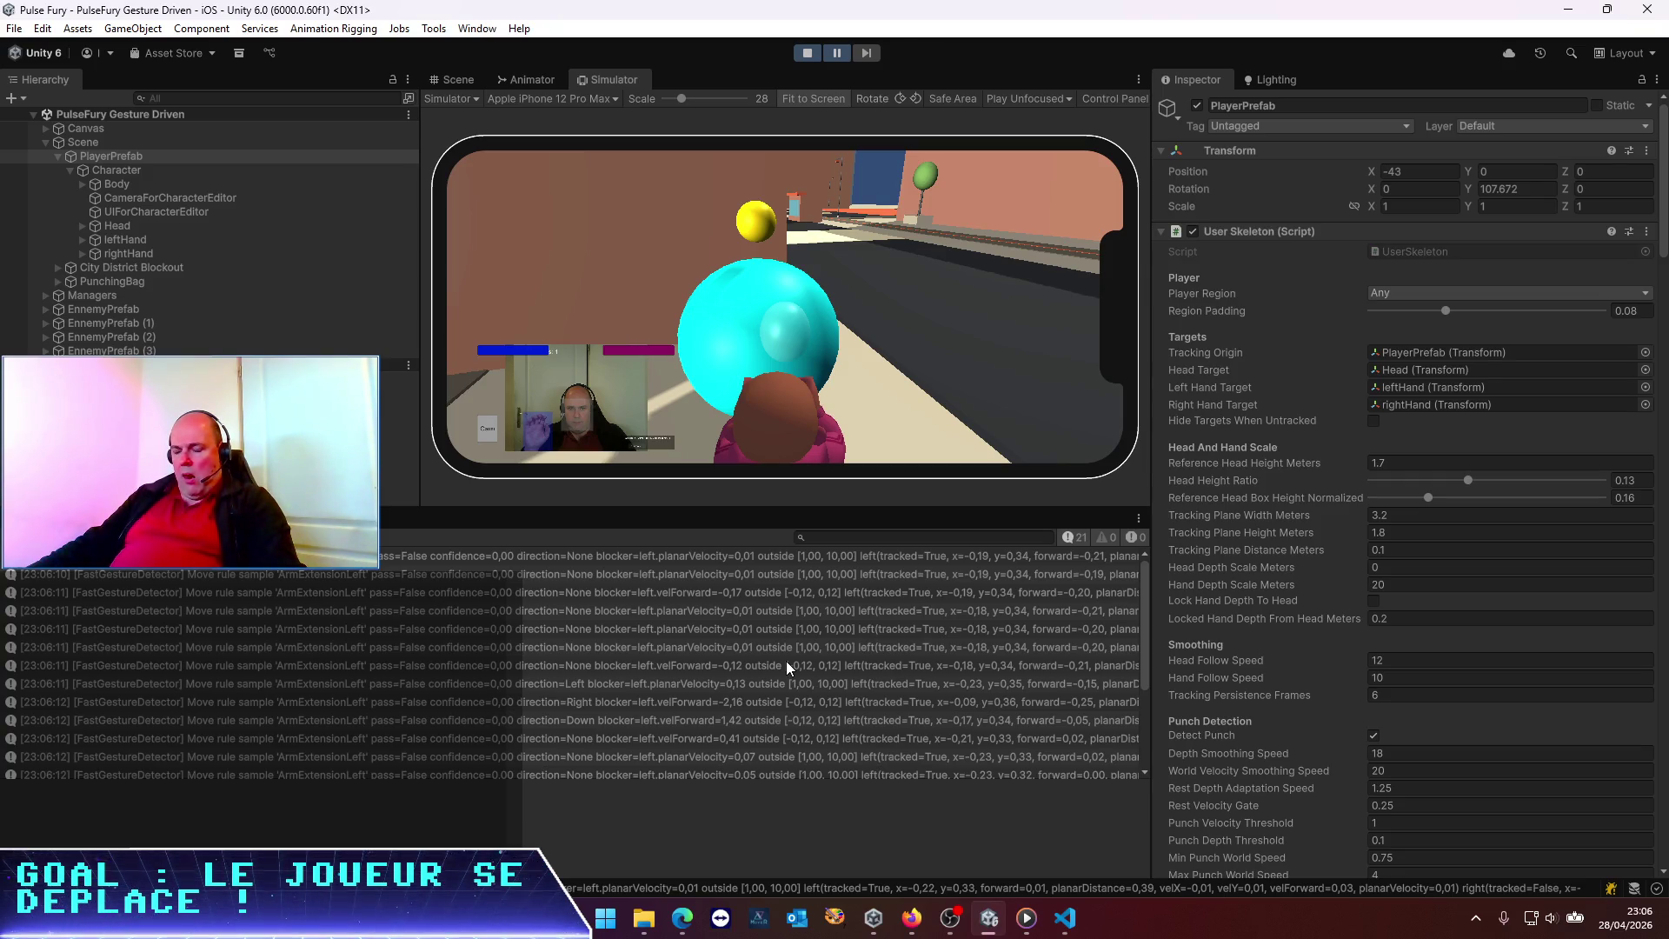
pyautogui.hotkey('alt', 'Tab')
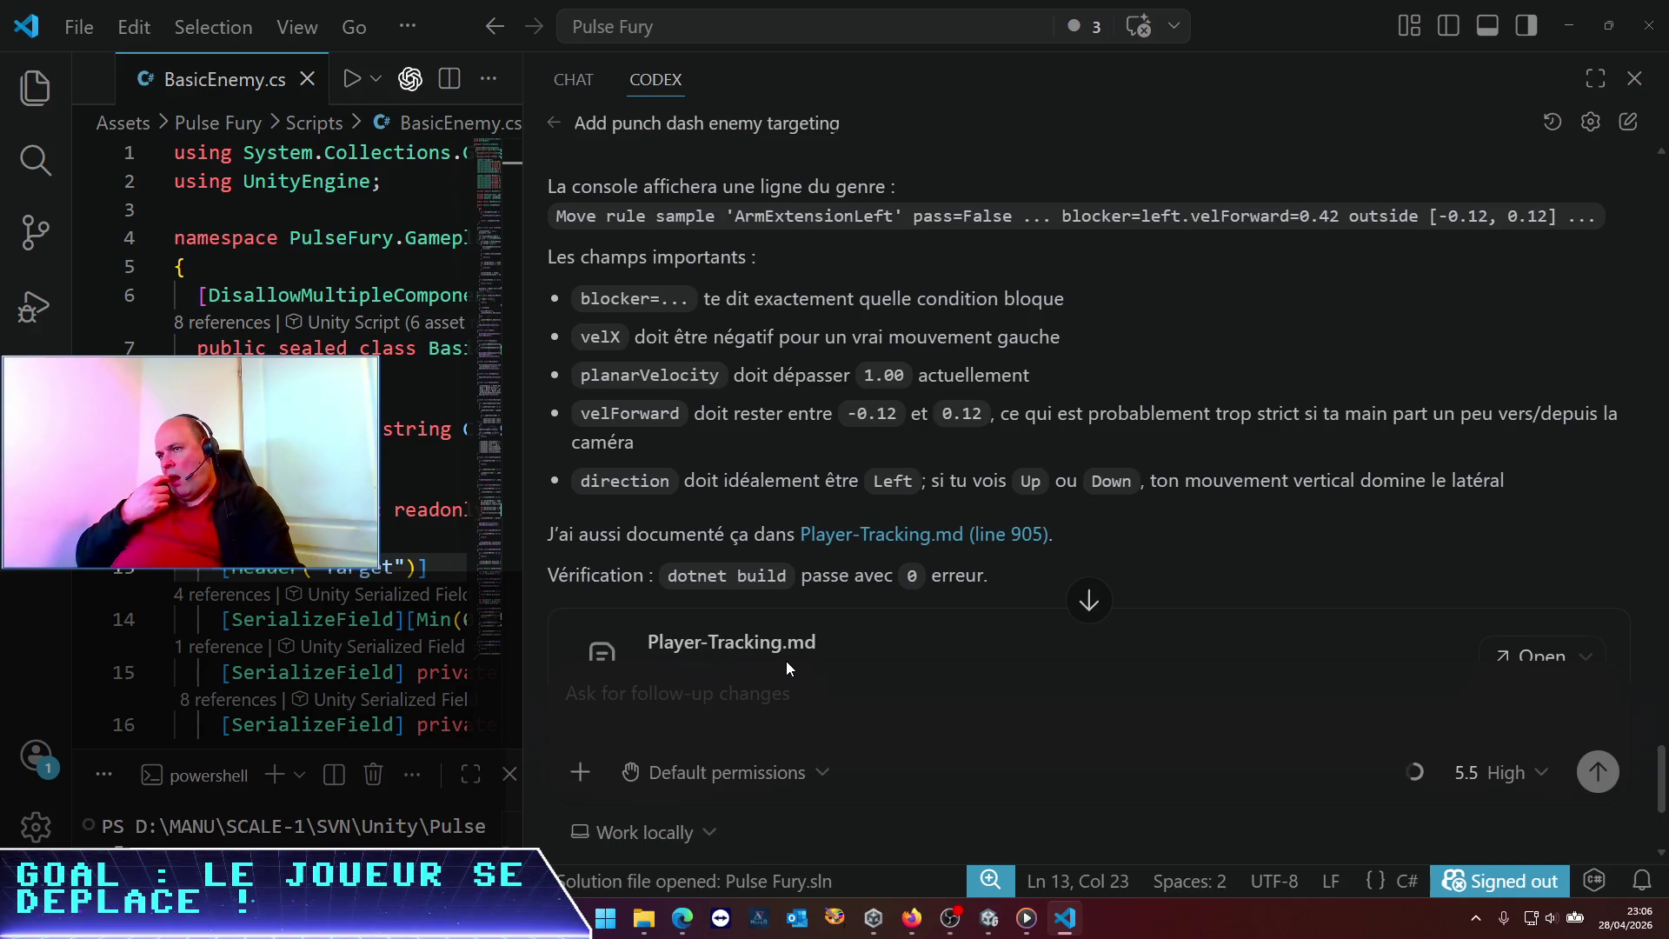
pyautogui.hotkey('alt', 'Tab')
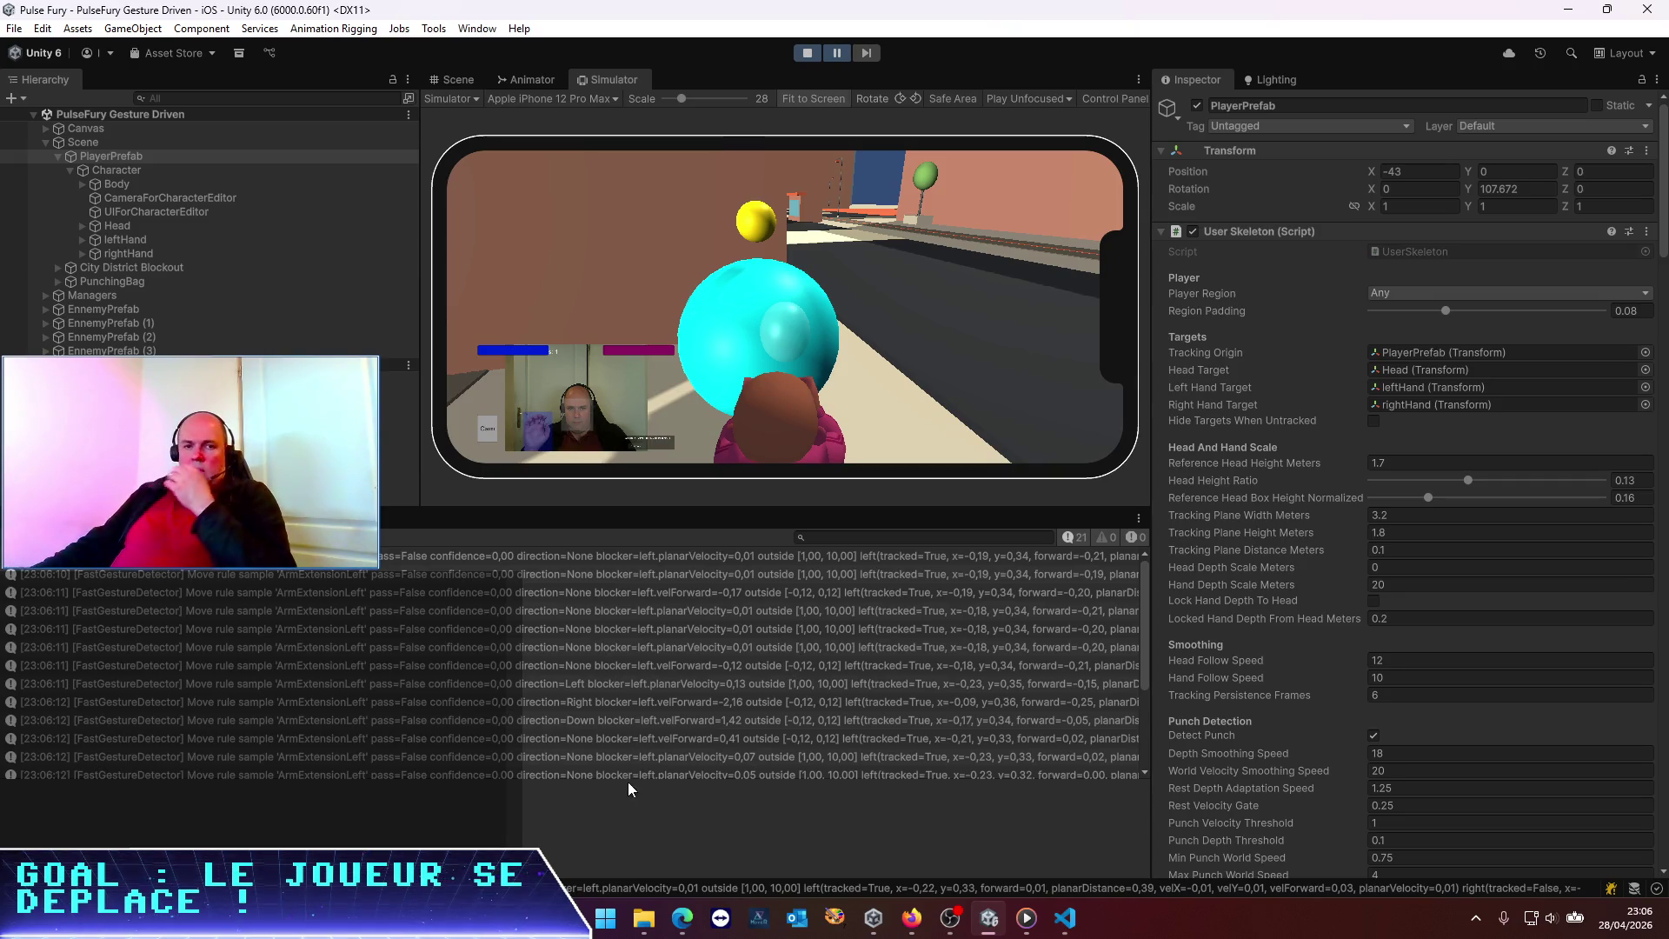
# Open several ArmExtensionLeft sample logs, including a 23:06:10 one, to read their full messages
pyautogui.click(591, 758)
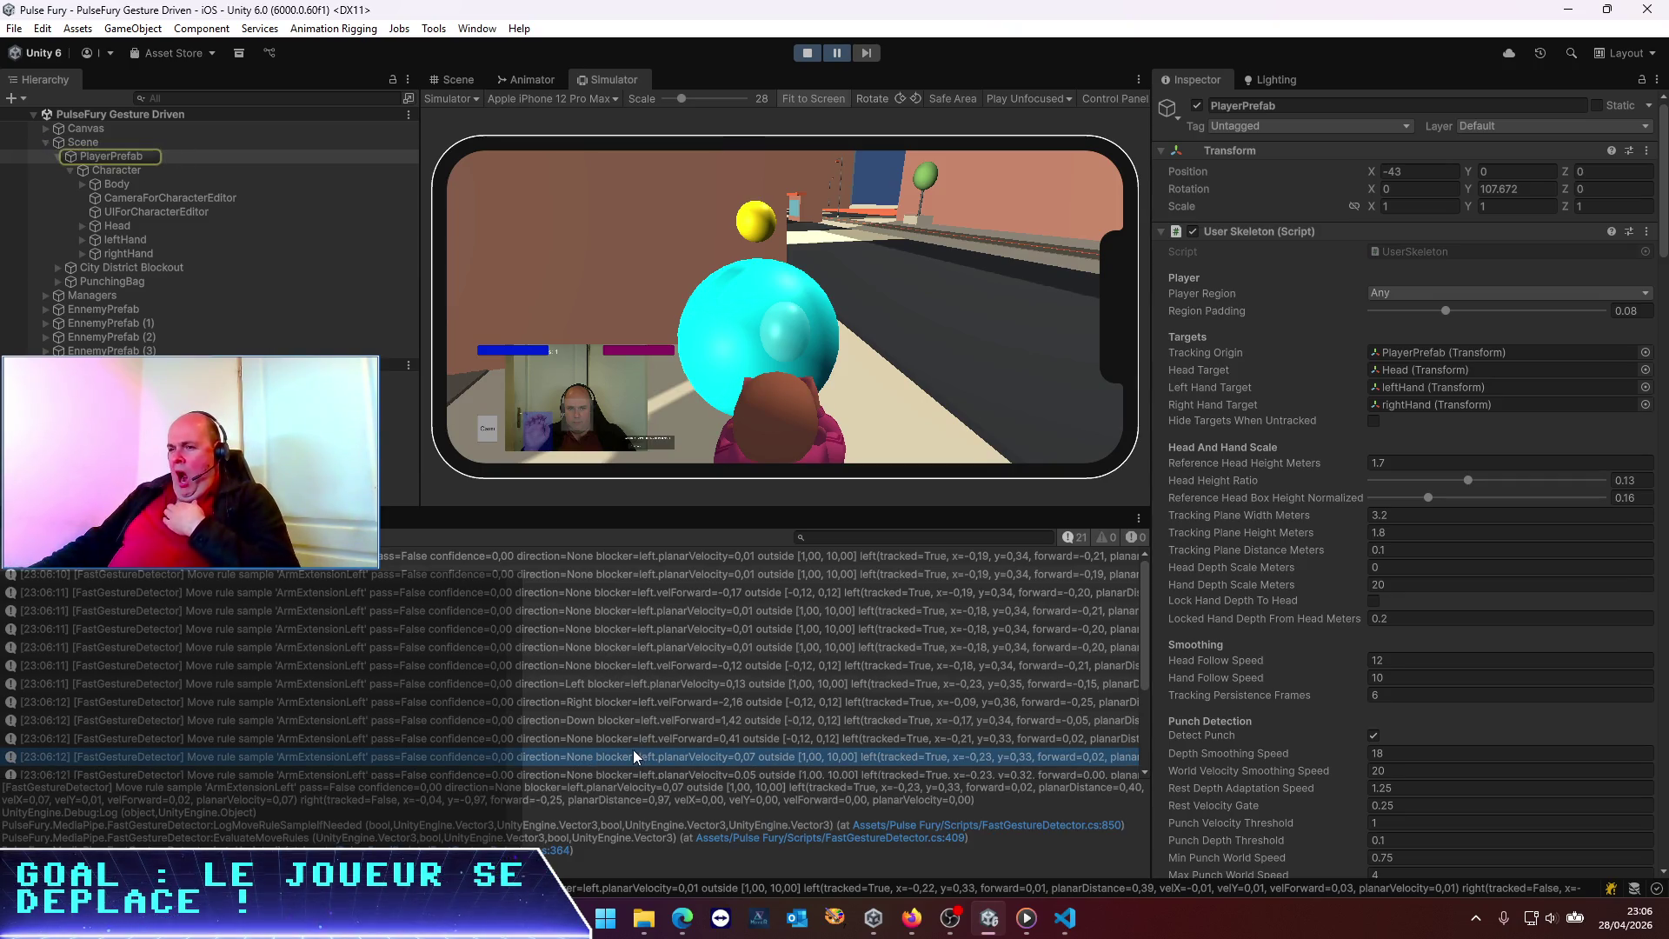
pyautogui.click(583, 577)
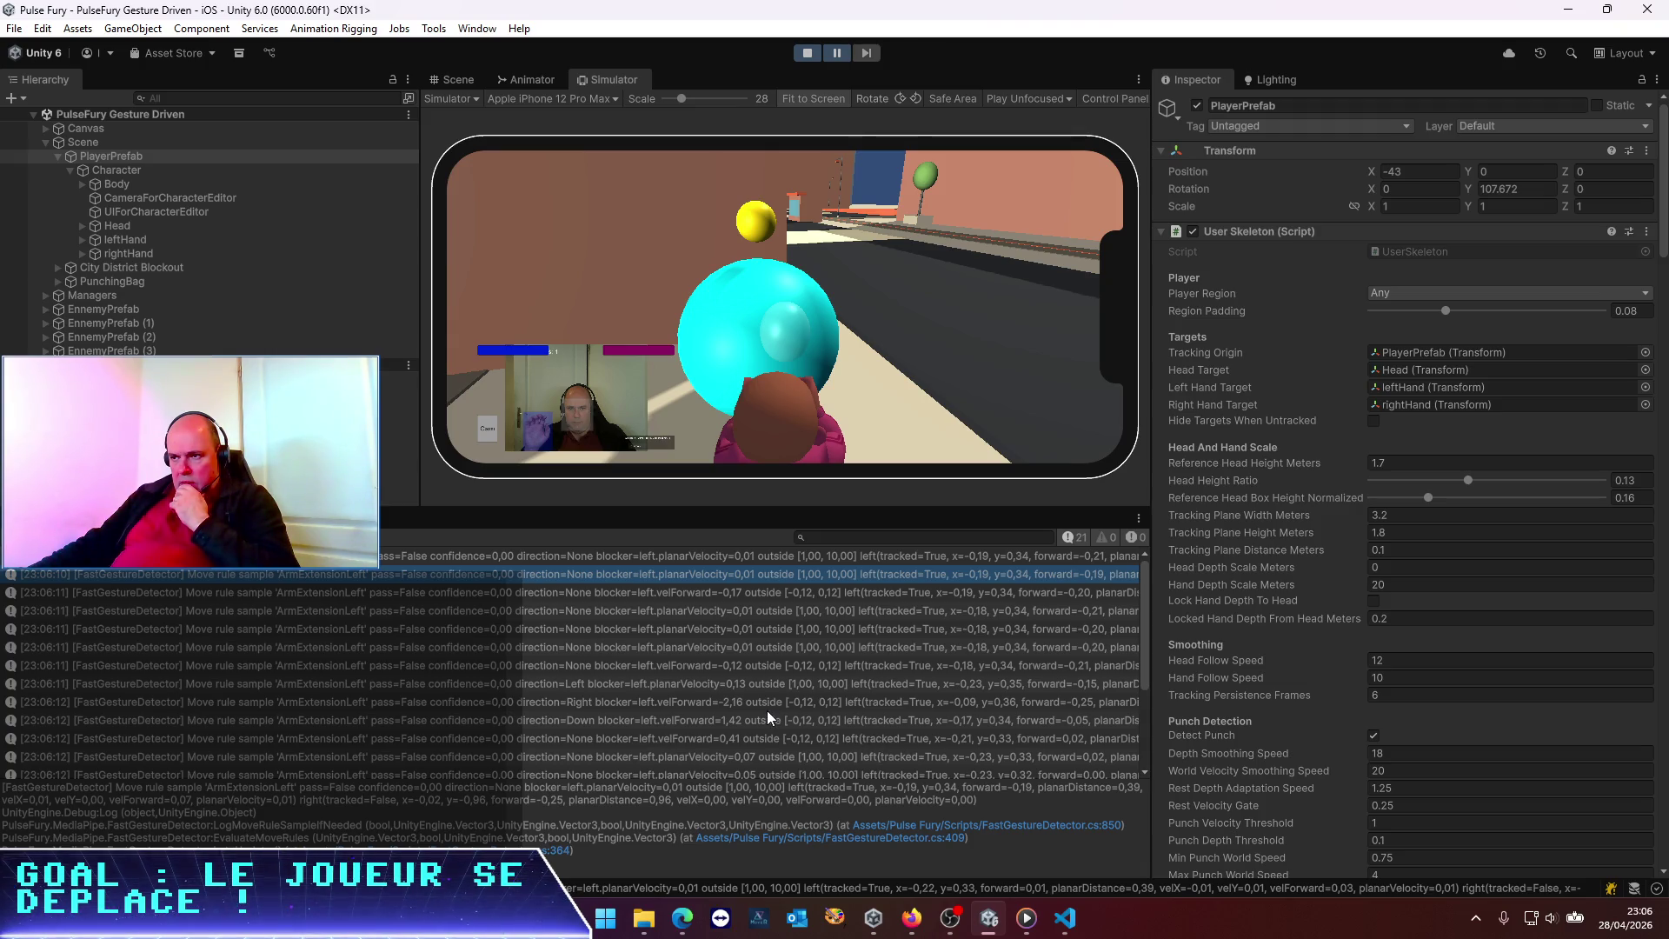
pyautogui.scroll(-1, 766, 711)
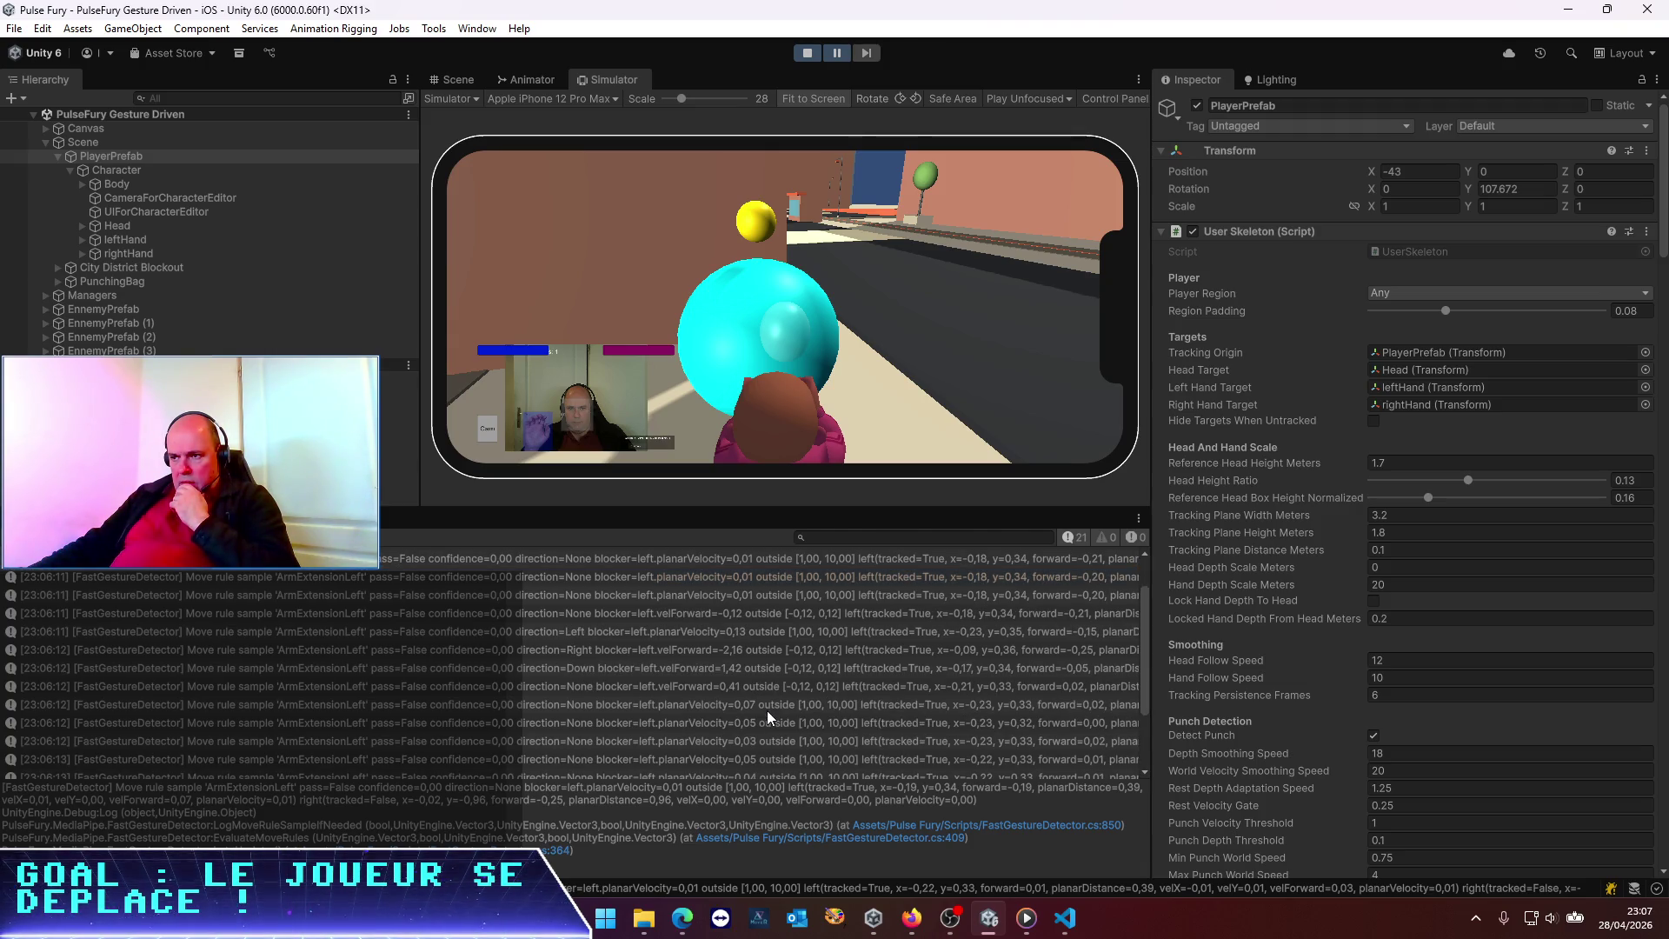
pyautogui.click(728, 650)
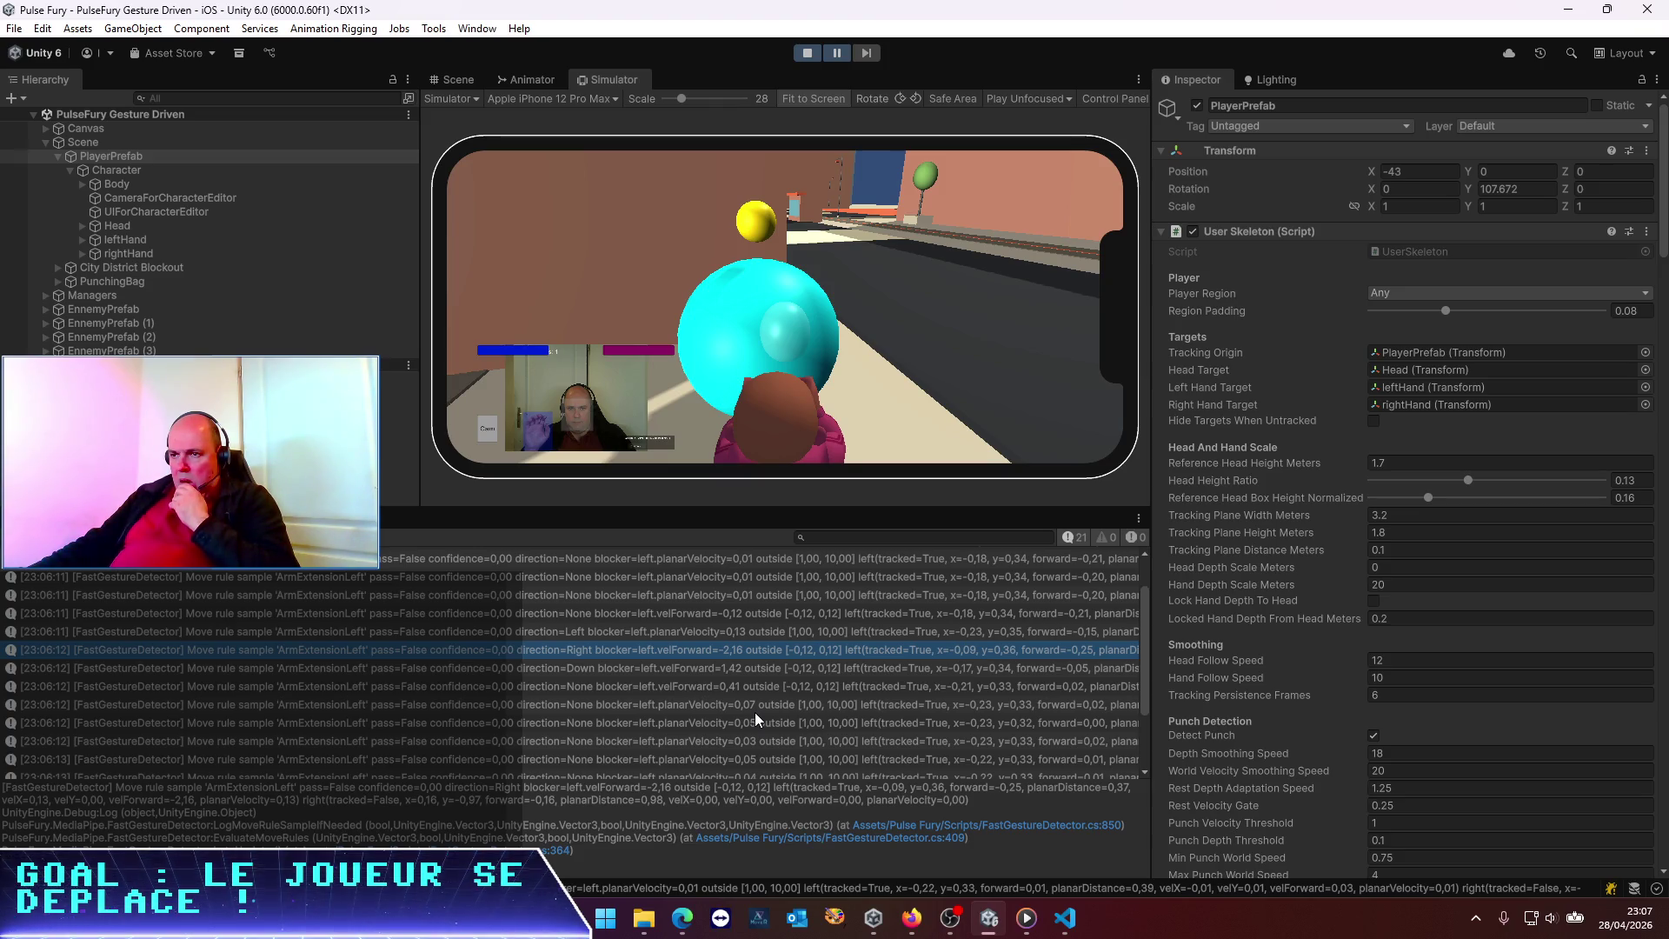
# Clear the console, resume the game, inspect newly logged samples, then pause
pyautogui.click(22, 536)
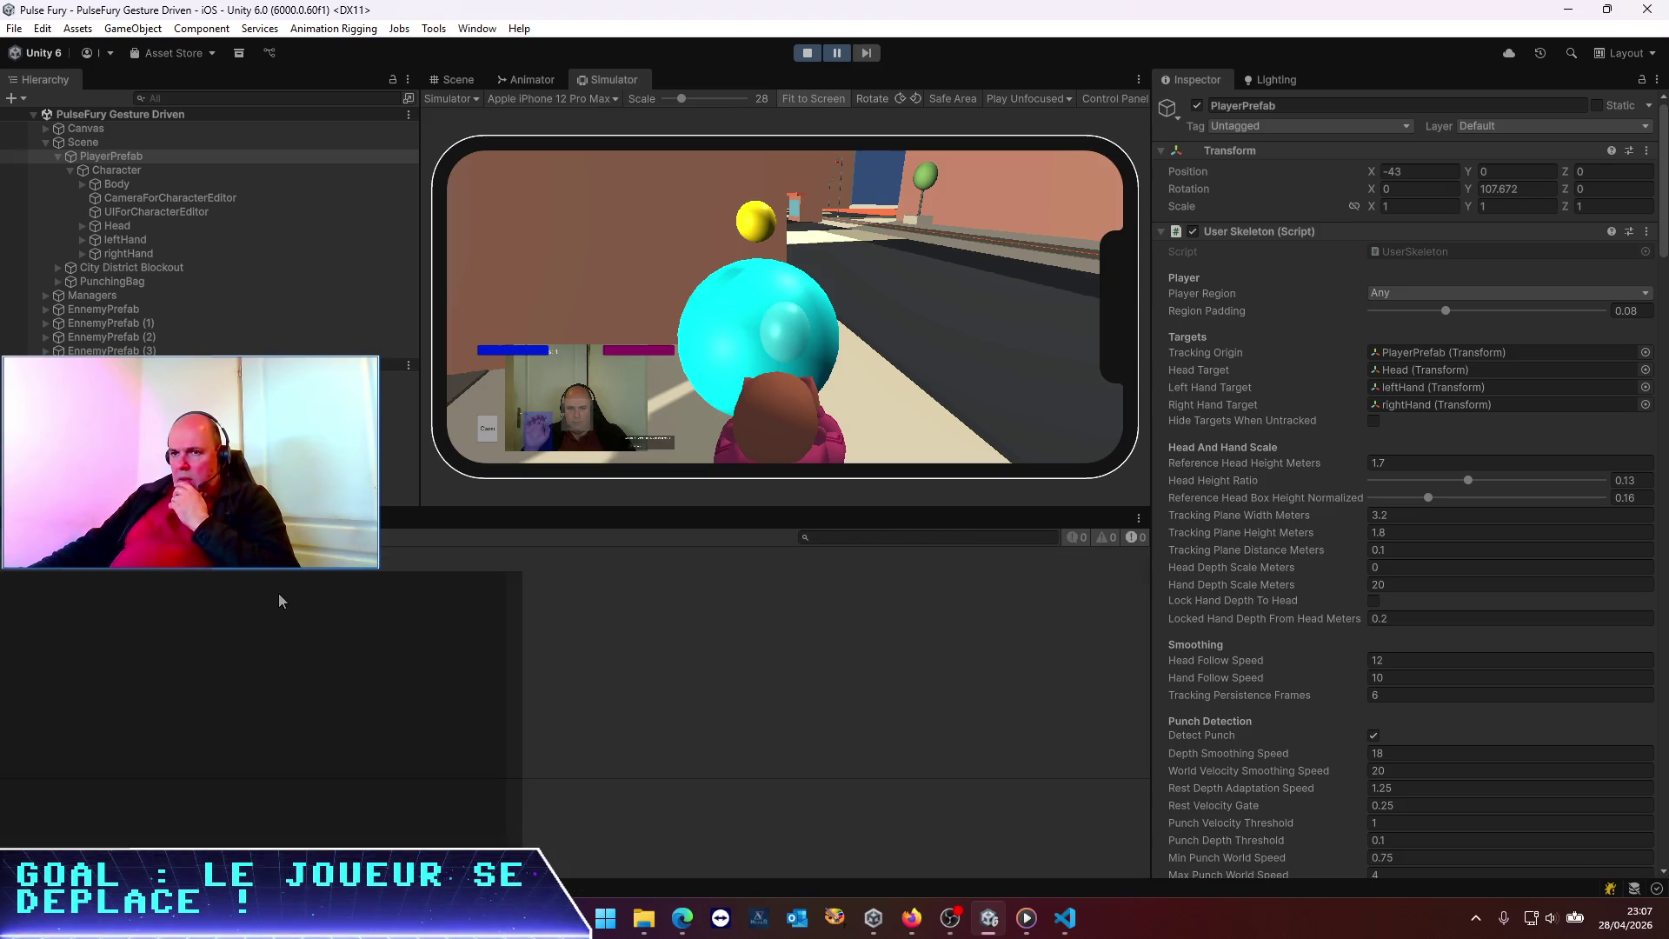
pyautogui.click(832, 55)
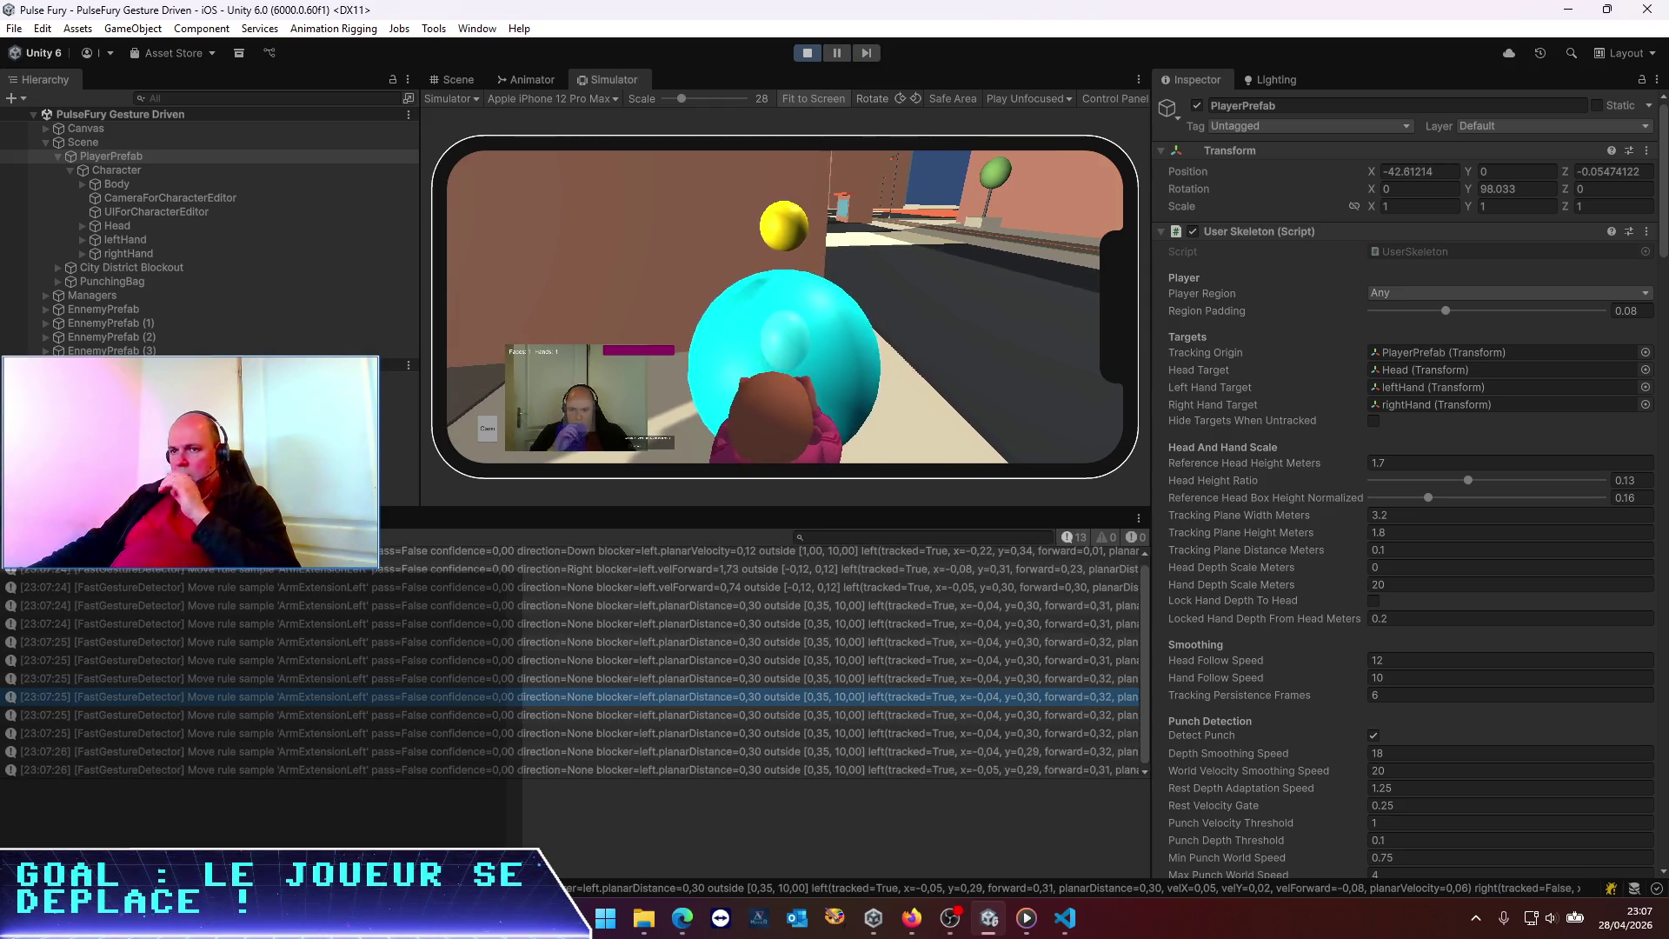
pyautogui.click(521, 702)
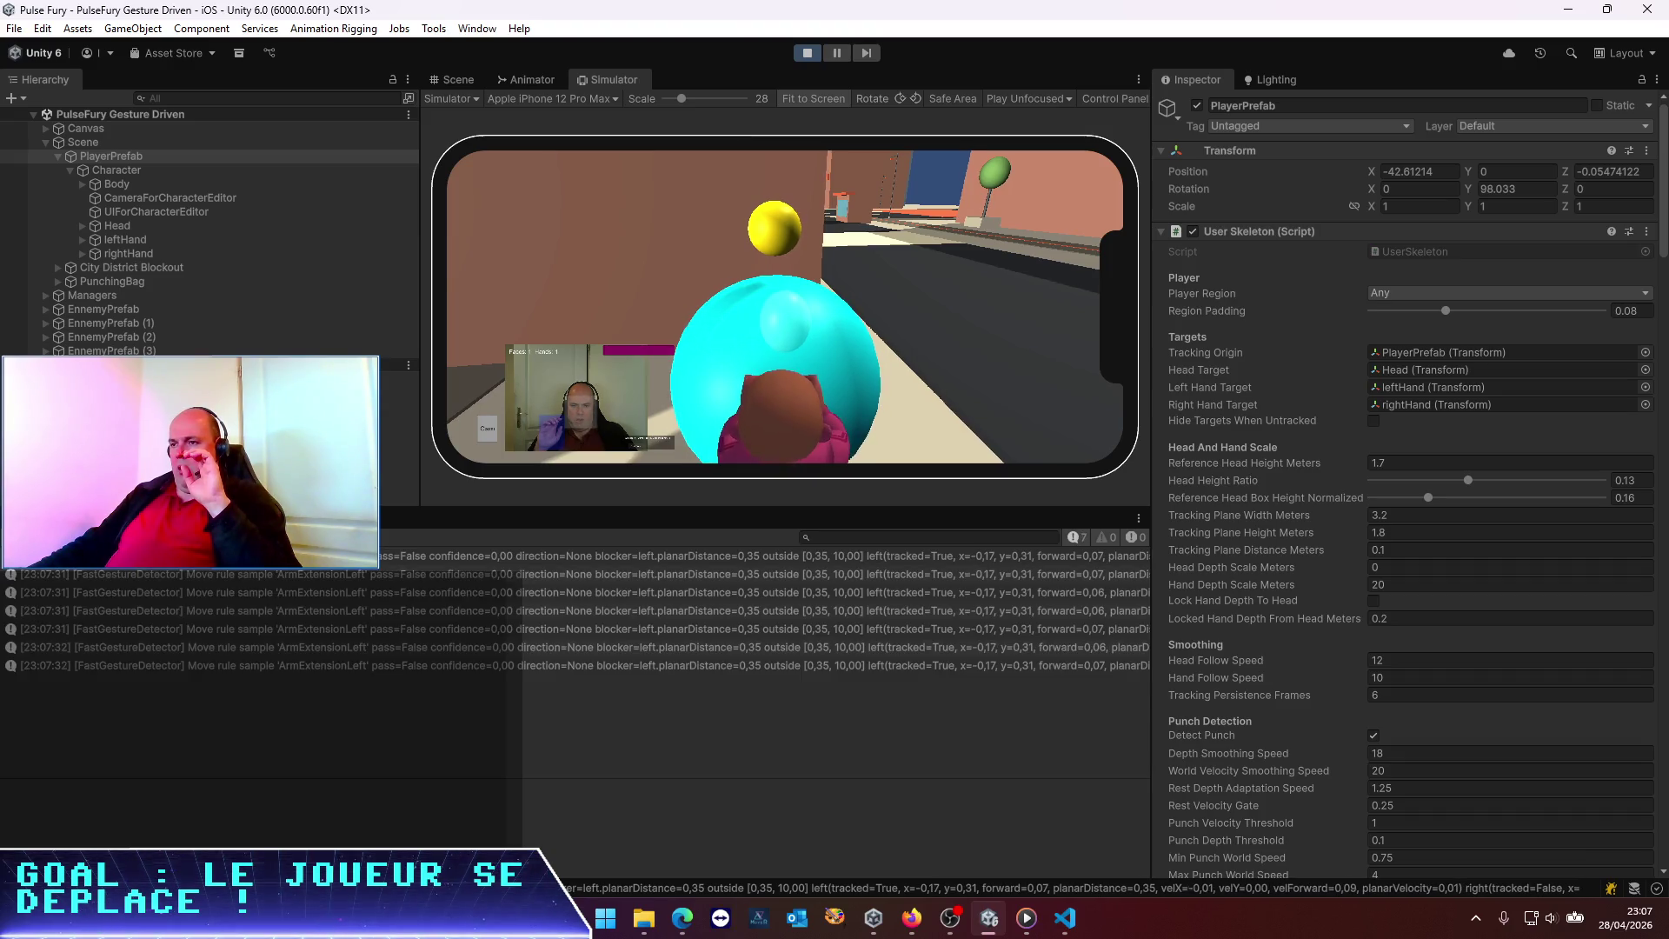
pyautogui.click(522, 701)
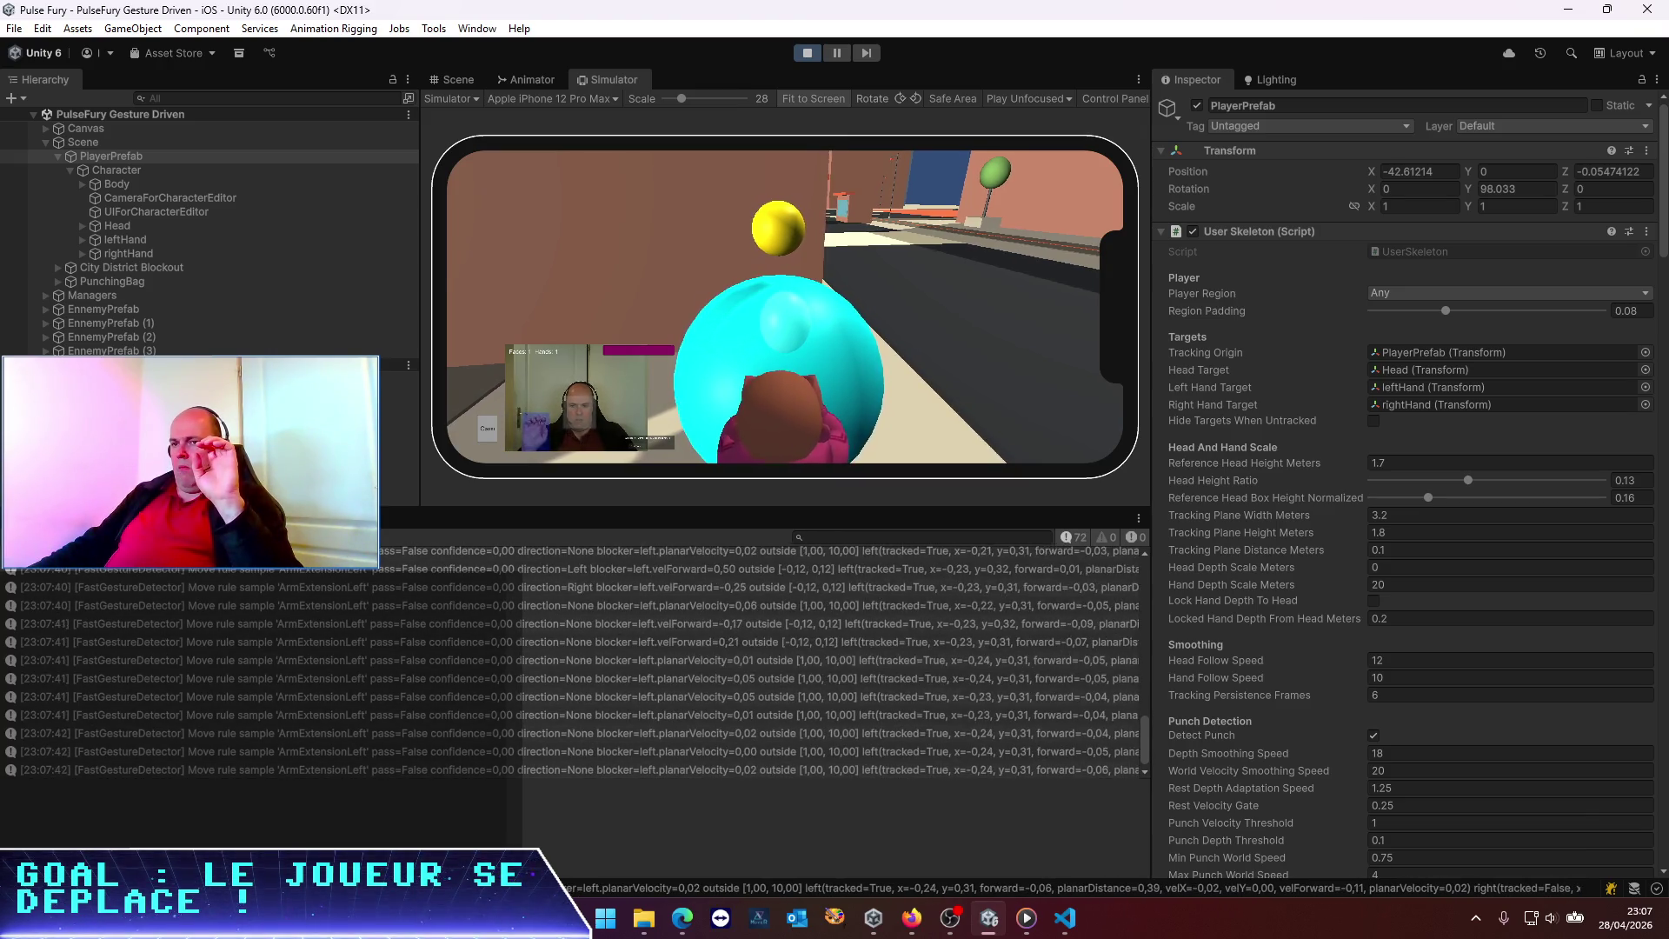
pyautogui.click(830, 54)
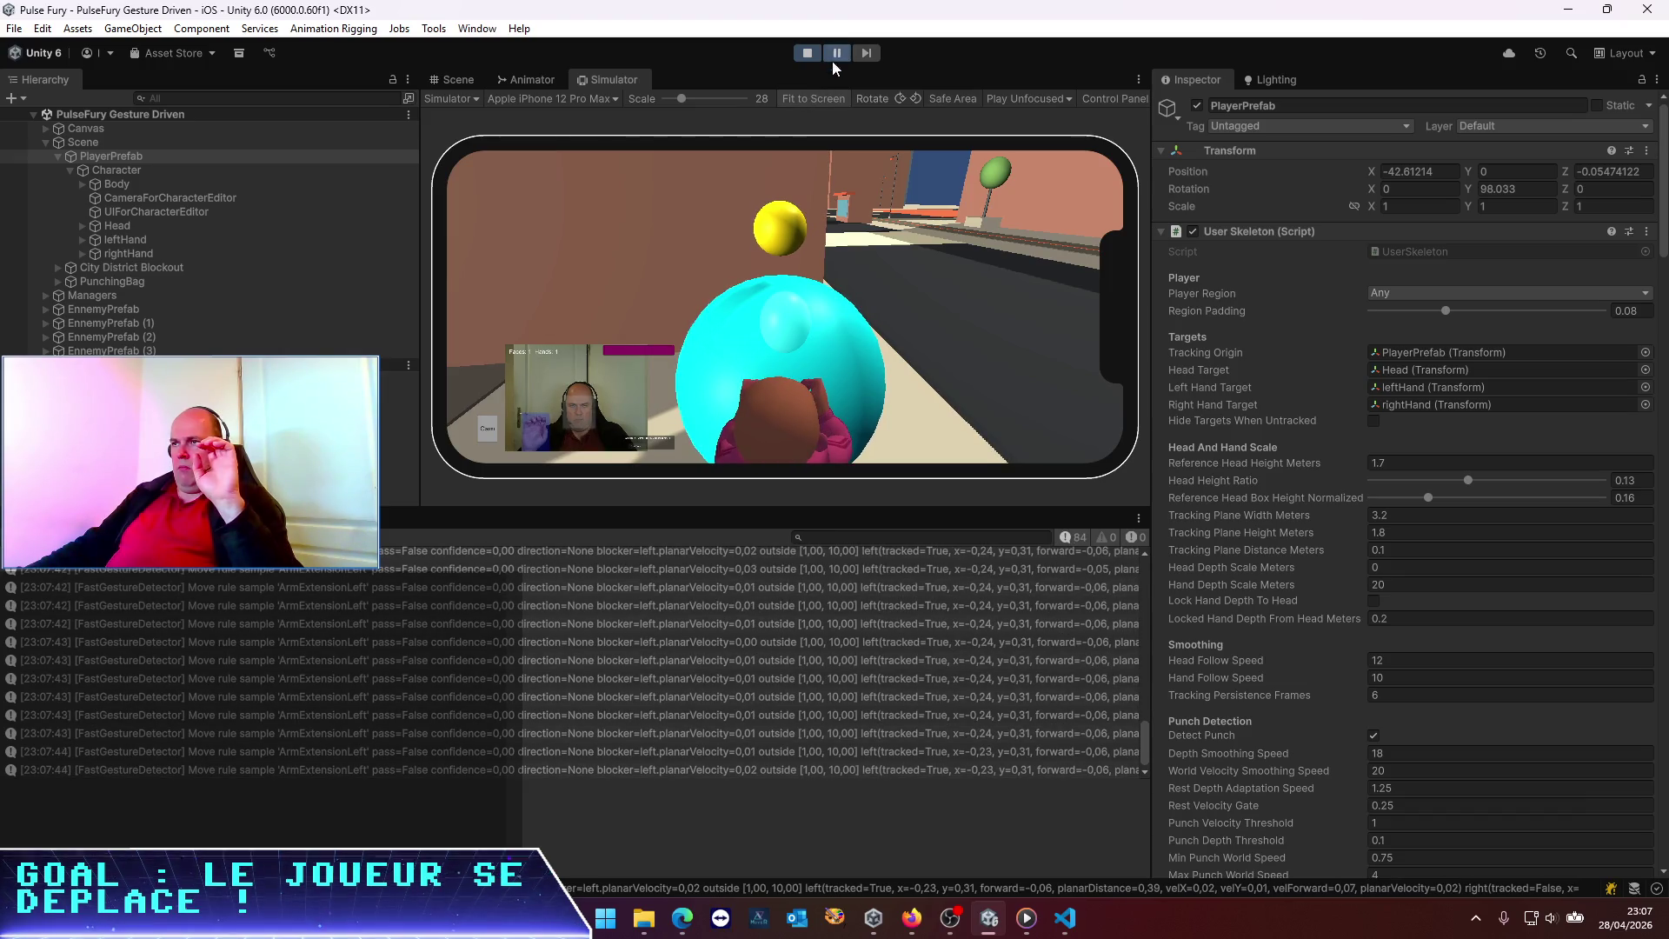
pyautogui.scroll(3, 275, 676)
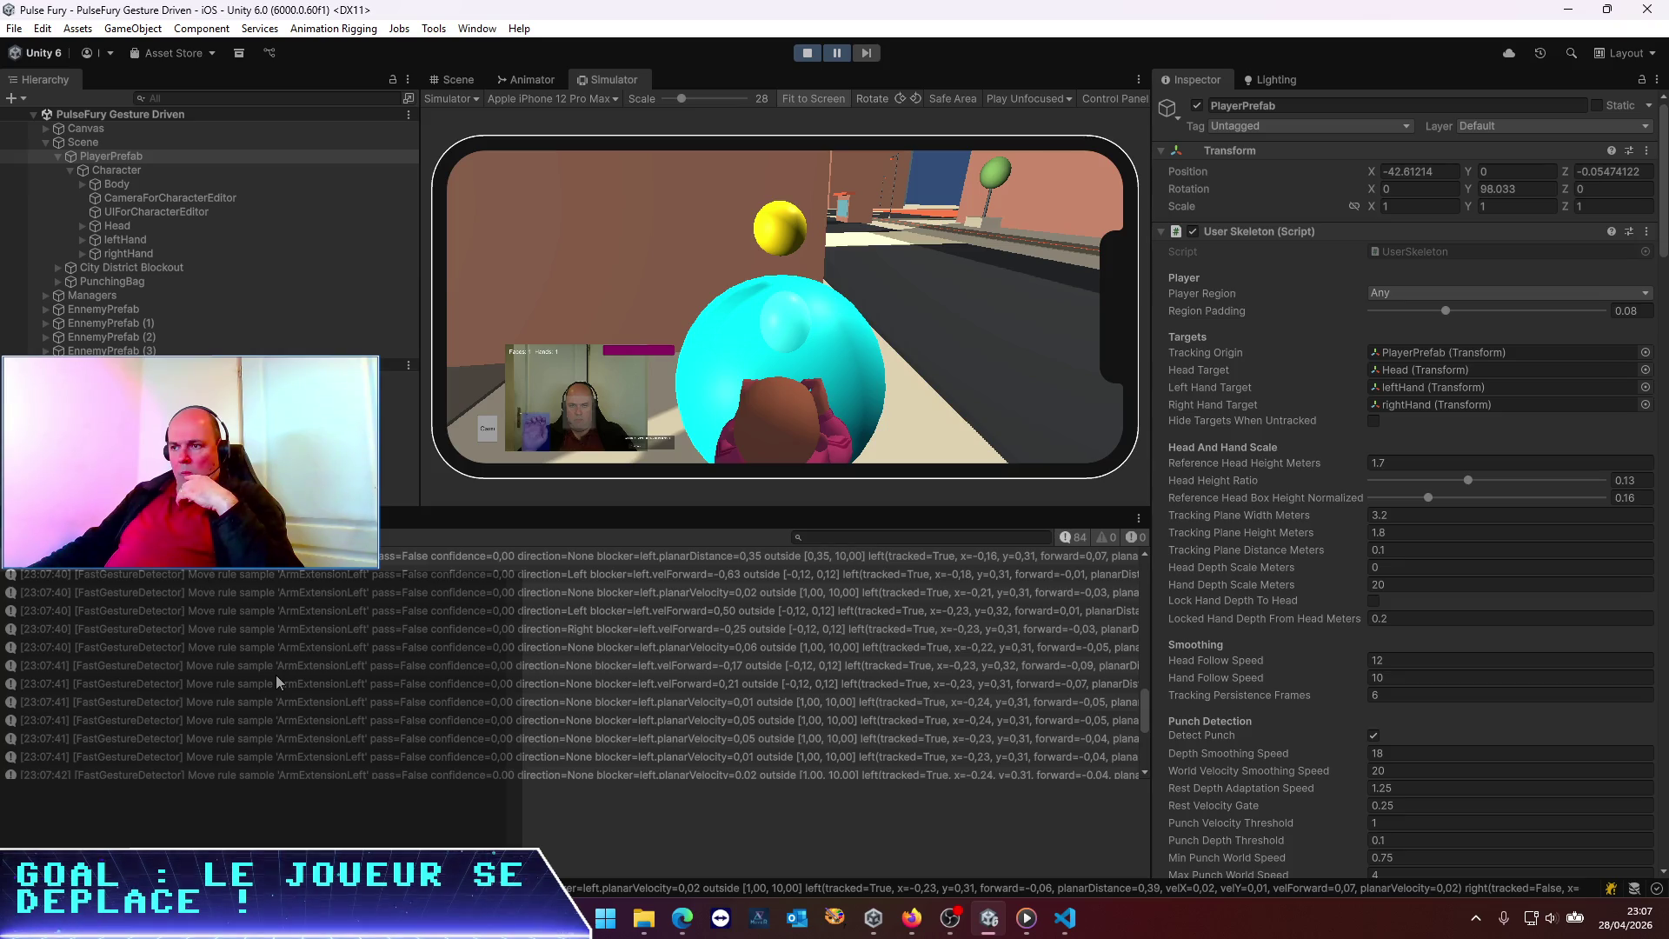
pyautogui.scroll(3, 275, 675)
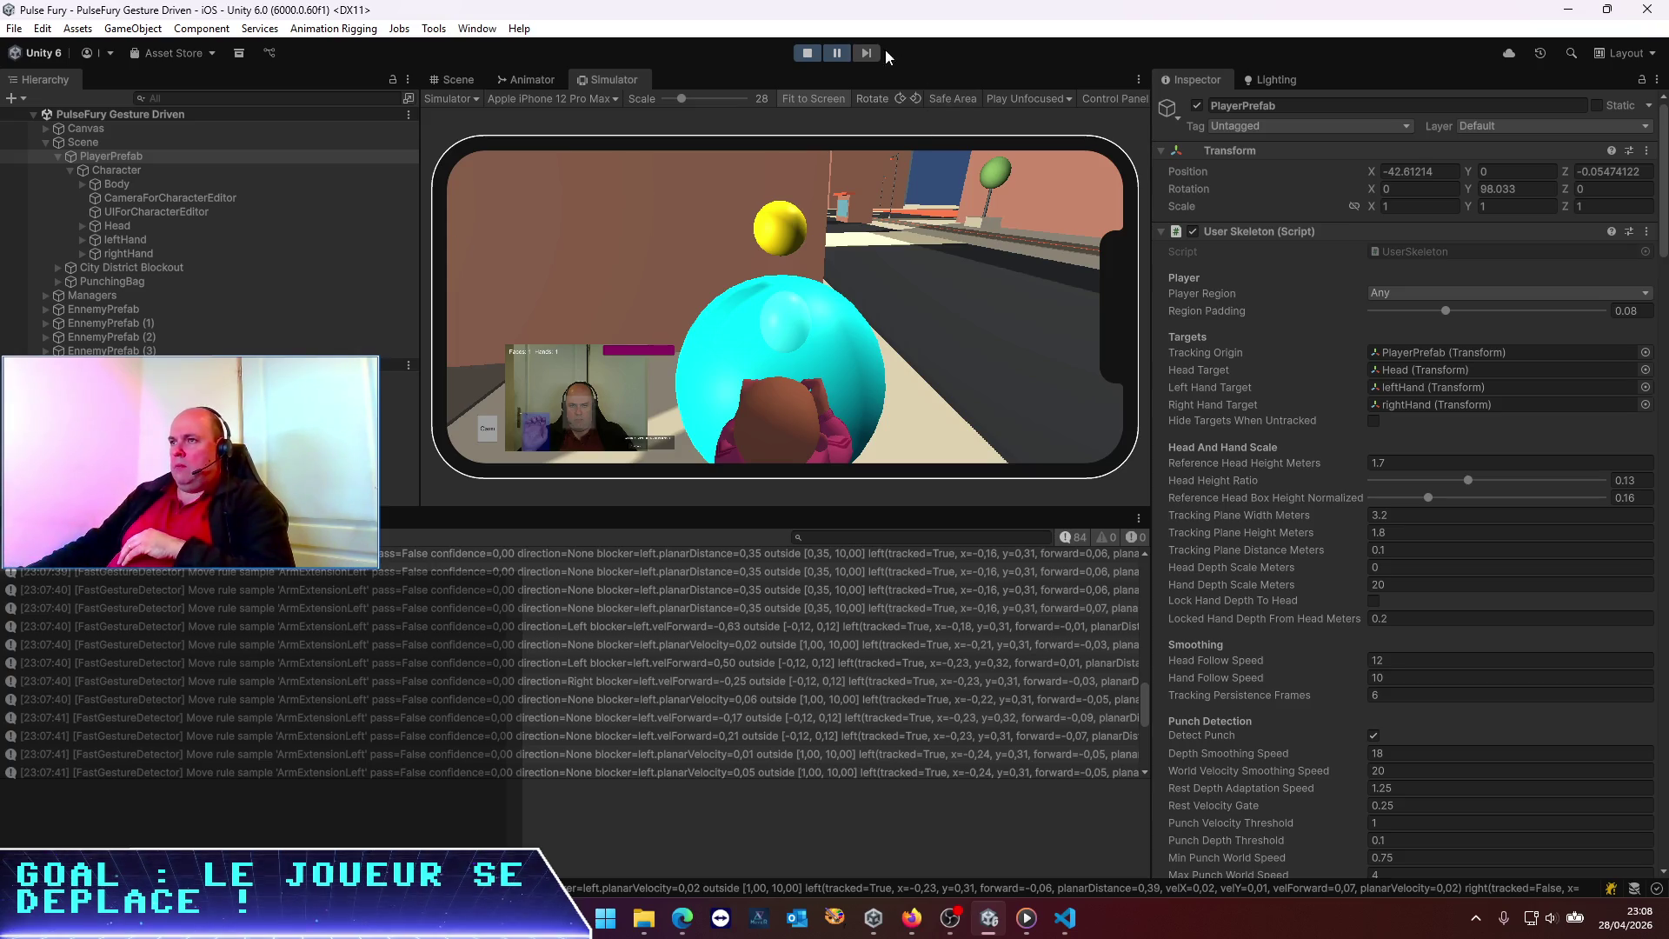
# Stop play mode and select the 0.15 Move Rule Sample Log Interval value
pyautogui.click(807, 53)
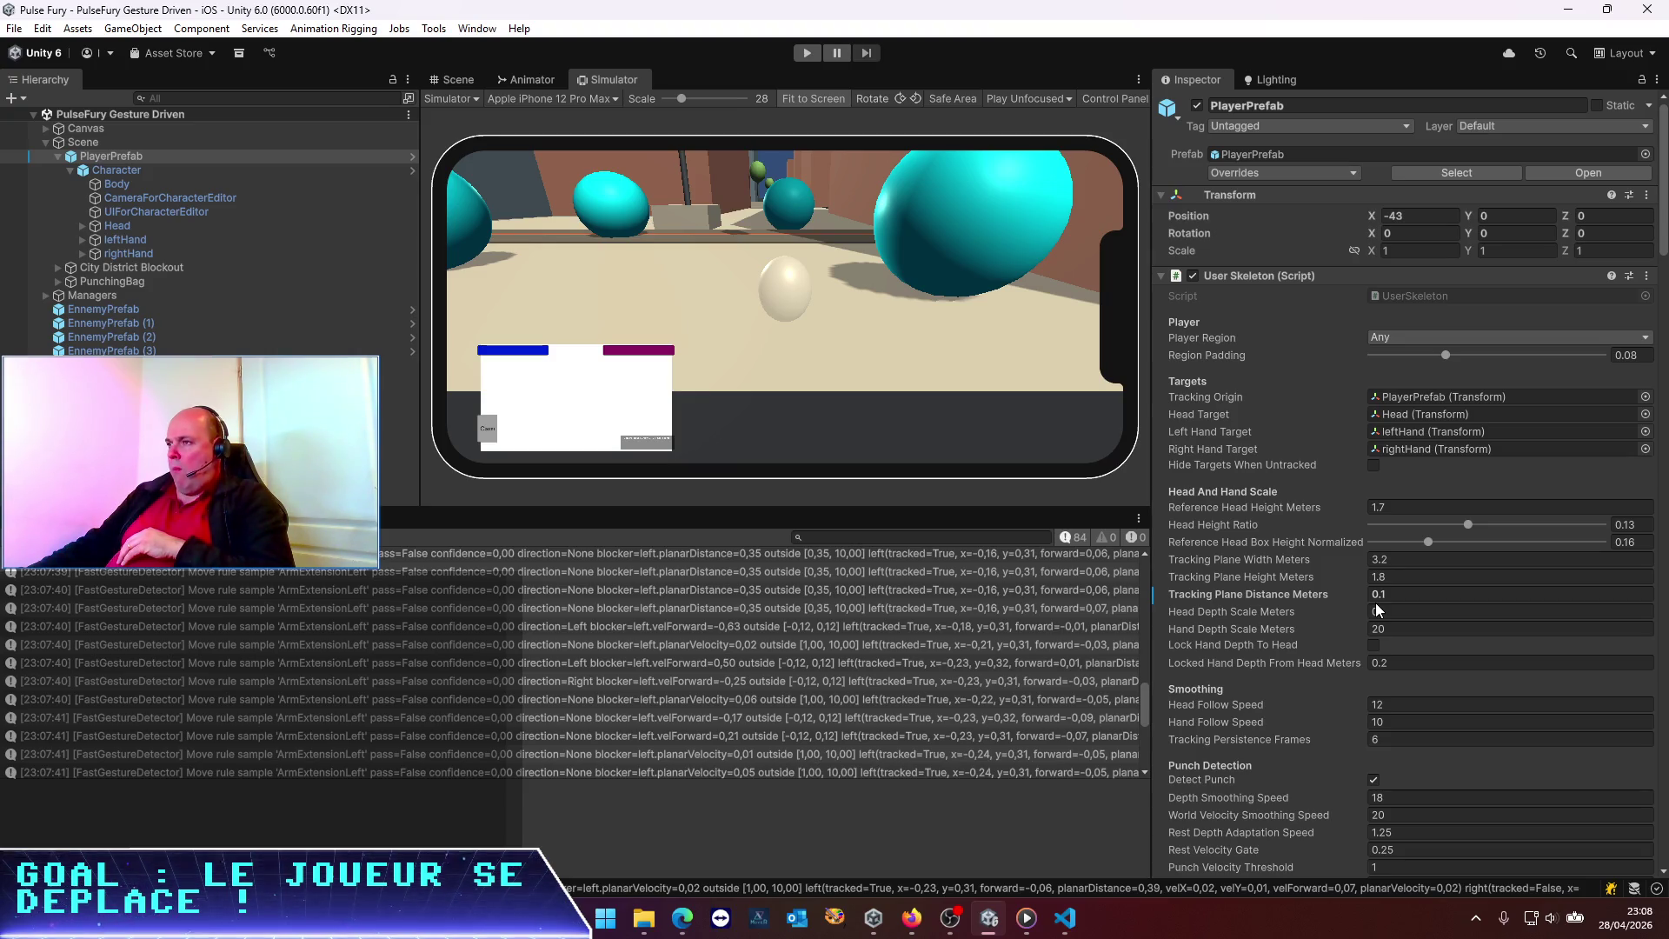
pyautogui.scroll(-15, 1441, 582)
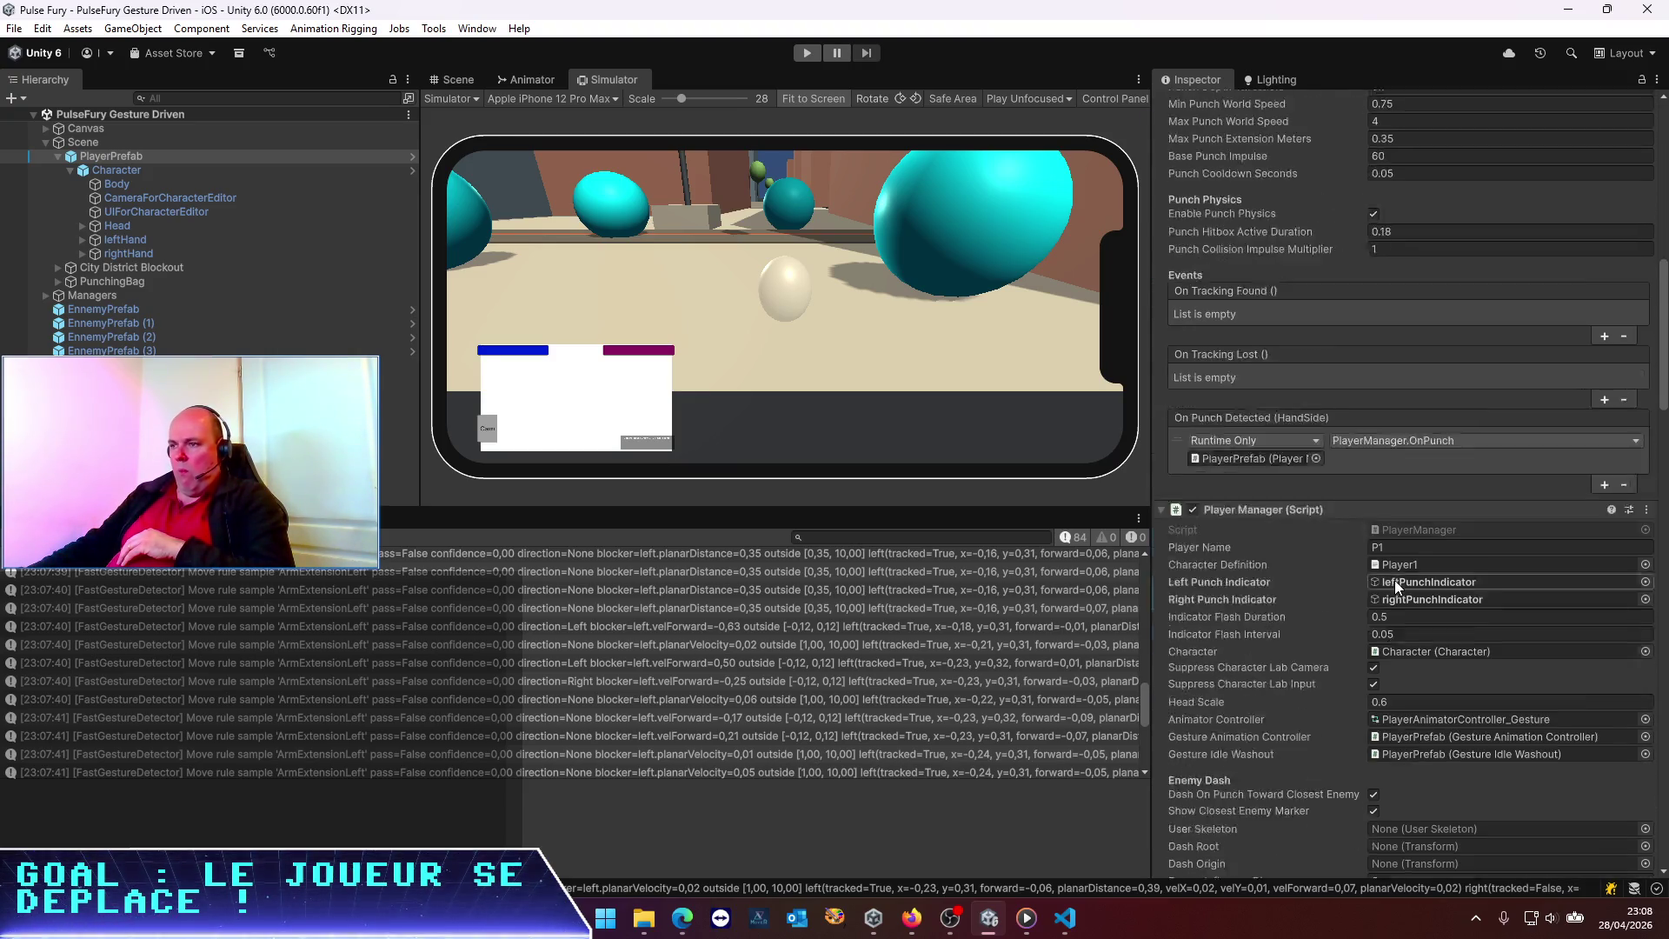
pyautogui.scroll(-15, 1396, 580)
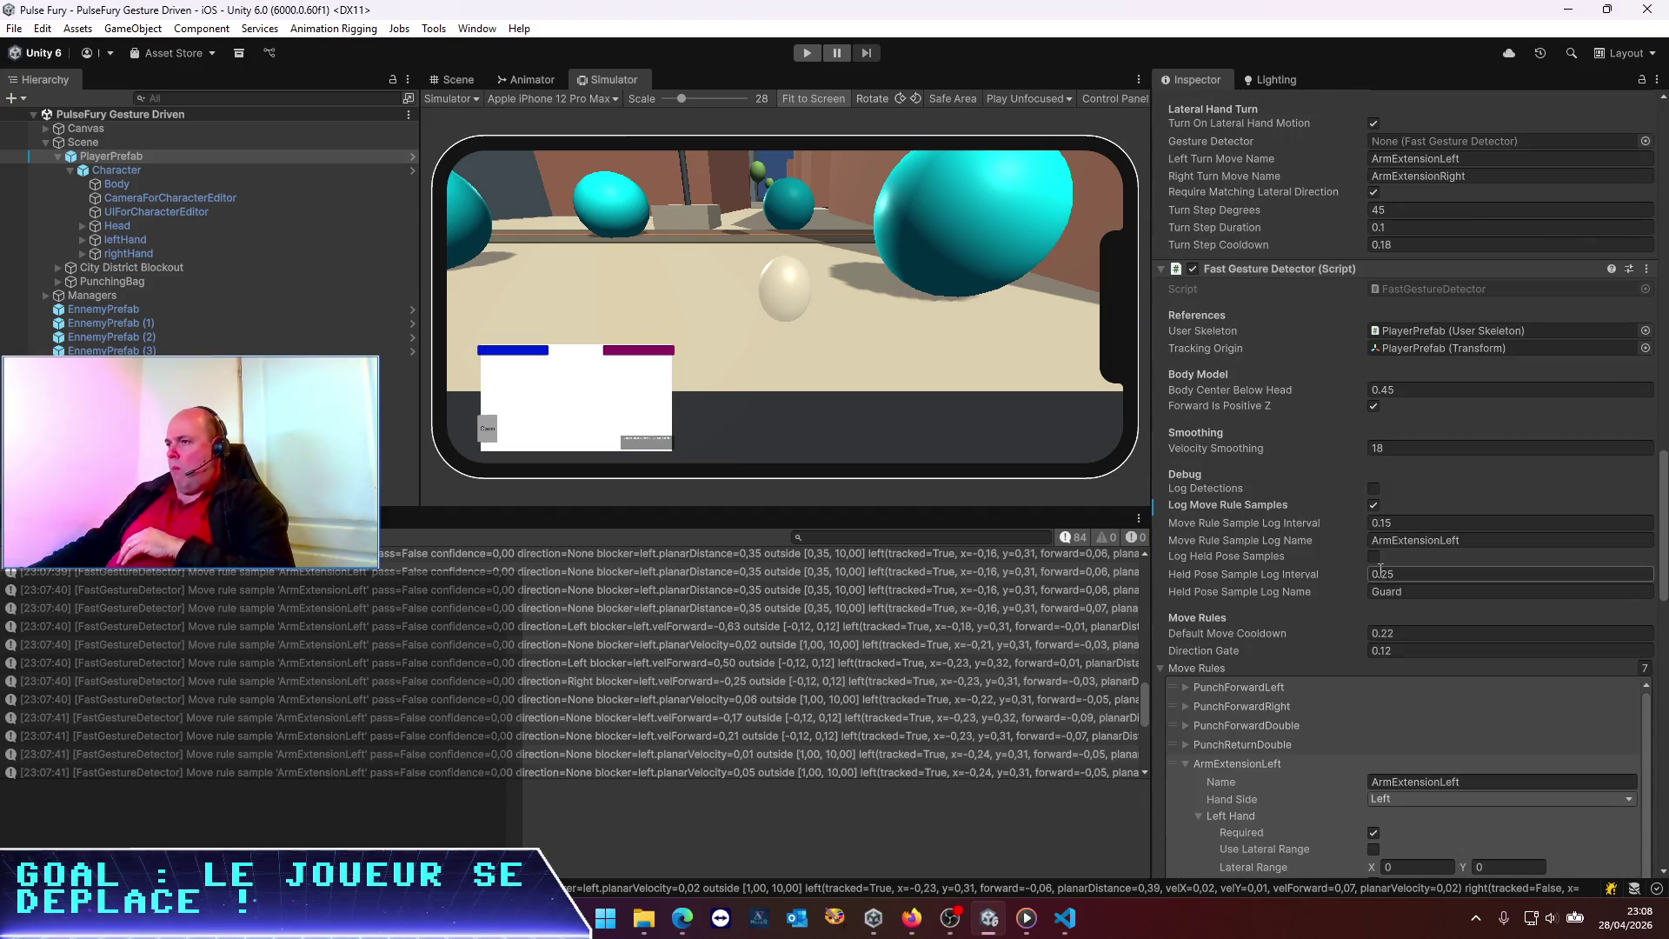
pyautogui.click(1407, 522)
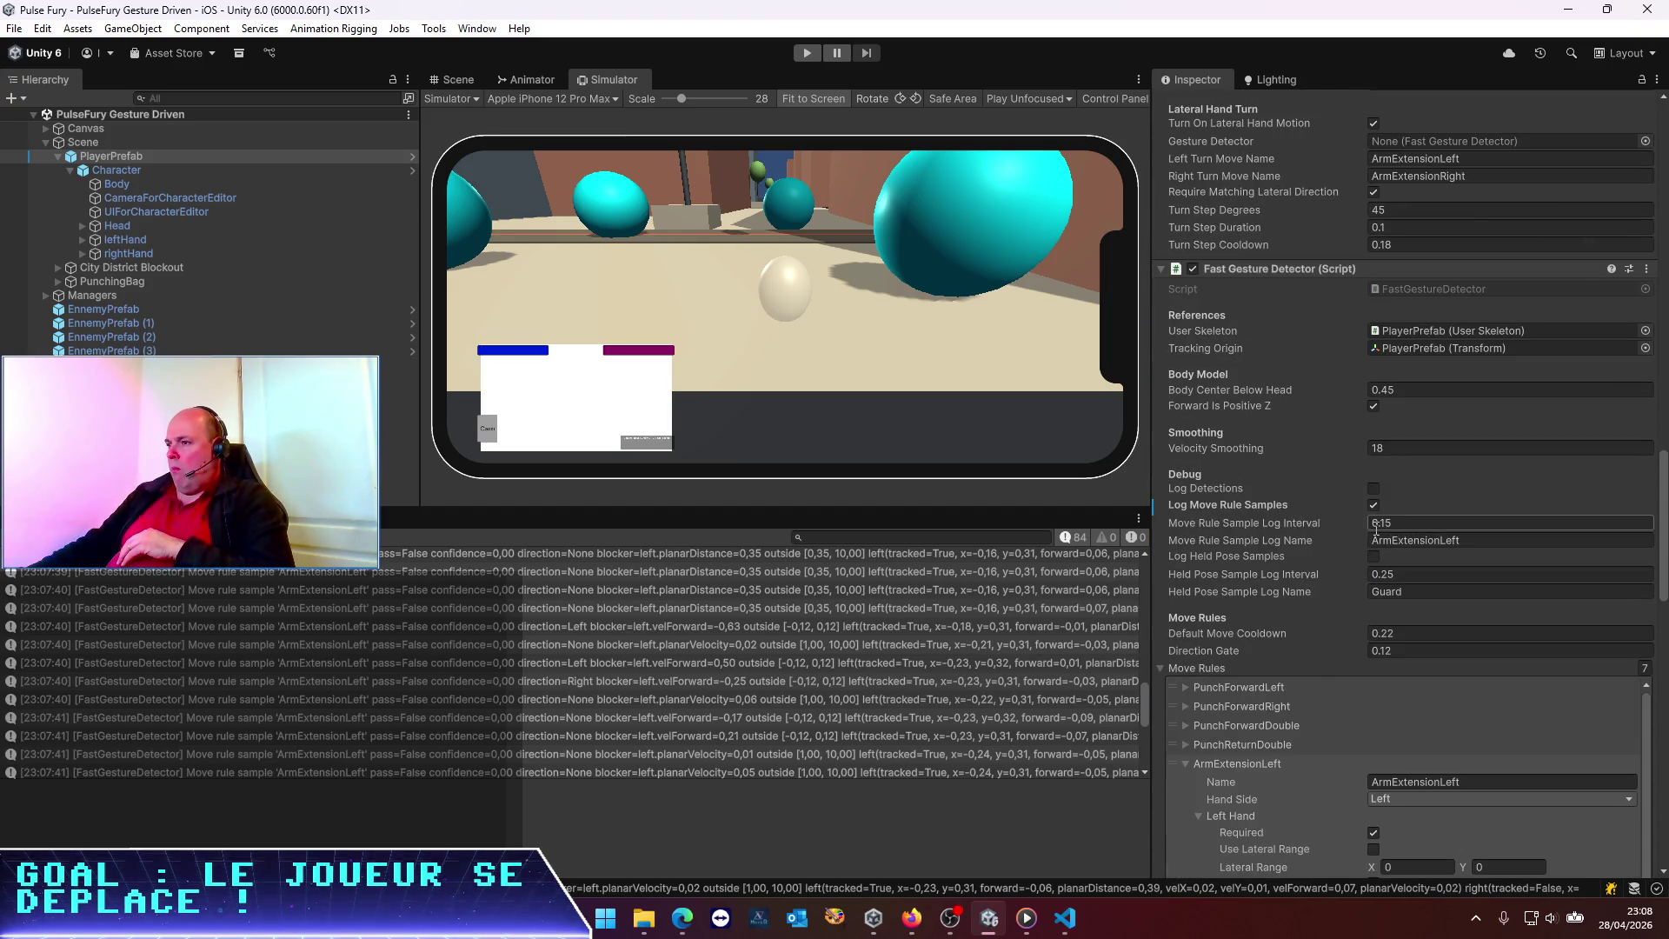
pyautogui.doubleClick(1407, 522)
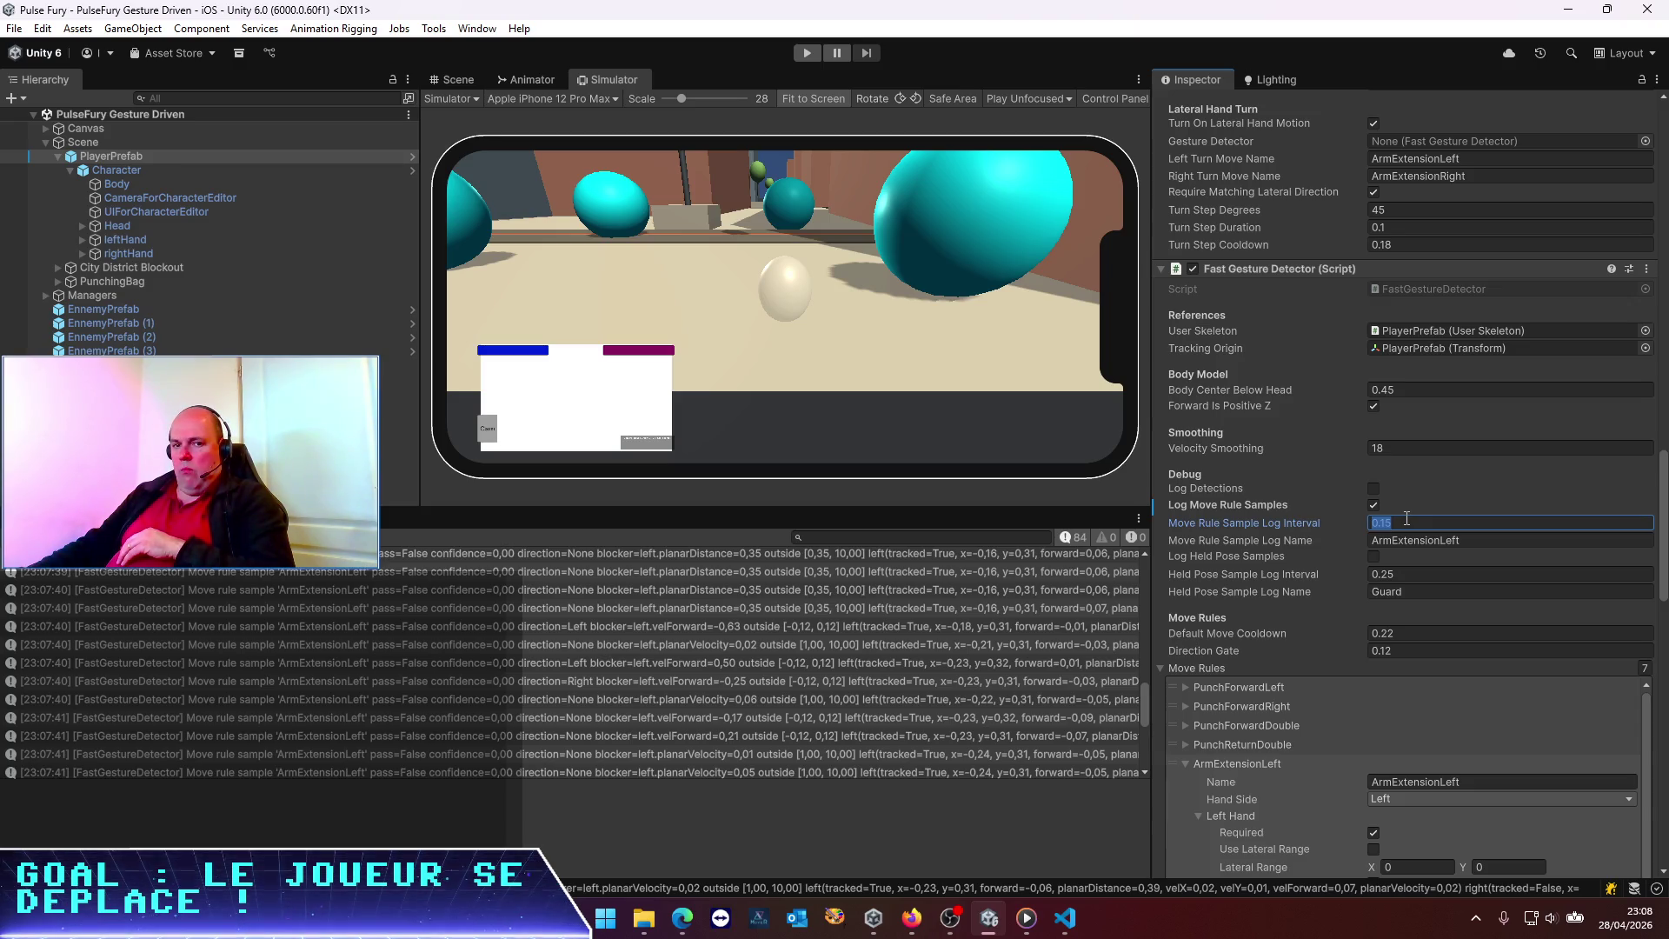
# Compute 1 ÷ 60 in Calculator, set the interval to 0.03 and save the scene
pyautogui.rightClick(606, 917)
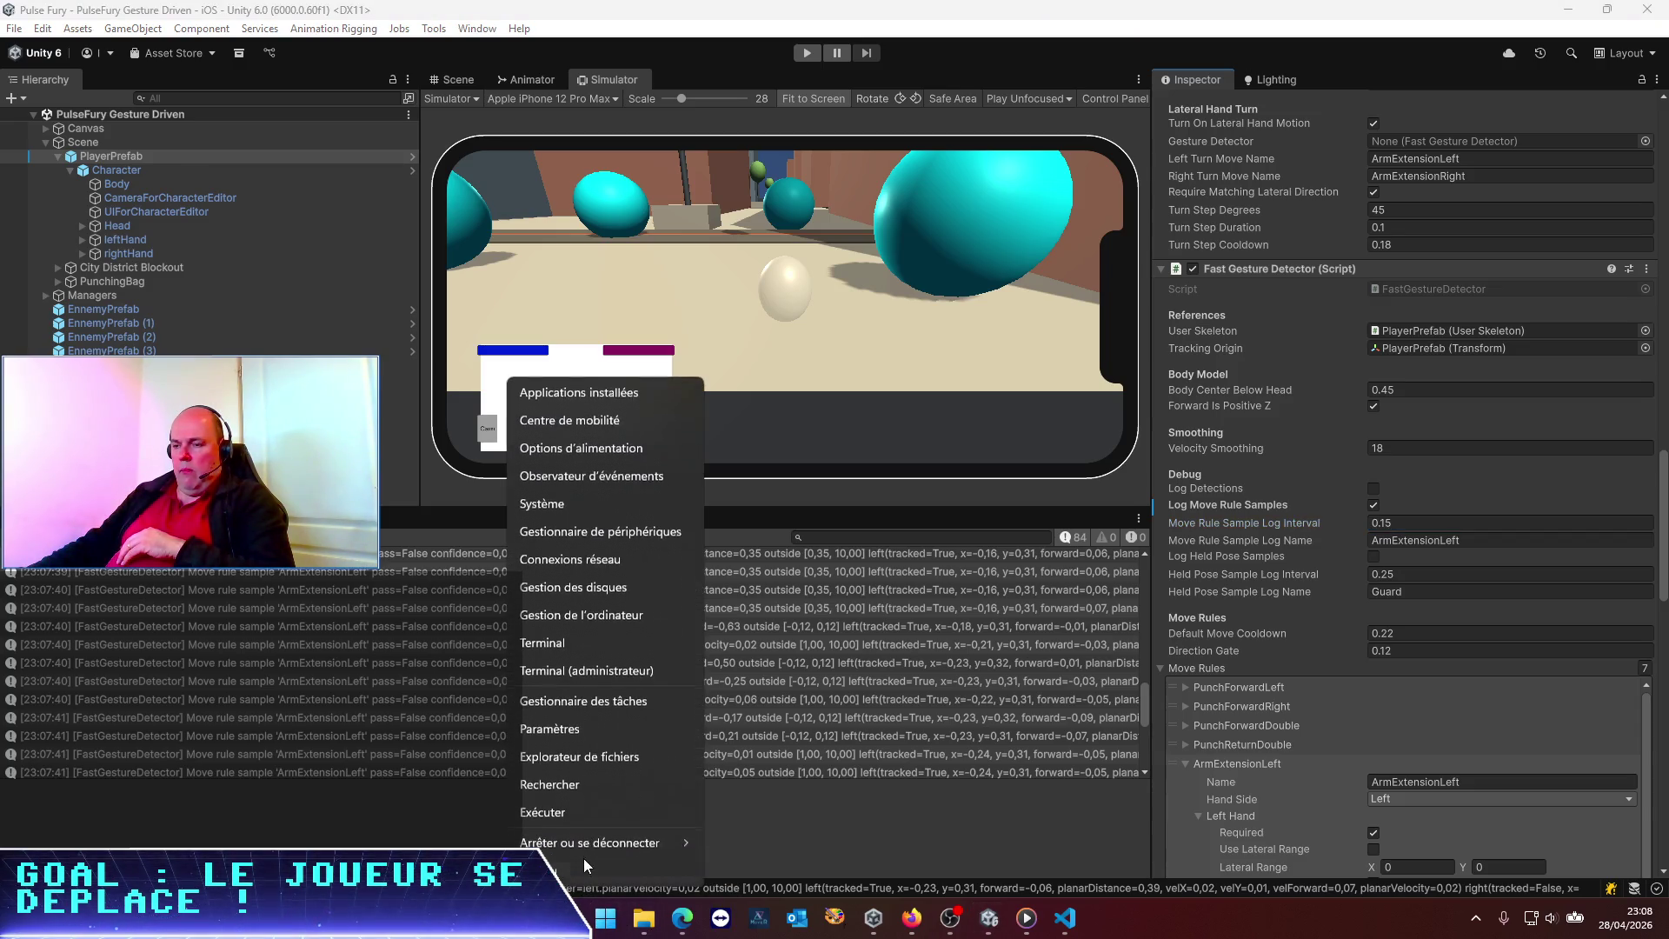
pyautogui.click(581, 821)
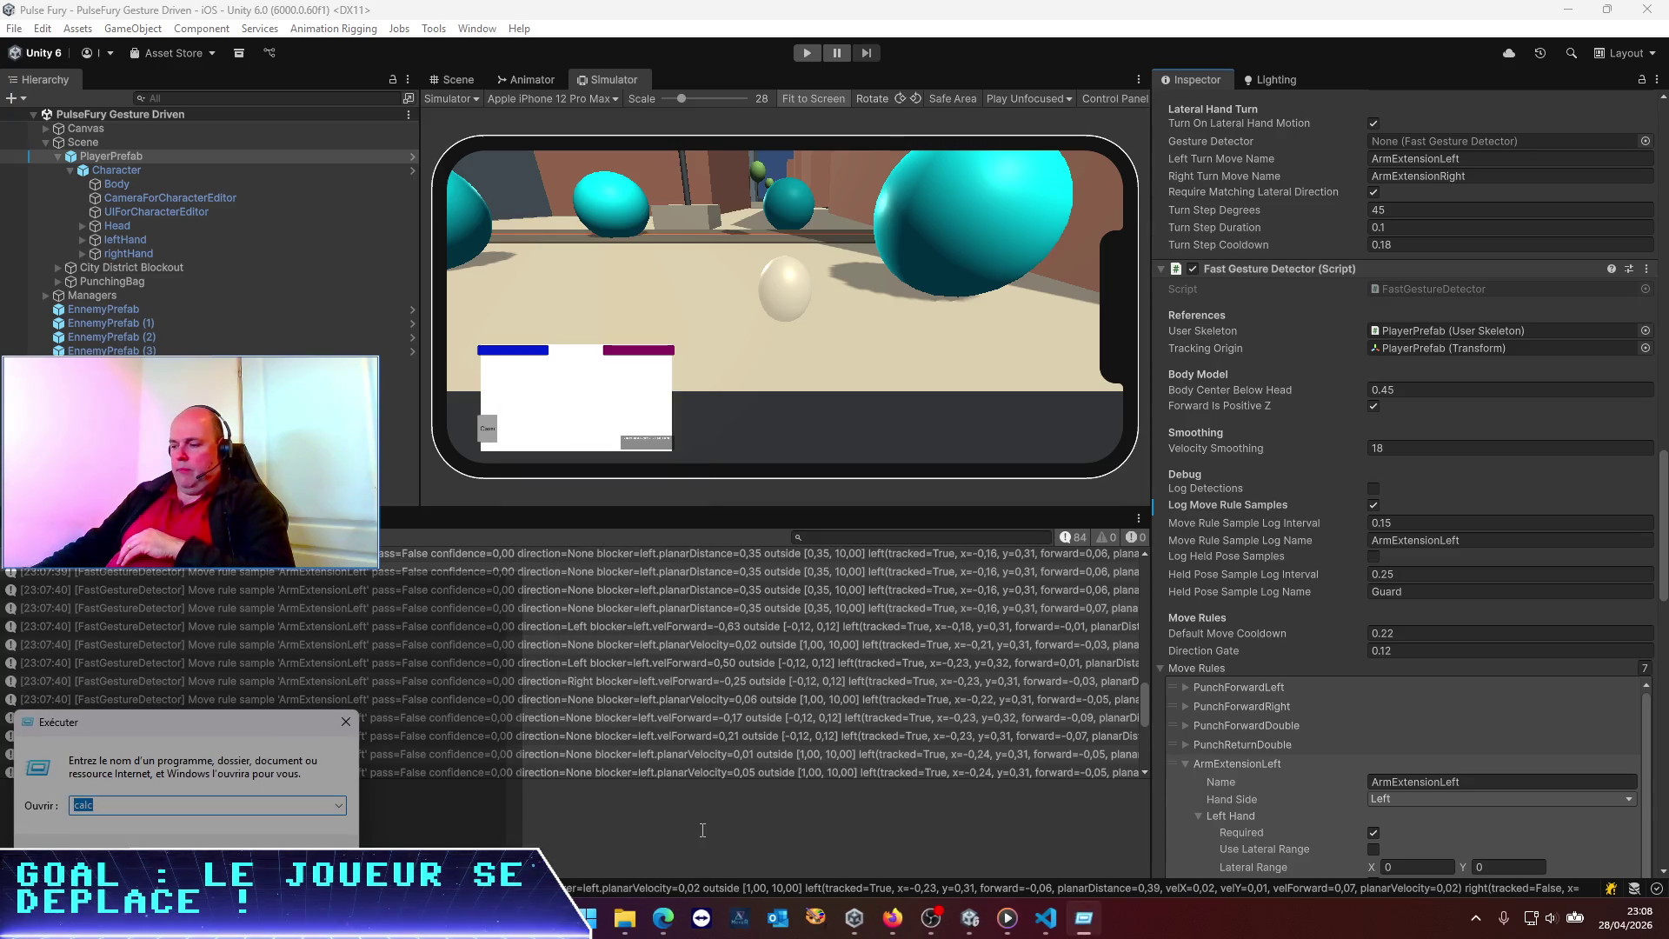
pyautogui.press('Return')
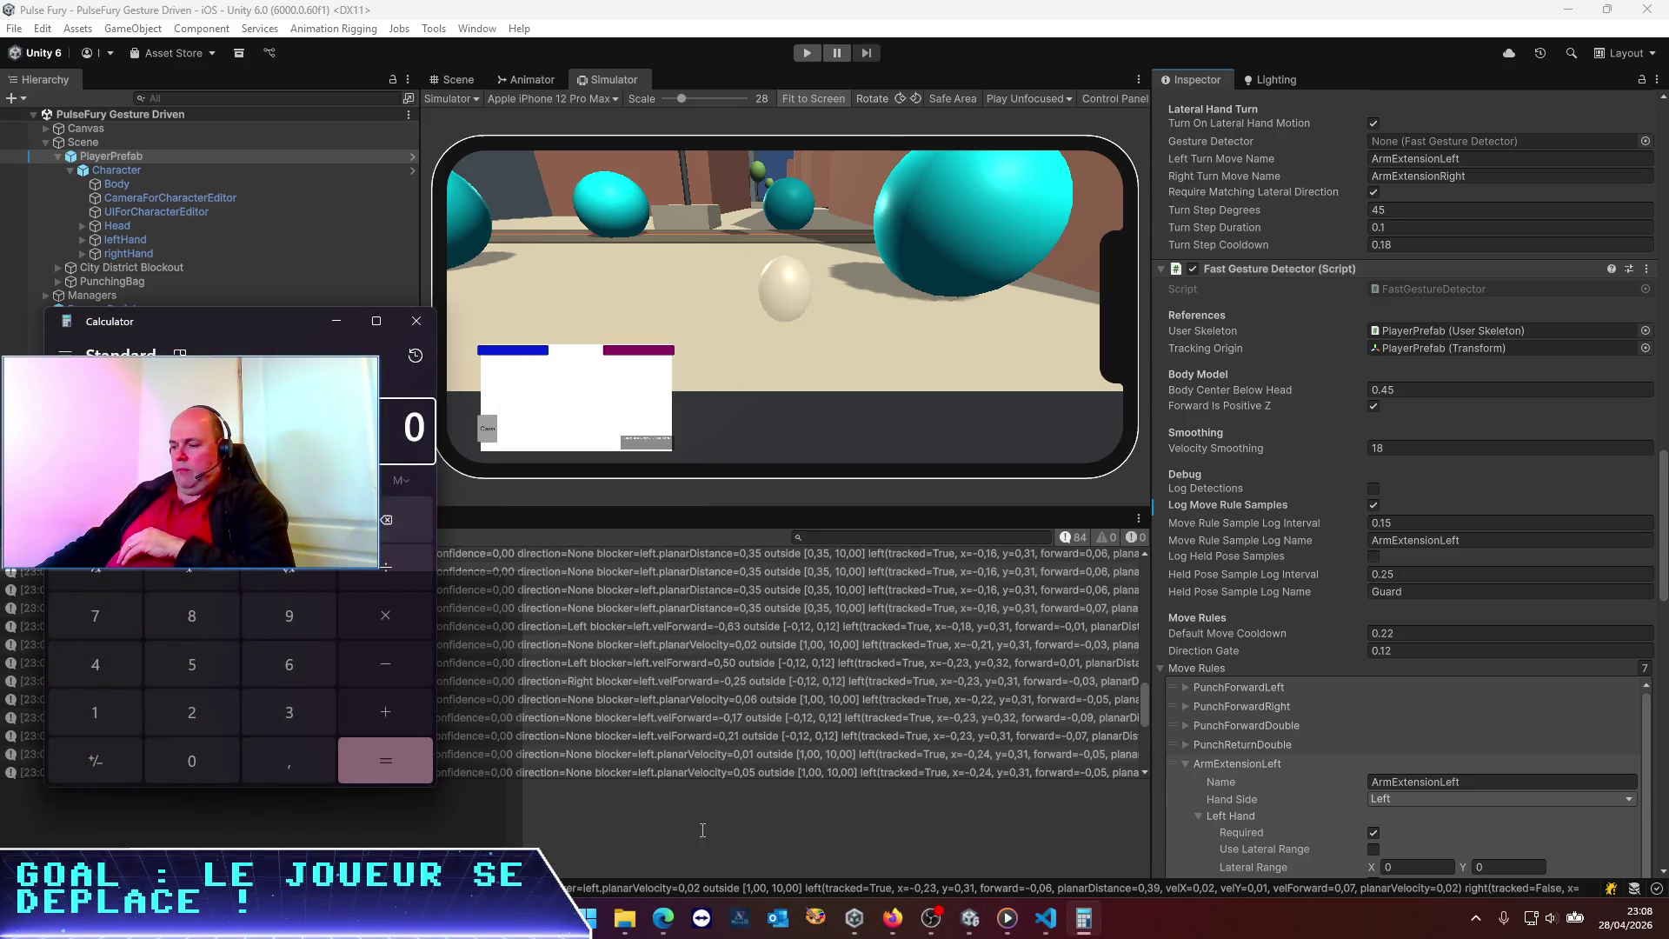
pyautogui.write('1')
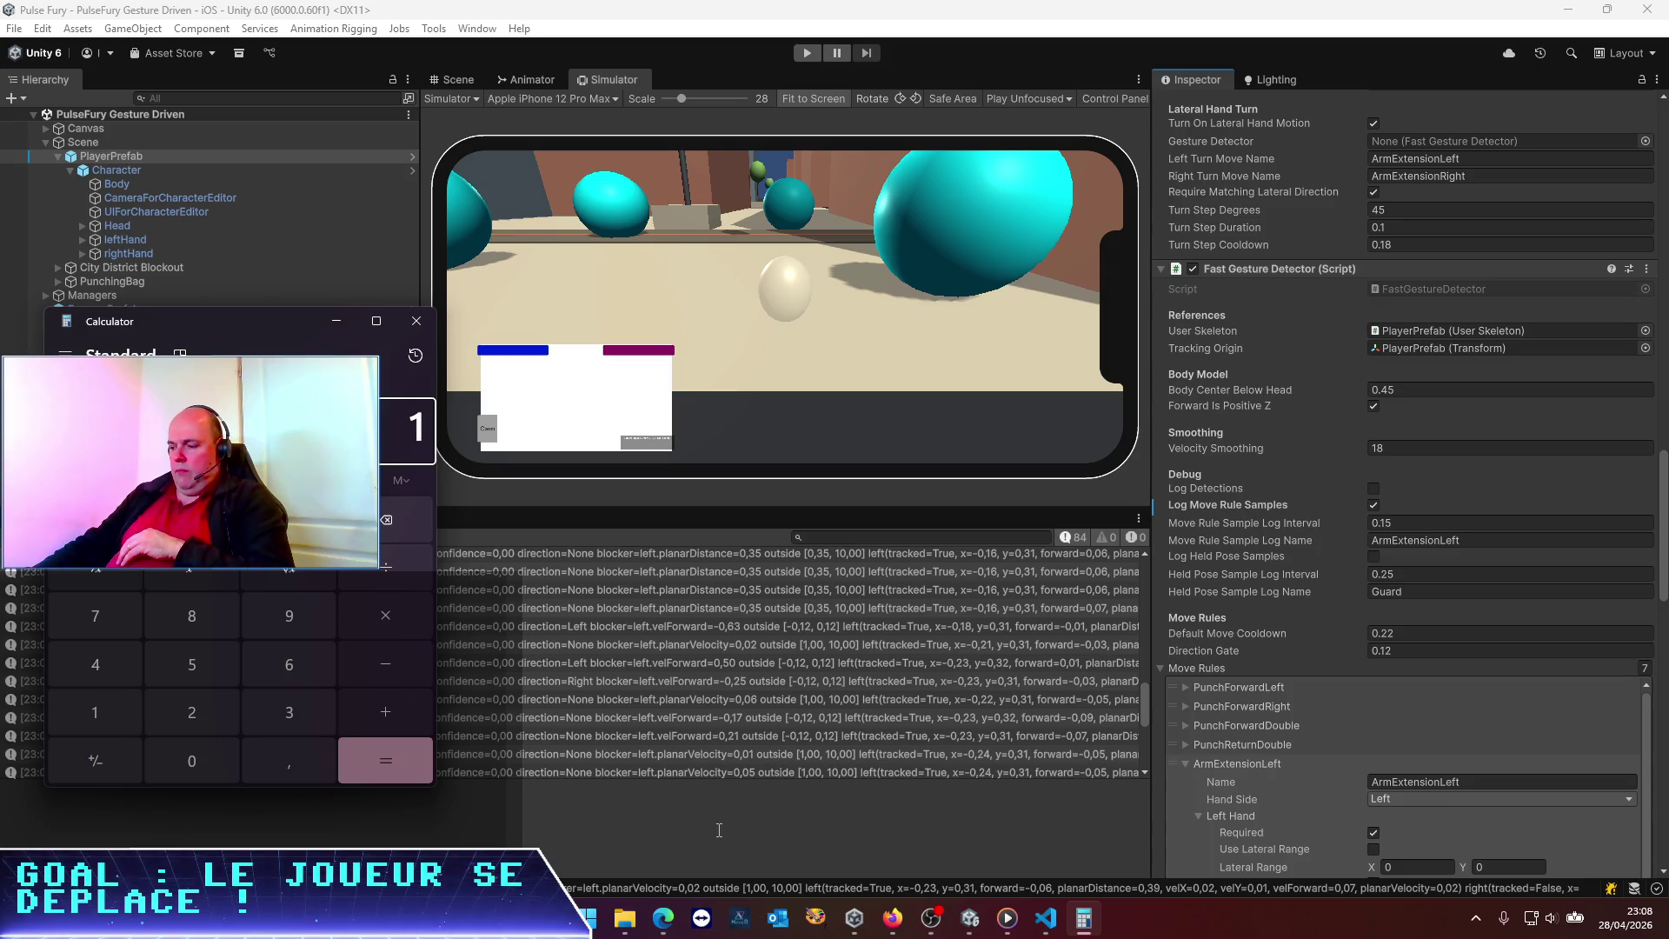
pyautogui.write(' ÷ 60')
pyautogui.press('Return')
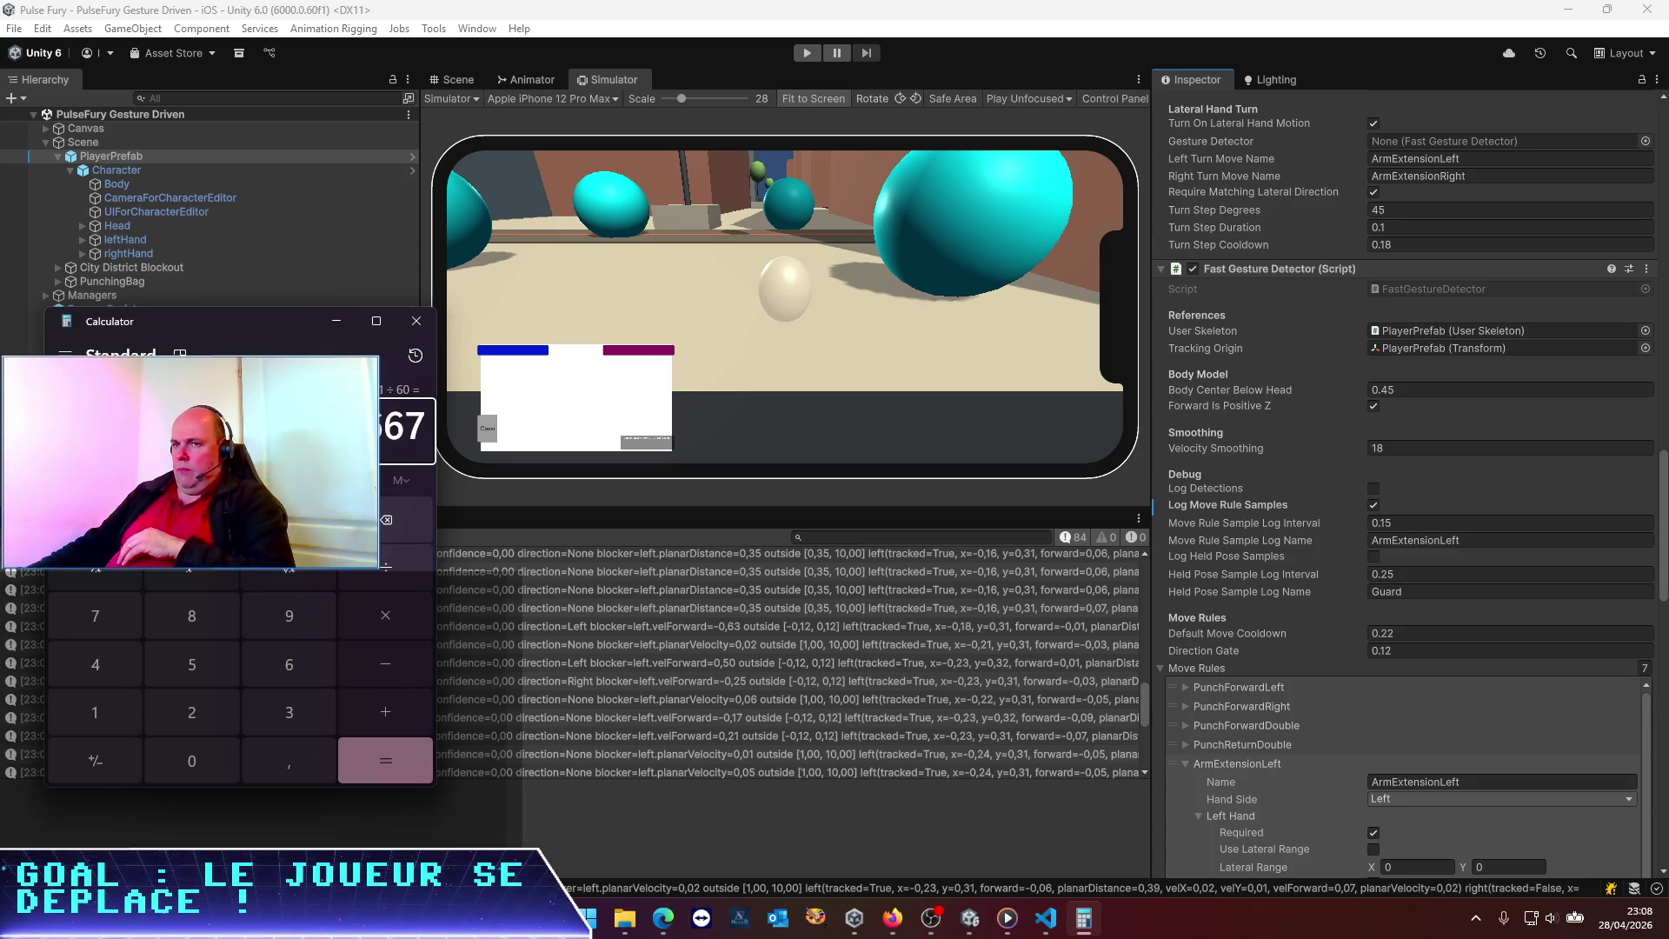
pyautogui.hotkey('alt', 'F4')
pyautogui.click(1410, 522)
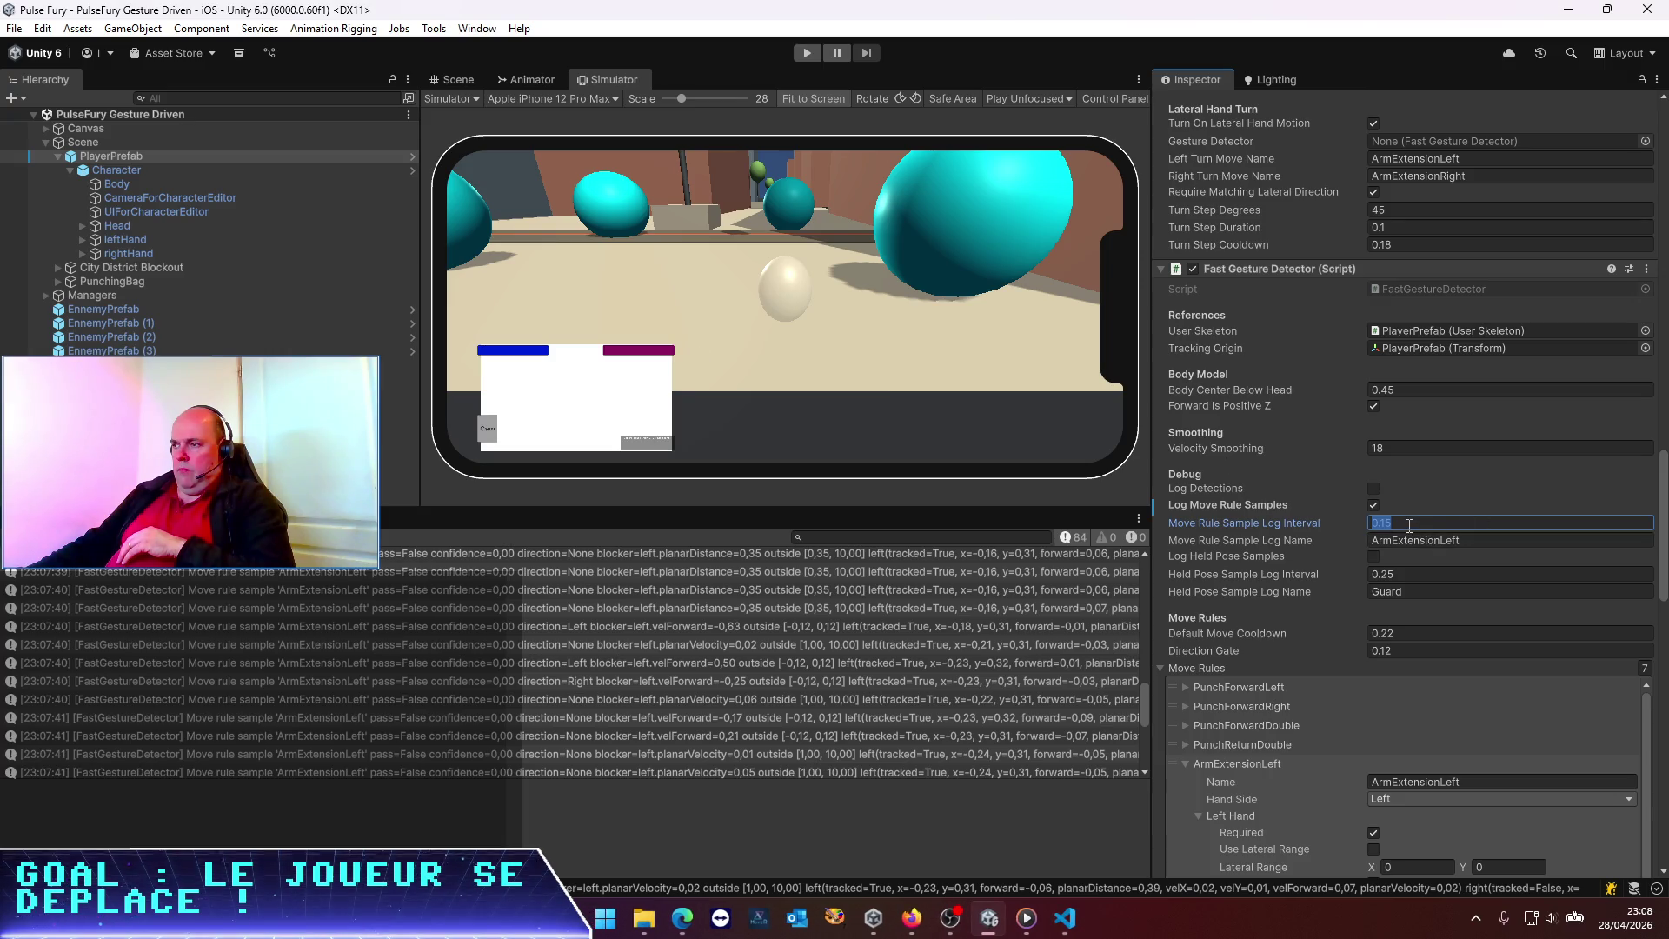
pyautogui.write('0.03')
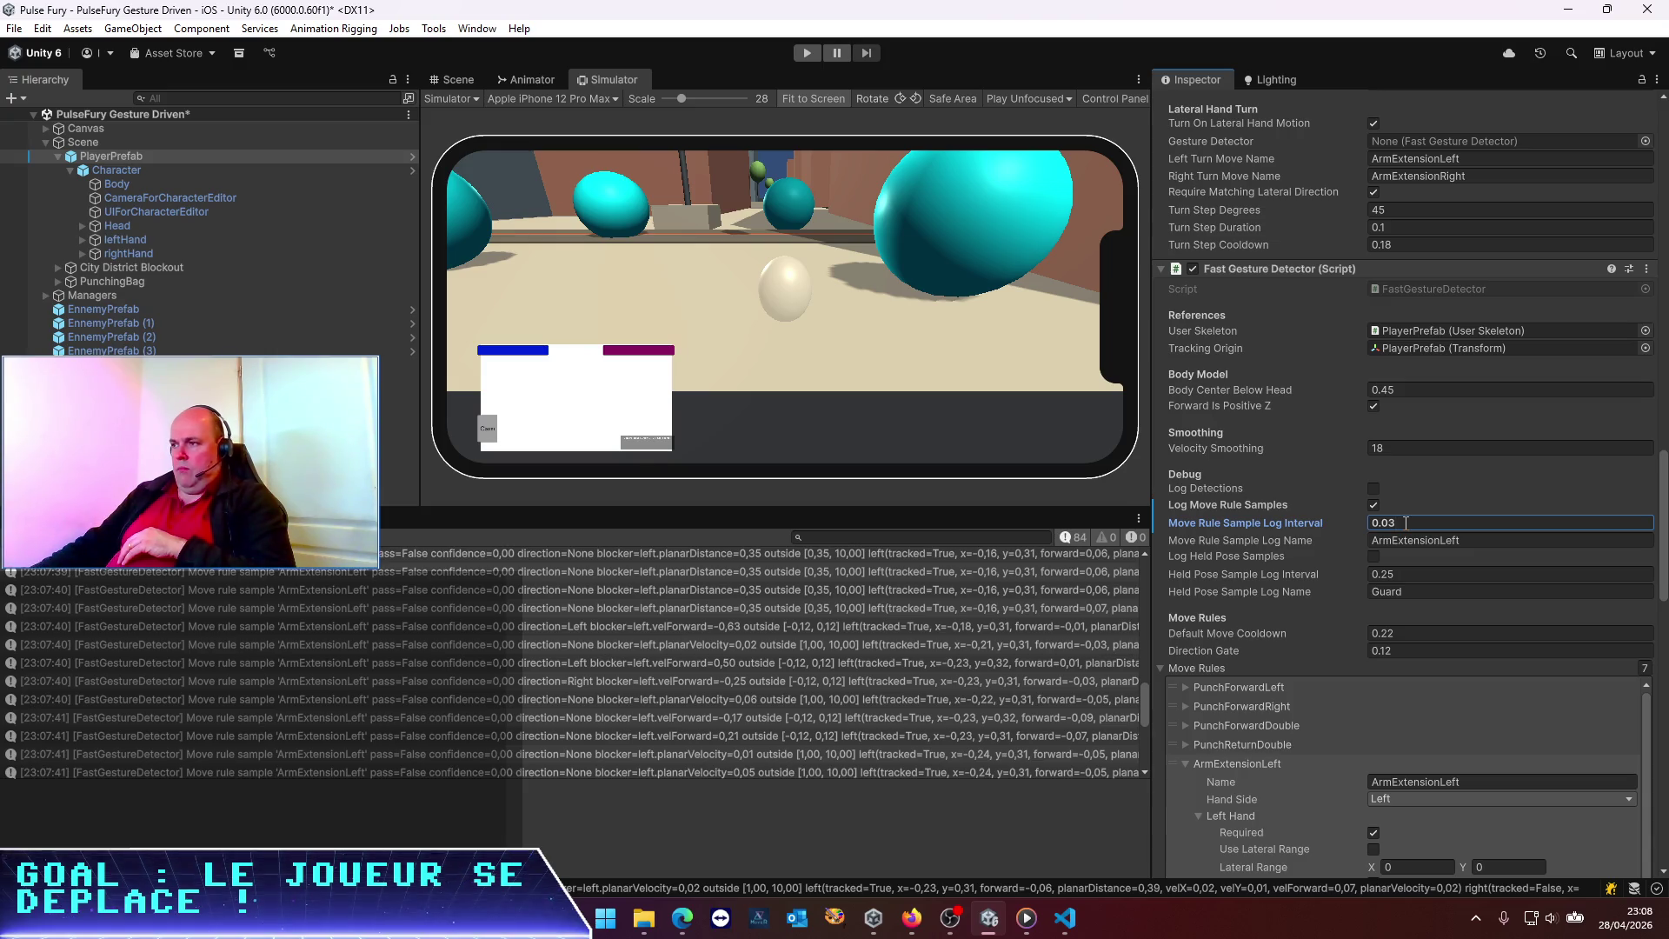
pyautogui.hotkey('ctrl', 's')
# Compute 1 ÷ 30, change the interval to 0.033, save, and start play mode
pyautogui.hotkey('alt', 'Tab')
pyautogui.hotkey('alt', 'Tab')
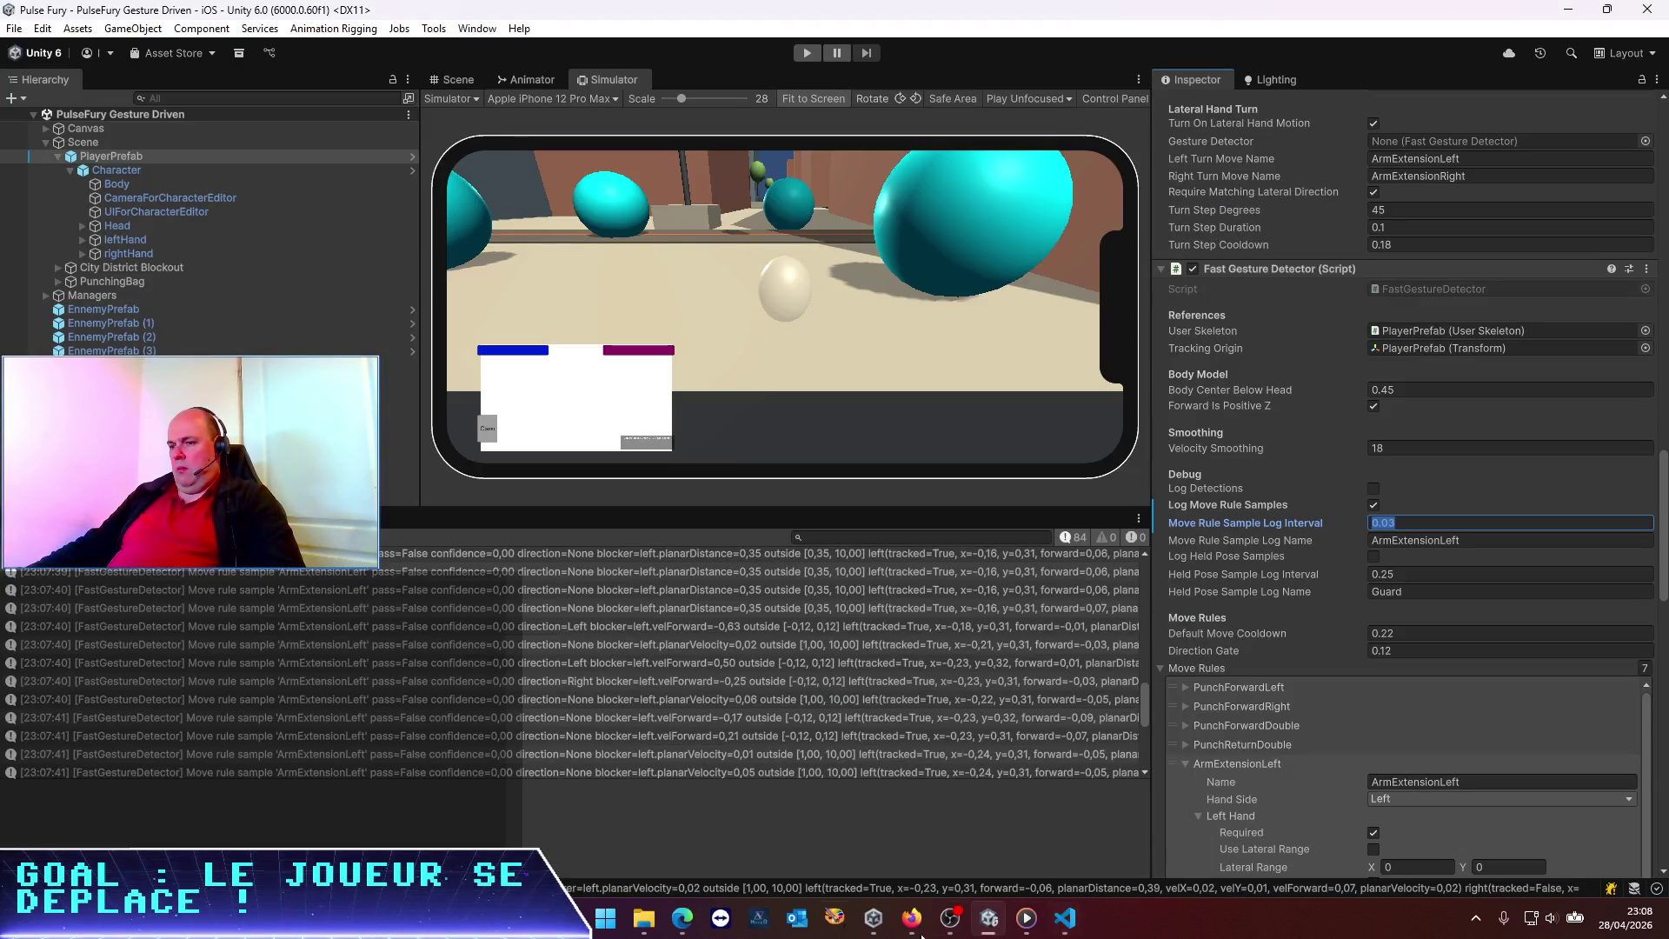
pyautogui.rightClick(606, 917)
pyautogui.click(565, 812)
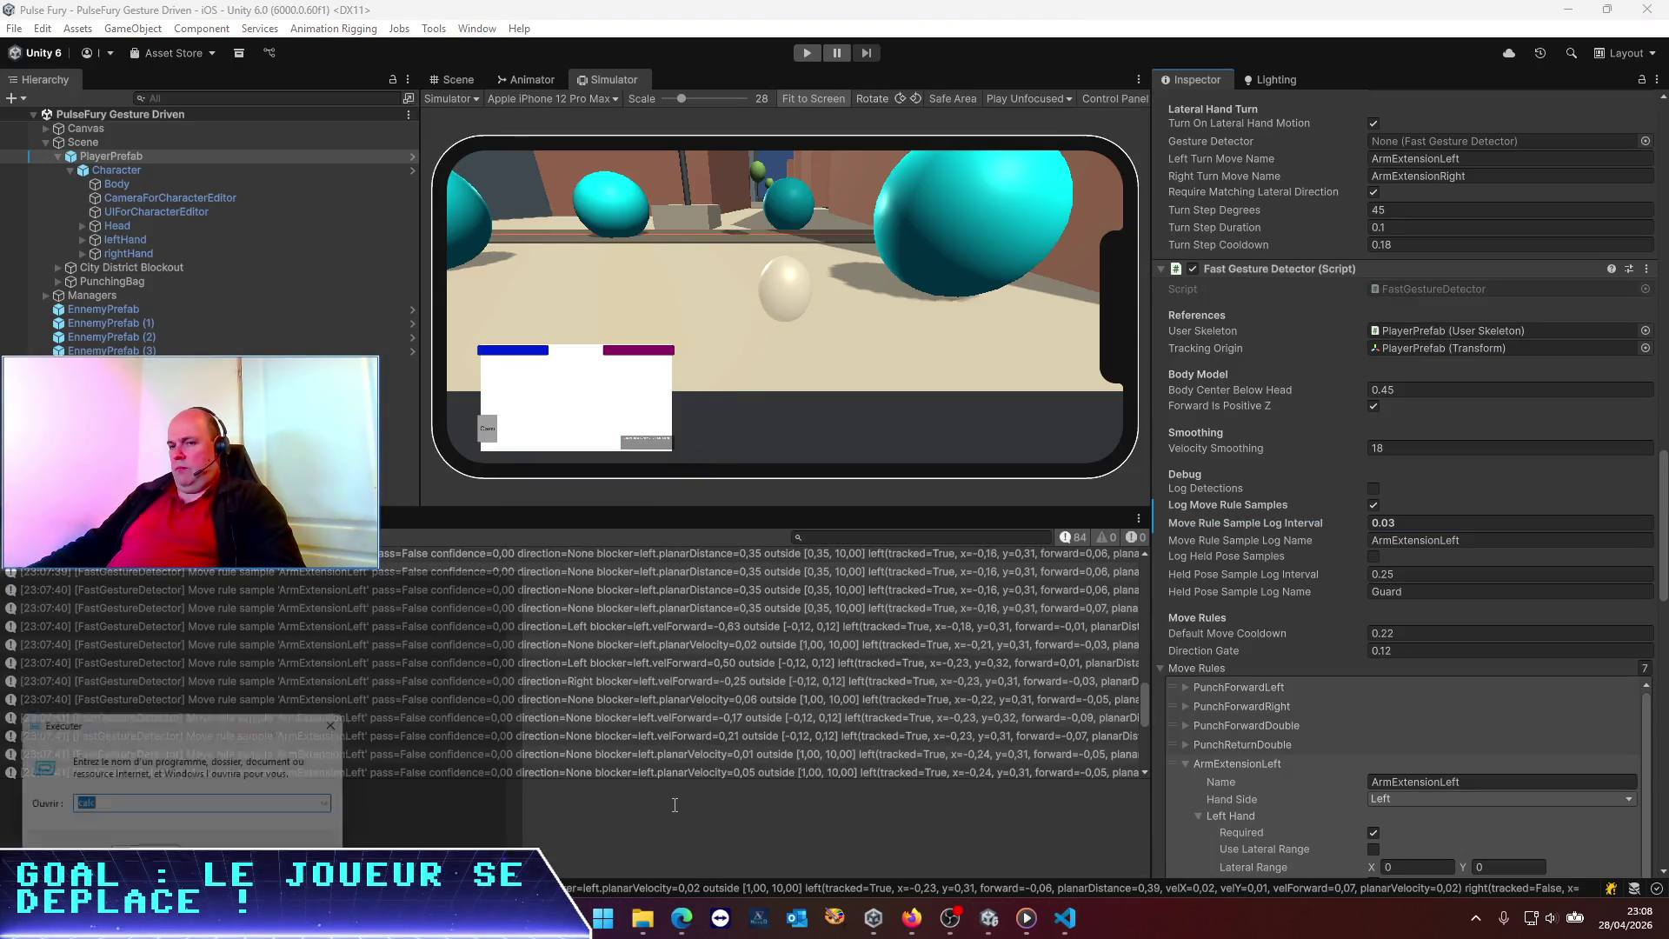
pyautogui.press('Return')
pyautogui.write('30')
pyautogui.press('Return')
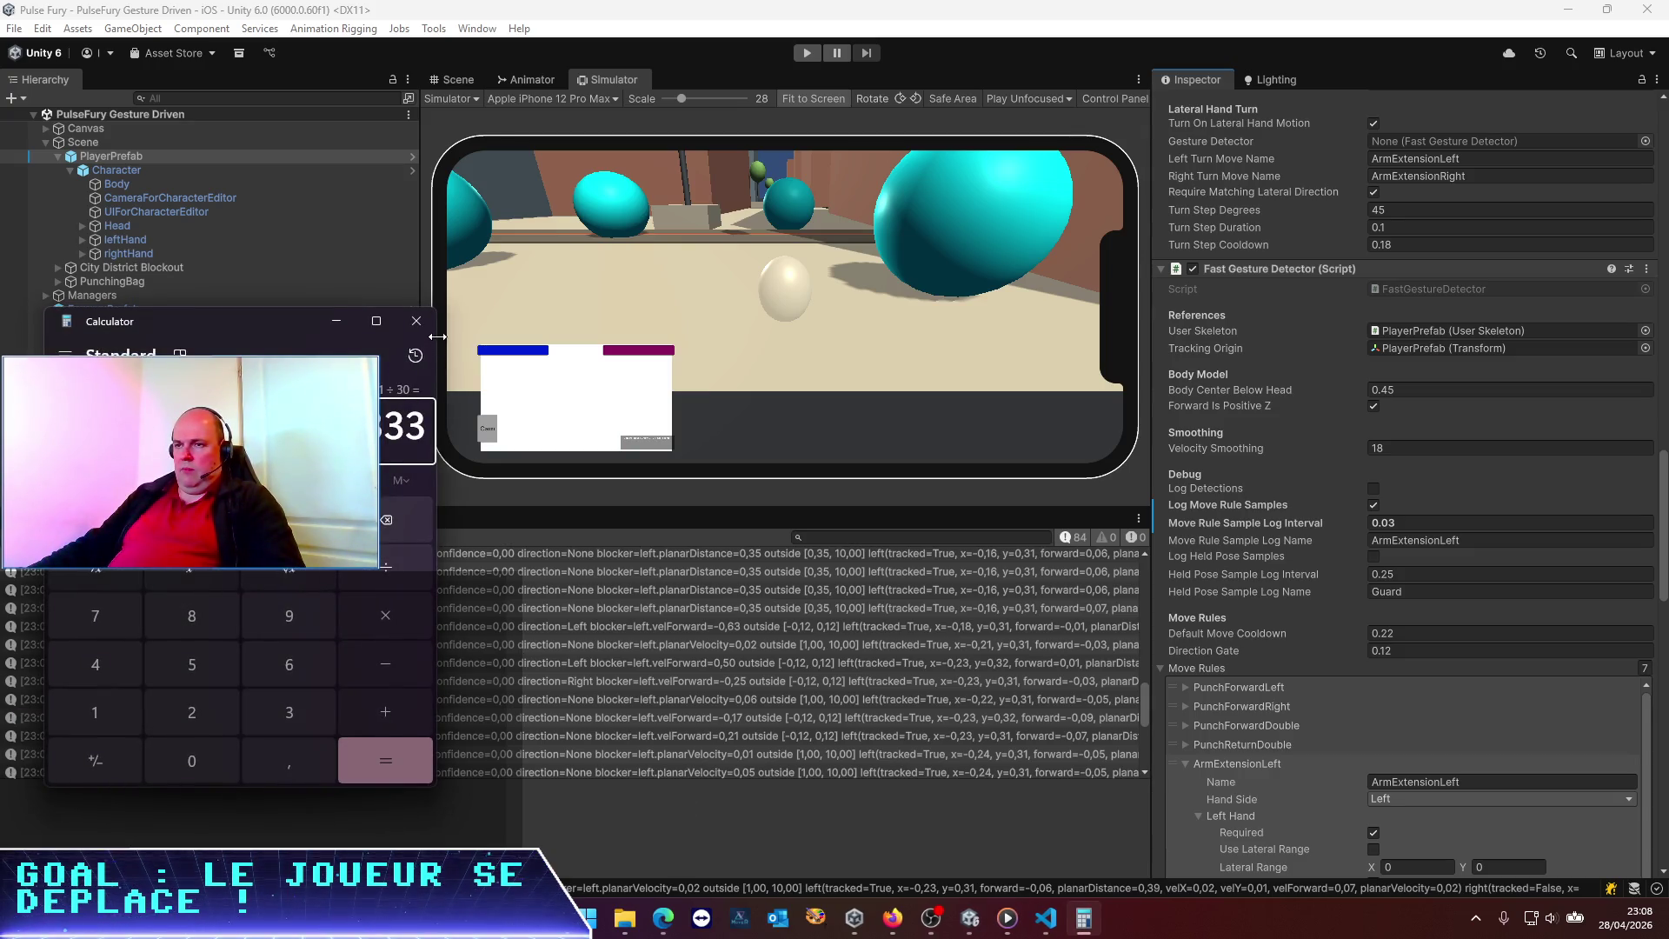
pyautogui.click(416, 320)
pyautogui.click(1437, 522)
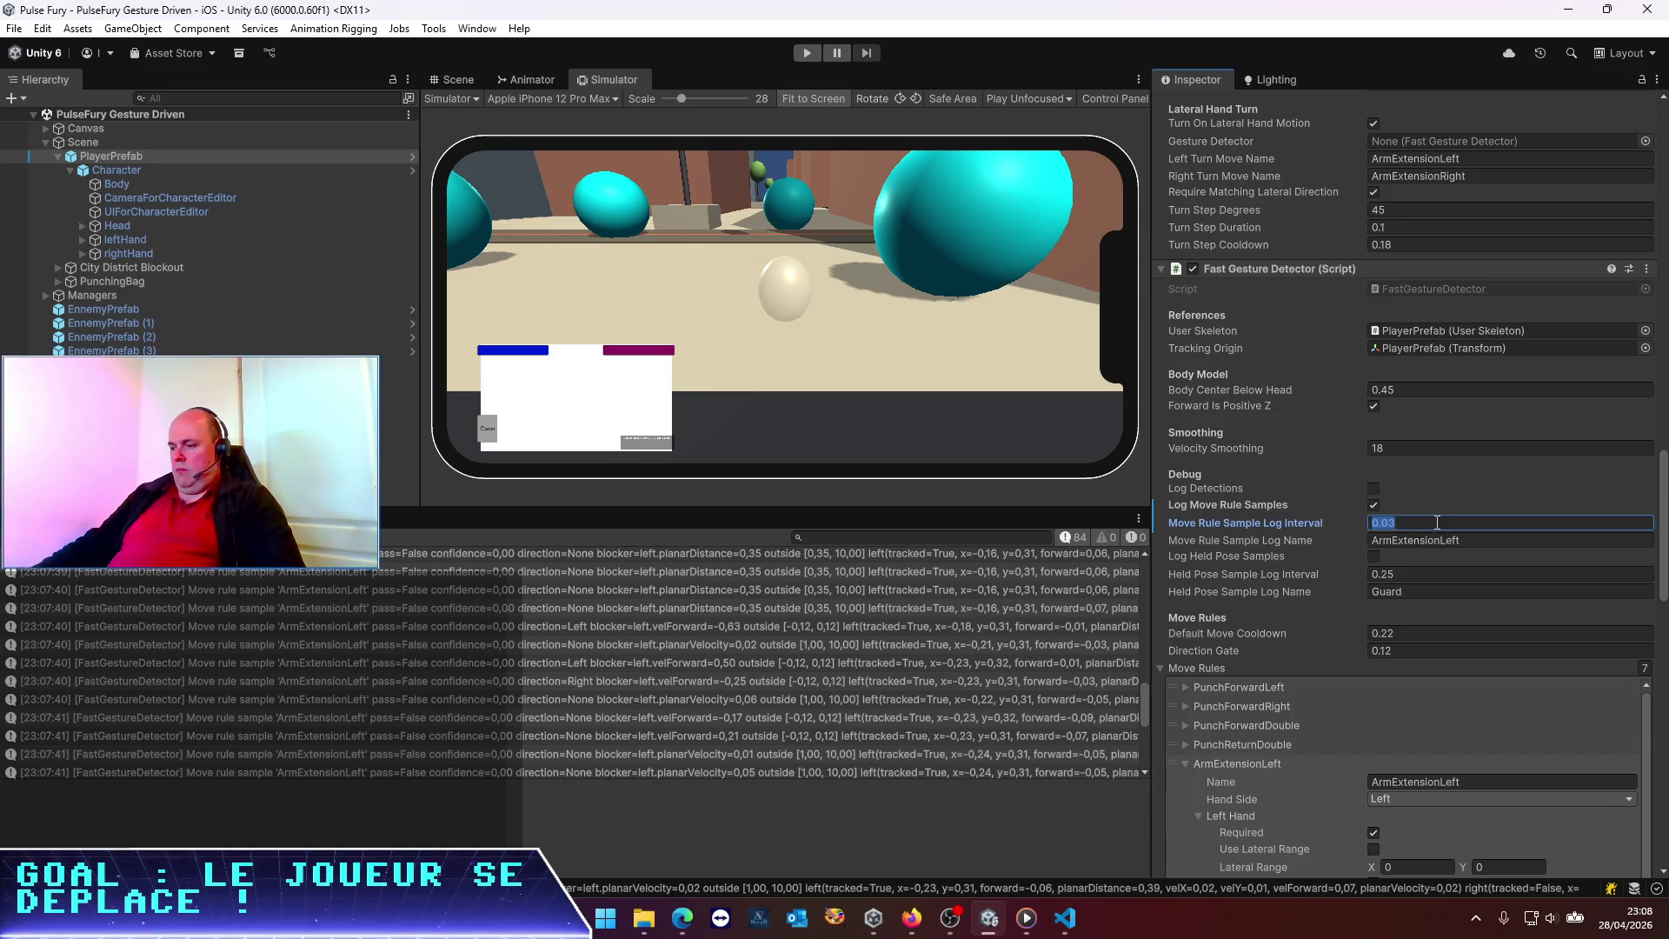
pyautogui.write('3')
pyautogui.hotkey('ctrl', 's')
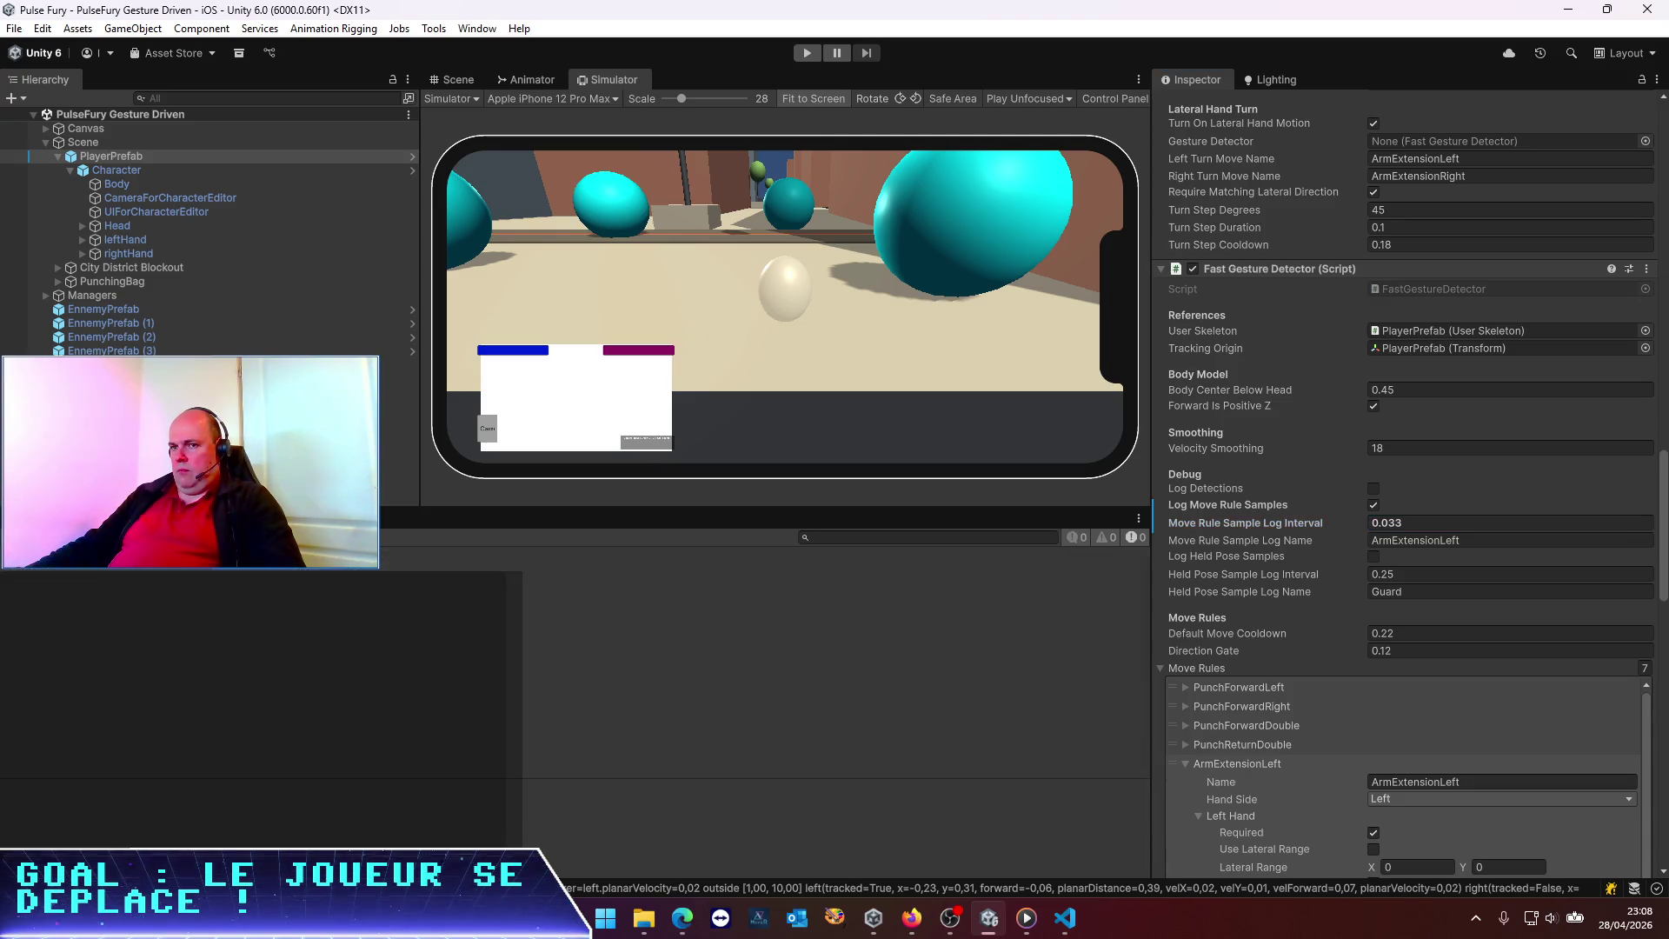
pyautogui.click(809, 53)
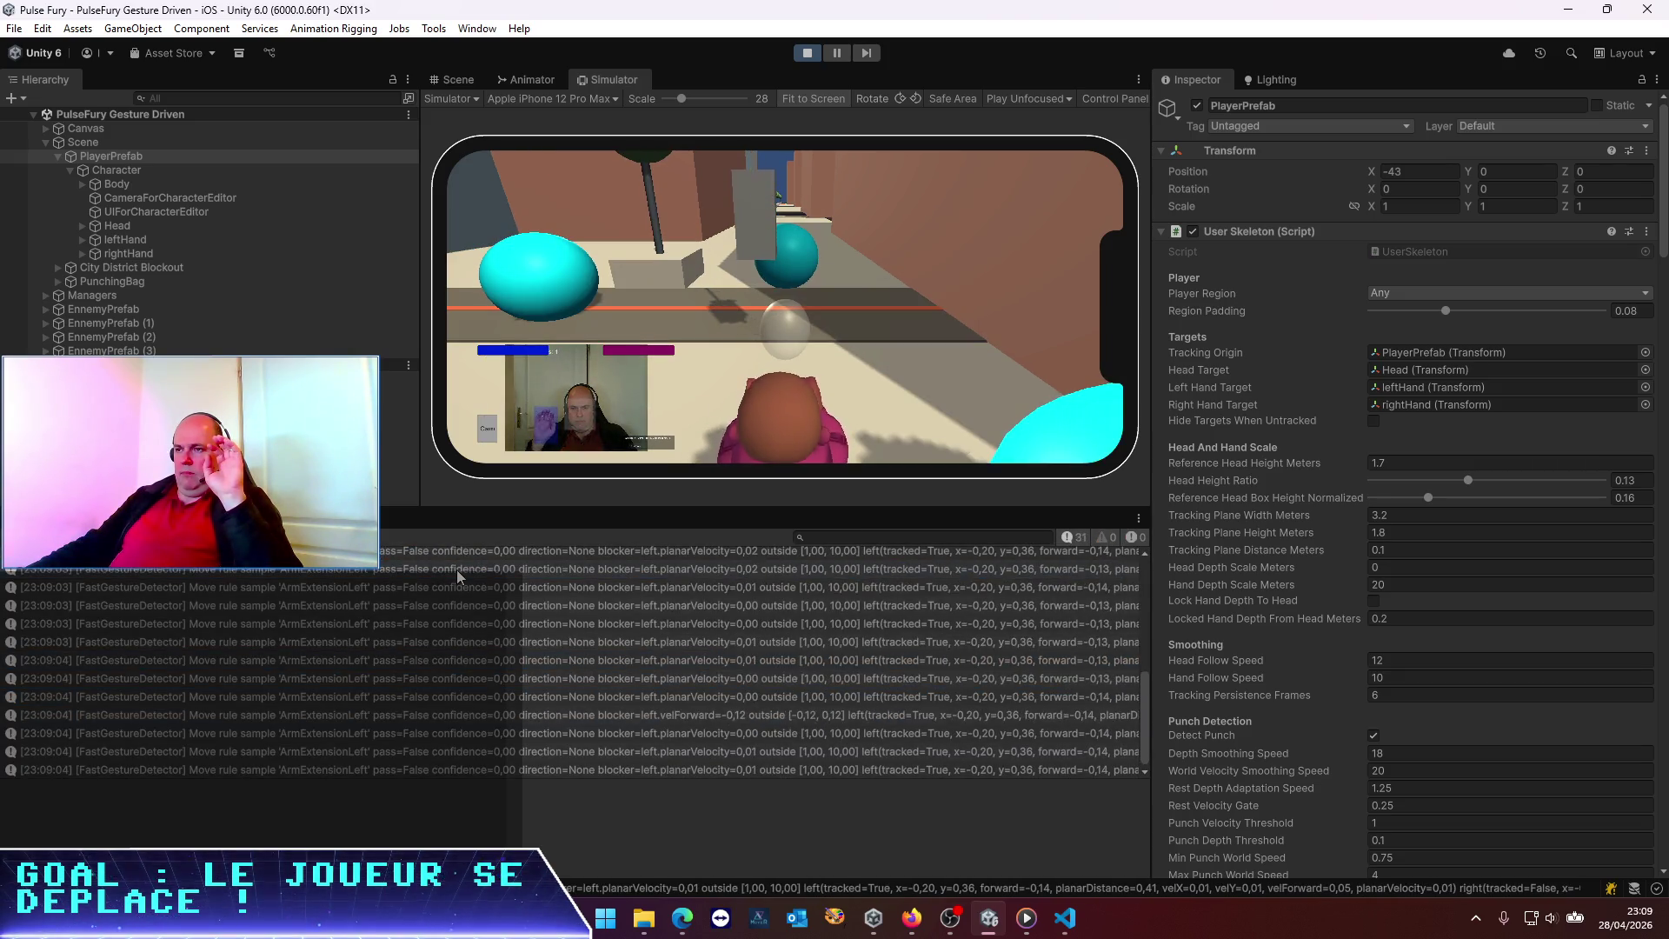
# Clear the console, let fresh ArmExtensionLeft samples log, then pause the game
pyautogui.click(20, 536)
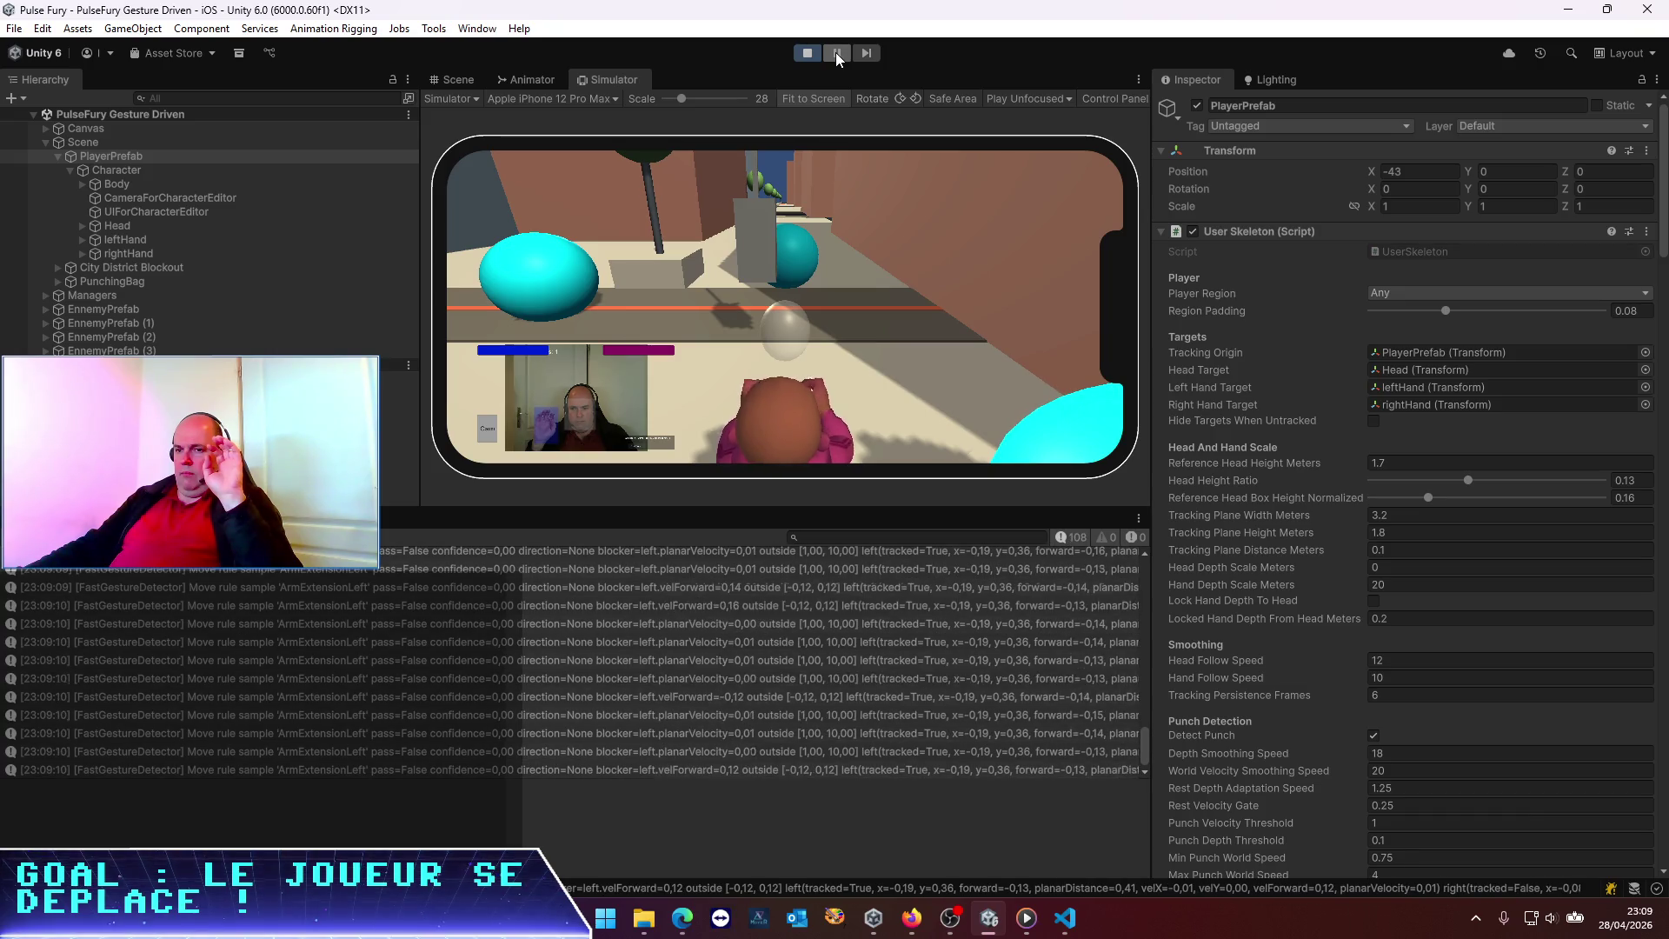
pyautogui.click(842, 50)
pyautogui.click(842, 50)
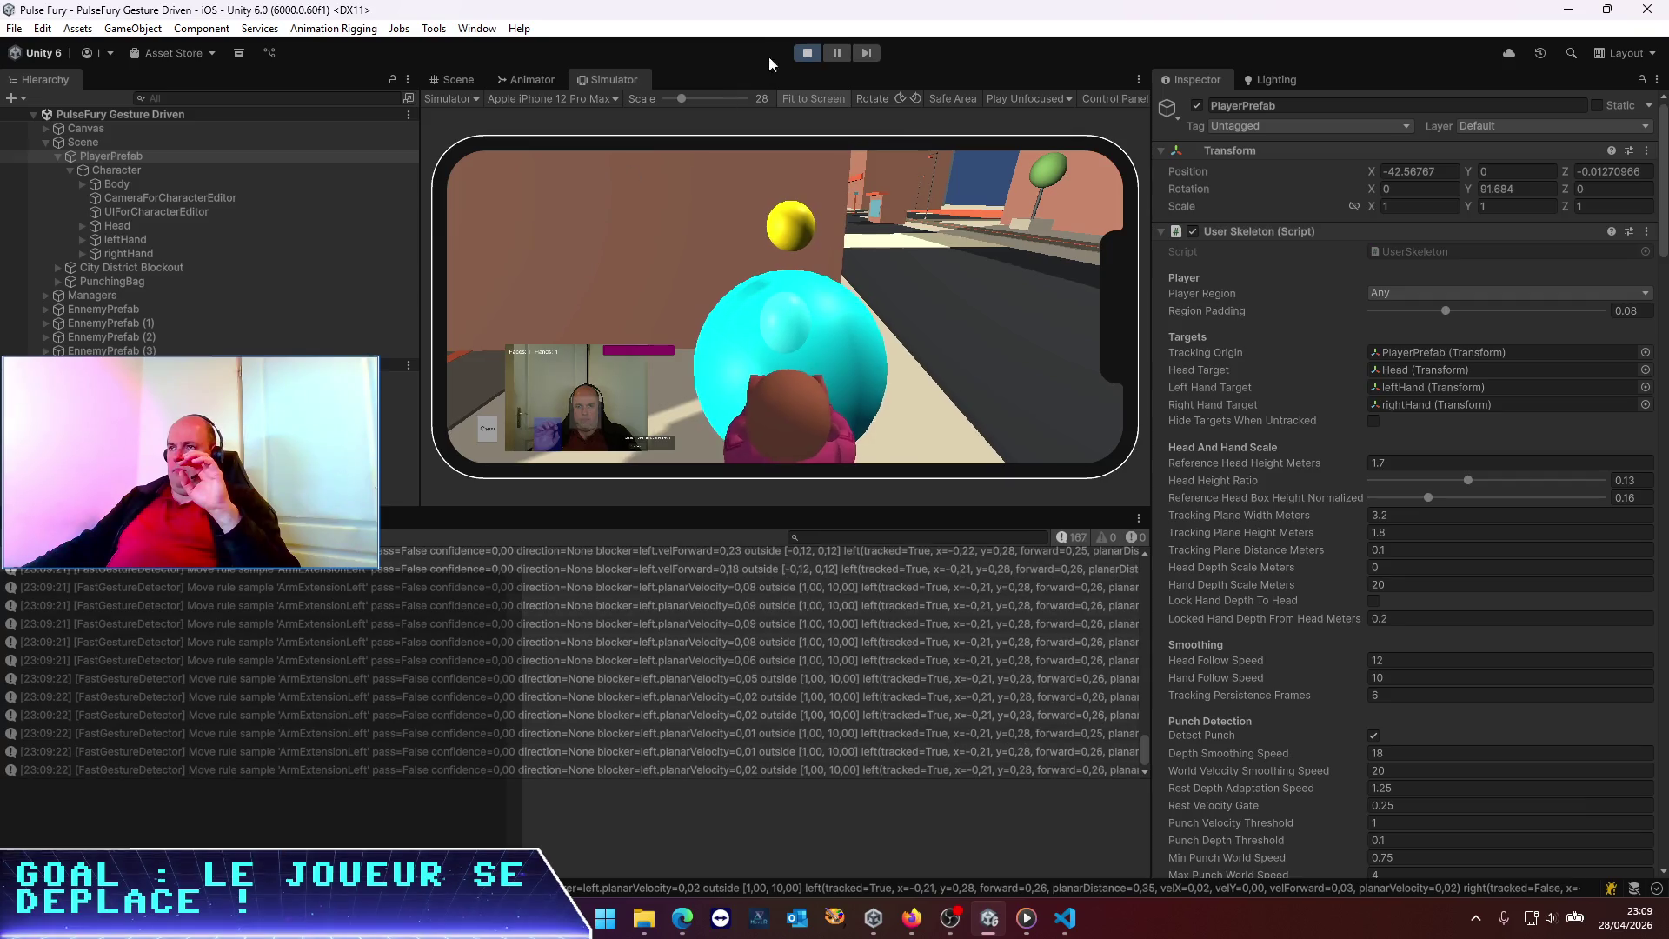
pyautogui.click(840, 51)
pyautogui.scroll(10, 253, 702)
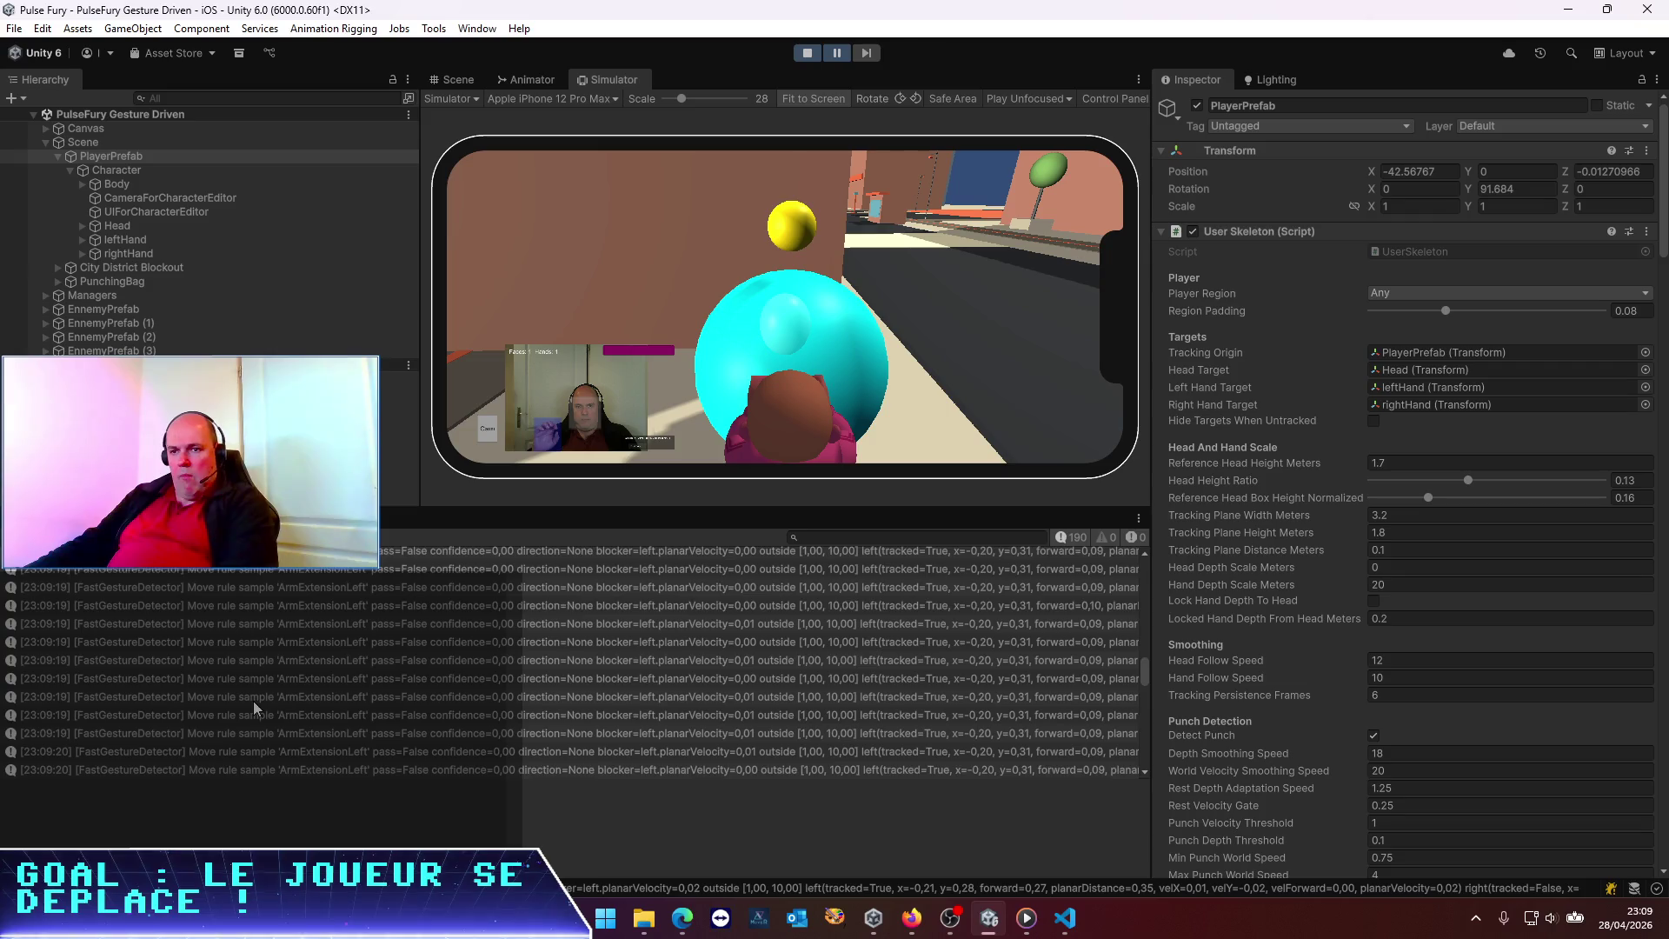
pyautogui.scroll(-3, 253, 700)
# Open the velForward -0.62 sample, enlarge the detail pane, and select its full message text
pyautogui.click(107, 631)
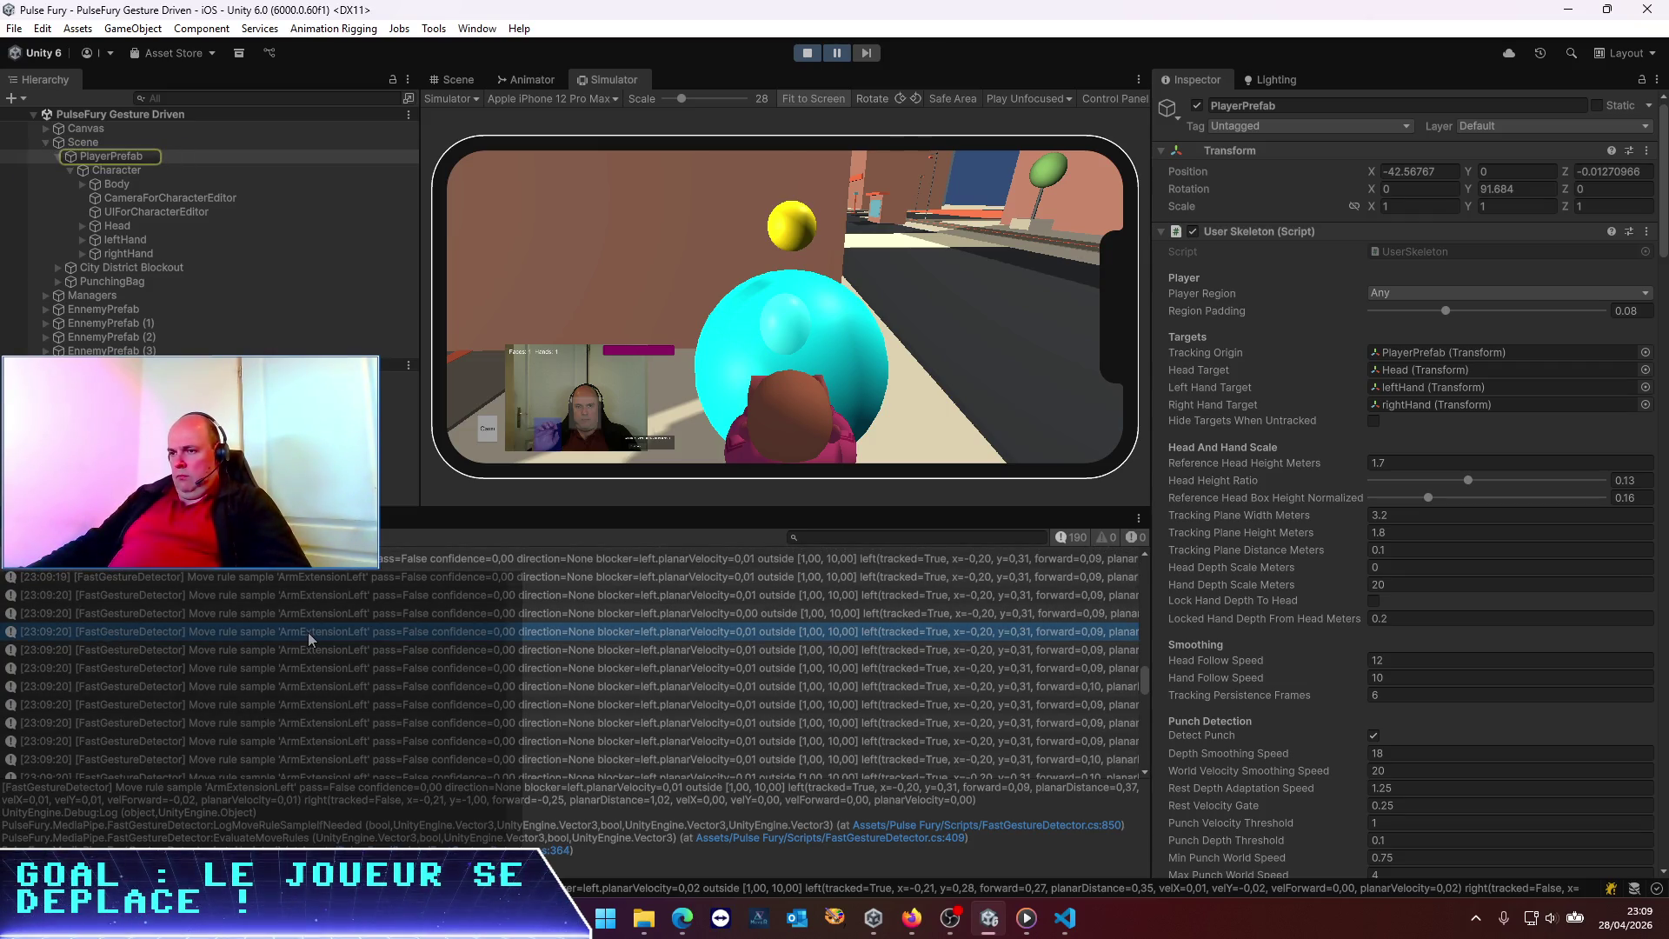
pyautogui.scroll(-3, 308, 632)
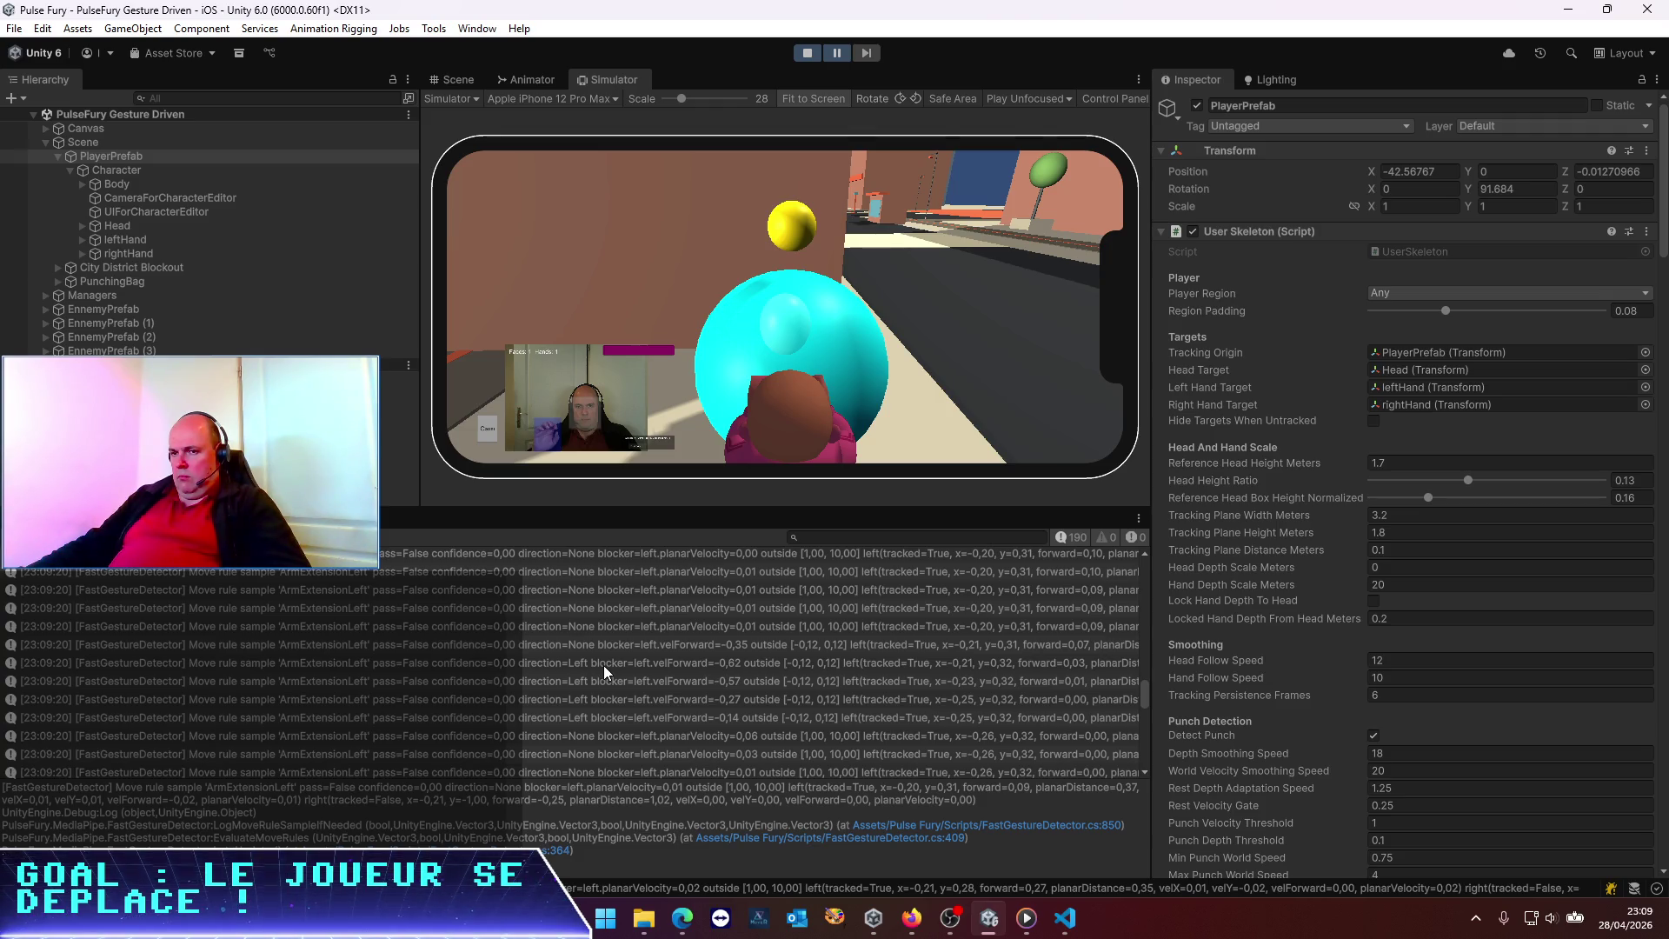
pyautogui.click(604, 665)
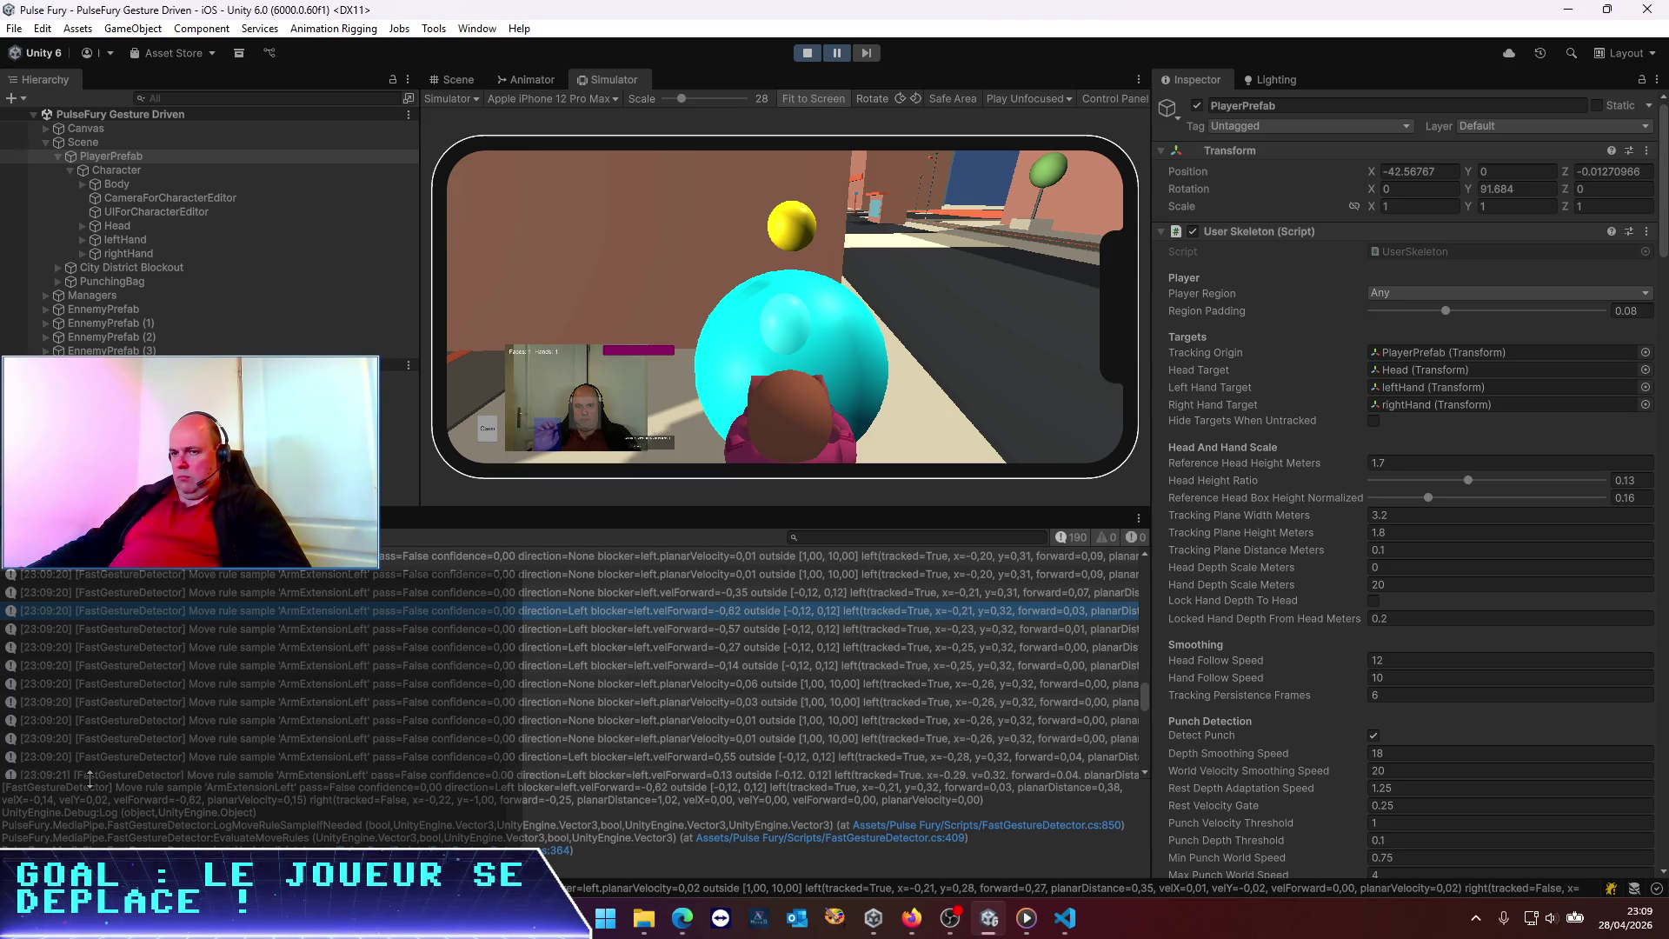
pyautogui.moveTo(74, 778); pyautogui.dragTo(891, 834)
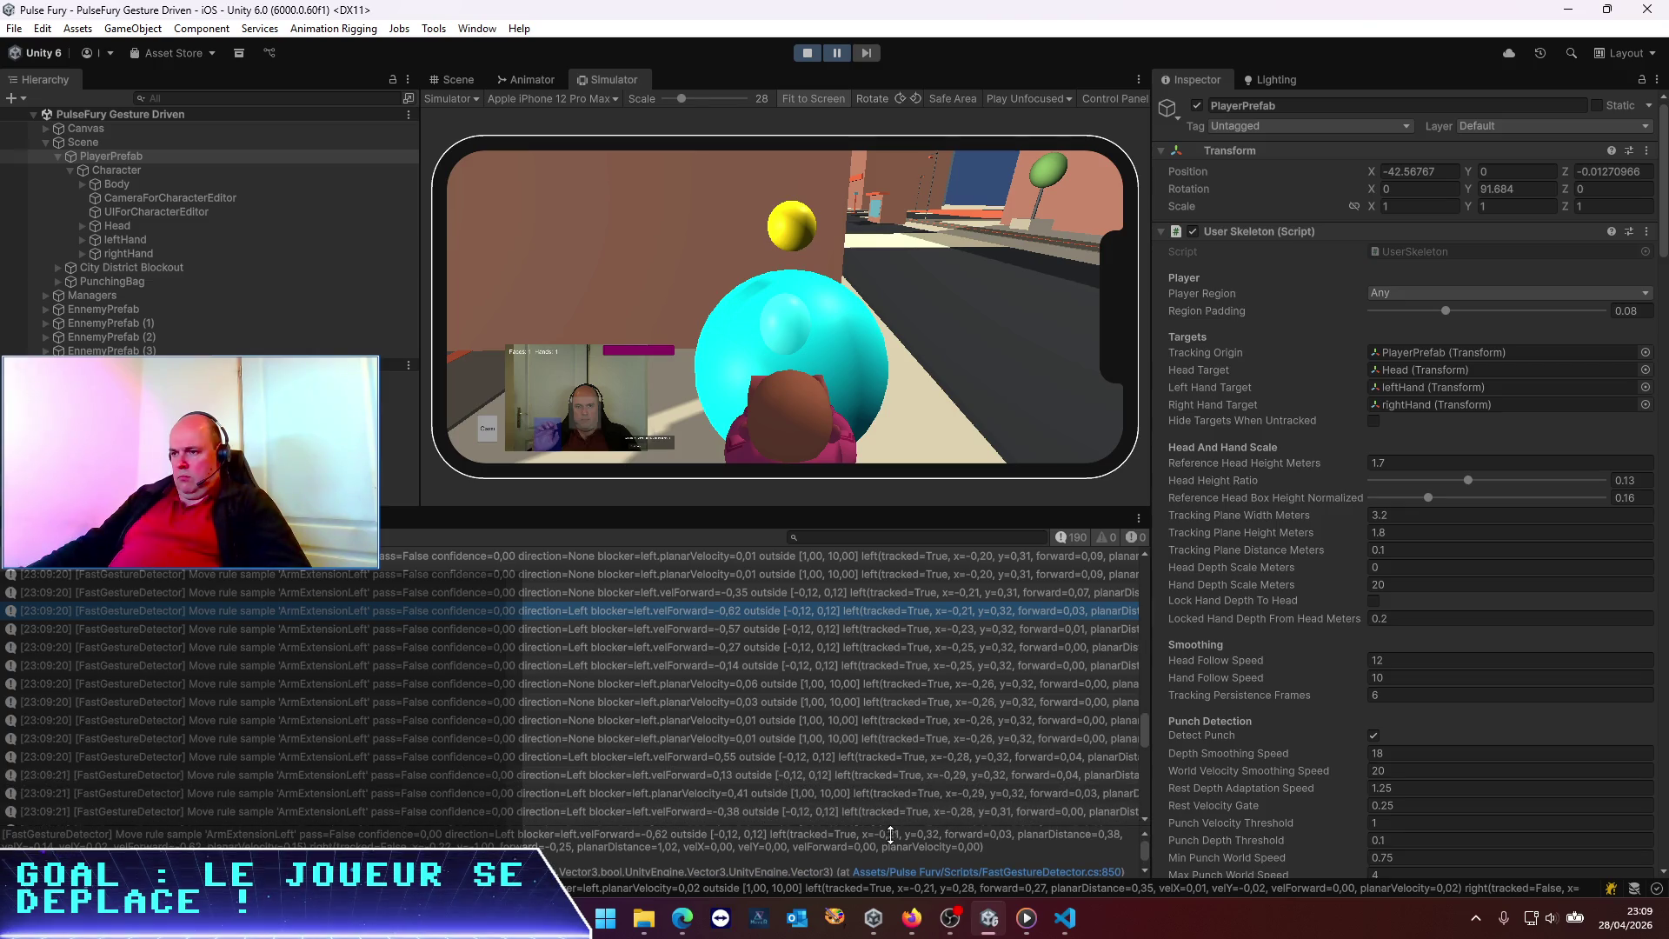
pyautogui.moveTo(484, 842); pyautogui.dragTo(738, 715)
pyautogui.moveTo(992, 737)
pyautogui.mouseDown()
pyautogui.moveTo(681, 717)
pyautogui.moveTo(118, 724)
pyautogui.mouseUp()
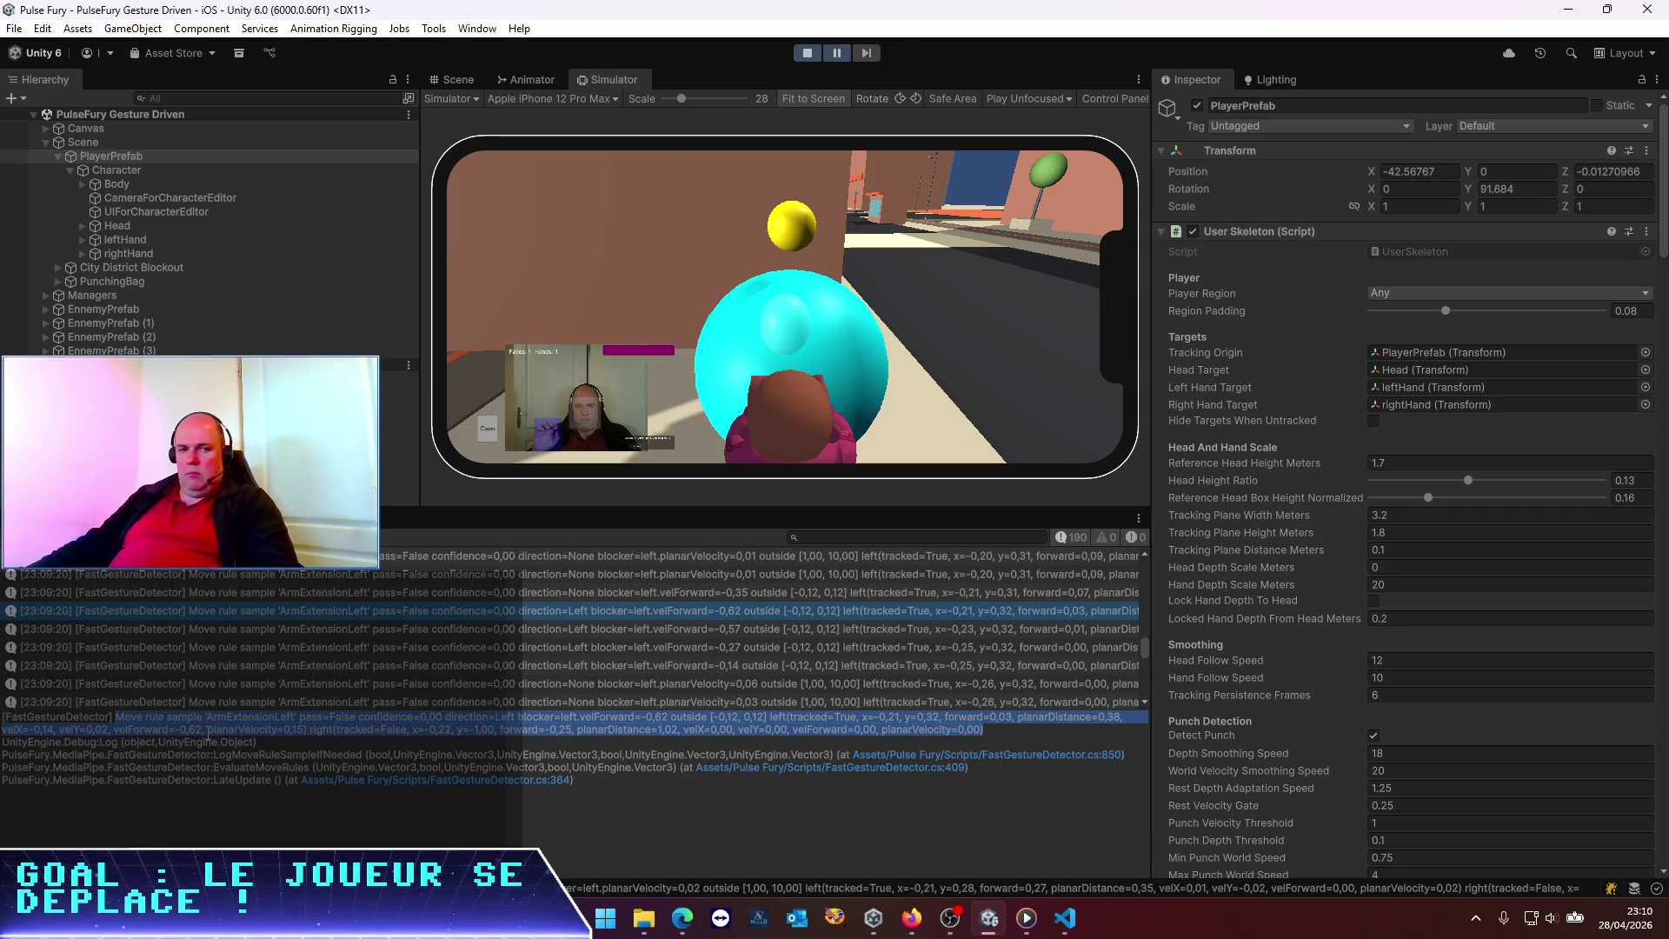
# Send Codex a French note with the pasted velForward -0,62 ArmExtensionLeft log line as the closest match
pyautogui.hotkey('alt', 'Tab')
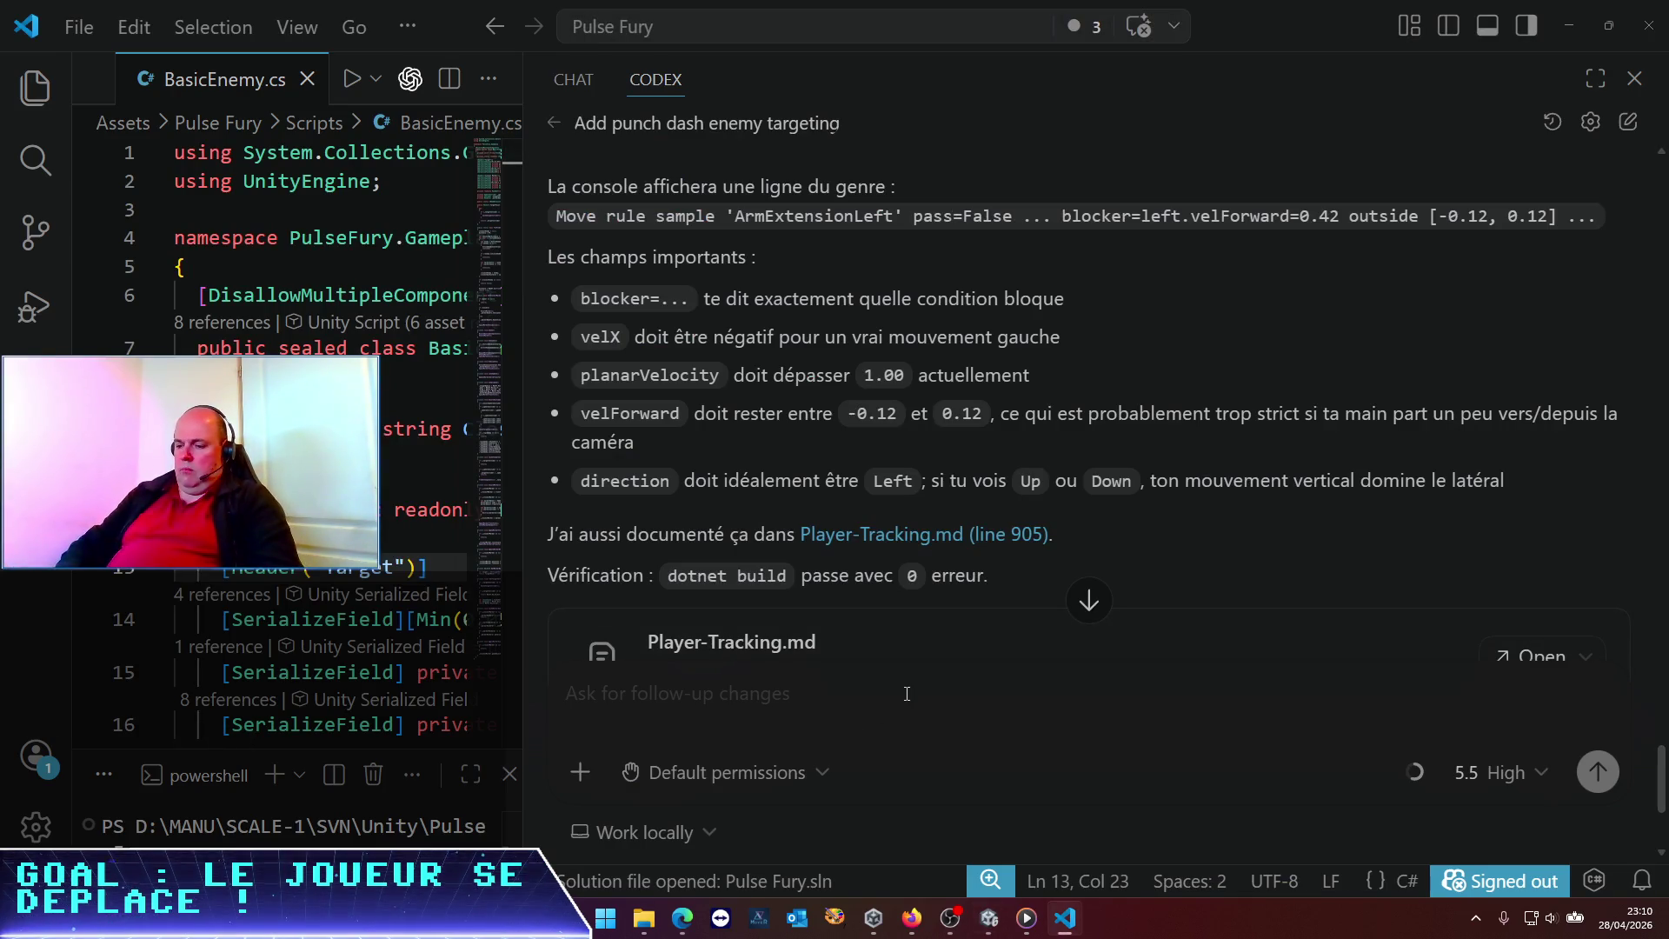
pyautogui.write('je pense que la valeur la plus ')
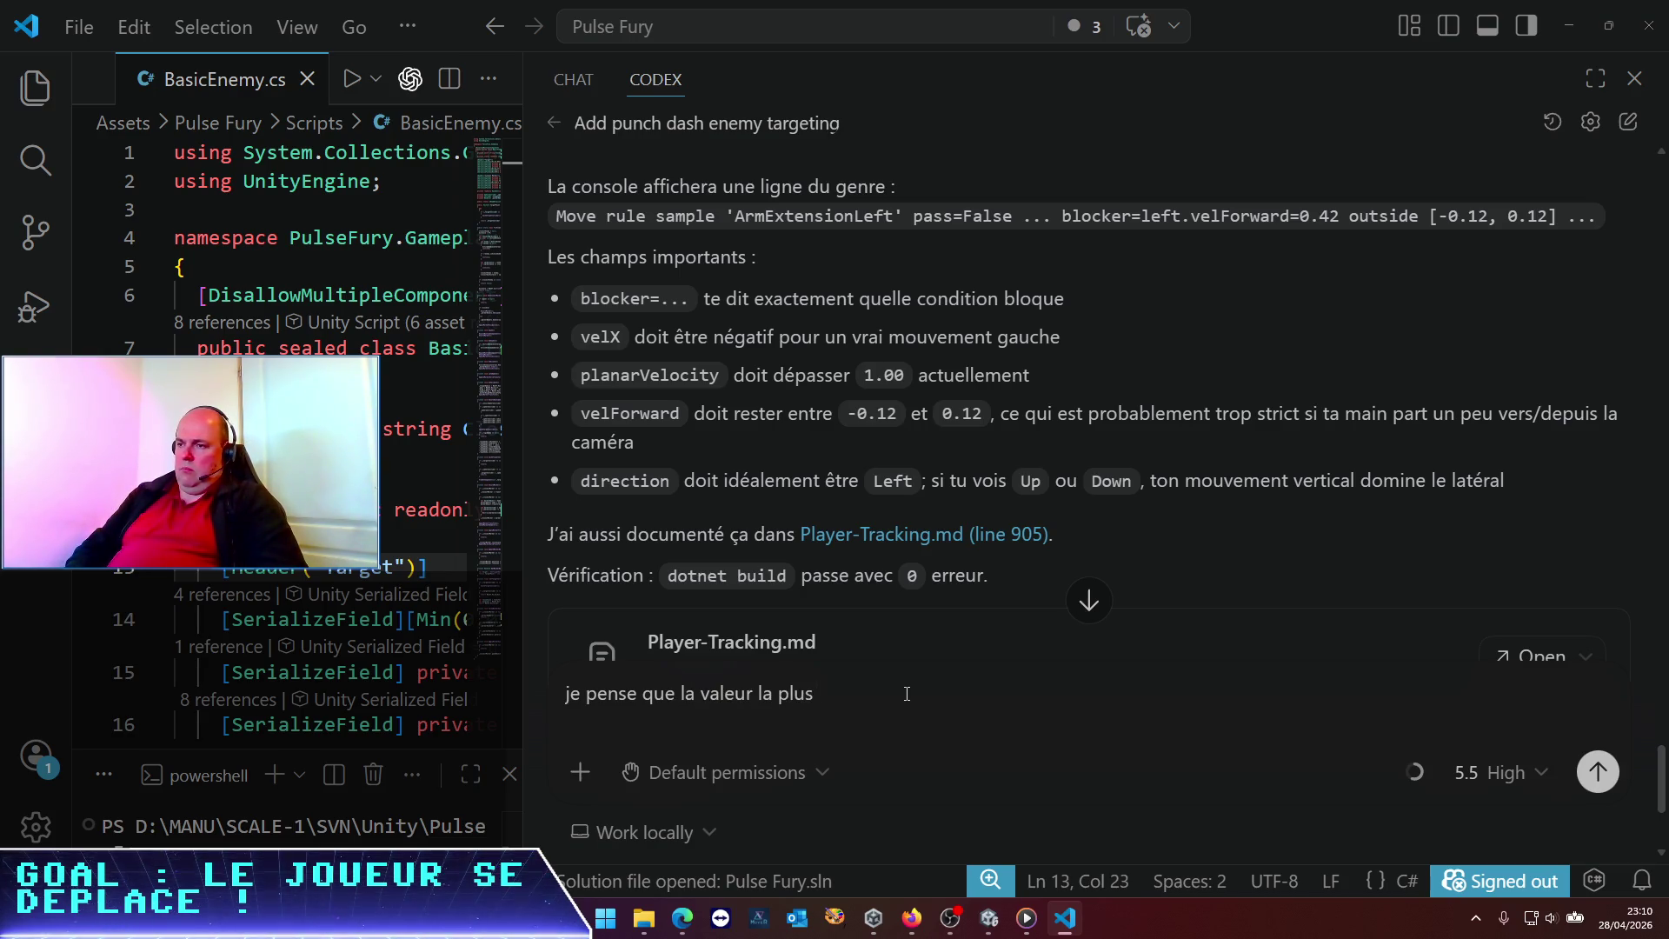
pyautogui.write("correspondante que j'")
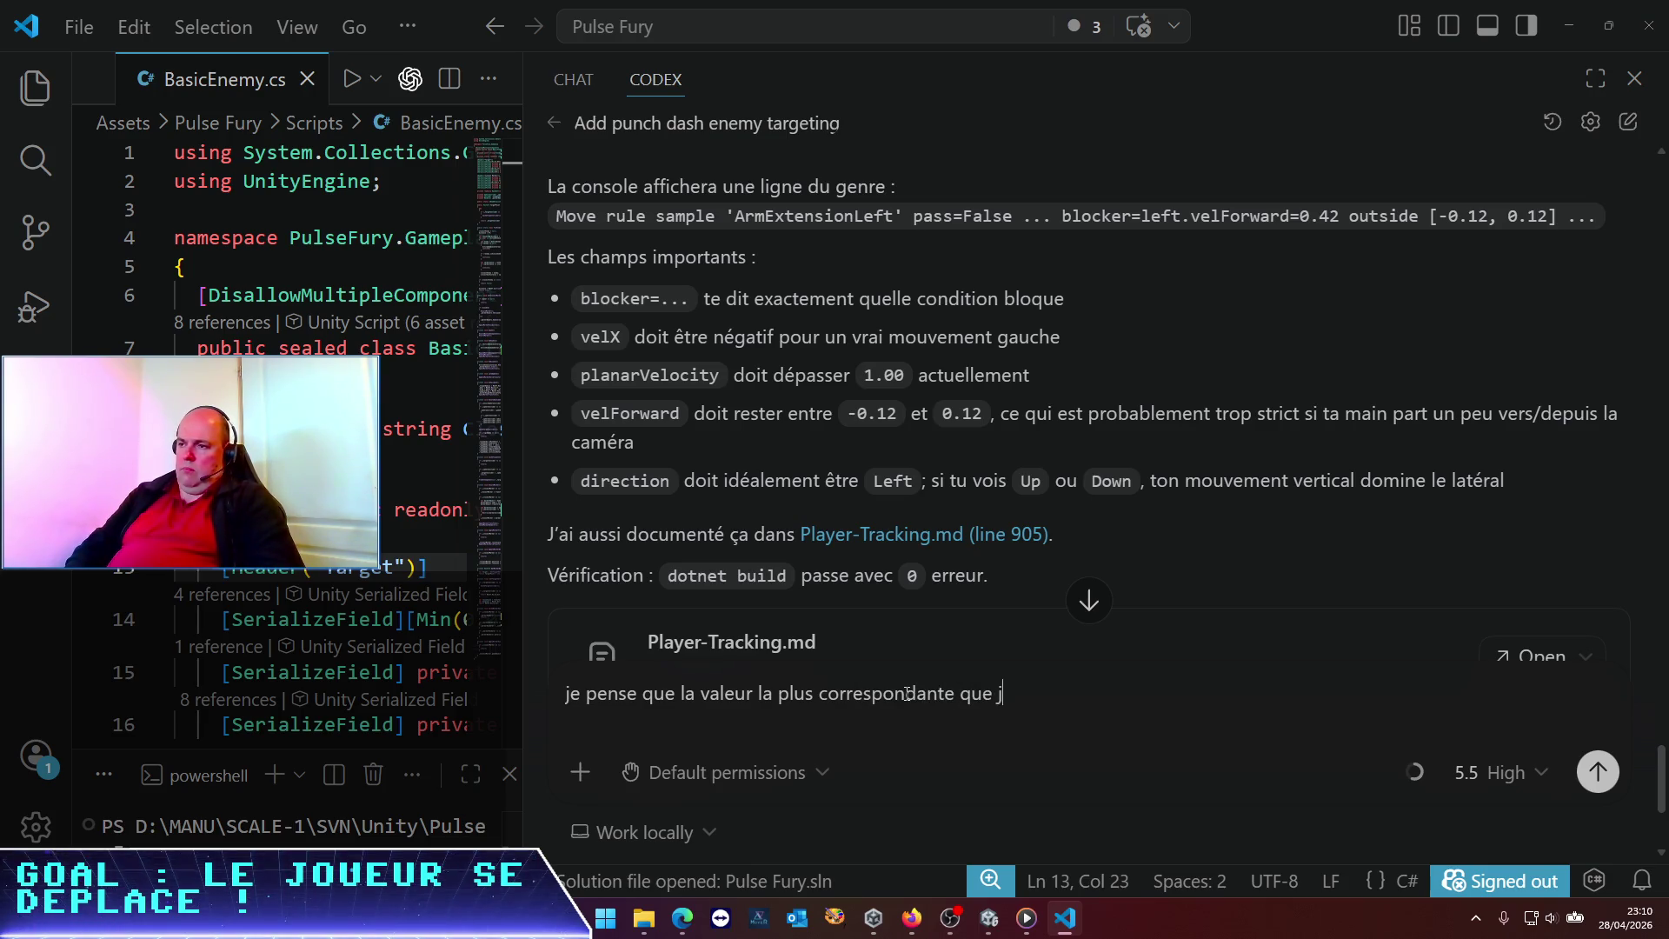
pyautogui.write('ai pu lo')
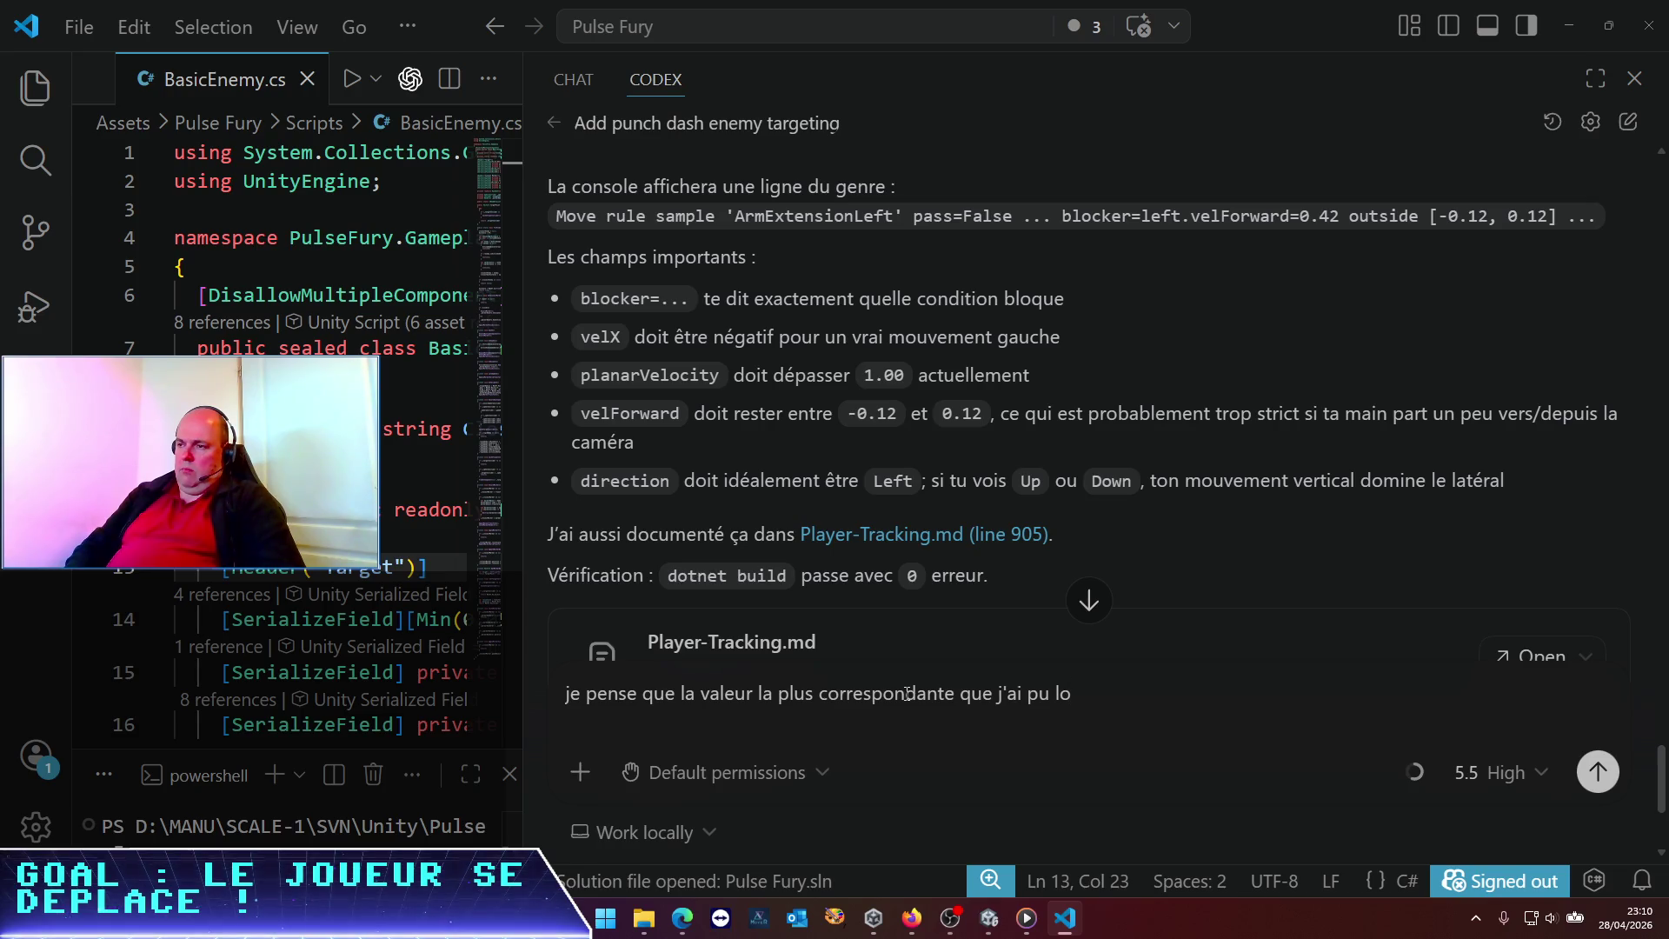
pyautogui.write('guer pour le bon mouvement ArmLe')
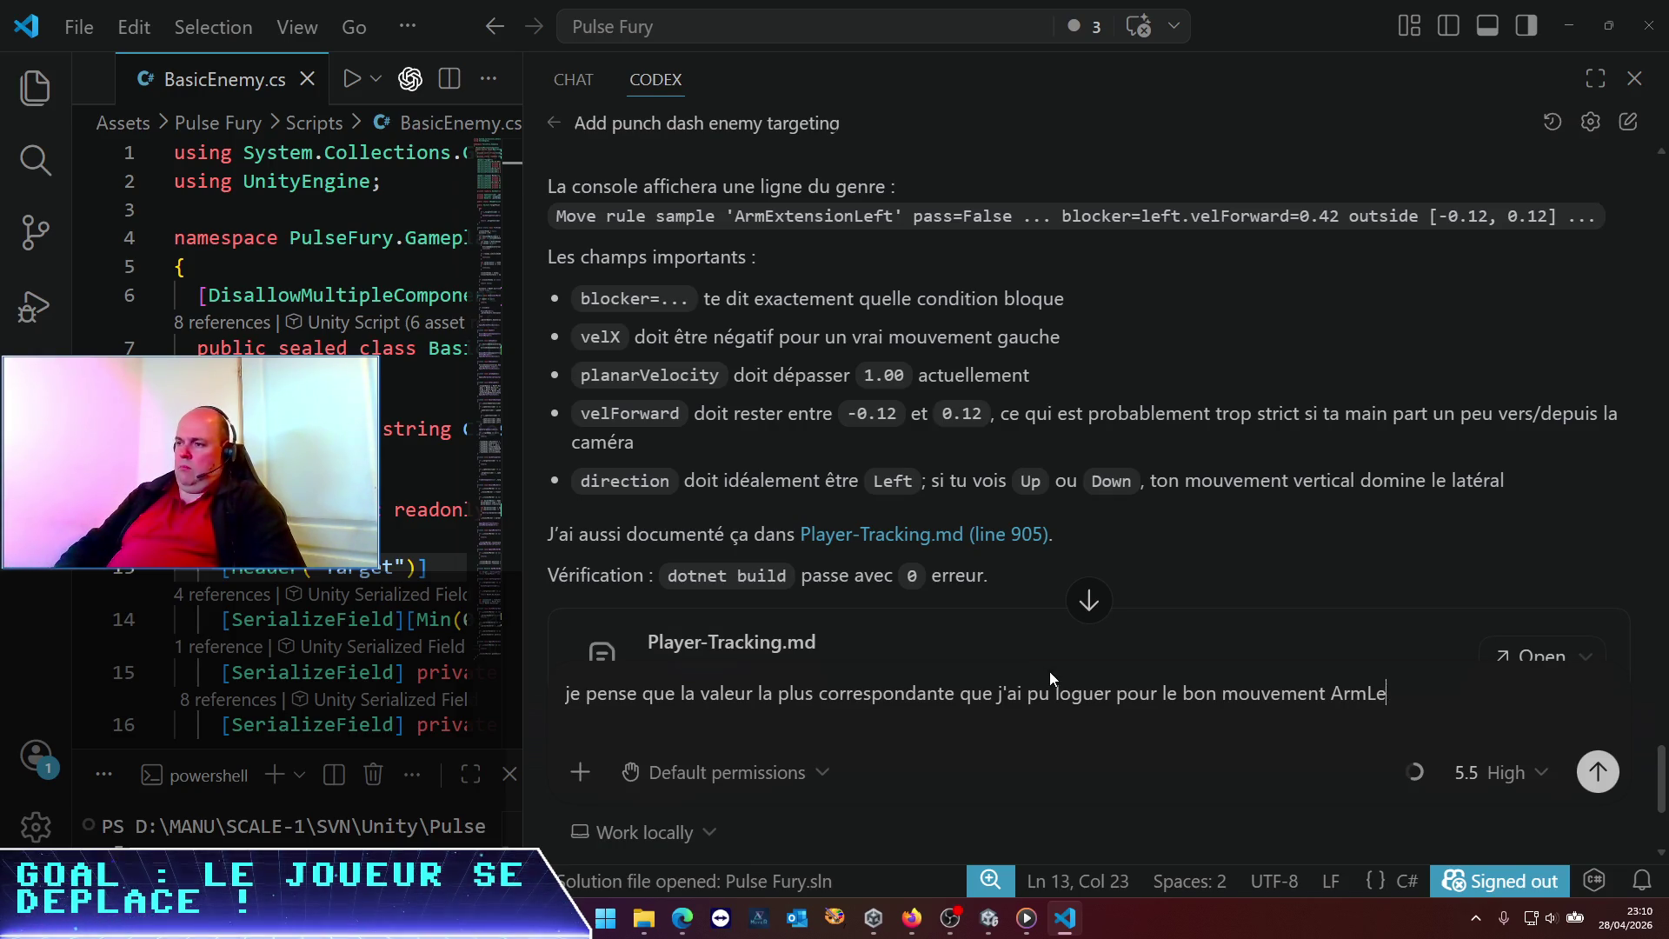
pyautogui.write('nsionLeft')
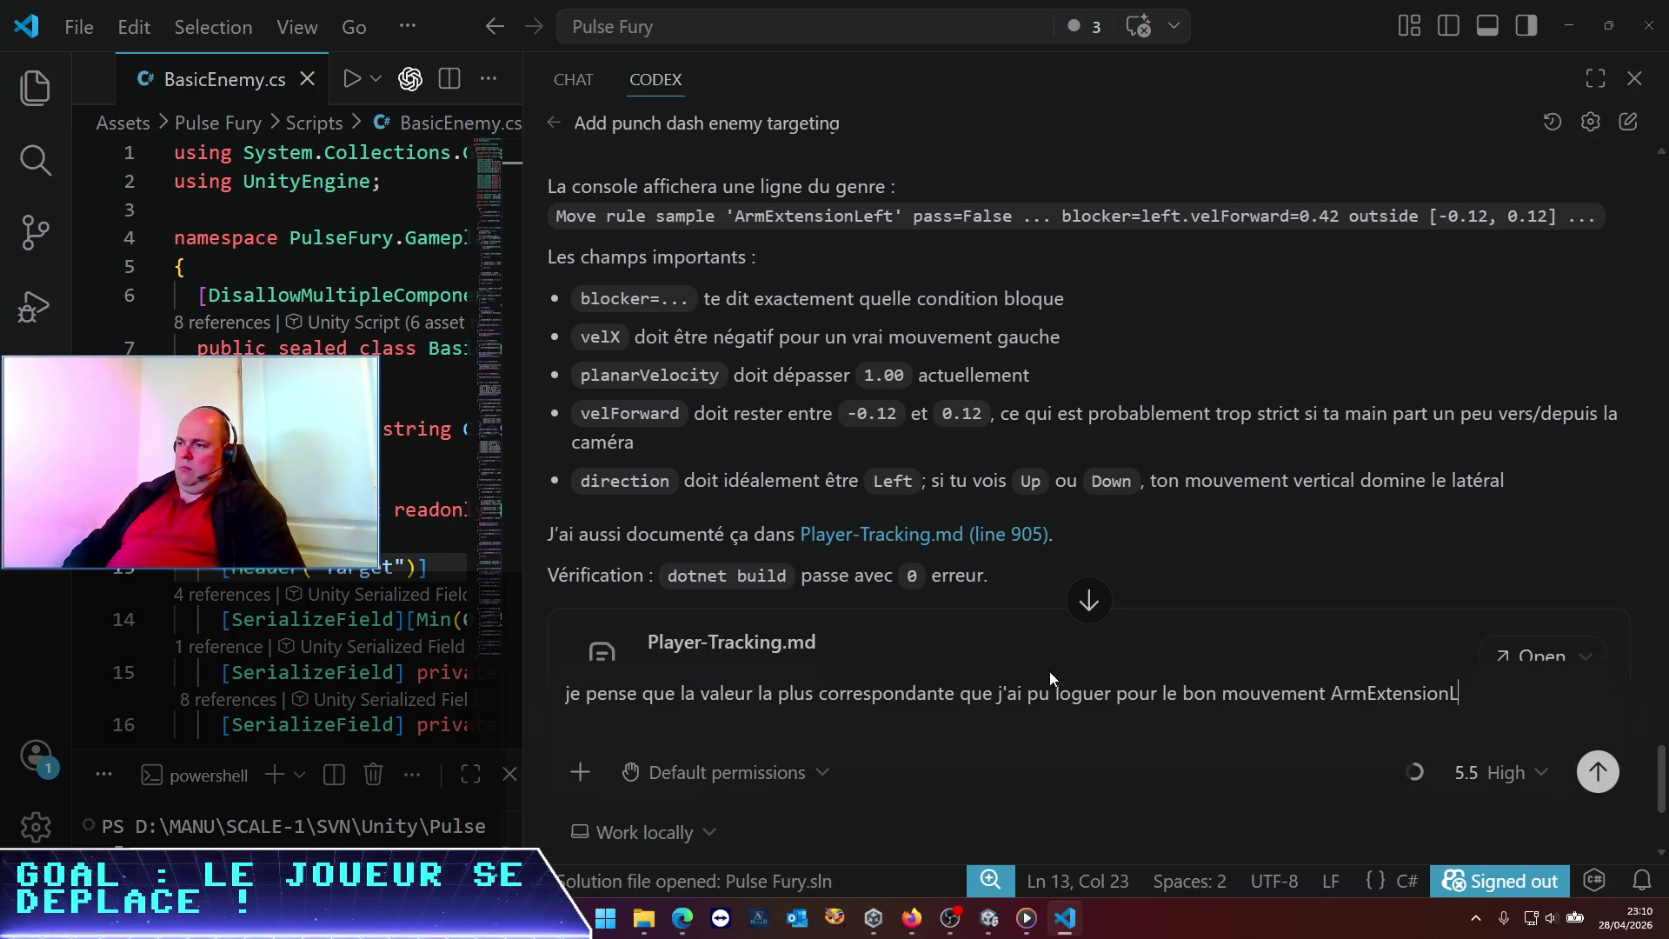
pyautogui.write(' est le suivant:')
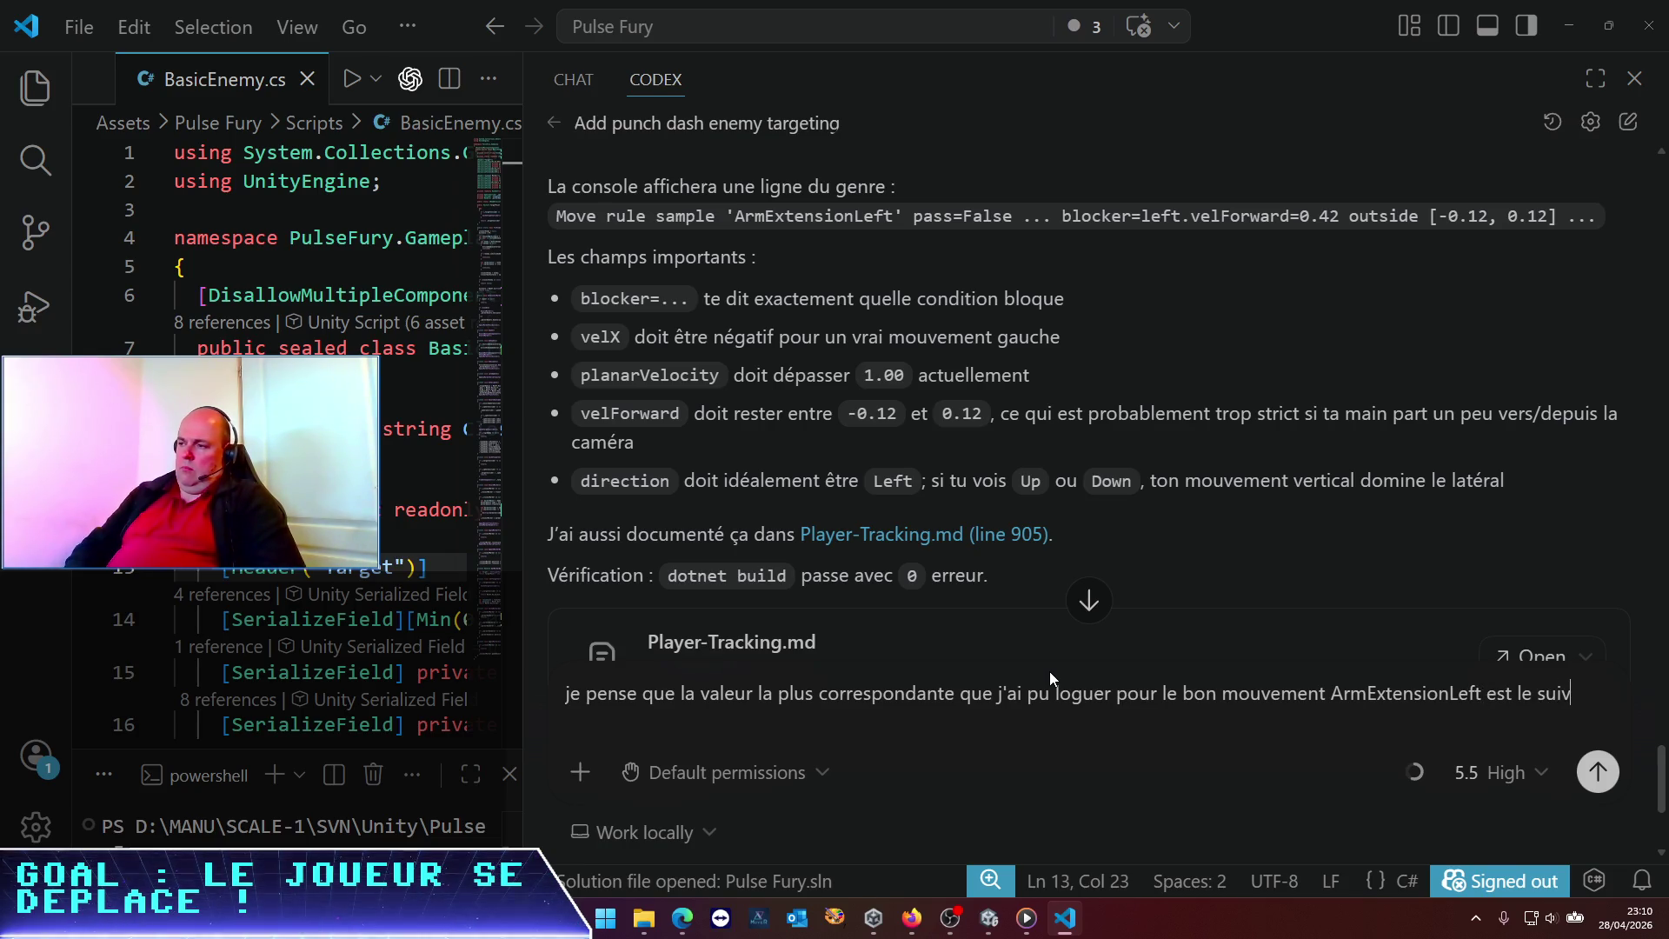
pyautogui.write("Move rule sample 'ArmExtensionLeft' pass=False confidence=0,00 direction=Left blocker=left.velForward=-0,62 outside [-0,12, 0,12] left(tracked=True, x=-0,21, y=0,32, forward=0,03, planarDistance=0,38, velX=-0,14, velY=0,02, velForward=-0,62, planarVelocity=0,15) right(tracked=False, x=-0,22, y=-1,00, forward=-0,25, planarDistance=1,02, velX=0,00, velY=0,00, velForward=0,00, planarVelocity=0,00)")
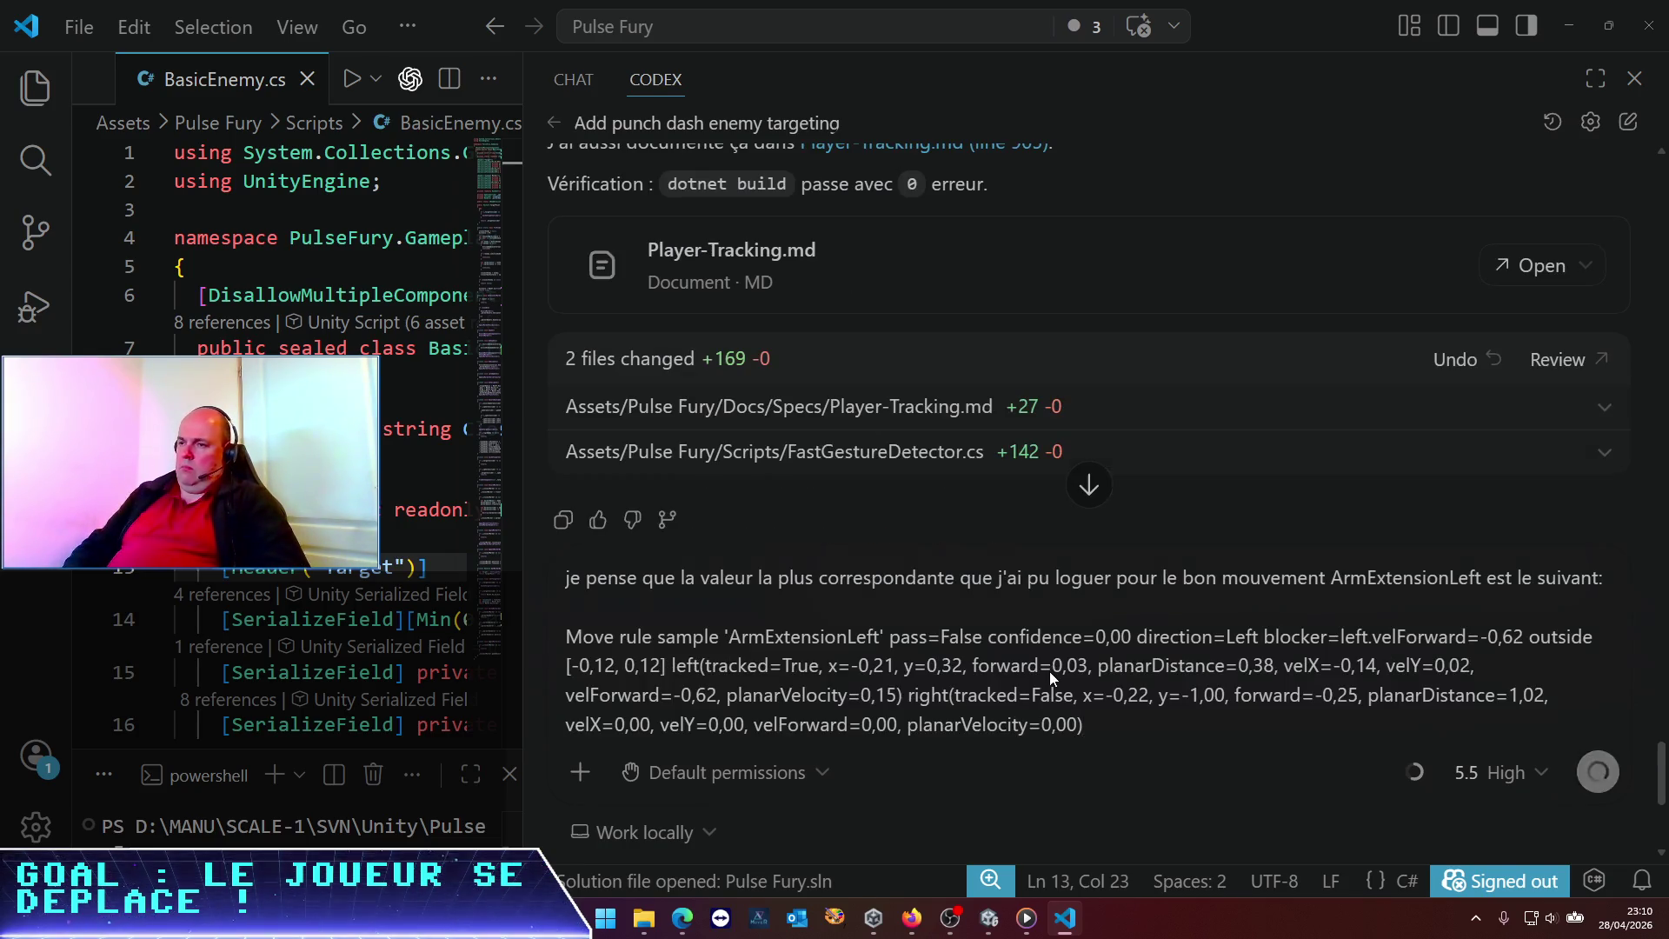
pyautogui.press('Return')
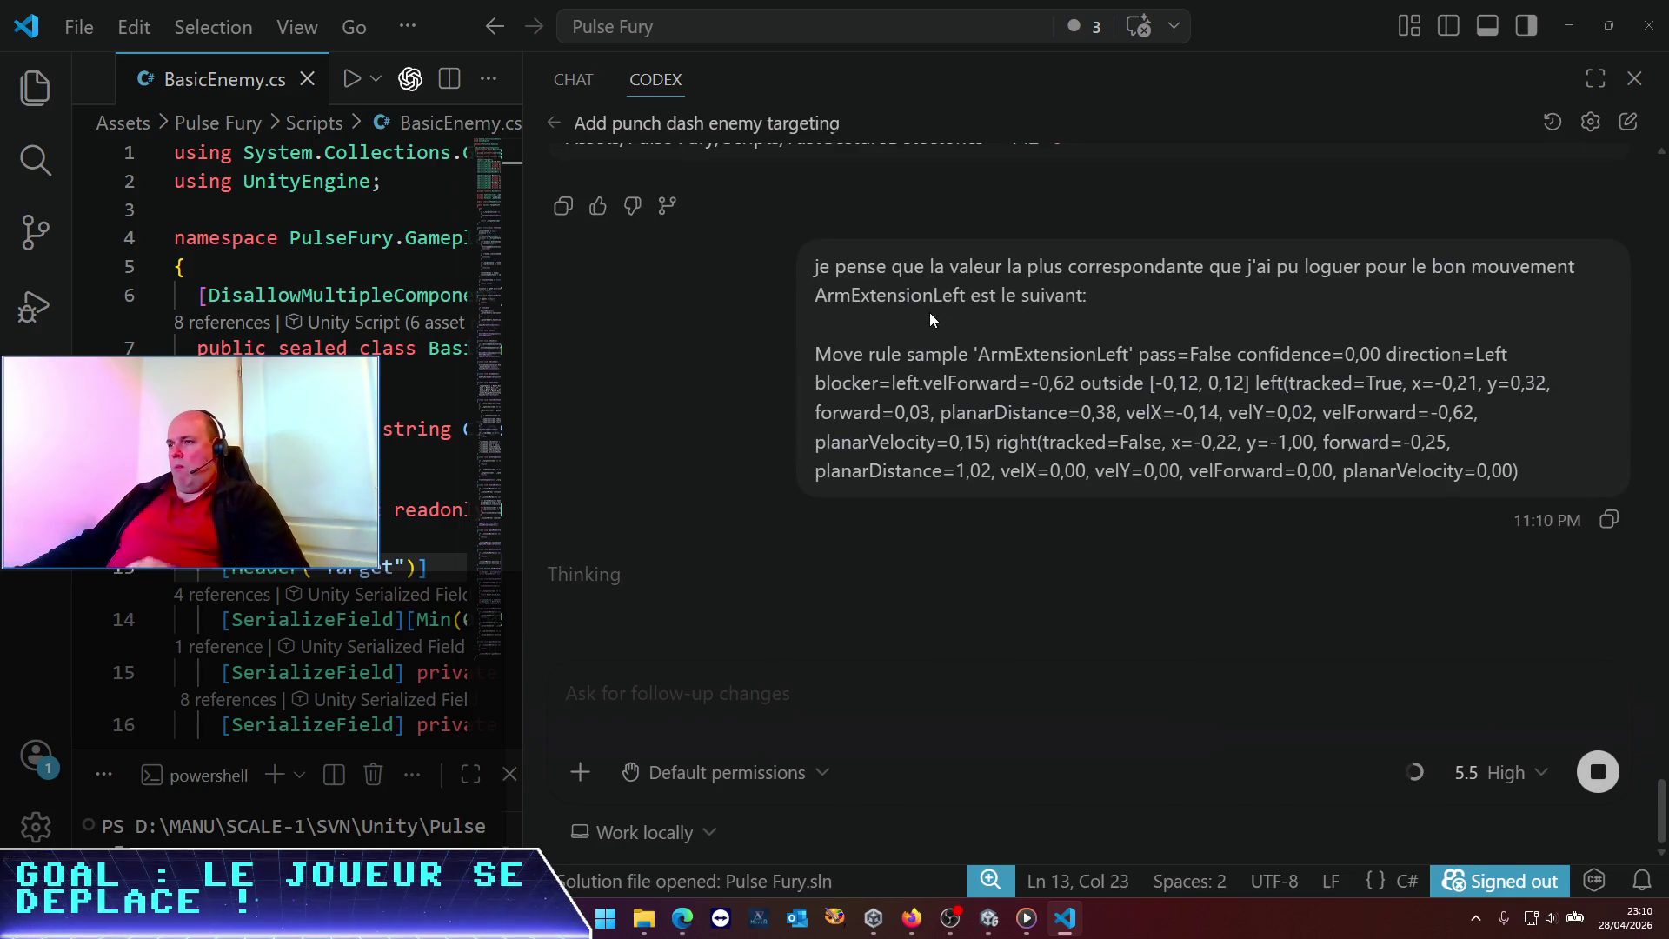
# Stop the running game in Unity and return to the Codex chat
pyautogui.hotkey('alt', 'Tab')
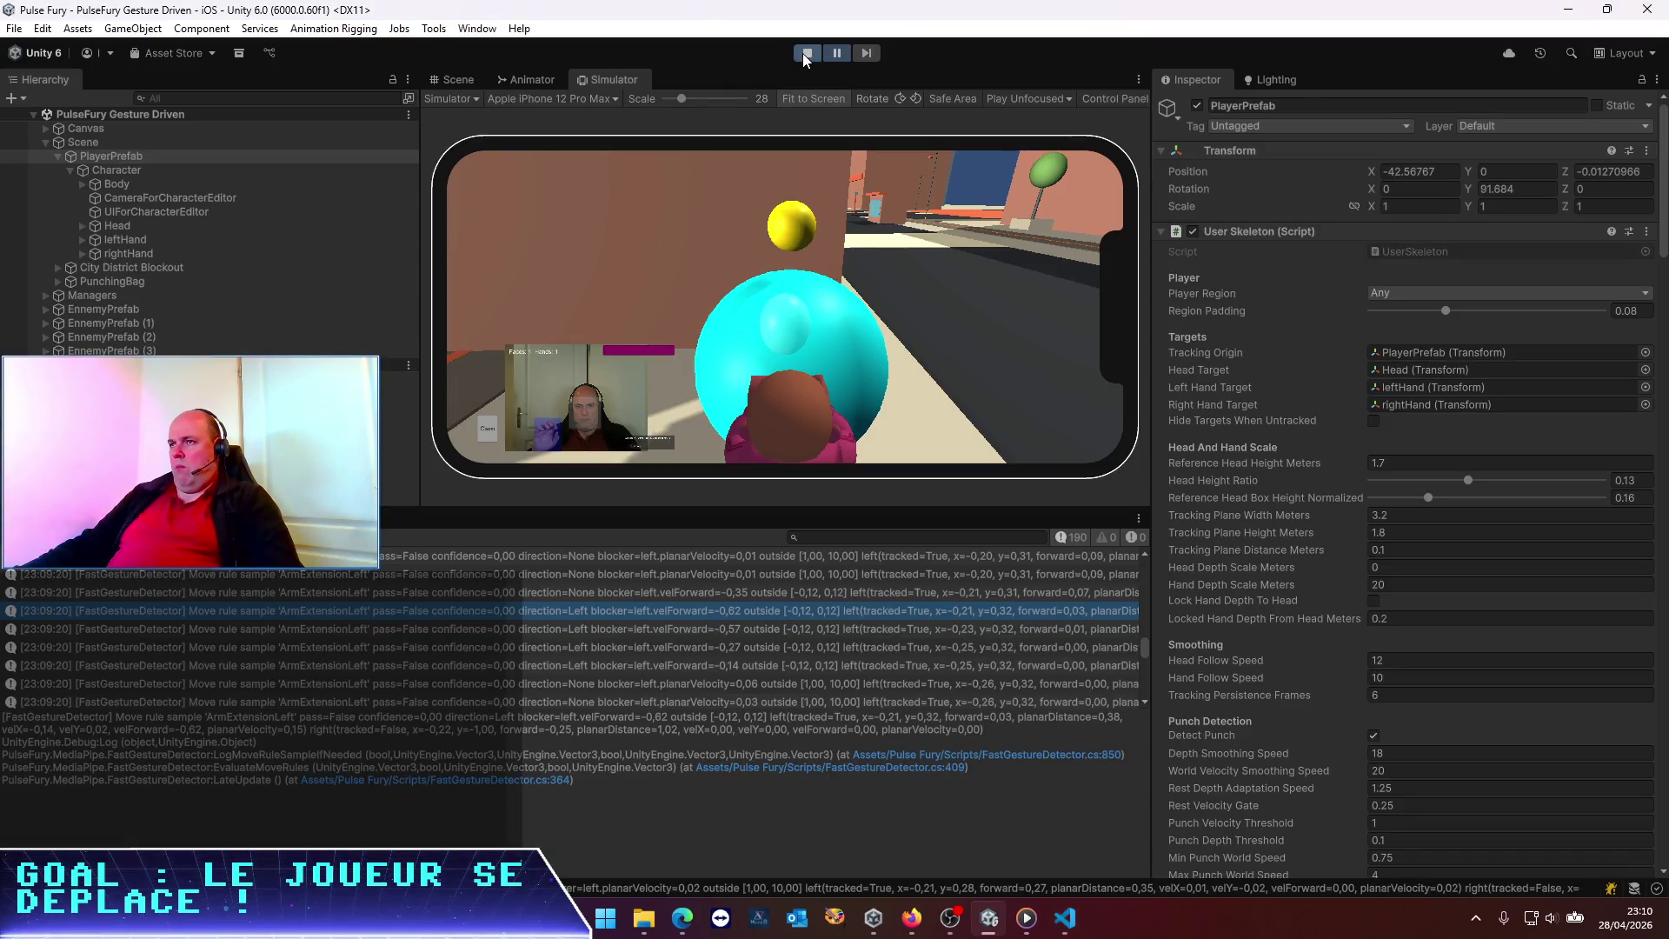
pyautogui.click(806, 55)
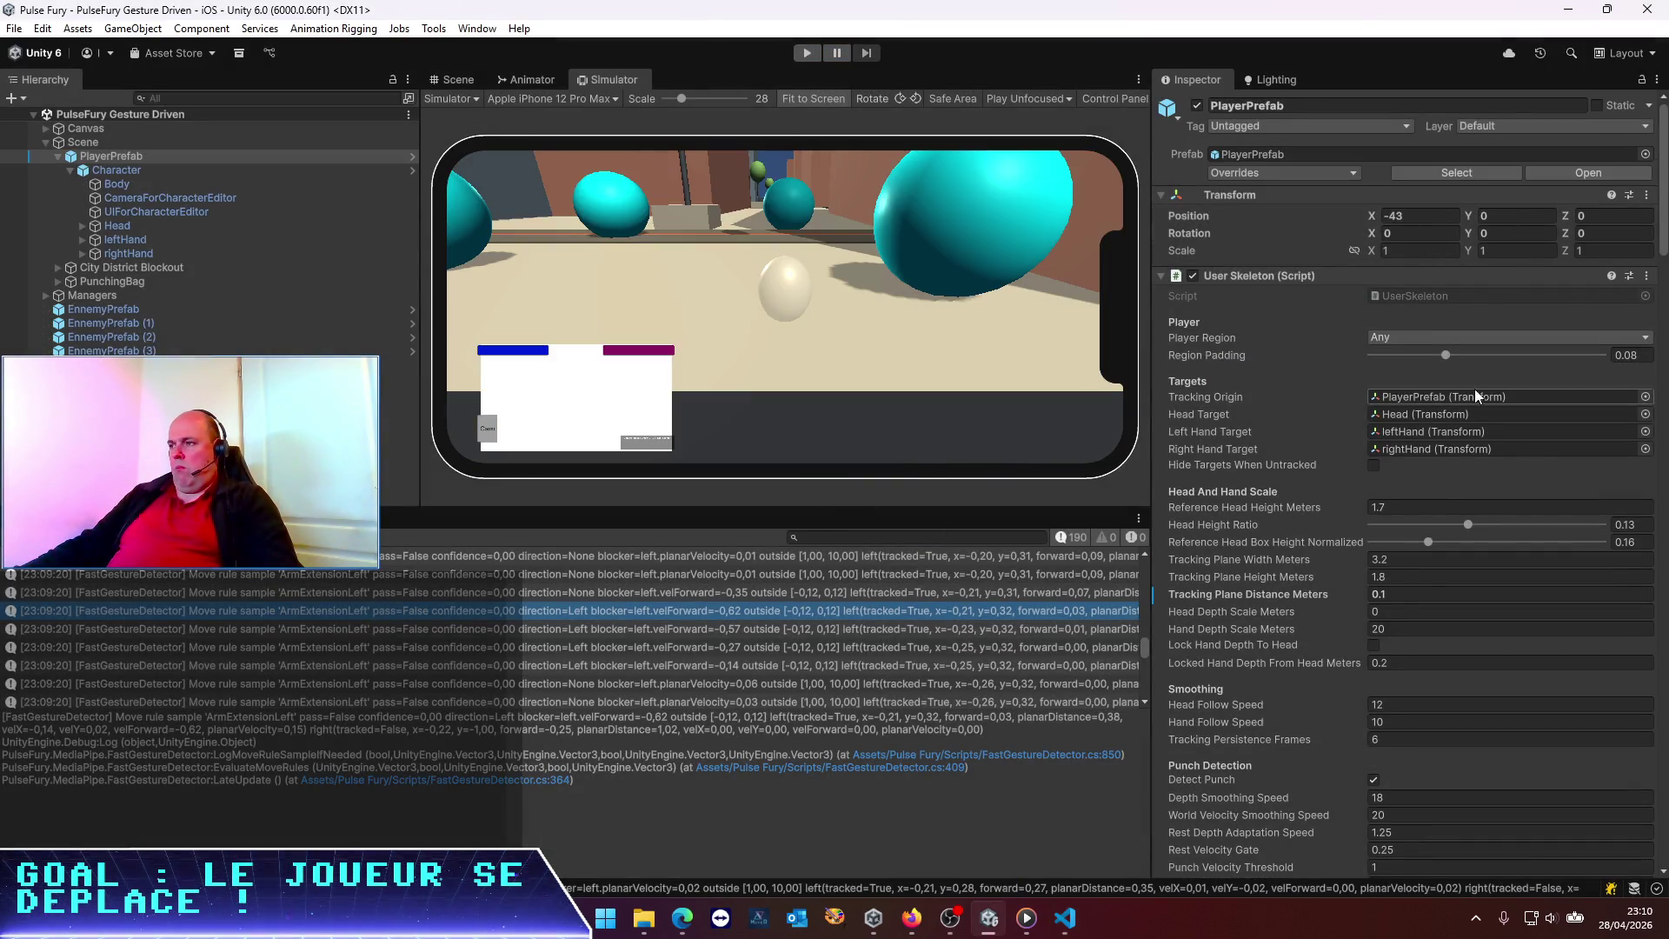
pyautogui.hotkey('alt', 'Tab')
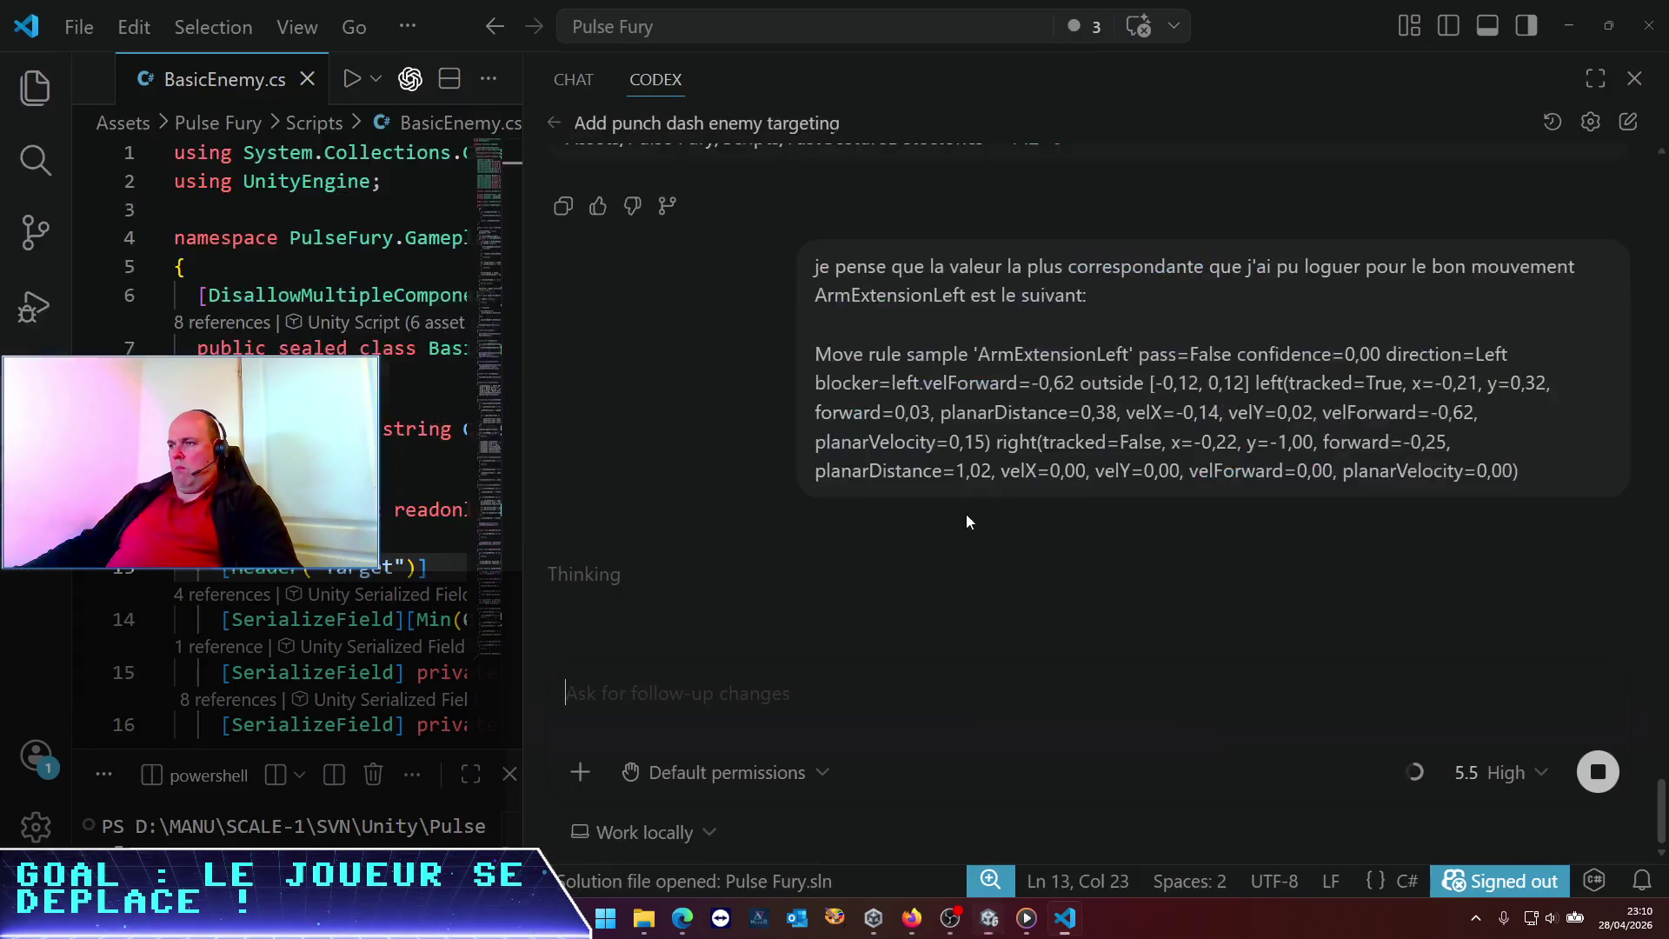